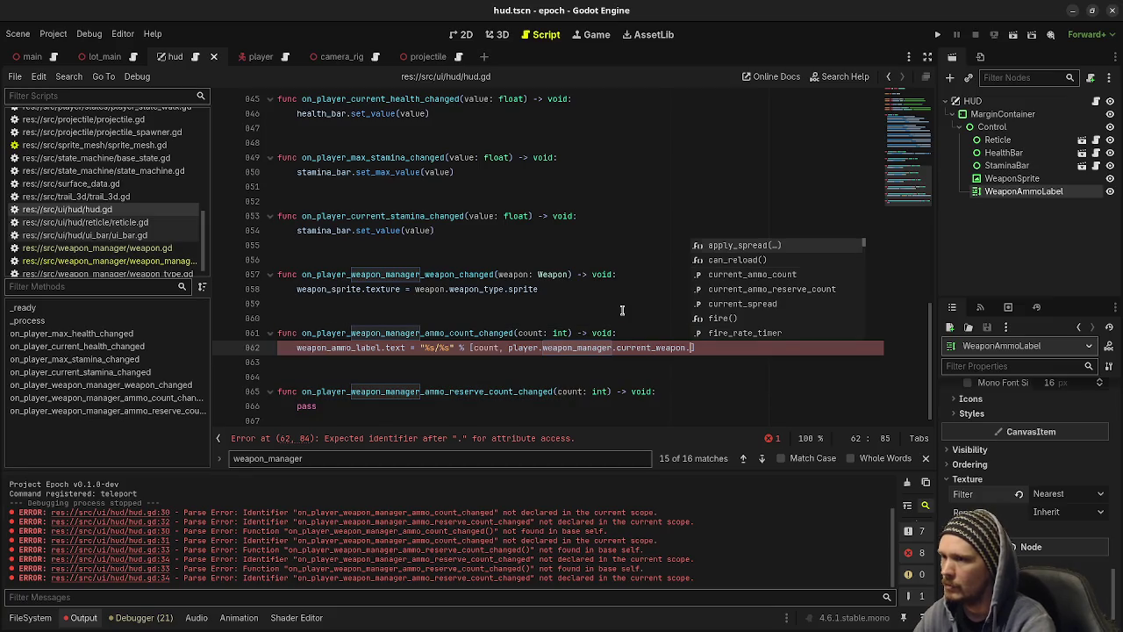
# Complete line 862 with current_ammo_reserve_count and paste that label assignment over 'pass' on line 866.
pyautogui.press('Down')
pyautogui.press('Down')
pyautogui.press('Down')
pyautogui.press('Return')
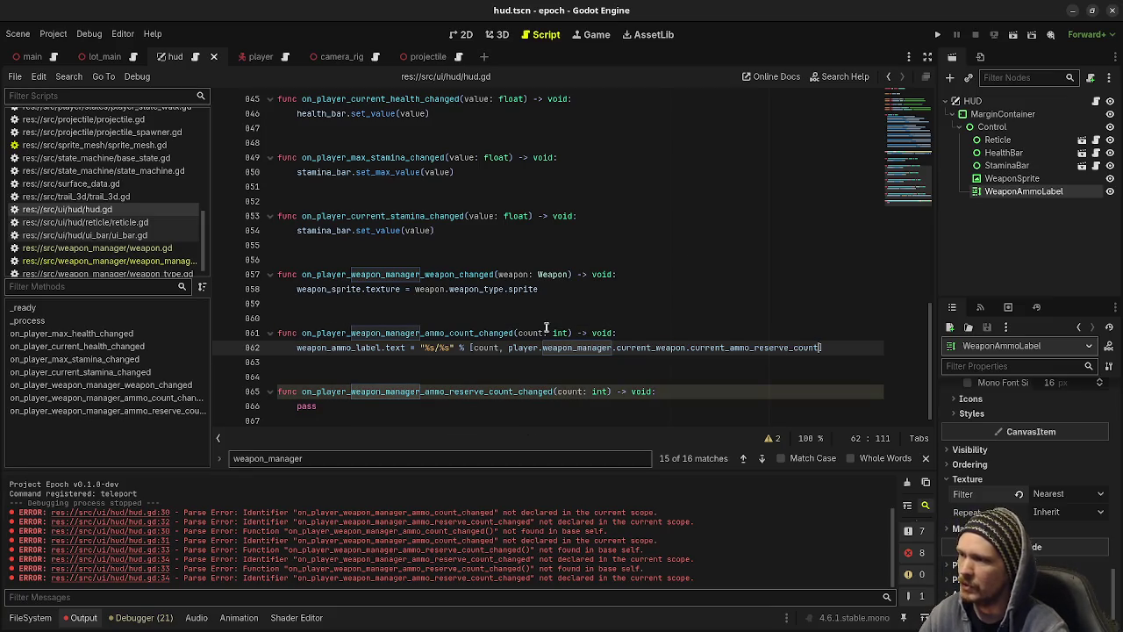
pyautogui.moveTo(825, 346)
pyautogui.mouseDown()
pyautogui.moveTo(363, 356)
pyautogui.moveTo(287, 346)
pyautogui.mouseUp()
pyautogui.hotkey('ctrl', 'c')
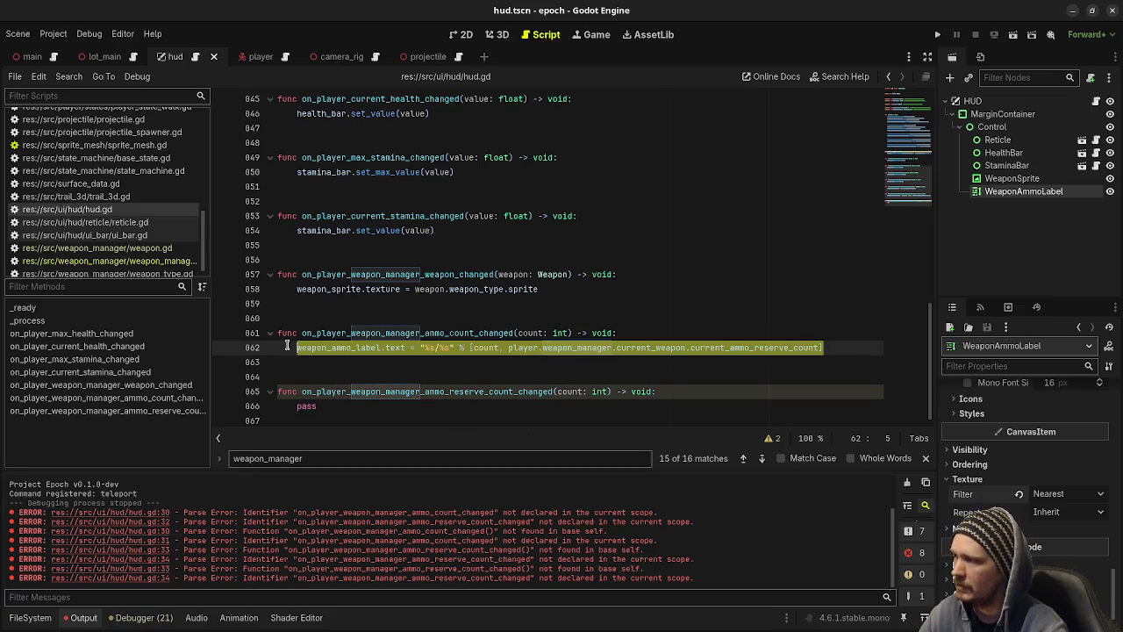
pyautogui.doubleClick(306, 406)
pyautogui.hotkey('ctrl', 'v')
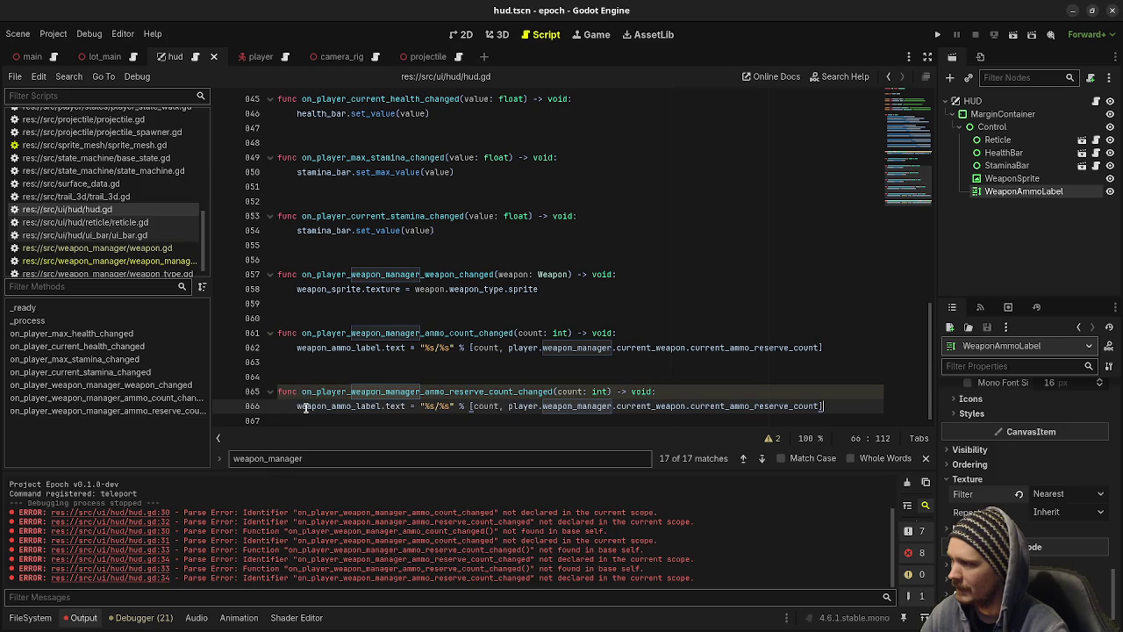
# Change the pasted line to format current_ammo_count with count, then run the project.
pyautogui.press('BackSpace')
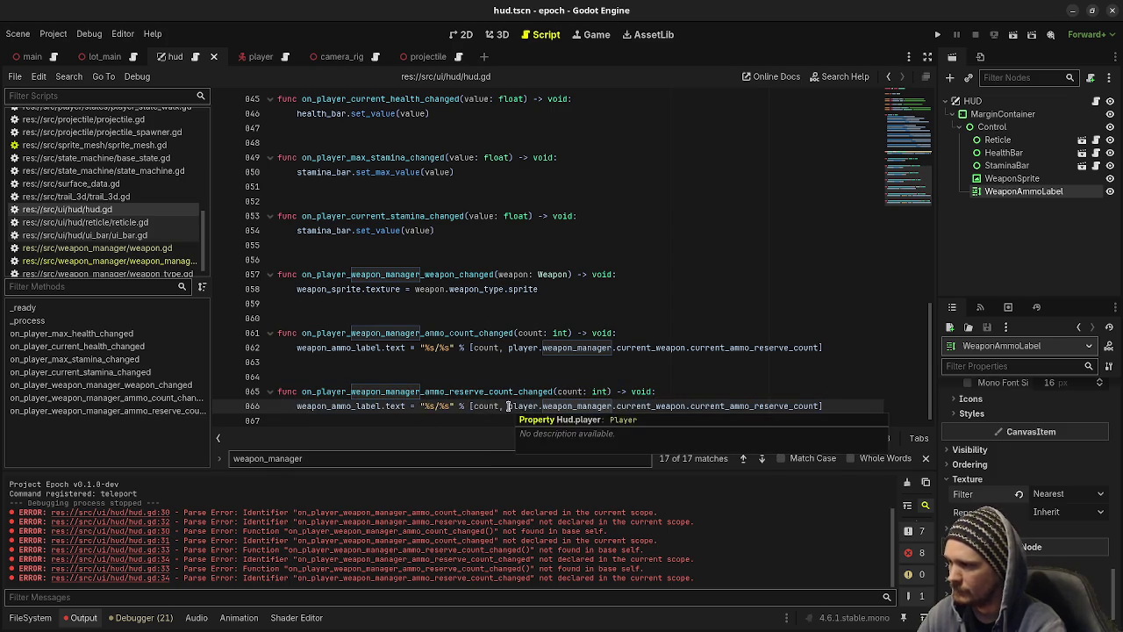
pyautogui.press('Delete')
pyautogui.press('Delete')
pyautogui.press('Delete')
pyautogui.press('BackSpace')
pyautogui.press('BackSpace')
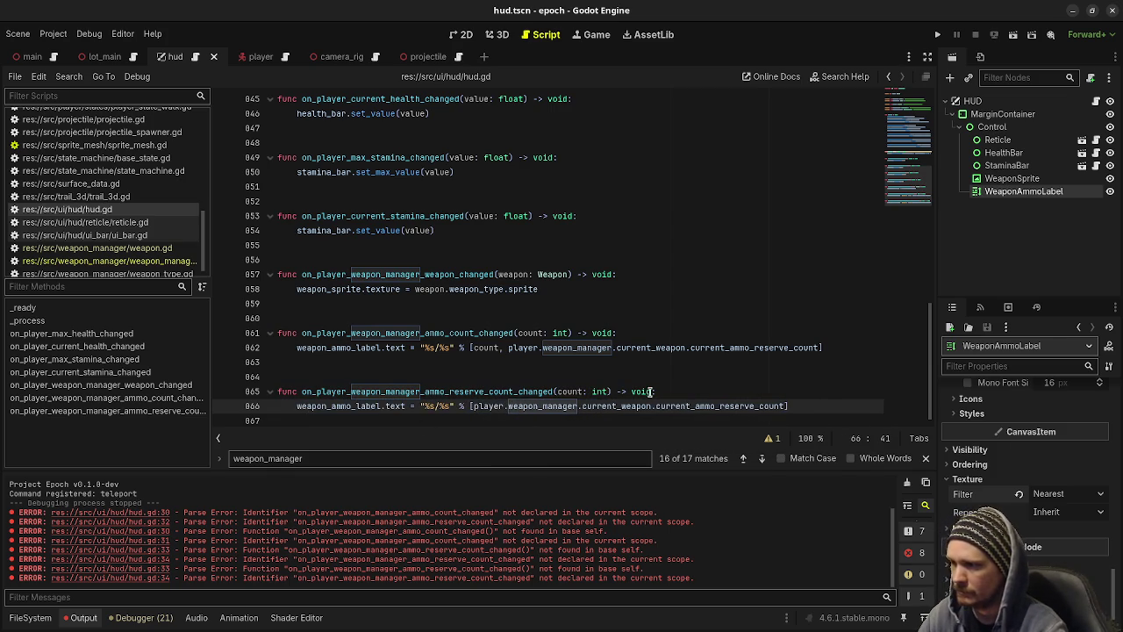
pyautogui.moveTo(720, 405); pyautogui.dragTo(757, 405)
pyautogui.press('BackSpace')
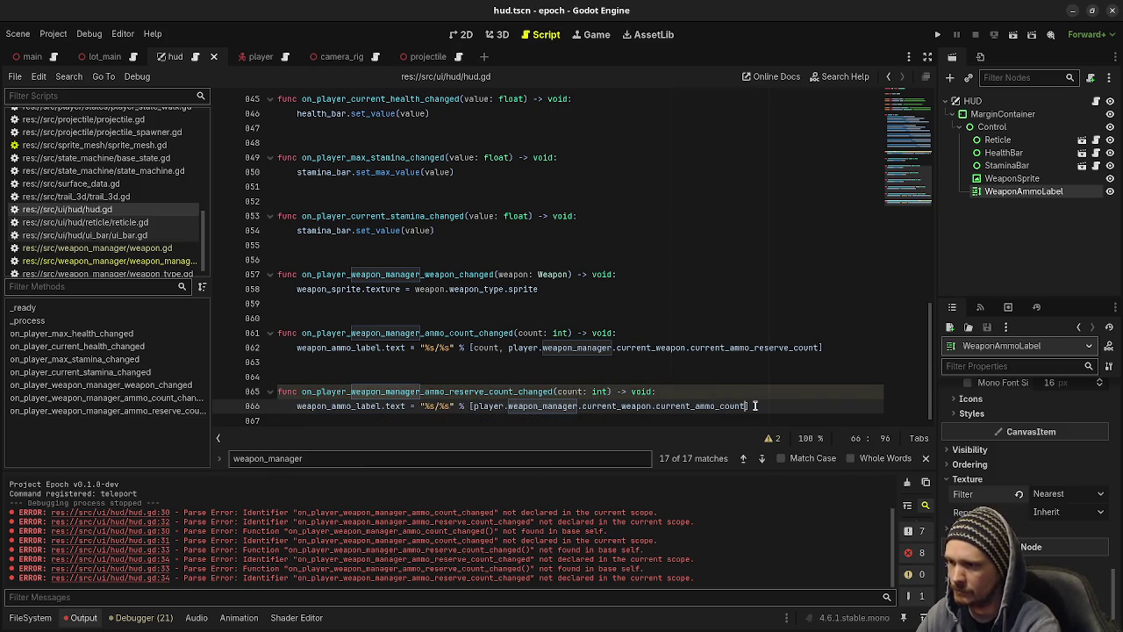
pyautogui.write(', count')
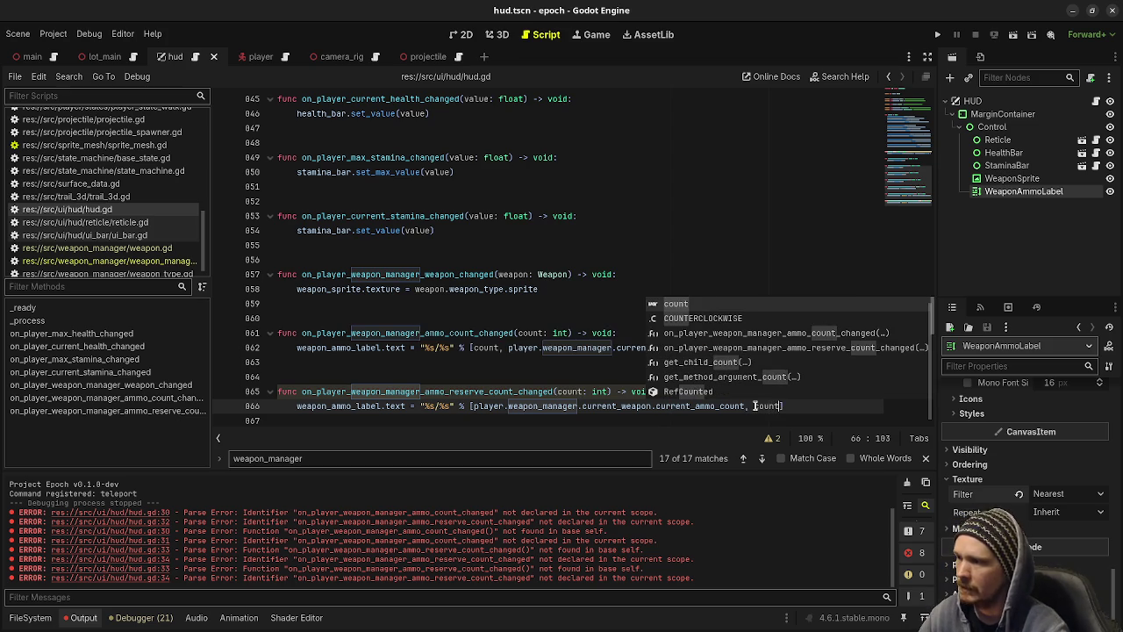
pyautogui.click(504, 387)
pyautogui.press('F5')
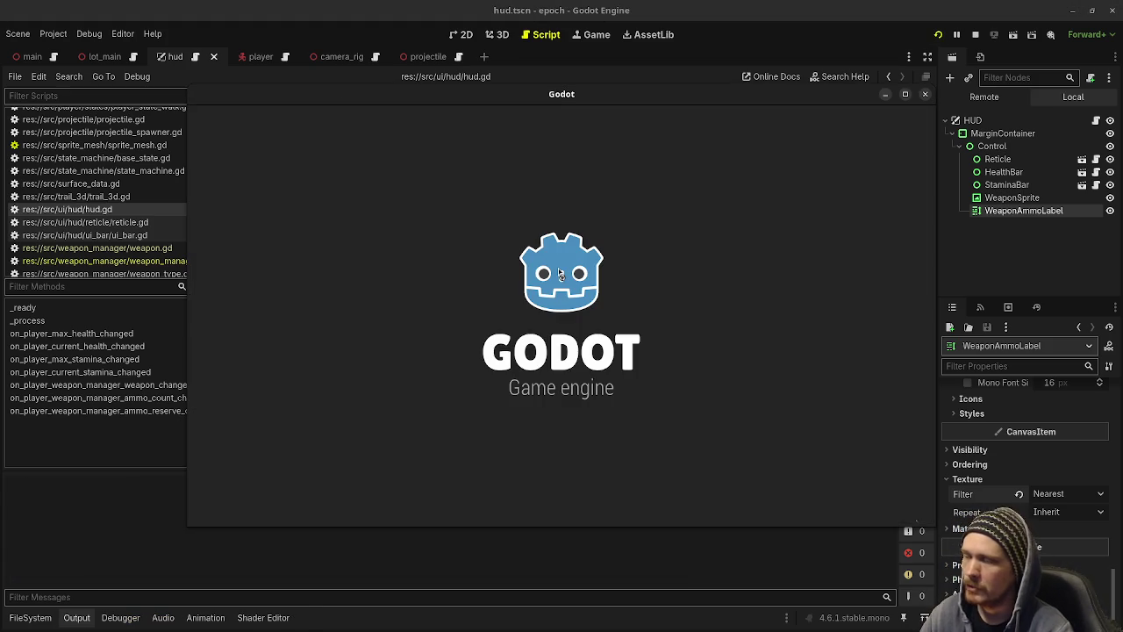
pyautogui.press('s')
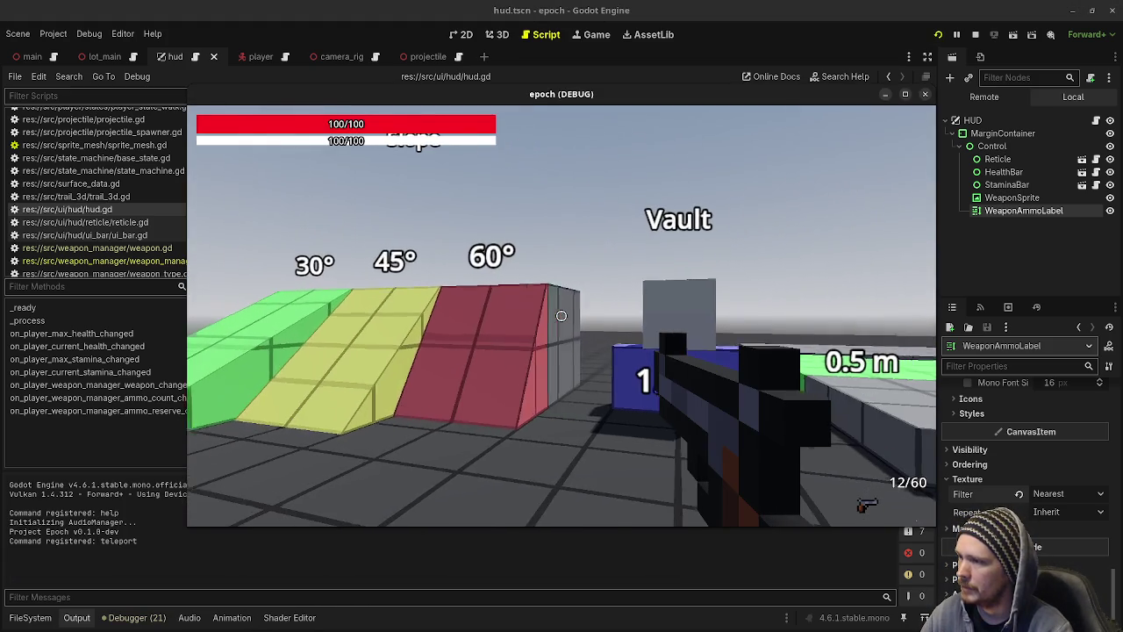
pyautogui.click(562, 315)
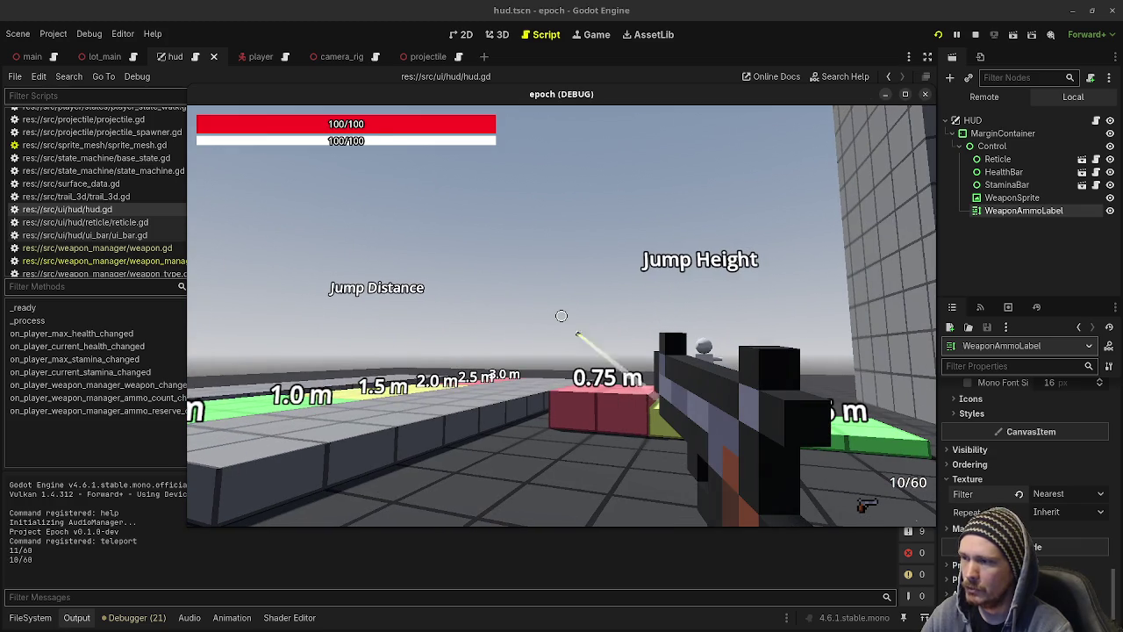
pyautogui.click(562, 315)
pyautogui.click(562, 315)
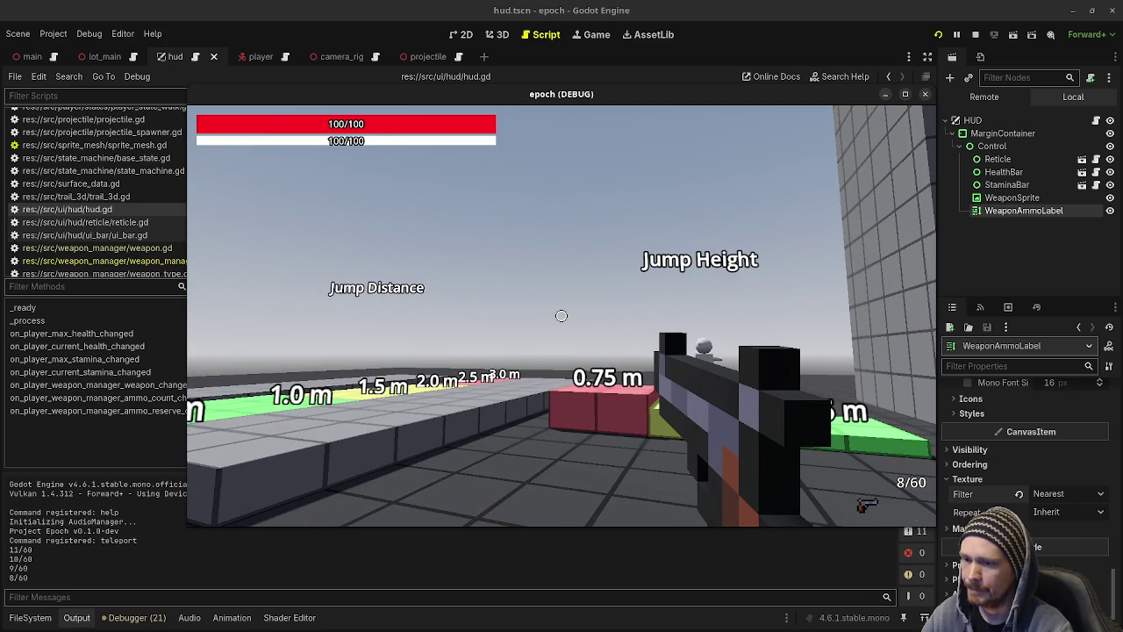
pyautogui.press('2')
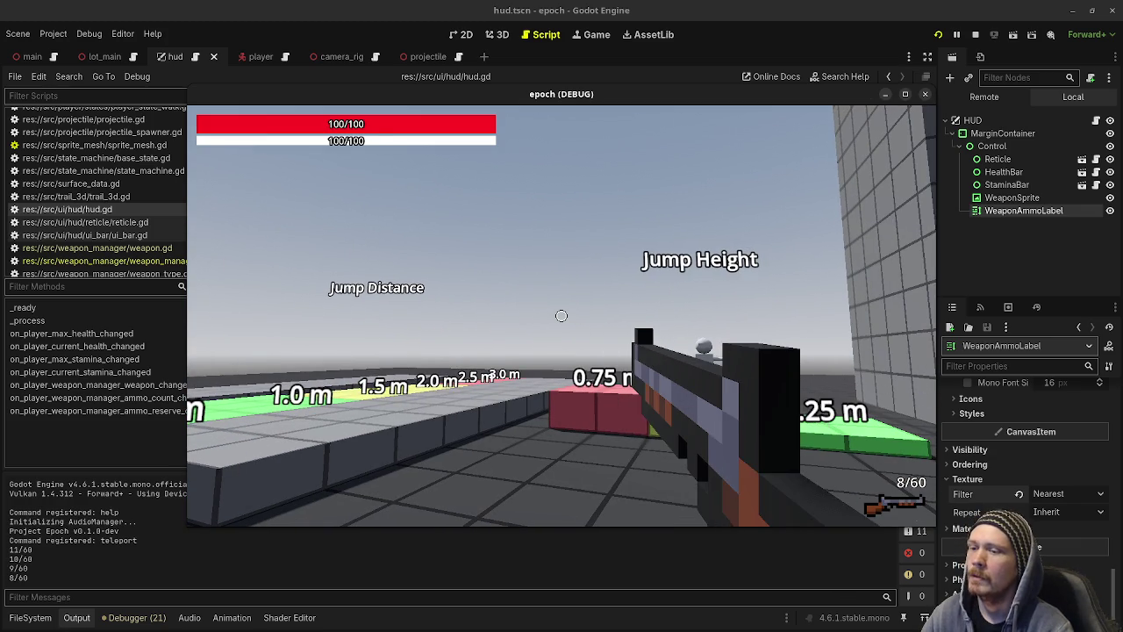
pyautogui.press('1')
pyautogui.click(975, 34)
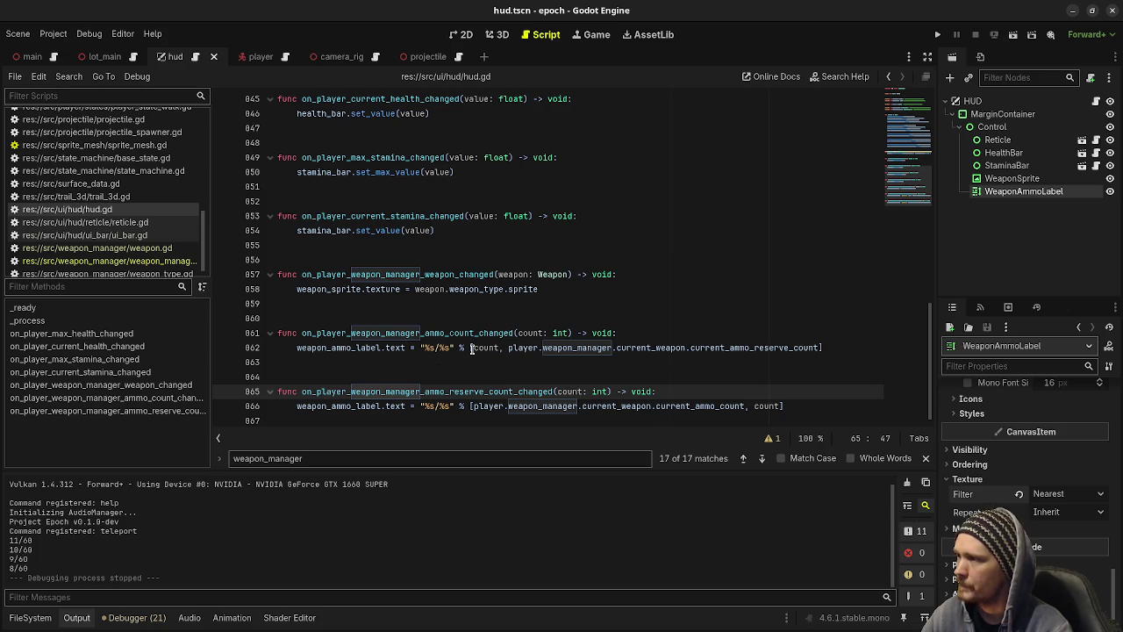
# In the weapon-changed handler, call the ammo-count handler with weapon_manager.current_weapon.current_ammo_count.
pyautogui.scroll(10, 531, 342)
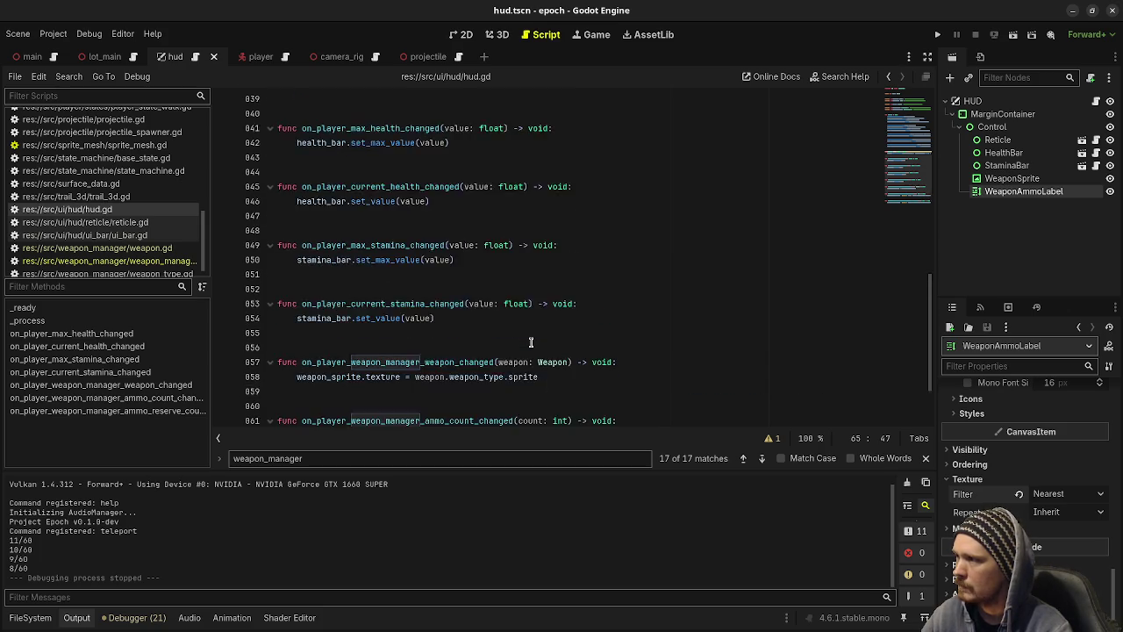
pyautogui.scroll(-3, 531, 343)
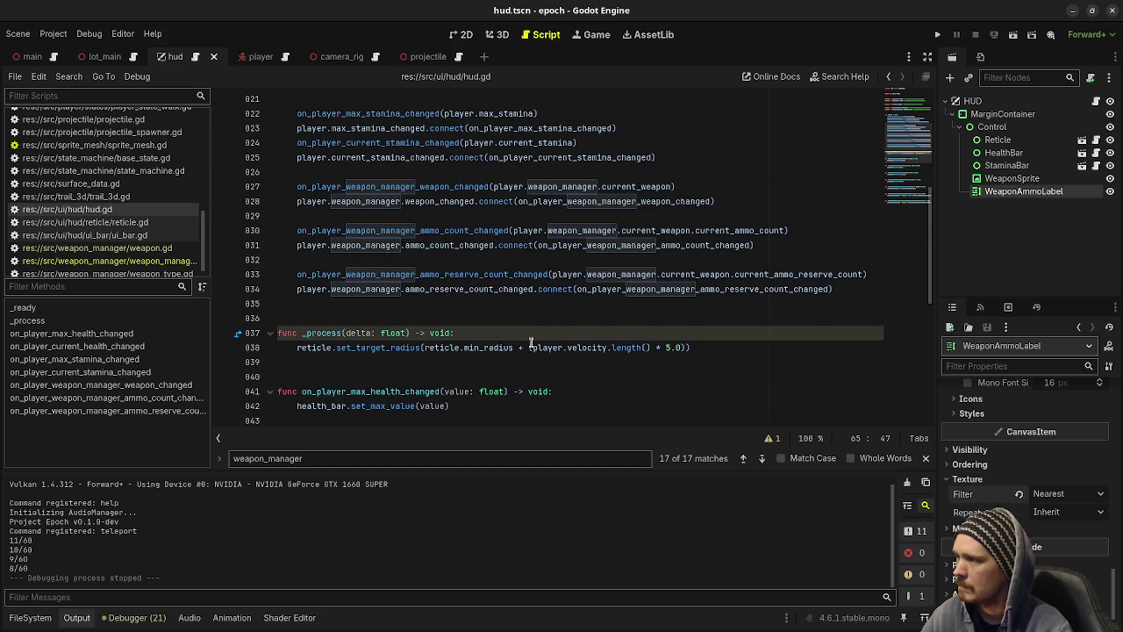
pyautogui.scroll(-8, 531, 342)
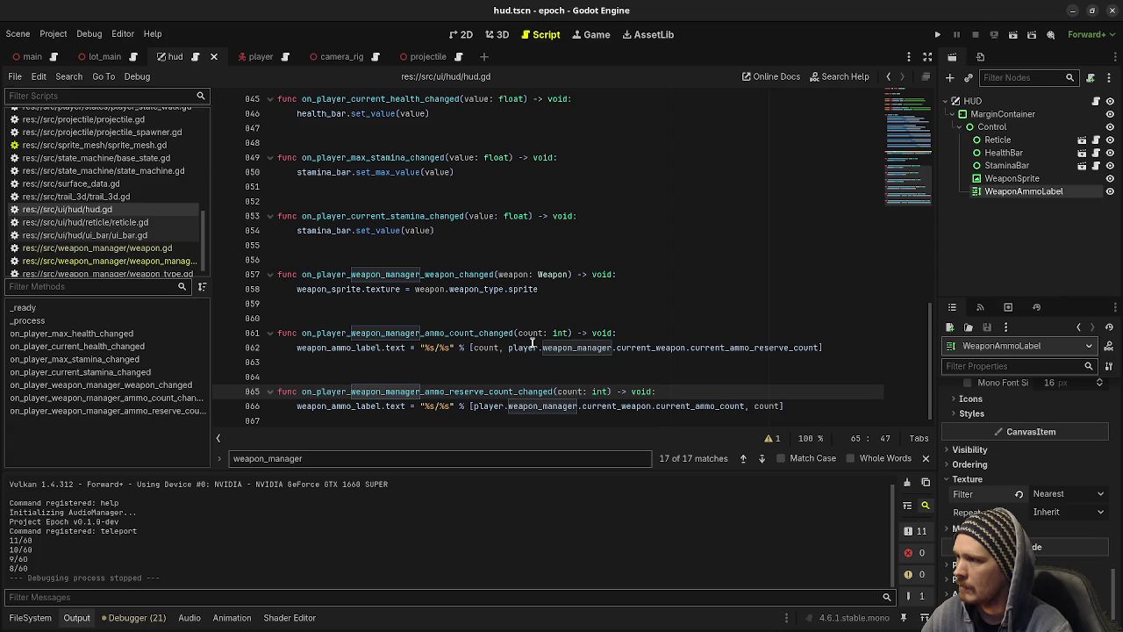
pyautogui.click(542, 290)
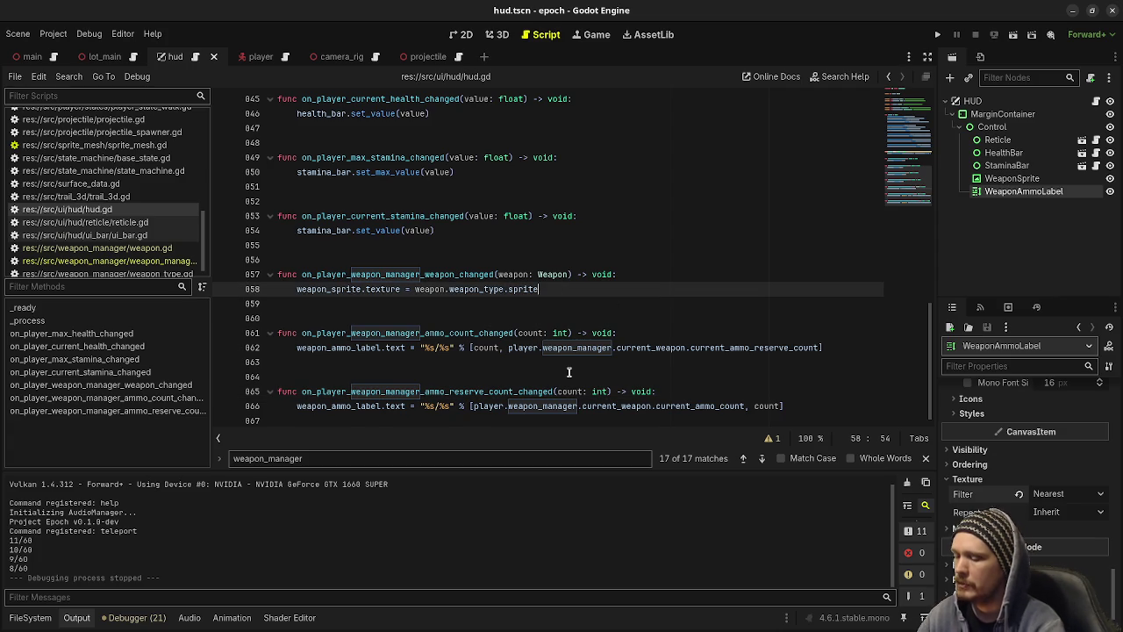
pyautogui.press('Return')
pyautogui.press('Return')
pyautogui.write('on_player_weapon')
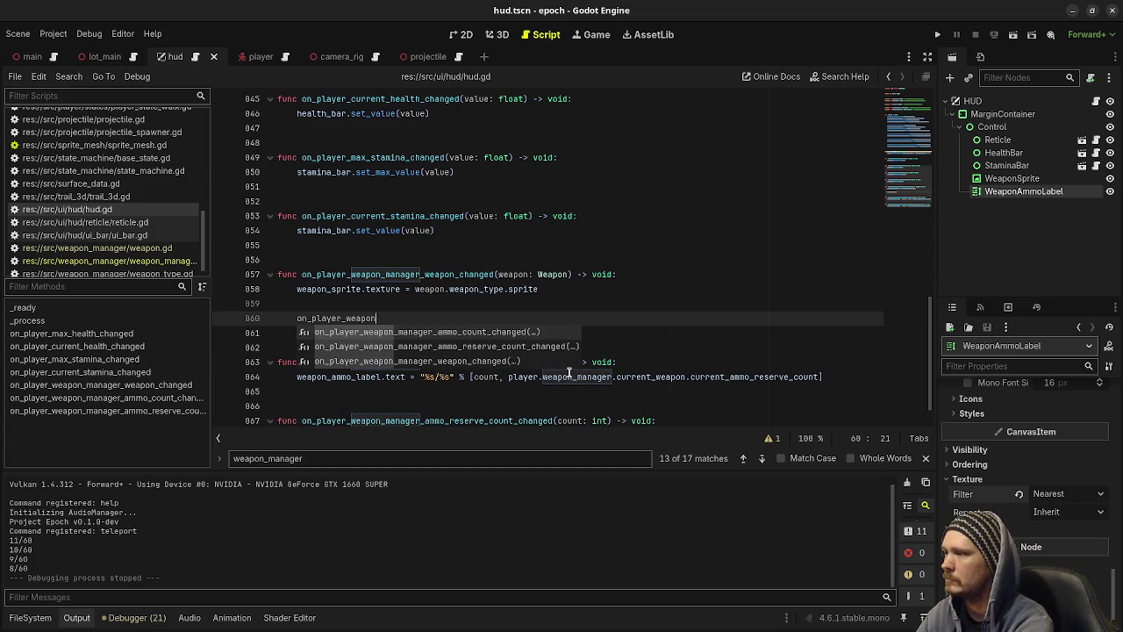
pyautogui.press('Return')
pyautogui.write('player.current')
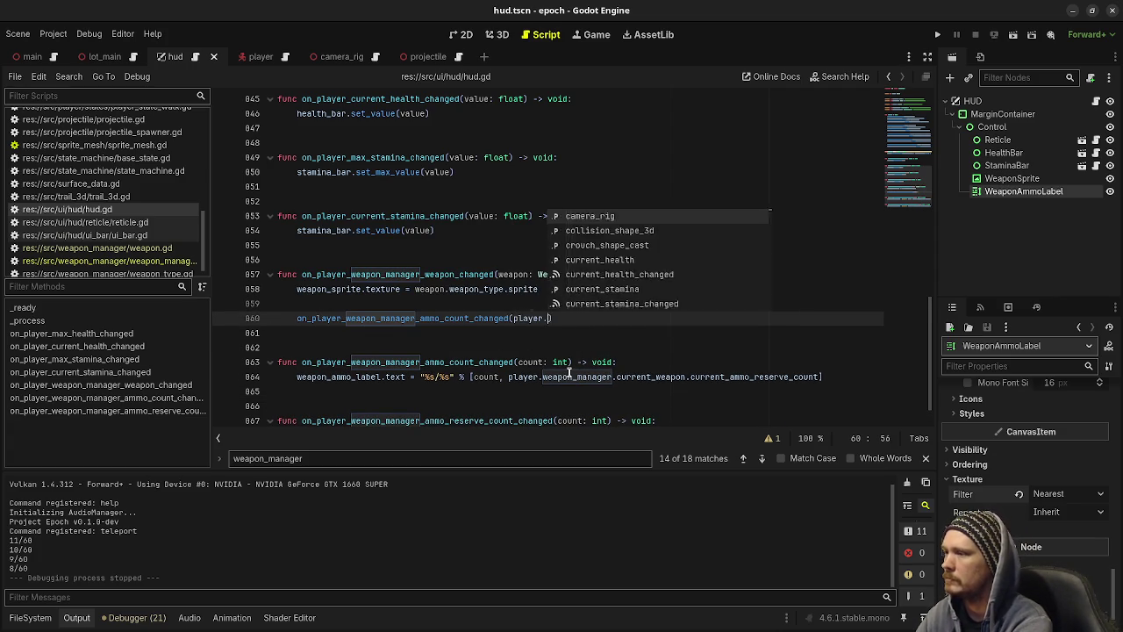
pyautogui.press('BackSpace')
pyautogui.press('BackSpace')
pyautogui.press('BackSpace')
pyautogui.write('weapon_manager.')
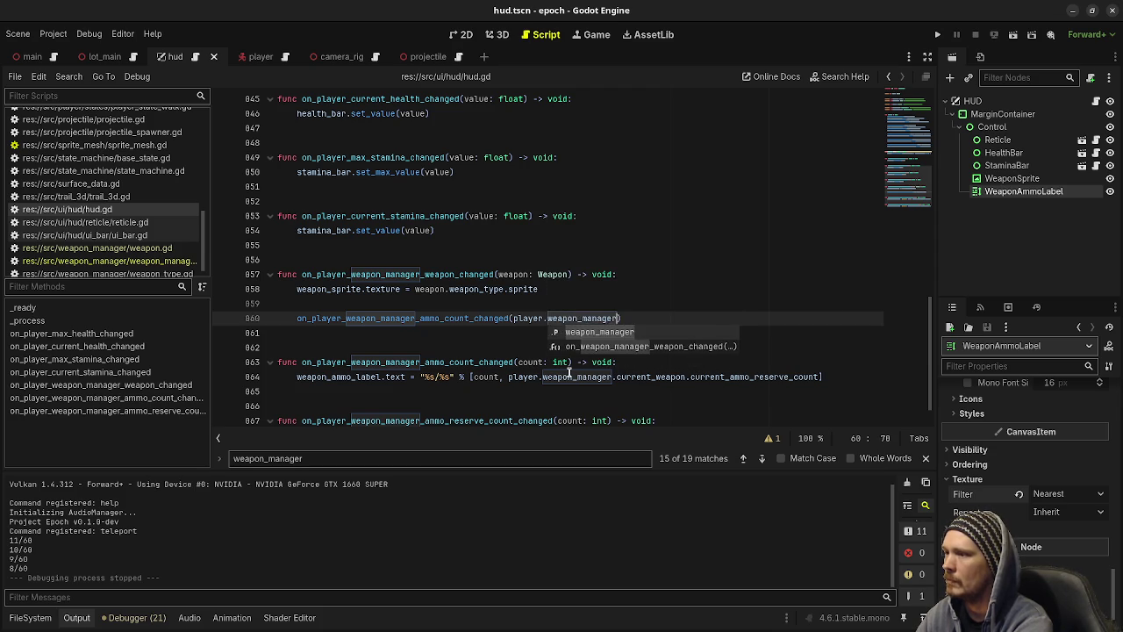
pyautogui.write('current_a')
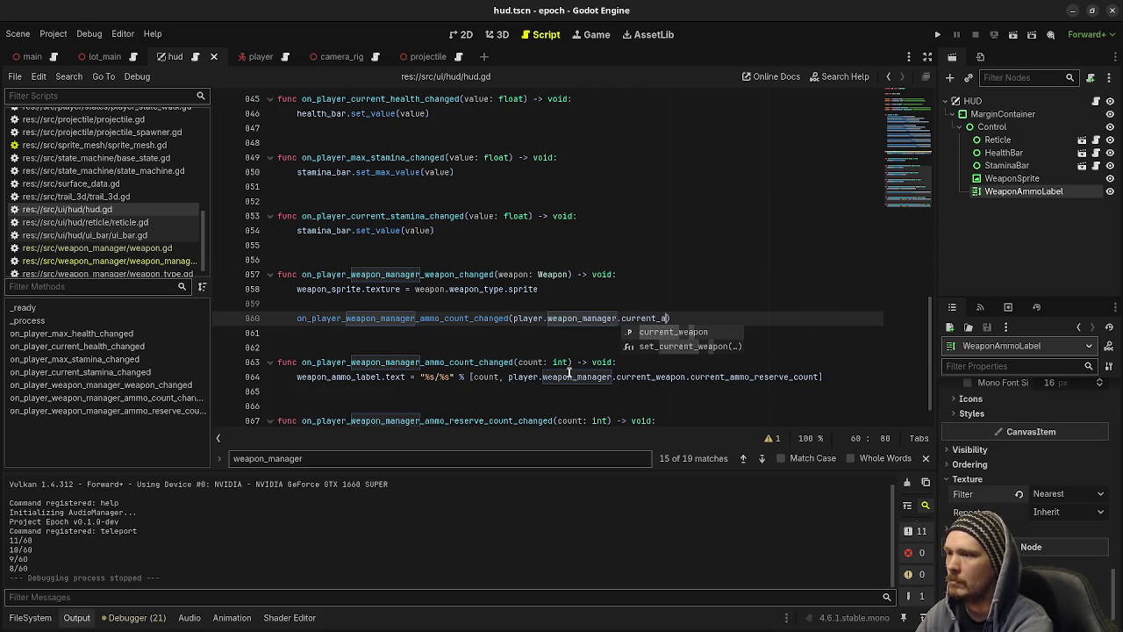
pyautogui.press('Return')
pyautogui.write('.')
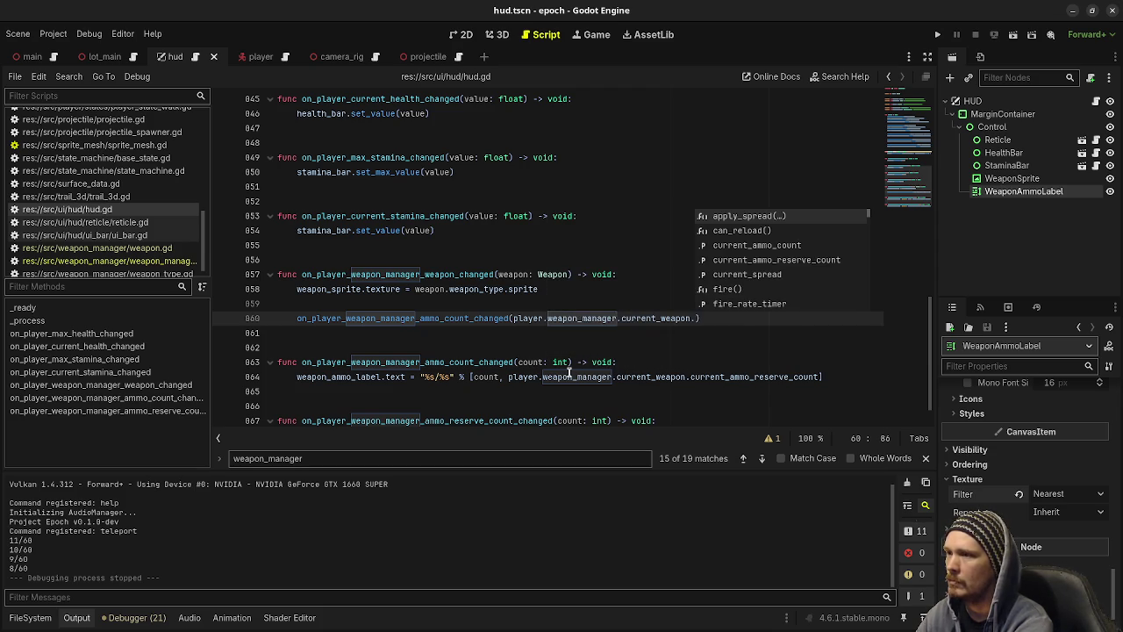
pyautogui.write('current')
pyautogui.press('Return')
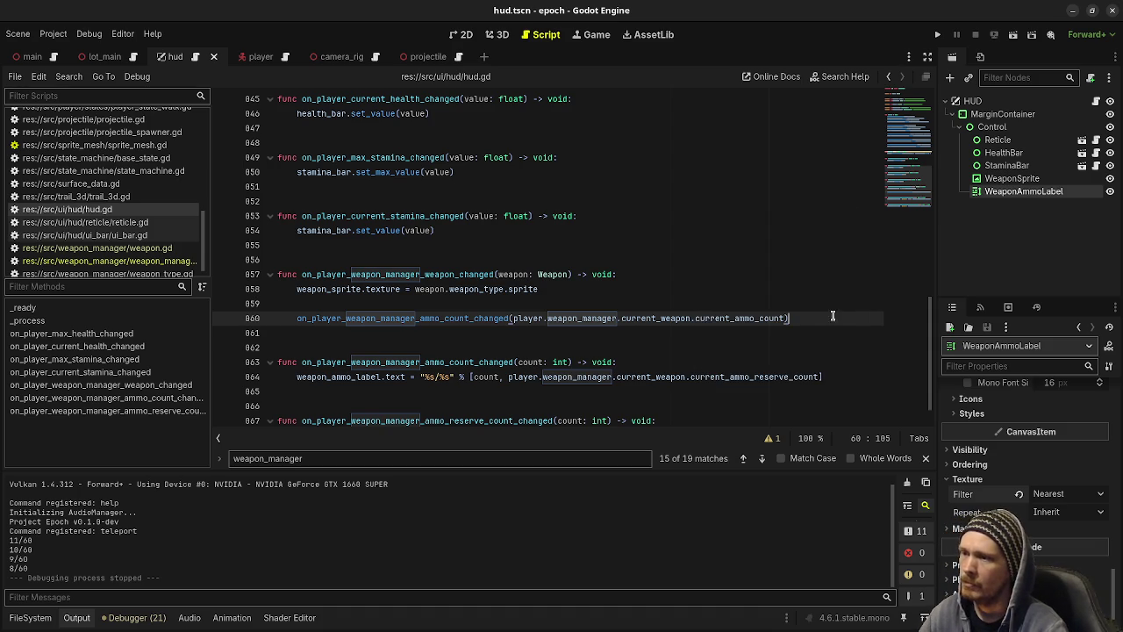
# Duplicate that call as the reserve-count call using the reserve property, save, and run the project.
pyautogui.moveTo(833, 316); pyautogui.dragTo(299, 317)
pyautogui.click(844, 314)
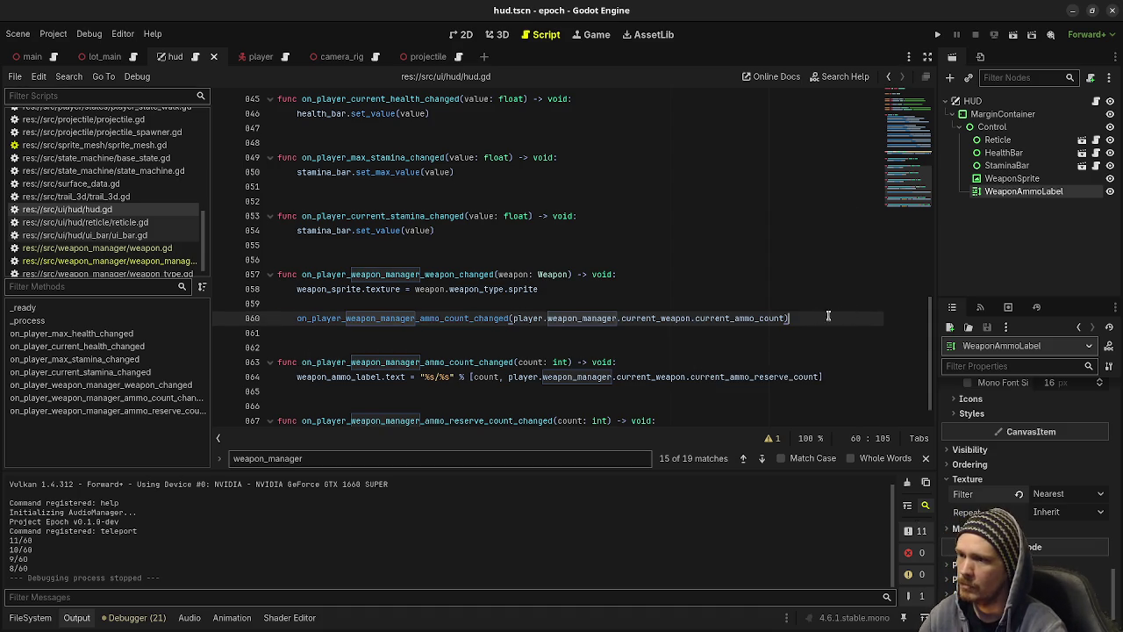
pyautogui.press('Return')
pyautogui.write('on_player_weapon_manager_ammo_count_changed(player.weapon_manager.current_weapon.current_ammo_count)')
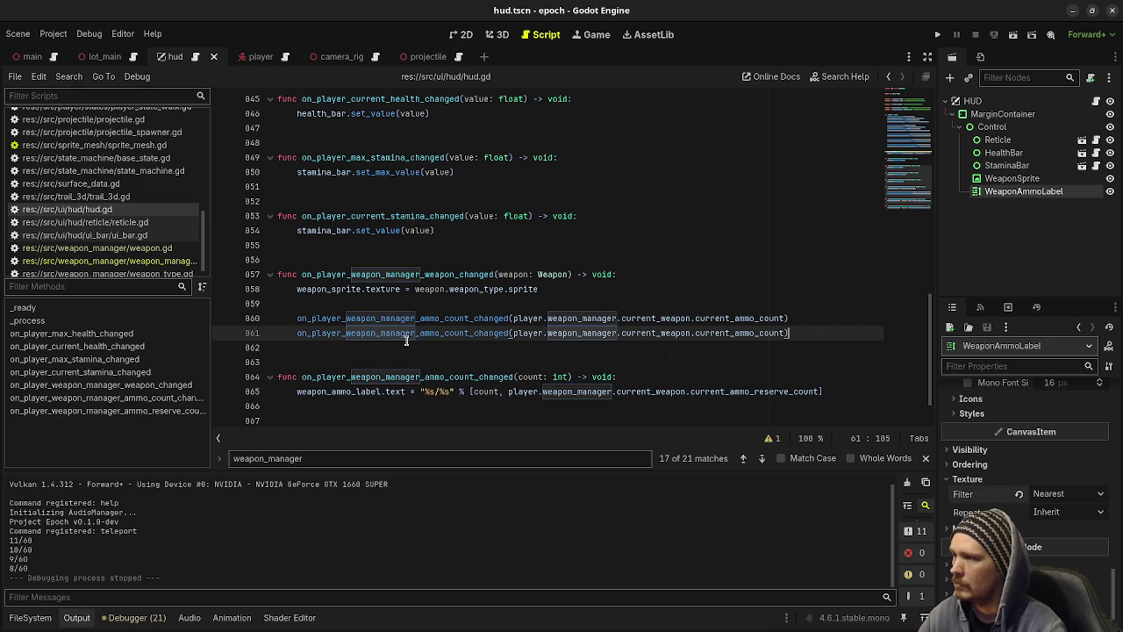
pyautogui.write('reserve_')
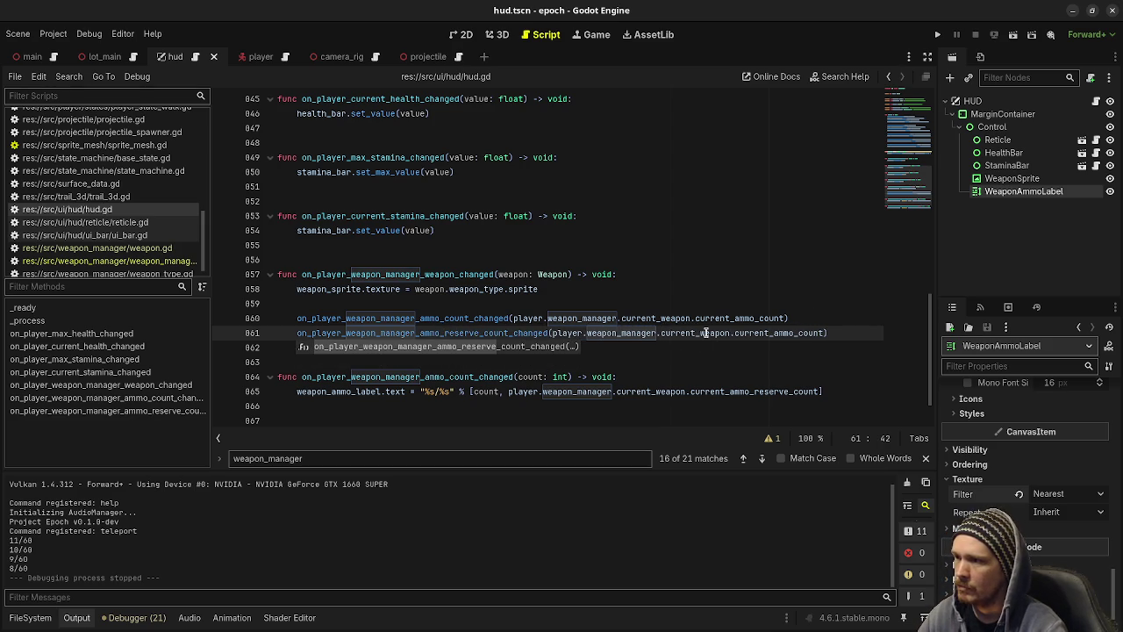
pyautogui.click(773, 333)
pyautogui.write('reserve_')
pyautogui.hotkey('ctrl', 's')
pyautogui.click(765, 296)
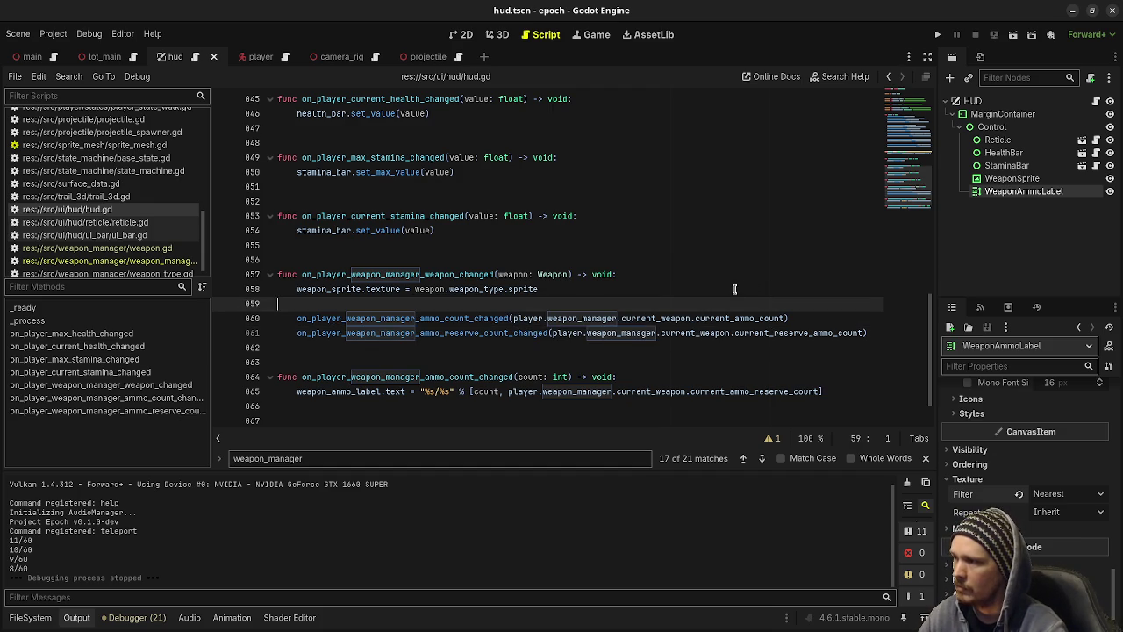
pyautogui.press('F5')
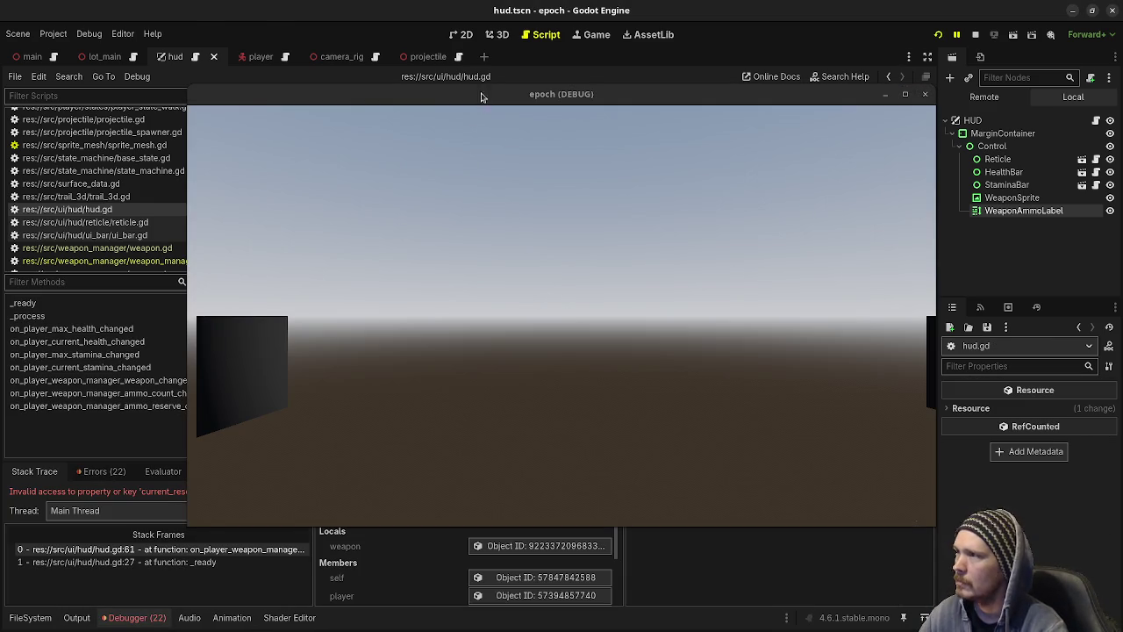
# Correct line 861 to current_ammo_reserve_count, save, stop the game with F8, and relaunch it.
pyautogui.moveTo(480, 96)
pyautogui.mouseDown()
pyautogui.moveTo(544, 402)
pyautogui.moveTo(537, 494)
pyautogui.moveTo(482, 501)
pyautogui.moveTo(469, 517)
pyautogui.mouseUp()
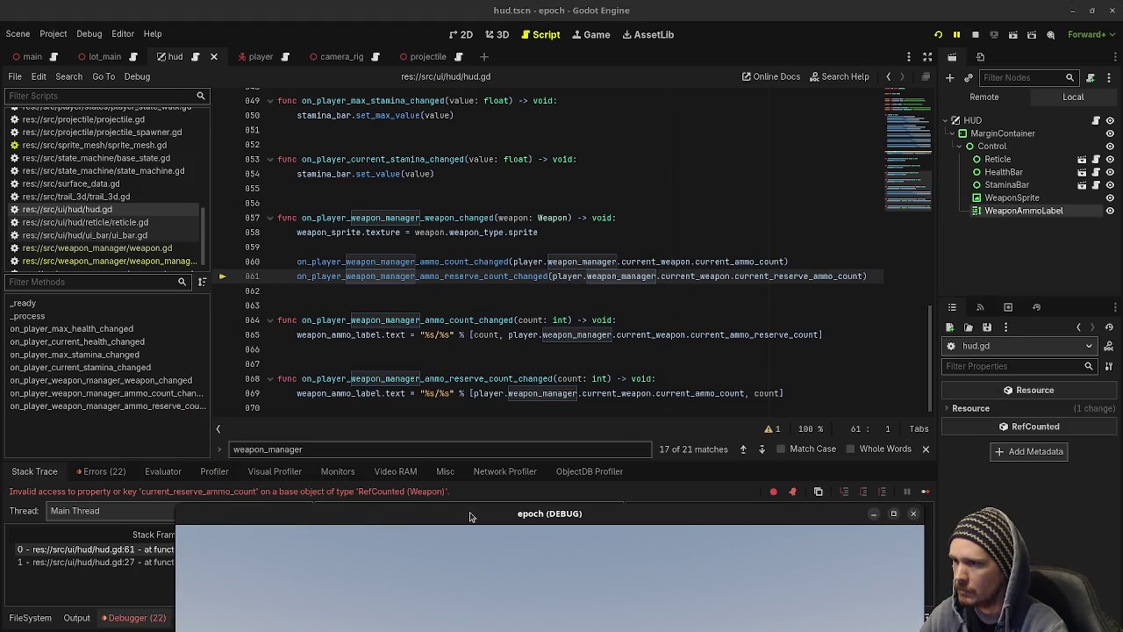
pyautogui.moveTo(773, 277); pyautogui.dragTo(798, 278)
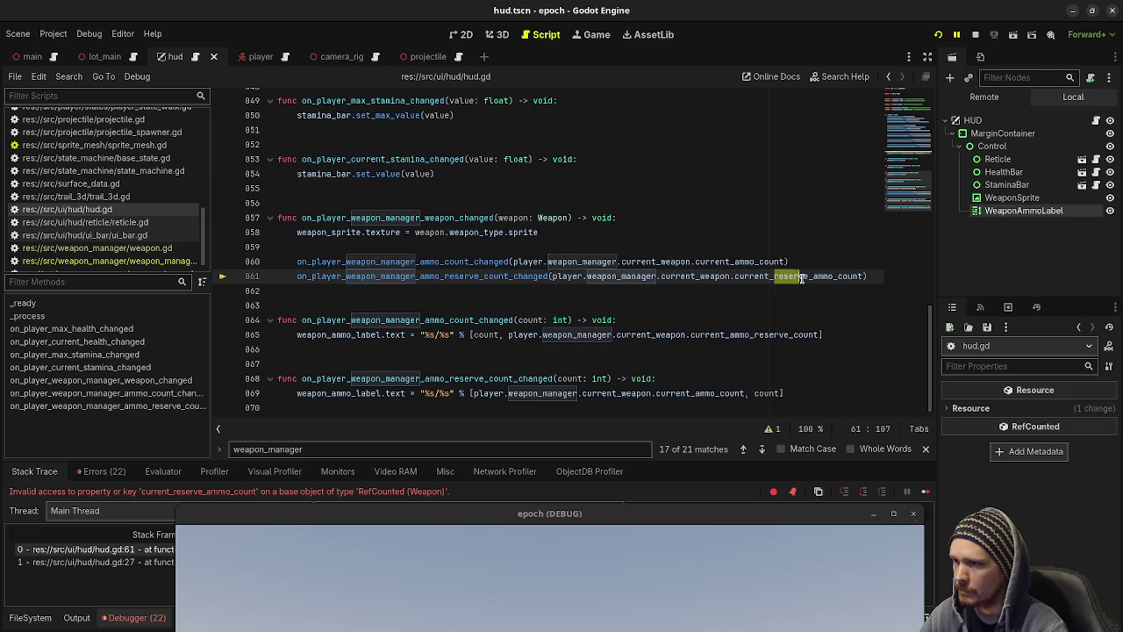
pyautogui.press('BackSpace')
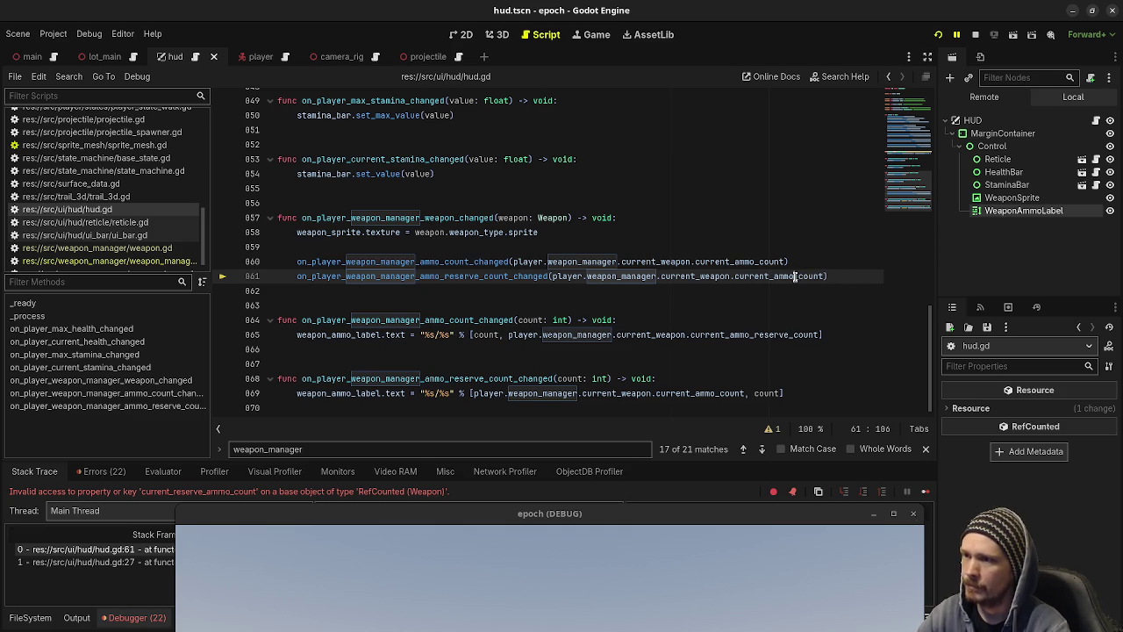
pyautogui.write('_reserve_')
pyautogui.hotkey('ctrl', 's')
pyautogui.press('F8')
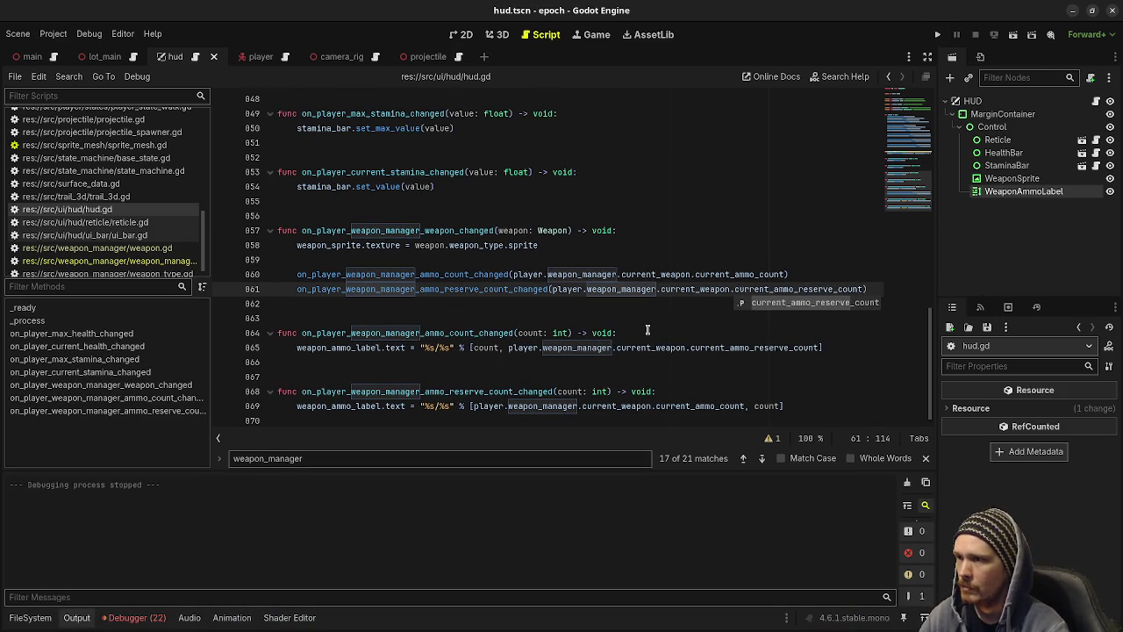
pyautogui.click(939, 33)
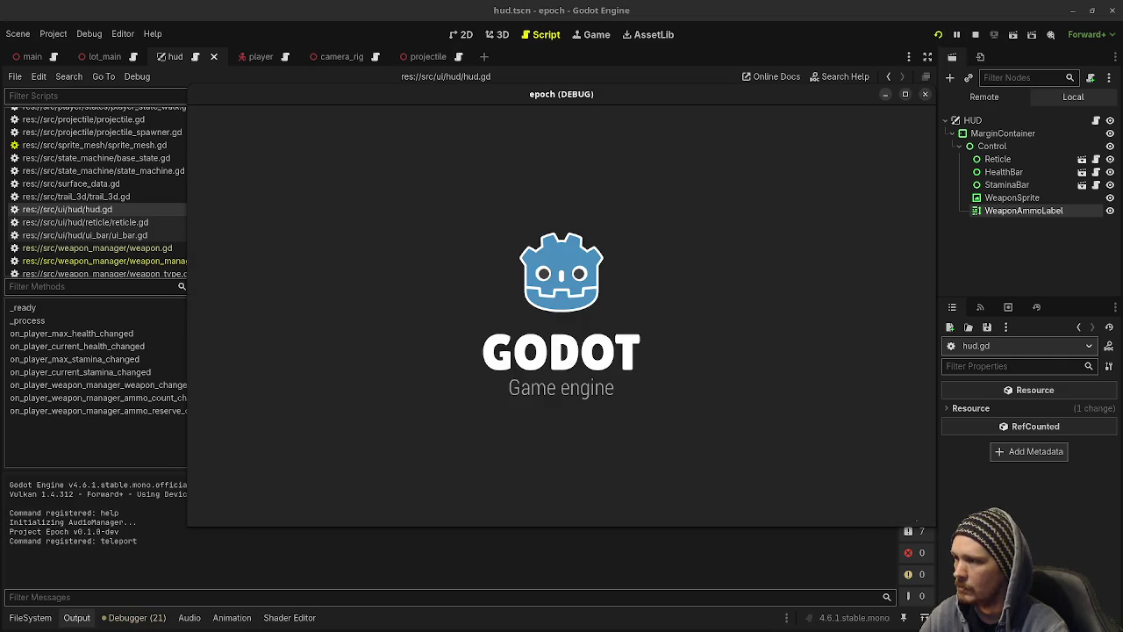
# Play-test the level: jump onto the platform, fire five rifle shots at the dummy, and reload.
pyautogui.scroll(-1, 562, 316)
pyautogui.scroll(1, 562, 316)
pyautogui.scroll(-1, 562, 316)
pyautogui.scroll(1, 561, 316)
pyautogui.scroll(-1, 562, 316)
pyautogui.scroll(1, 561, 316)
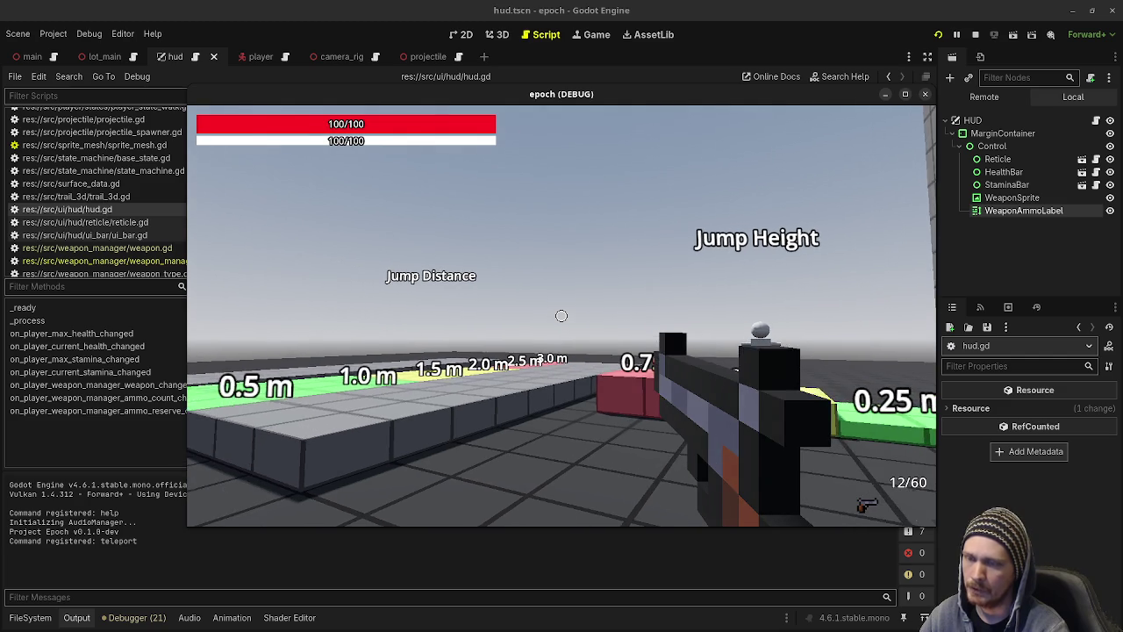
pyautogui.press('space')
pyautogui.press('space')
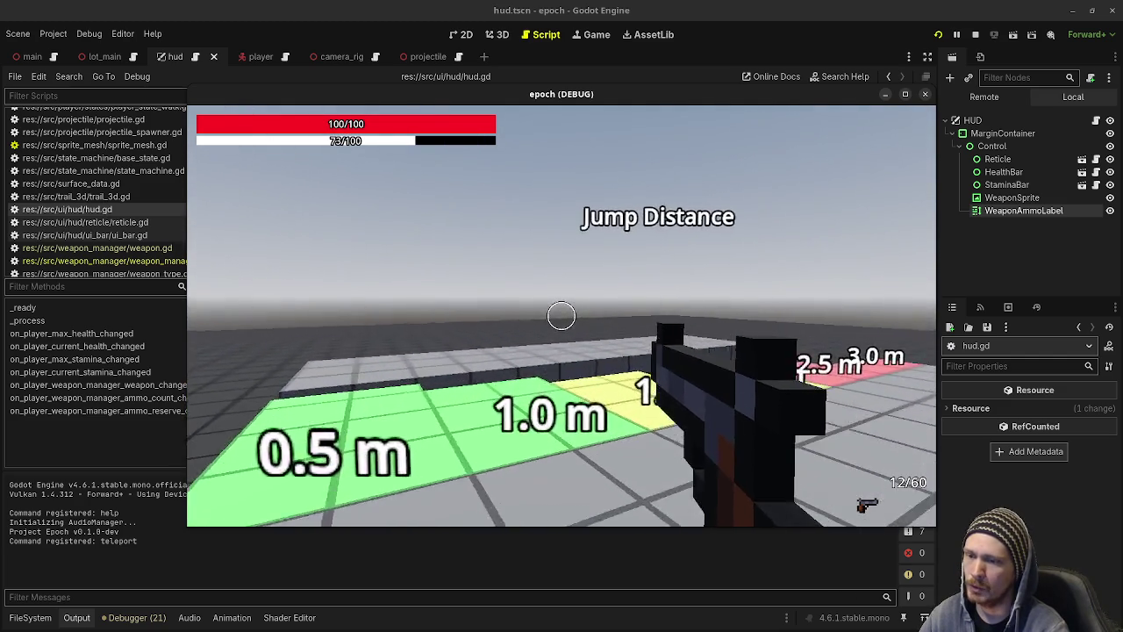
pyautogui.press('space')
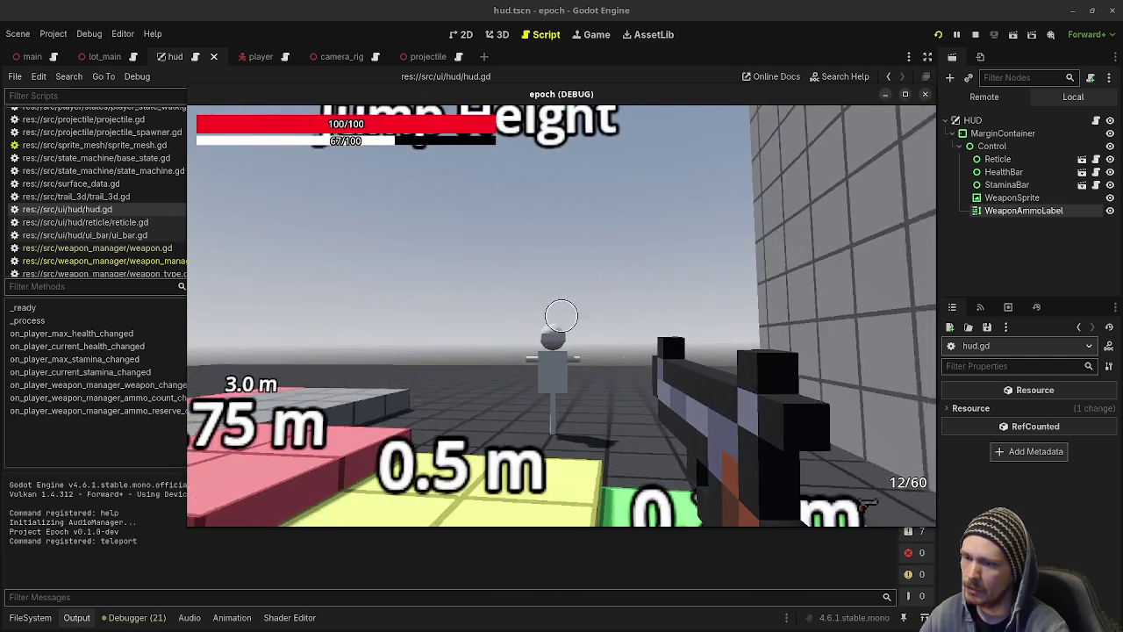
pyautogui.click(562, 316)
pyautogui.click(562, 316)
pyautogui.click(561, 316)
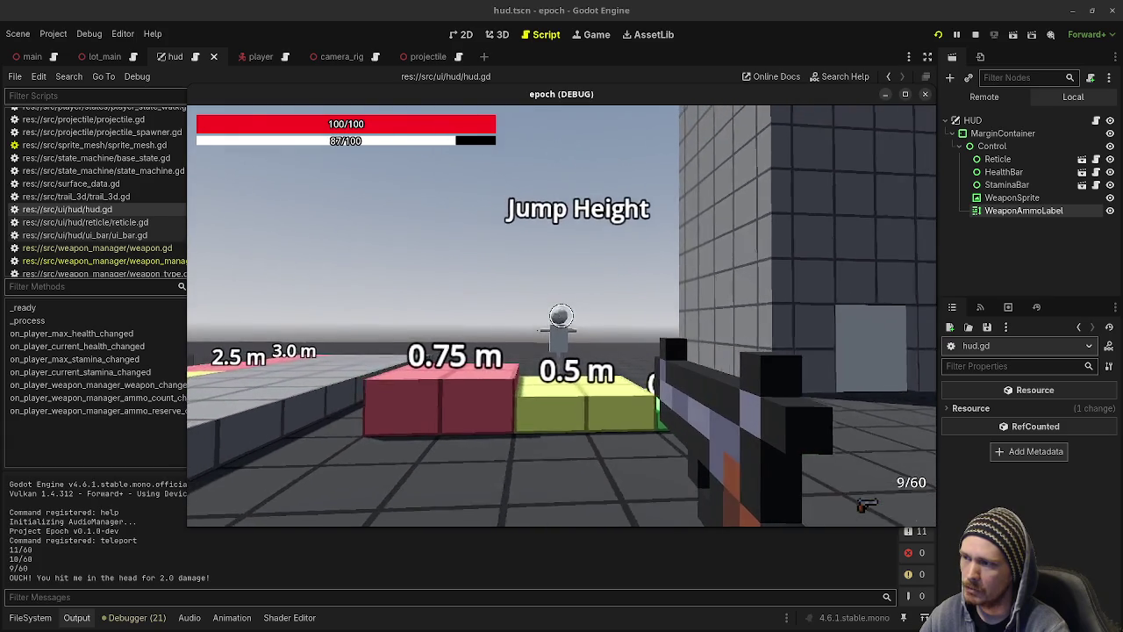
pyautogui.click(561, 316)
pyautogui.click(561, 316)
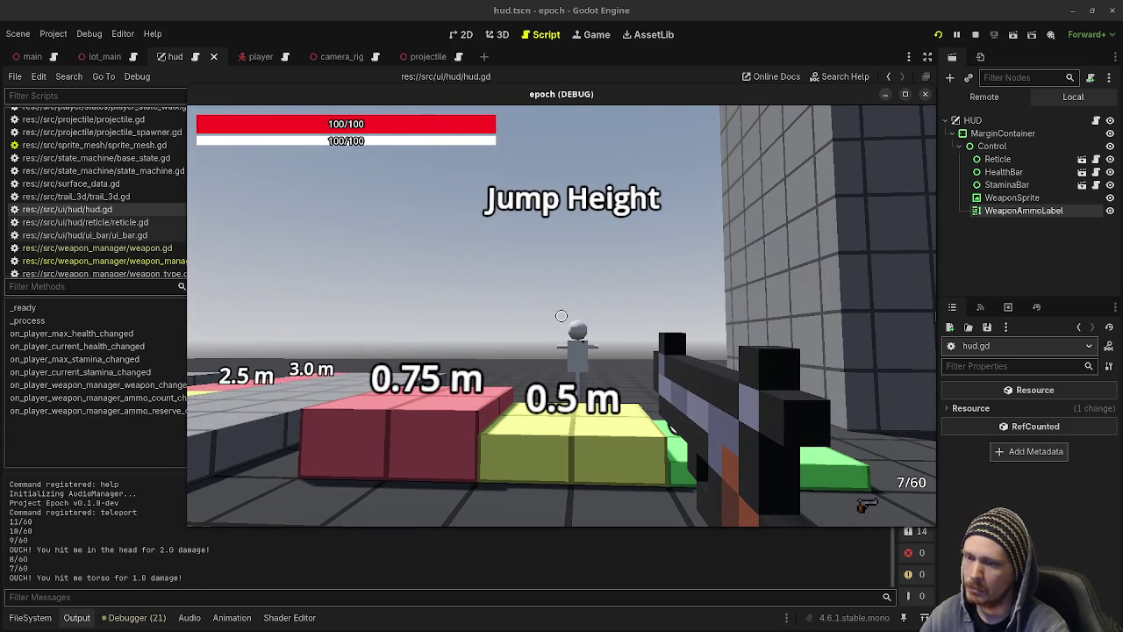
pyautogui.click(562, 316)
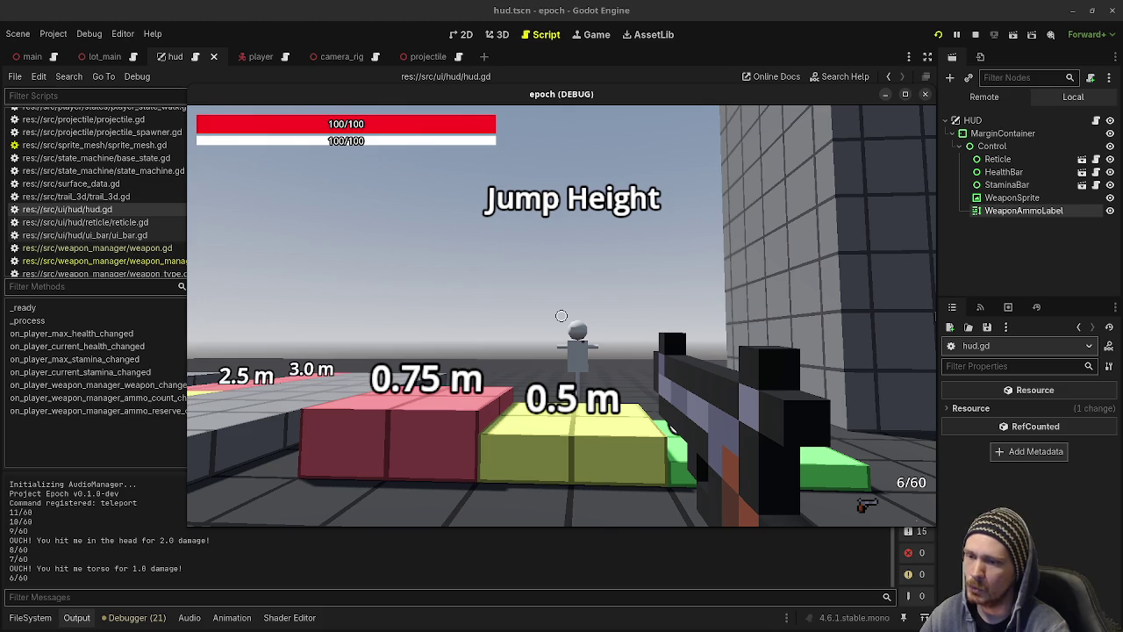
pyautogui.press('r')
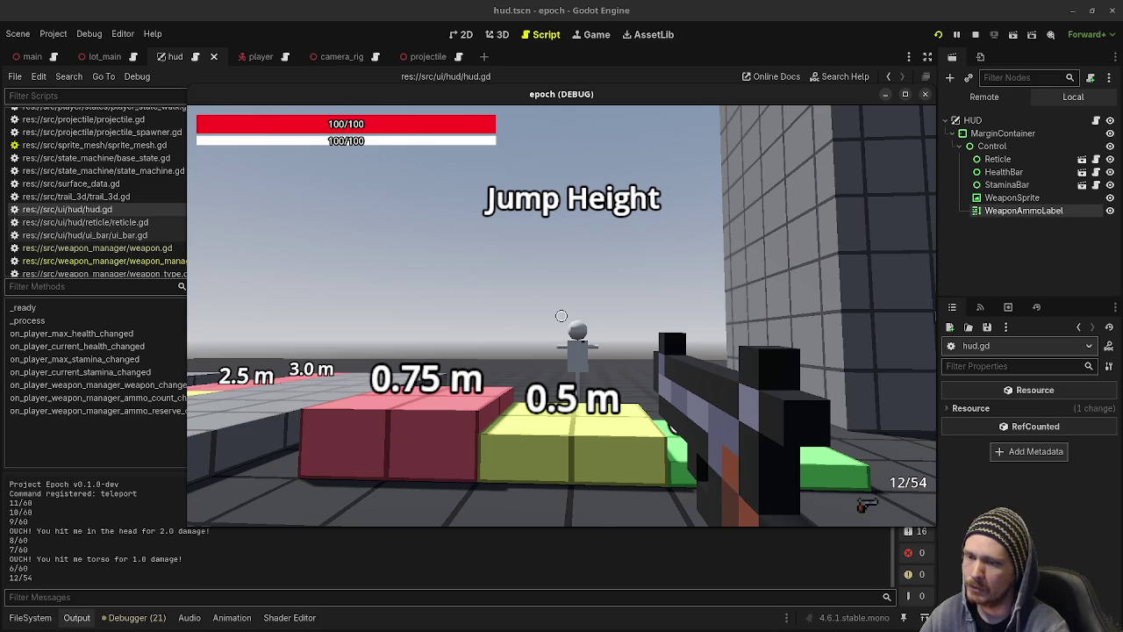
pyautogui.press('w')
pyautogui.press('space')
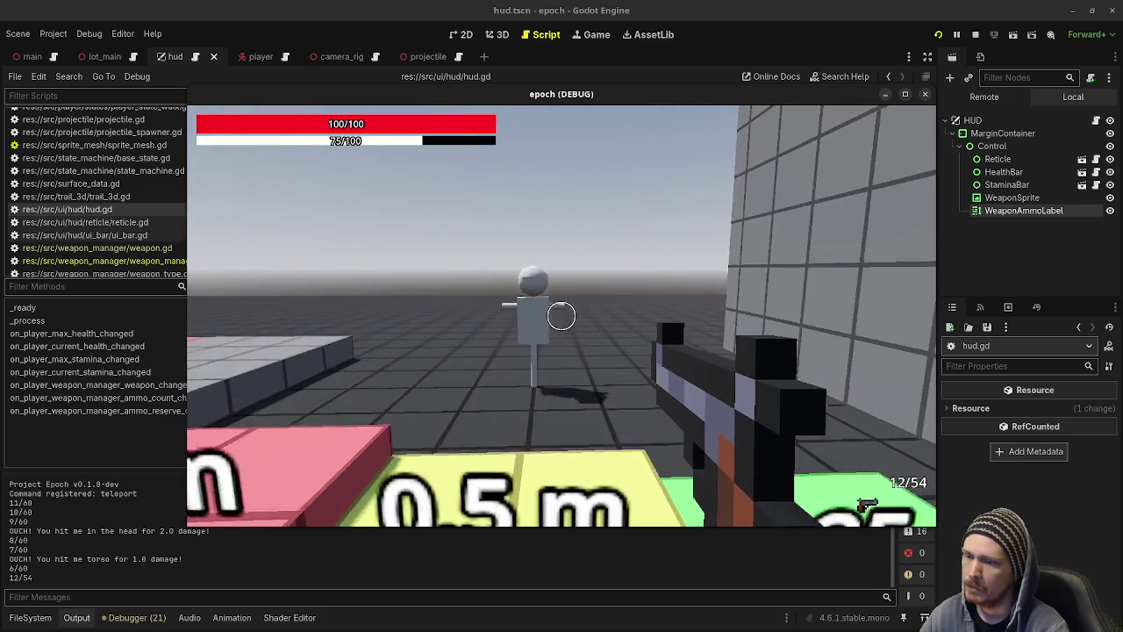
# Switch to the long gun, fire it, reload, and empty its magazine.
pyautogui.press('2')
pyautogui.press('r')
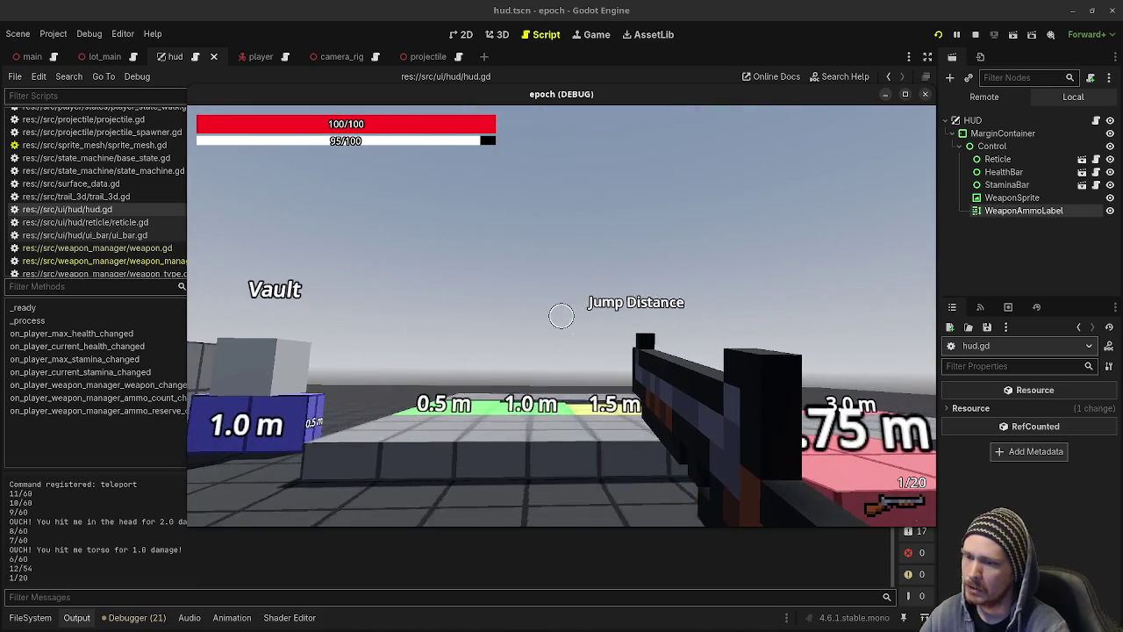
pyautogui.click(561, 316)
pyautogui.click(562, 316)
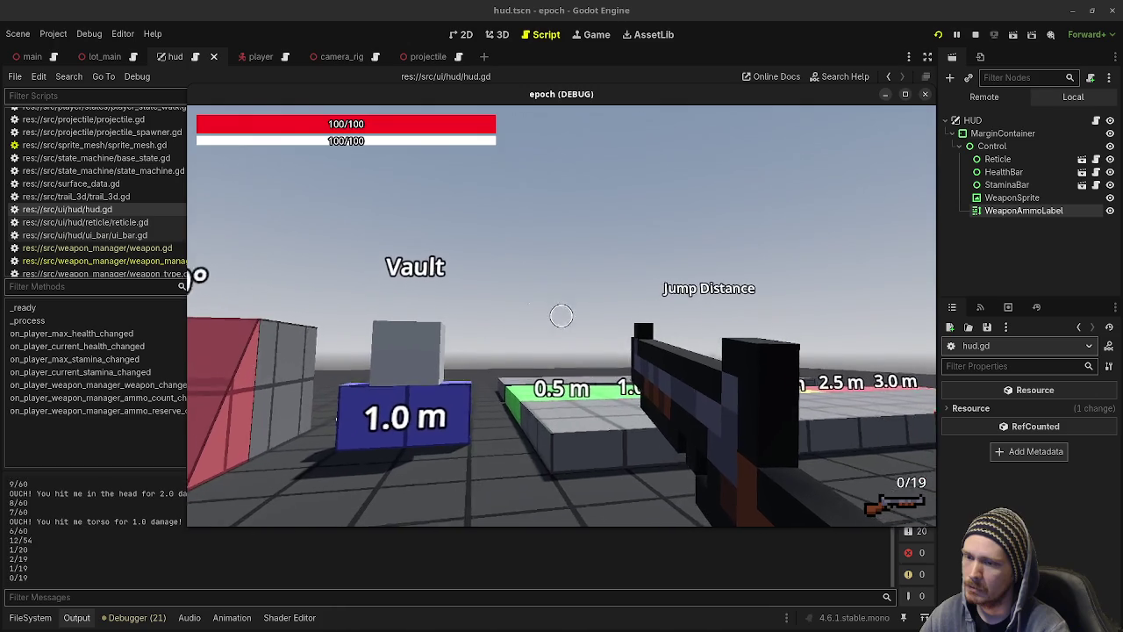
pyautogui.press('r')
pyautogui.press('w')
pyautogui.click(562, 316)
pyautogui.click(562, 316)
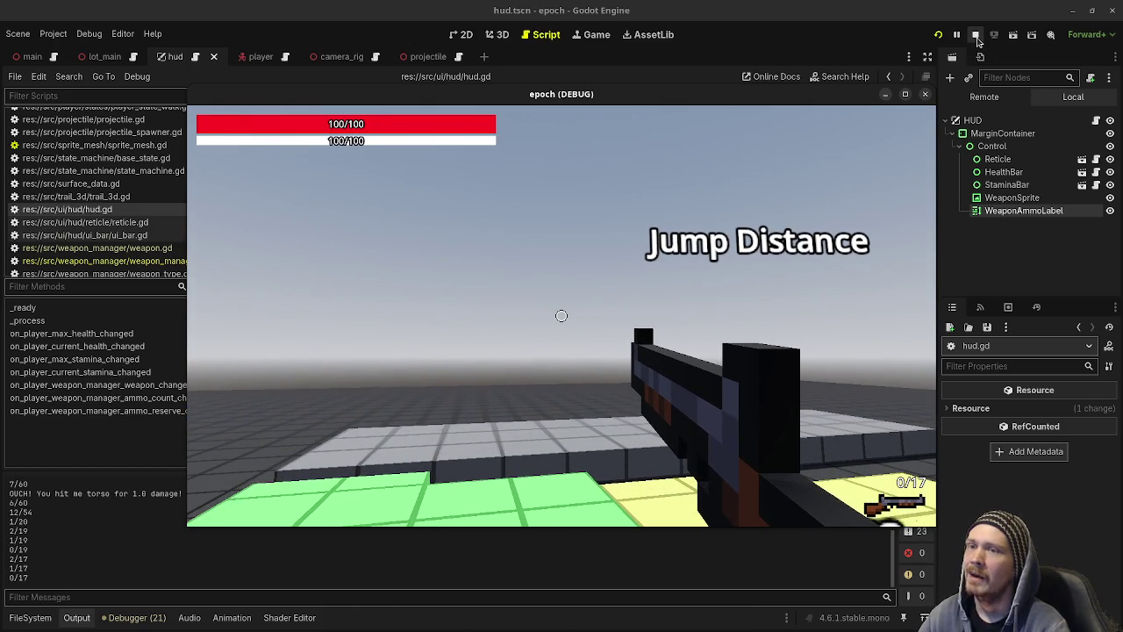
# Stop the game, set WeaponAmmoLabel's normal font size to 32, save, and show the 2D view.
pyautogui.click(976, 35)
pyautogui.click(1018, 190)
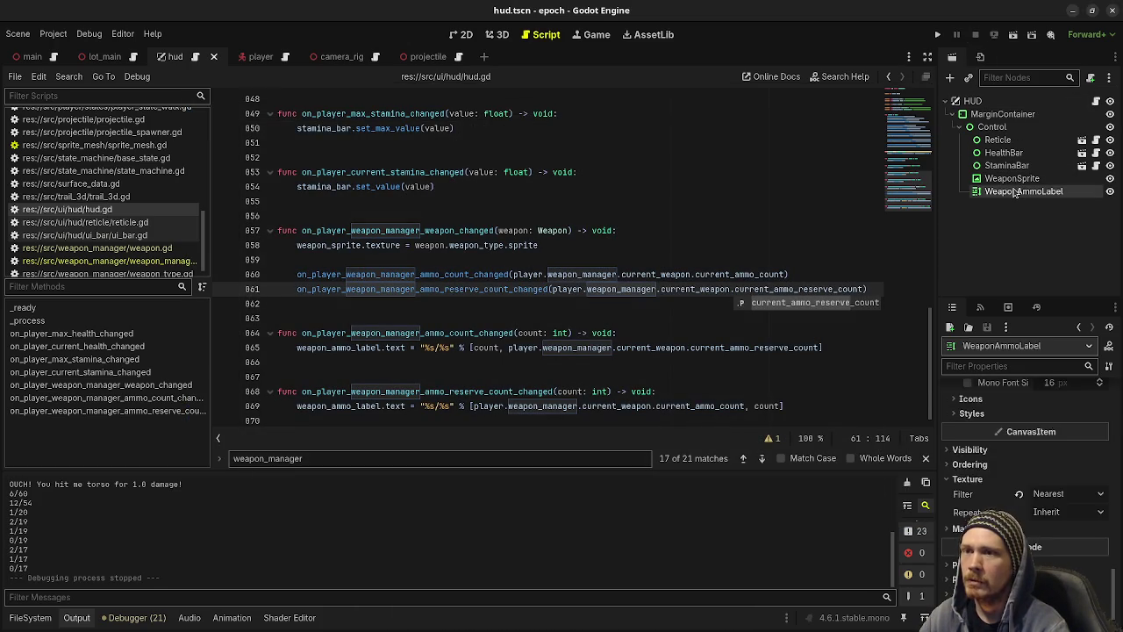
pyautogui.scroll(3, 1009, 439)
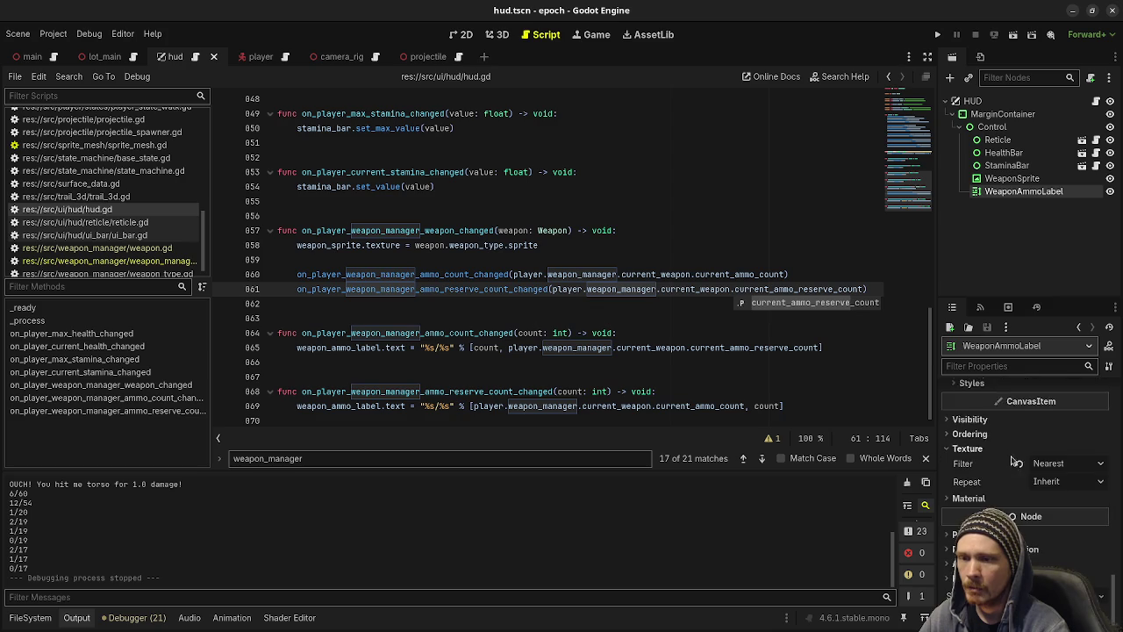
pyautogui.click(1063, 398)
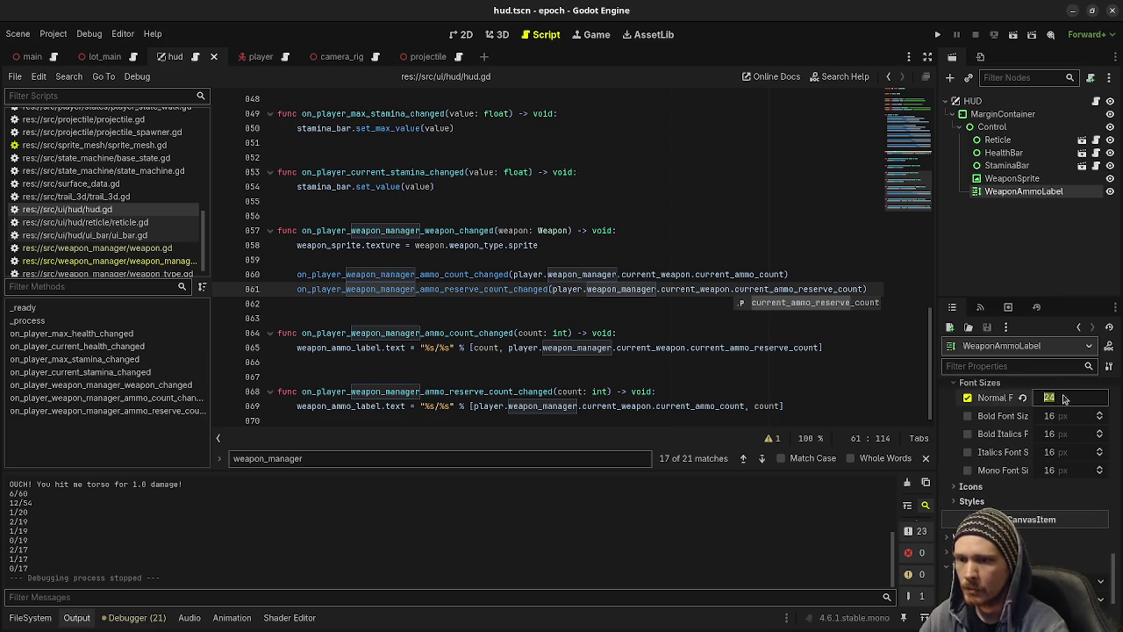
pyautogui.write('2')
pyautogui.press('Return')
pyautogui.hotkey('ctrl', 's')
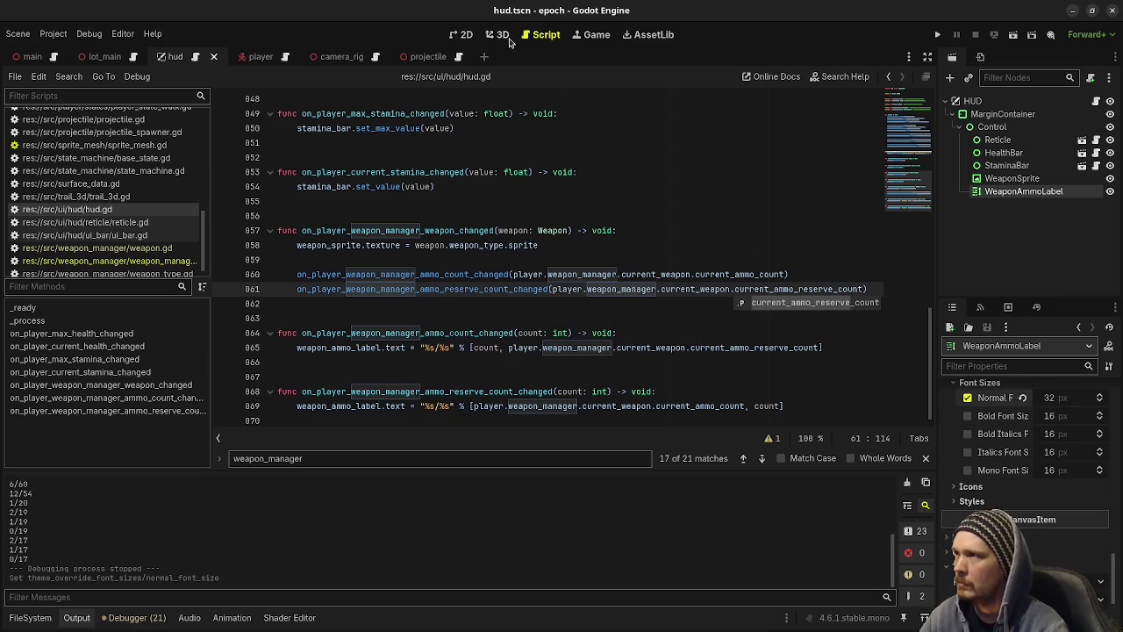
pyautogui.hotkey('ctrl', 'F2')
pyautogui.hotkey('ctrl', 'F1')
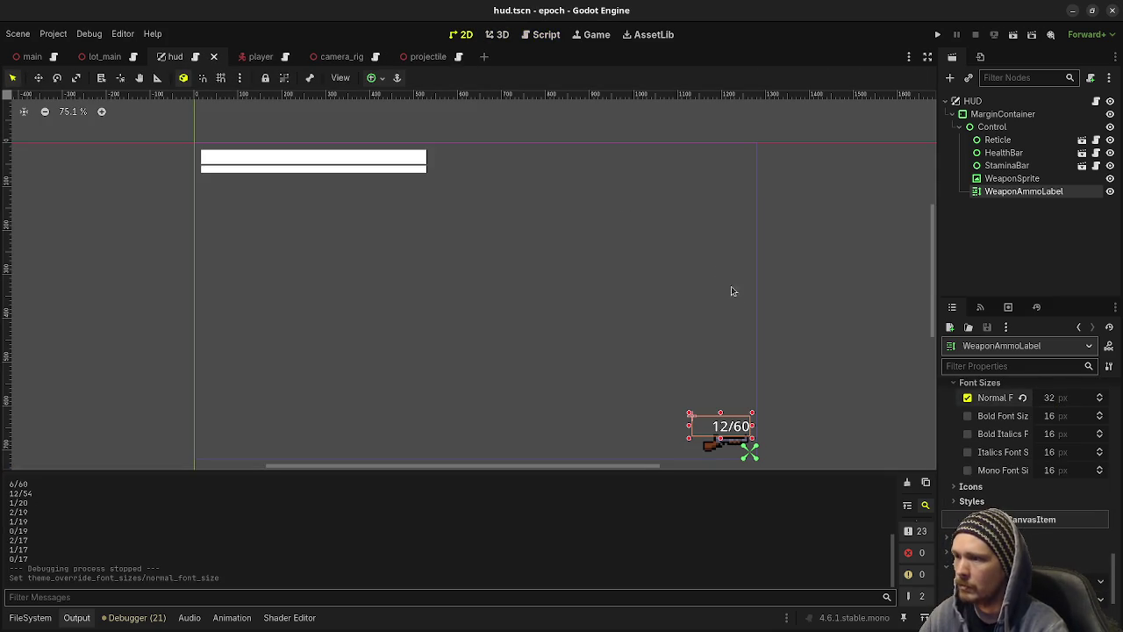
# Nudge WeaponAmmoLabel up to position (1117, 600), then save and run the project.
pyautogui.press('Up')
pyautogui.press('Up')
pyautogui.press('Up')
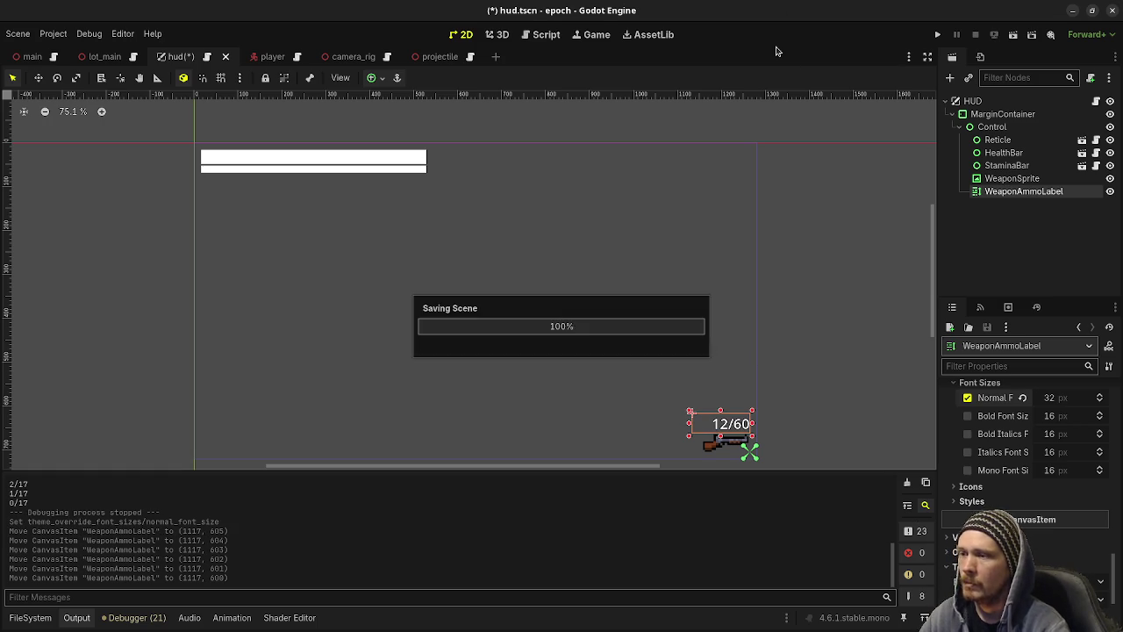
pyautogui.press('F5')
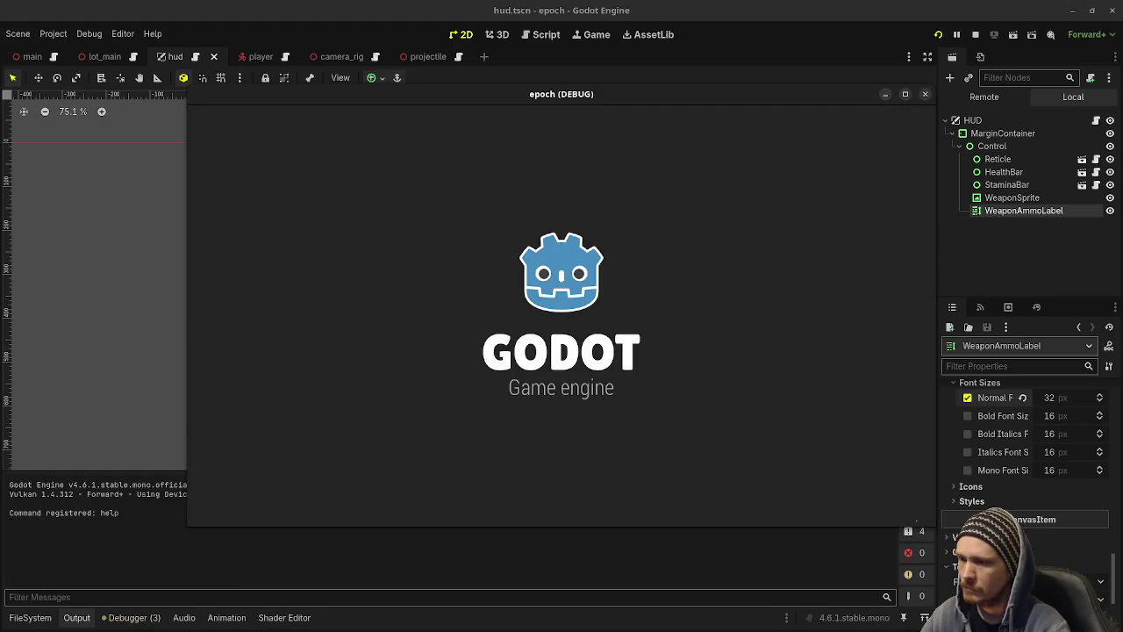
# Sprint along the course firing seven rifle shots toward the Wood, Stone and Metal pillars.
pyautogui.hotkey('shift', 'w')
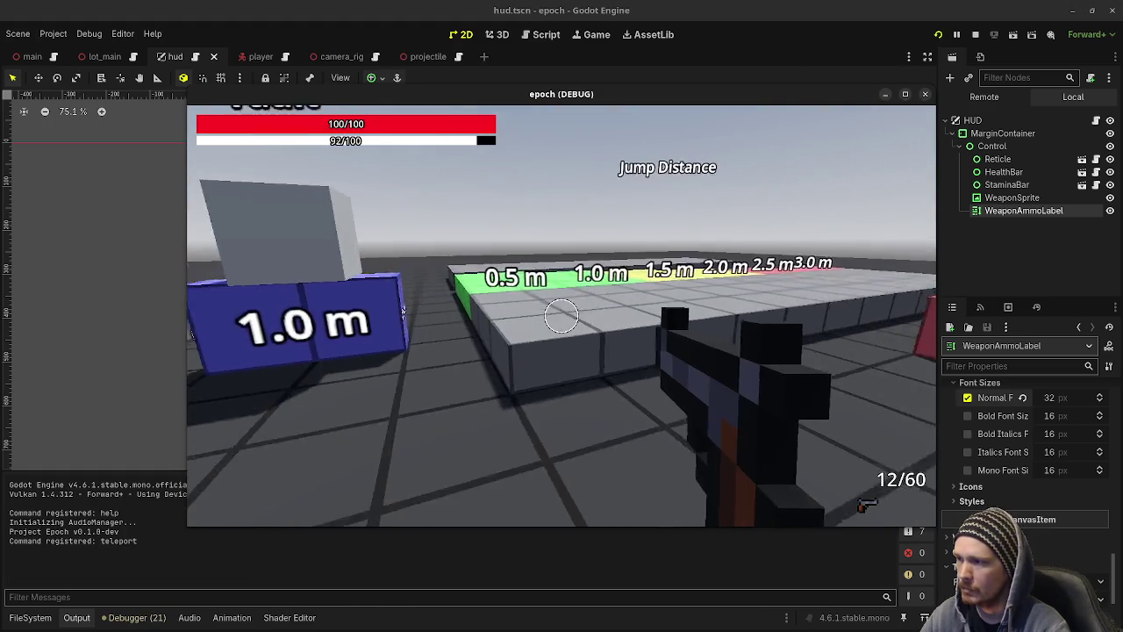
pyautogui.click(561, 316)
pyautogui.click(562, 316)
pyautogui.click(561, 316)
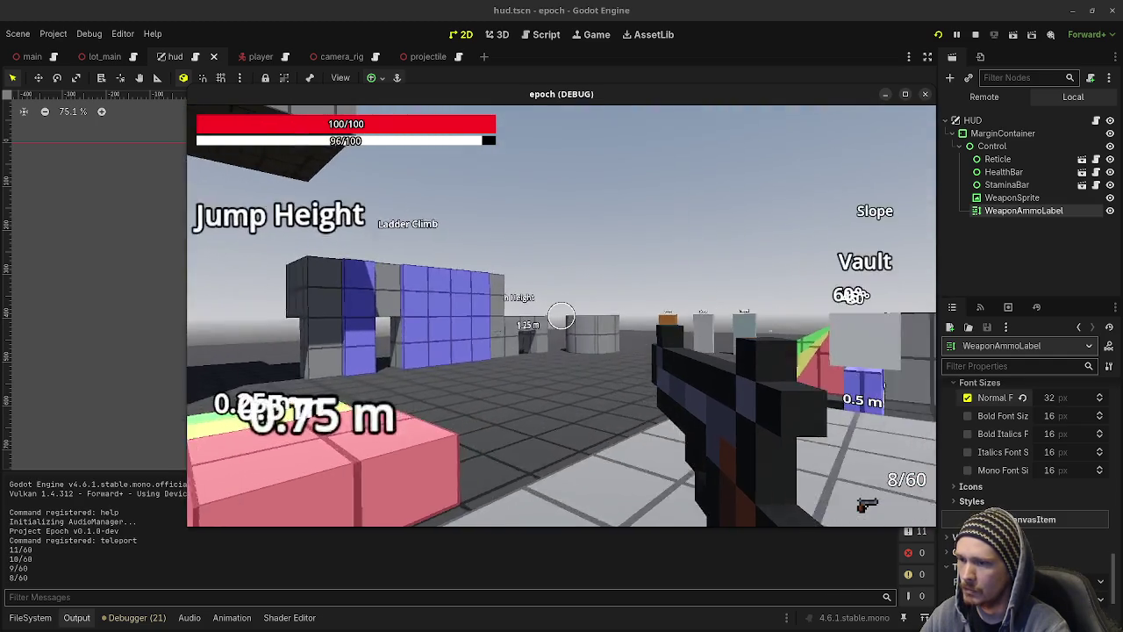
pyautogui.click(561, 316)
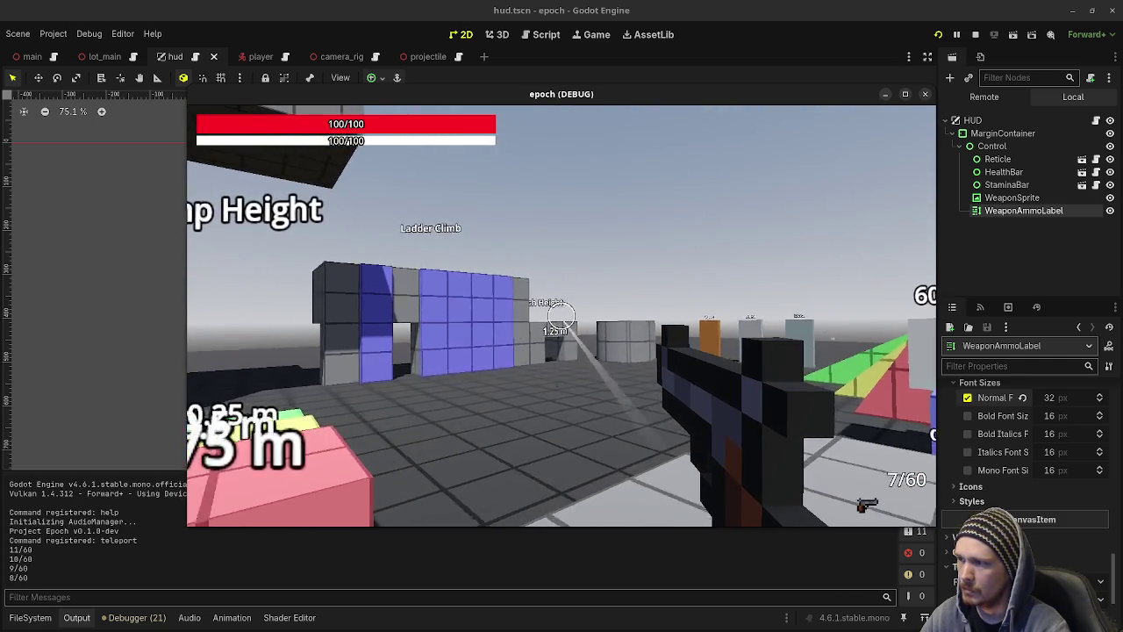
pyautogui.click(562, 316)
pyautogui.click(561, 316)
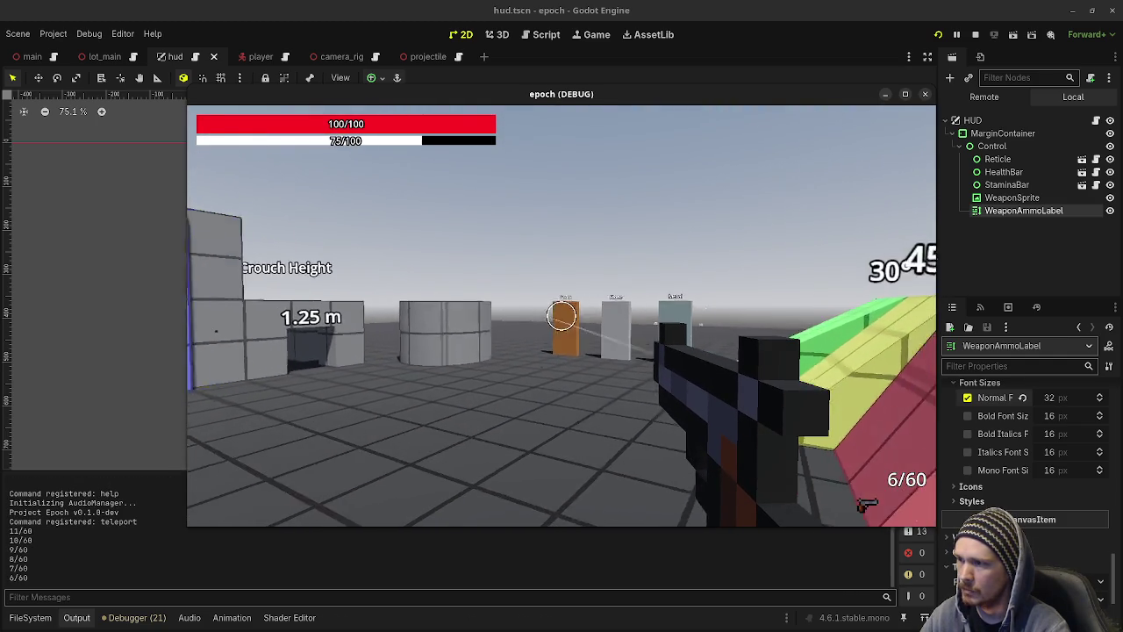
pyautogui.click(562, 316)
# Switch to the shotgun and blast the material pillars, reloading between rounds, to leave bullet holes.
pyautogui.press('w')
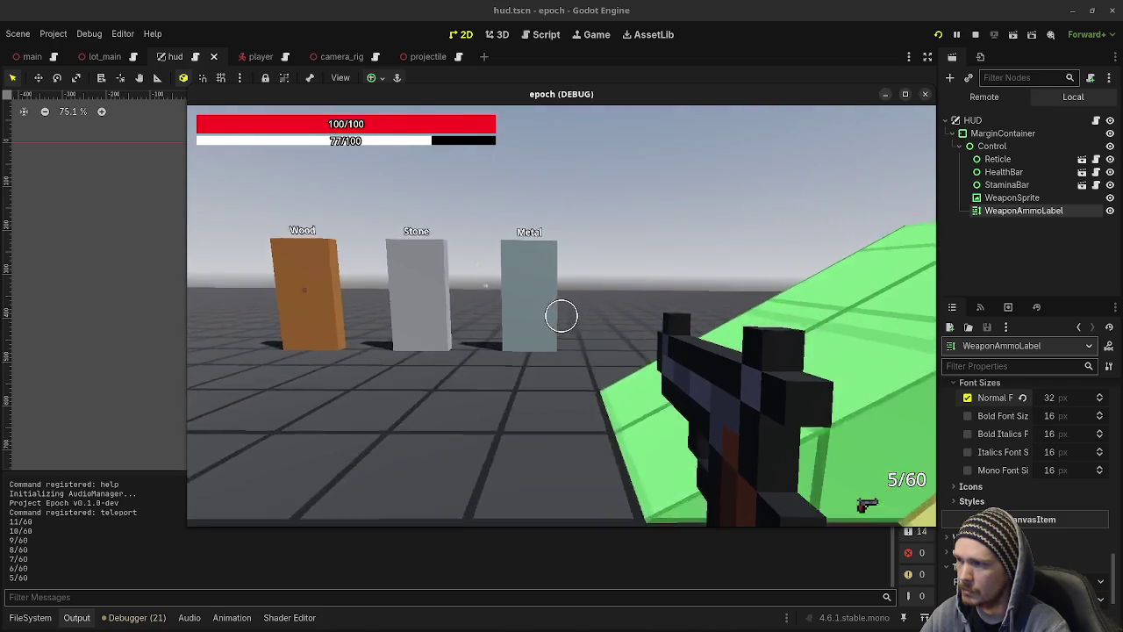
pyautogui.press('2')
pyautogui.press('s')
pyautogui.click(561, 316)
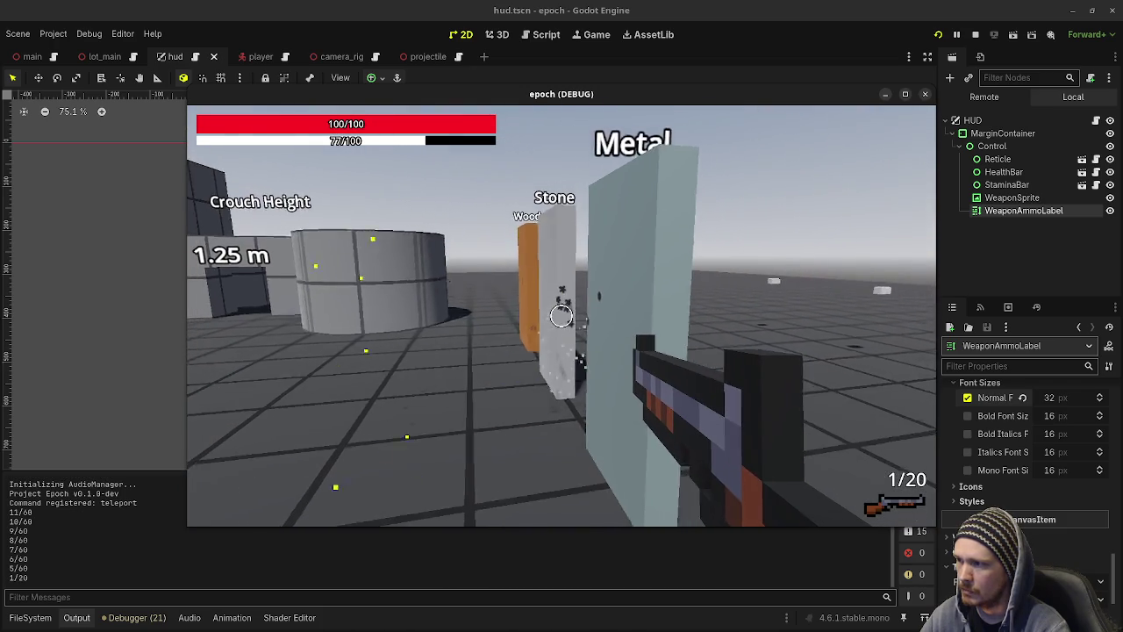
pyautogui.click(561, 316)
pyautogui.press('r')
pyautogui.click(562, 316)
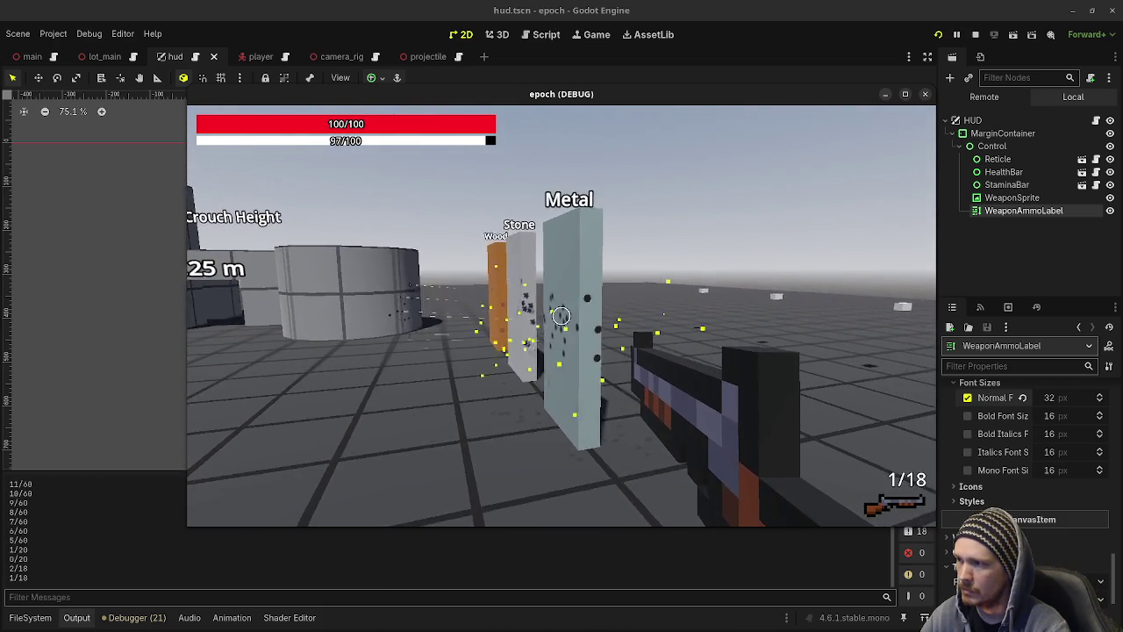
pyautogui.click(561, 316)
pyautogui.press('r')
pyautogui.click(561, 316)
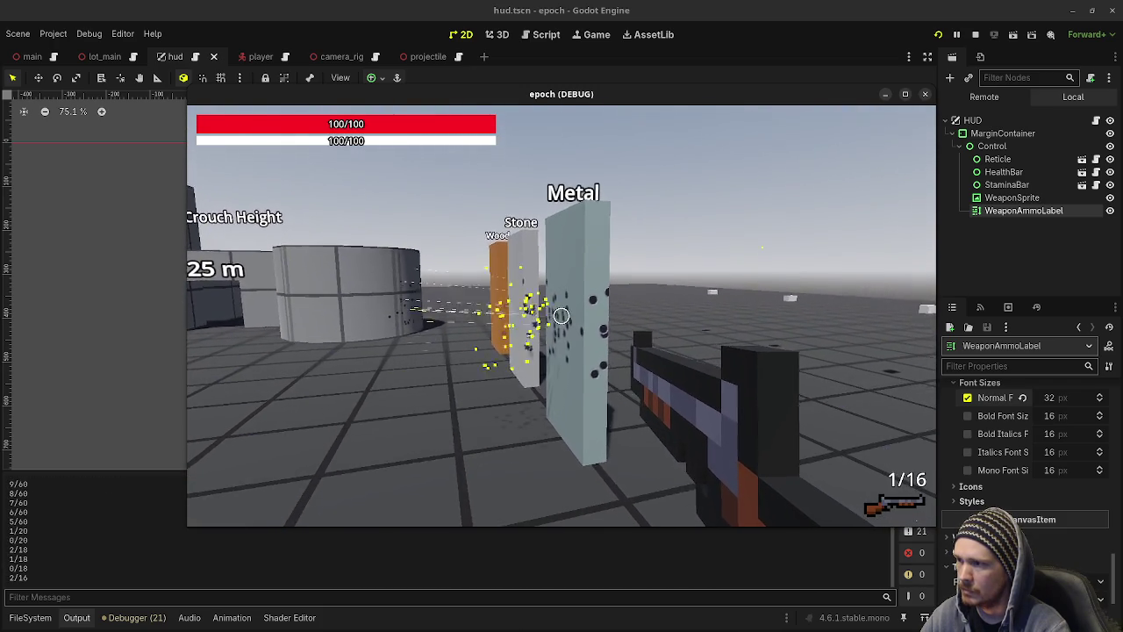
pyautogui.click(561, 315)
pyautogui.press('r')
pyautogui.click(561, 316)
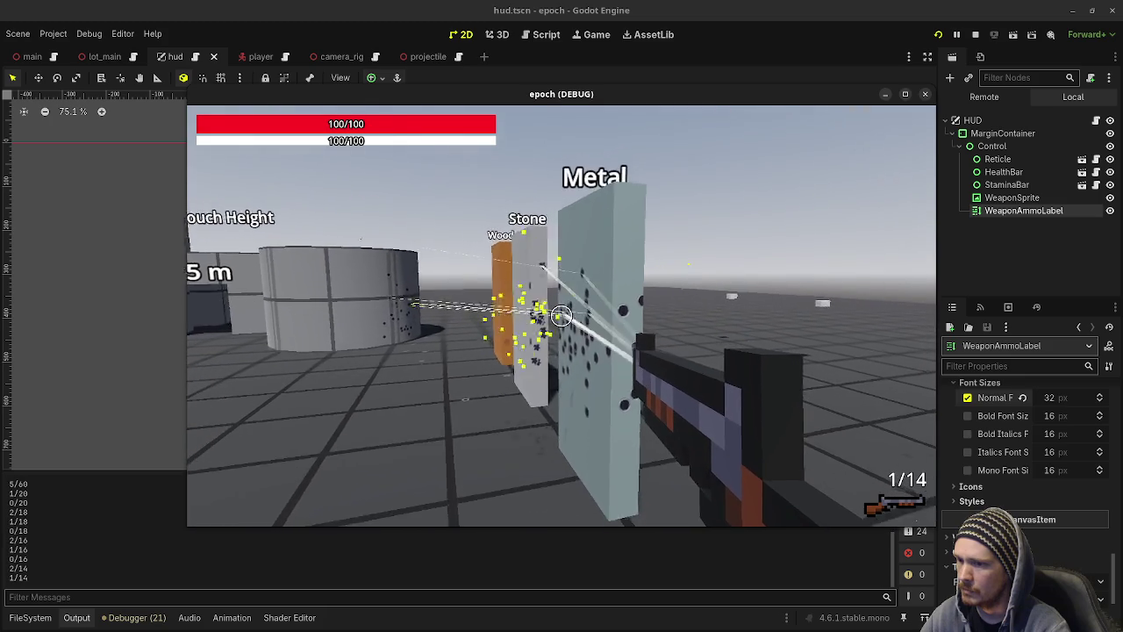
pyautogui.click(561, 316)
# Sprint to the jump area, reload the shotgun, and shoot the dummy in the head.
pyautogui.hotkey('shift', 'w')
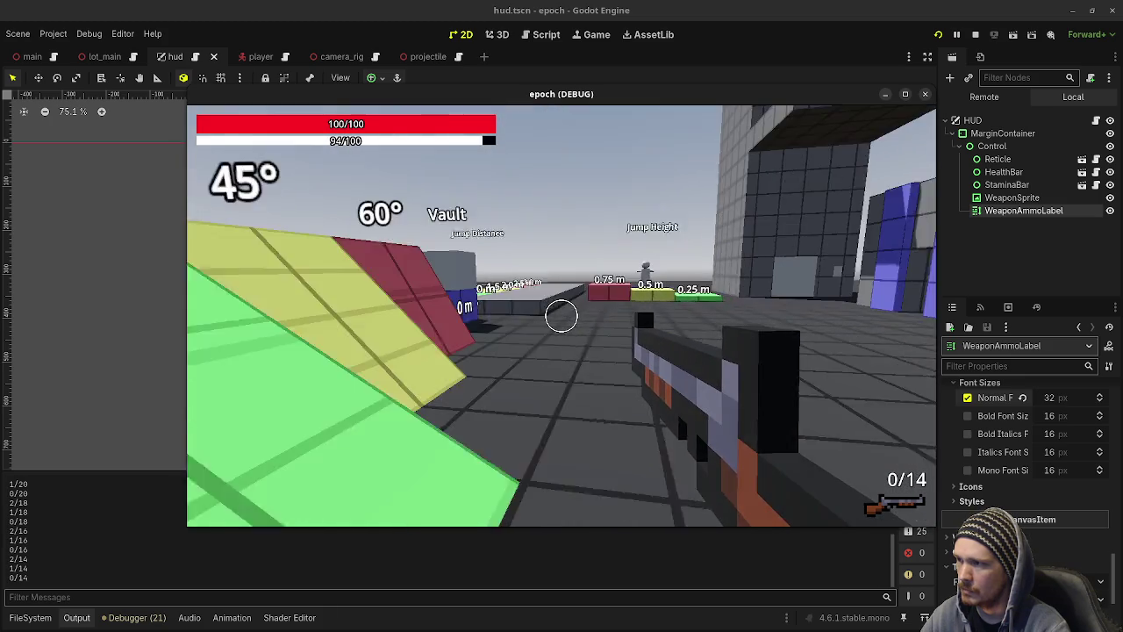
pyautogui.click(562, 316)
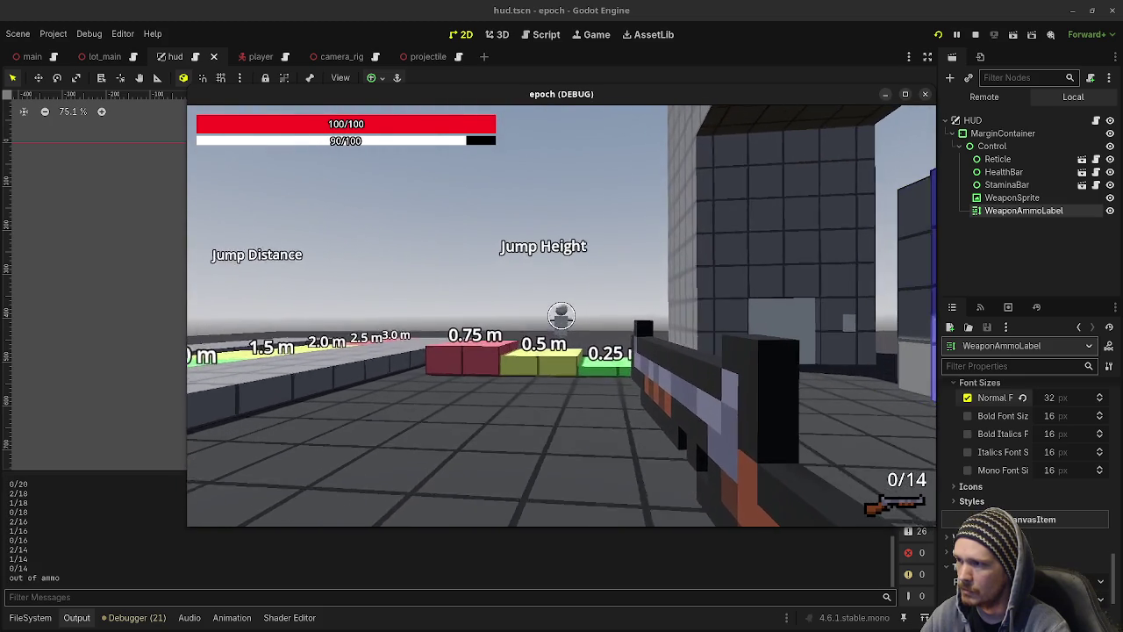
pyautogui.press('r')
pyautogui.click(562, 316)
pyautogui.press('w')
pyautogui.click(561, 316)
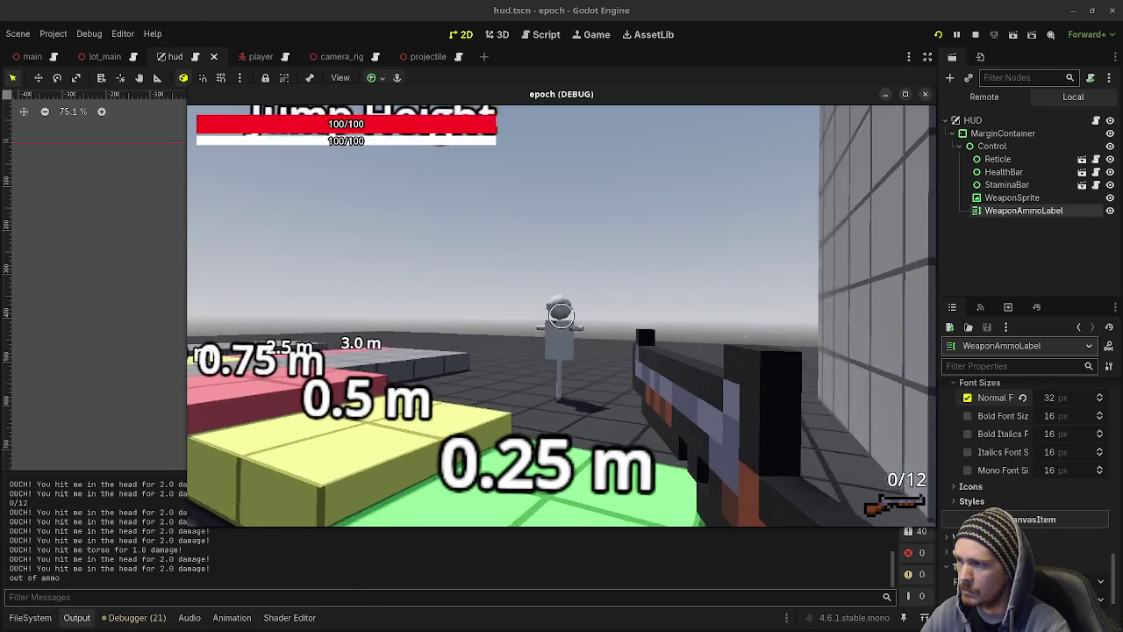
# Fire at the target dummy until out of ammo, then keep shooting it with the other weapon.
pyautogui.press('s')
pyautogui.click(562, 316)
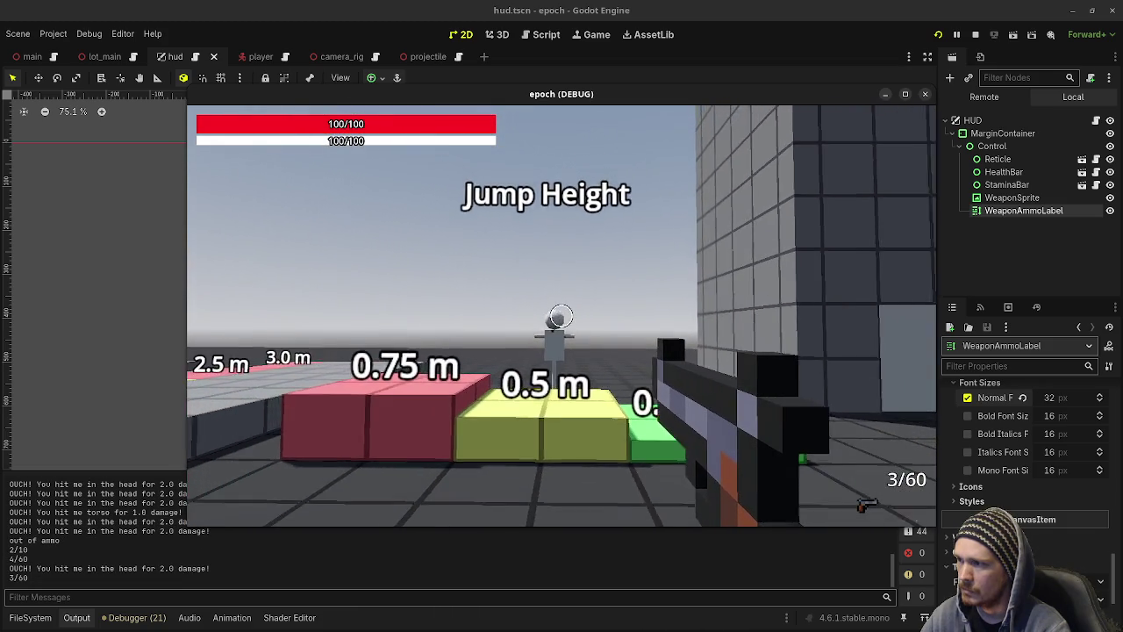
pyautogui.click(562, 316)
pyautogui.click(562, 316)
pyautogui.click(562, 316)
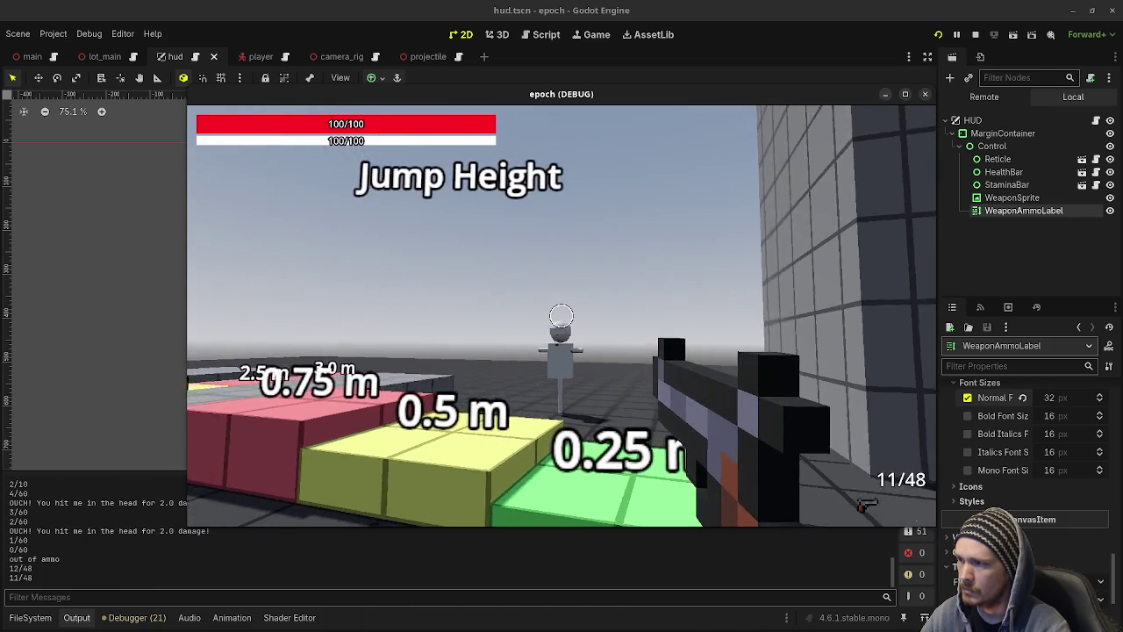
pyautogui.press('a')
pyautogui.click(562, 316)
pyautogui.click(561, 316)
pyautogui.click(562, 316)
# Sprint and jump through the corridor, past Ladder Climb and the material blocks, then maximize the game window.
pyautogui.hotkey('shift', 'w')
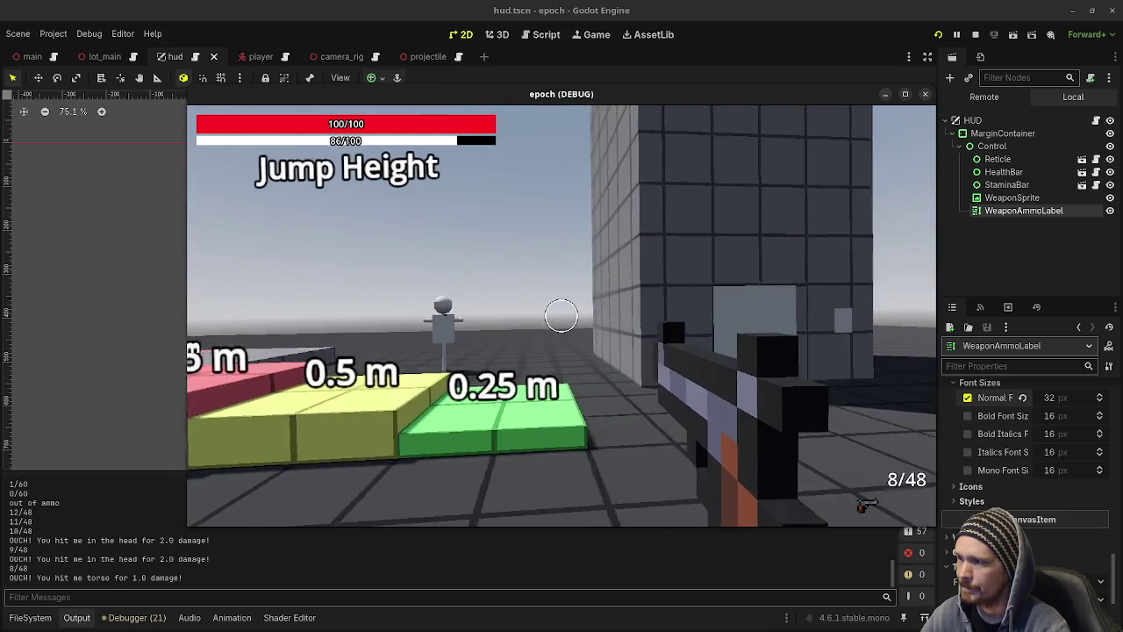
pyautogui.hotkey('shift', 'w')
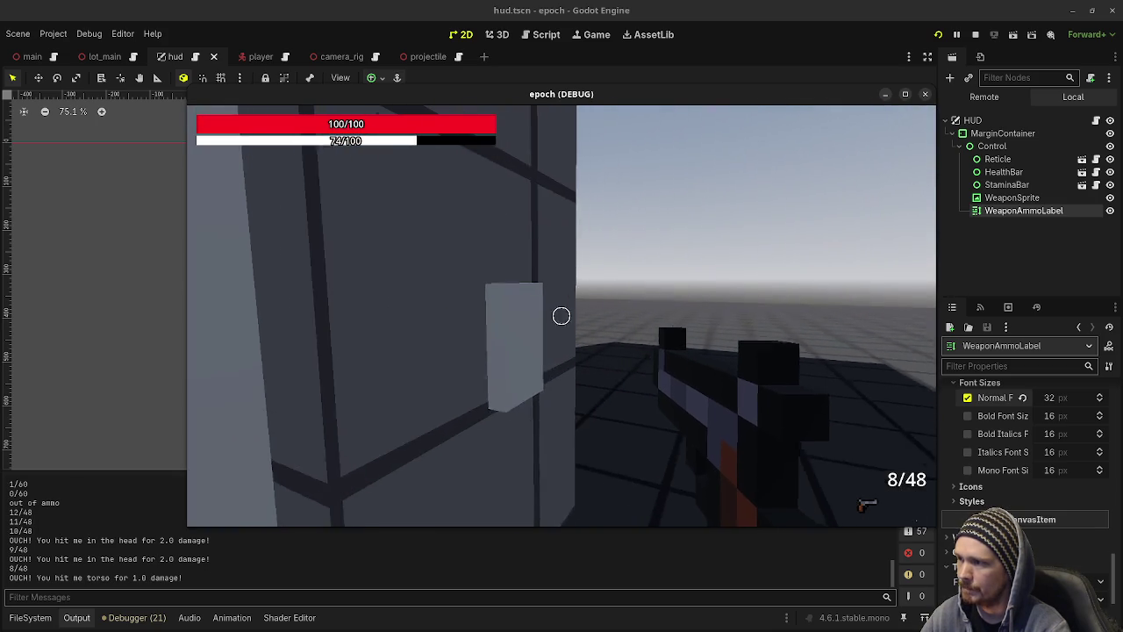
pyautogui.press('w')
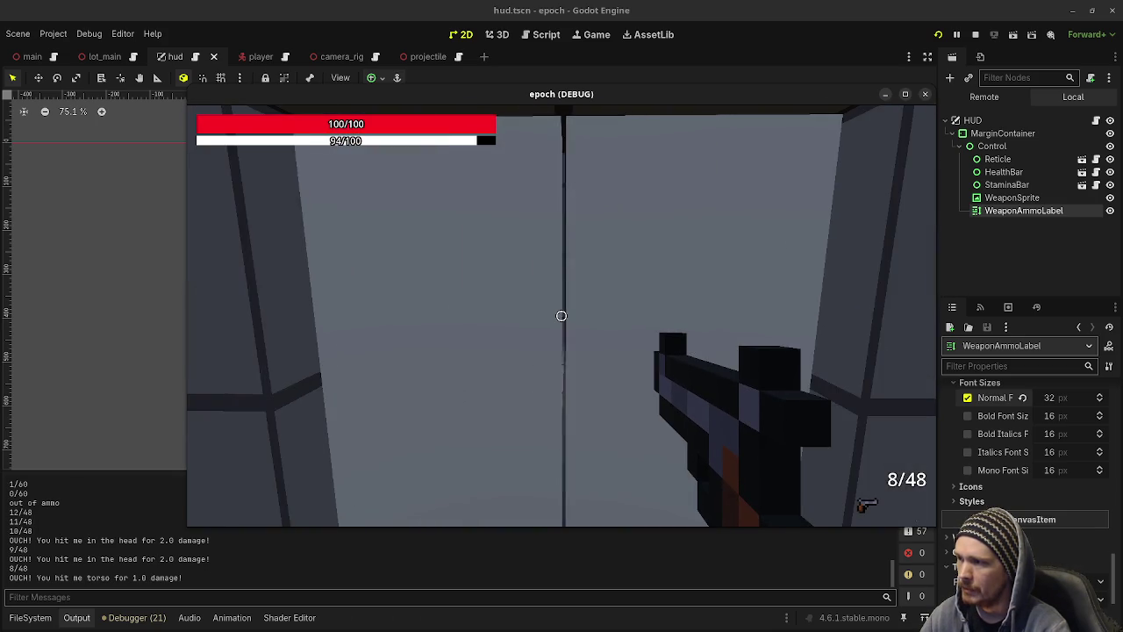
pyautogui.press('w')
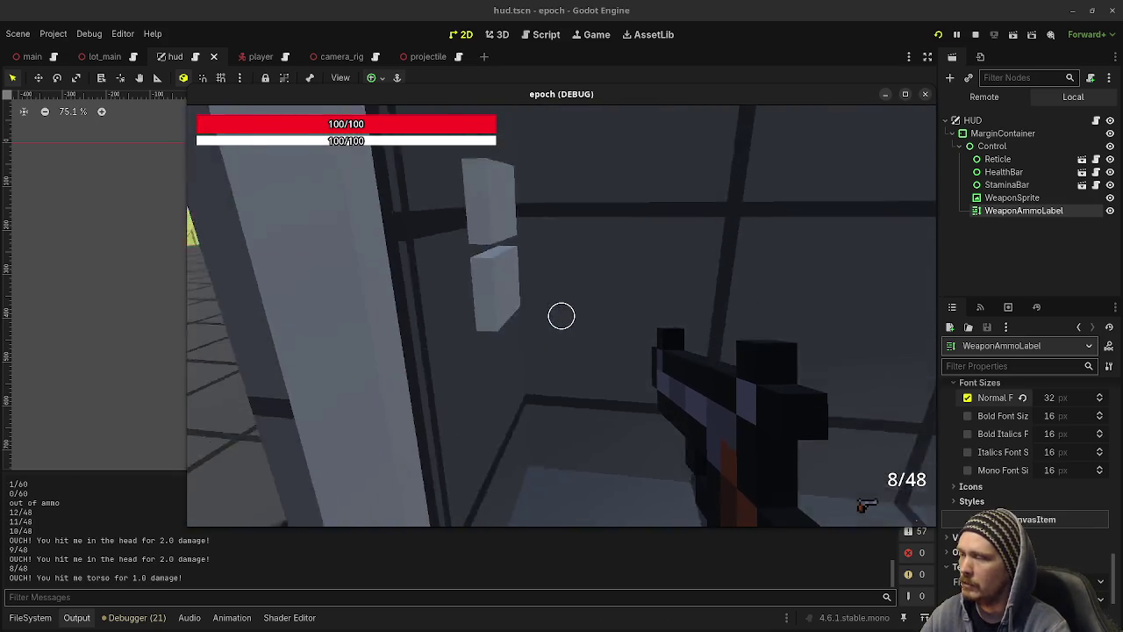
pyautogui.press('w')
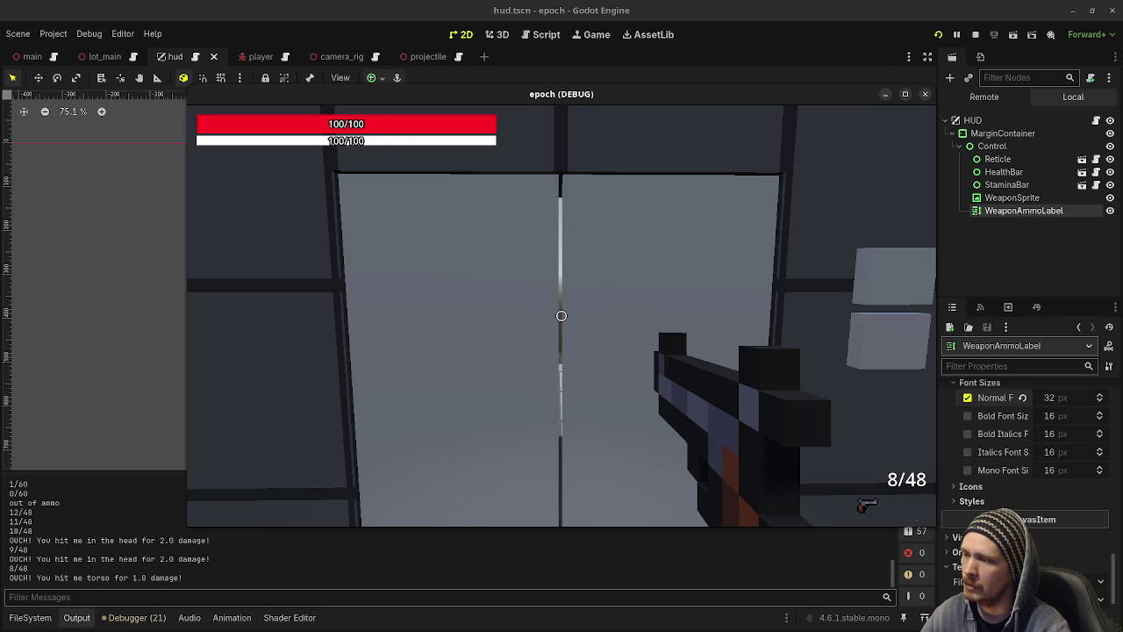
pyautogui.press('w')
pyautogui.press('space')
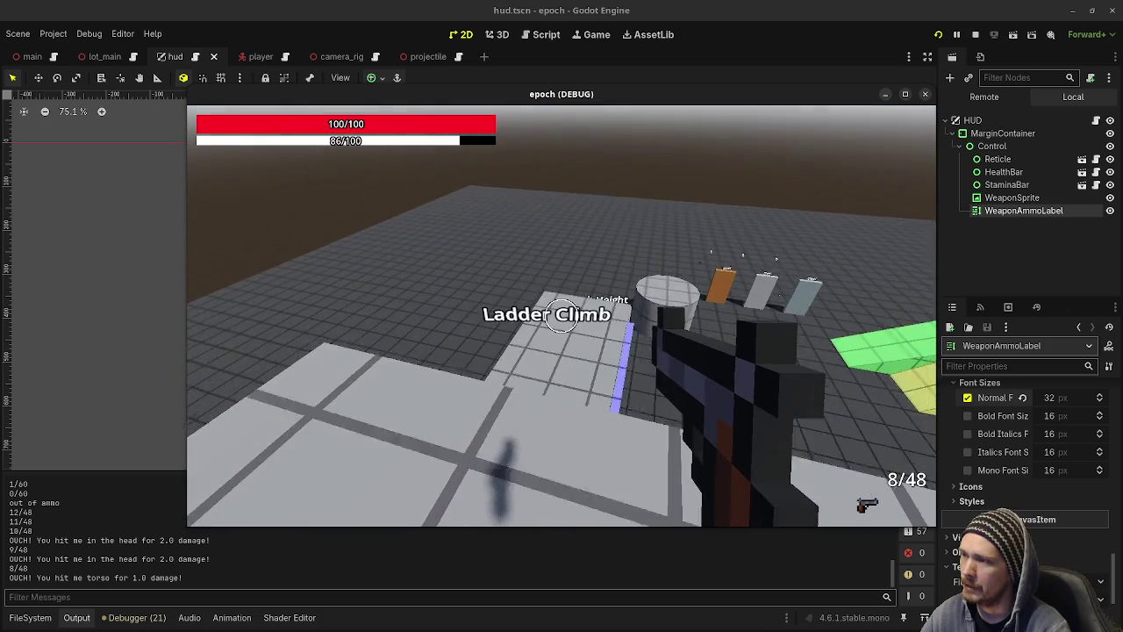
pyautogui.press('w')
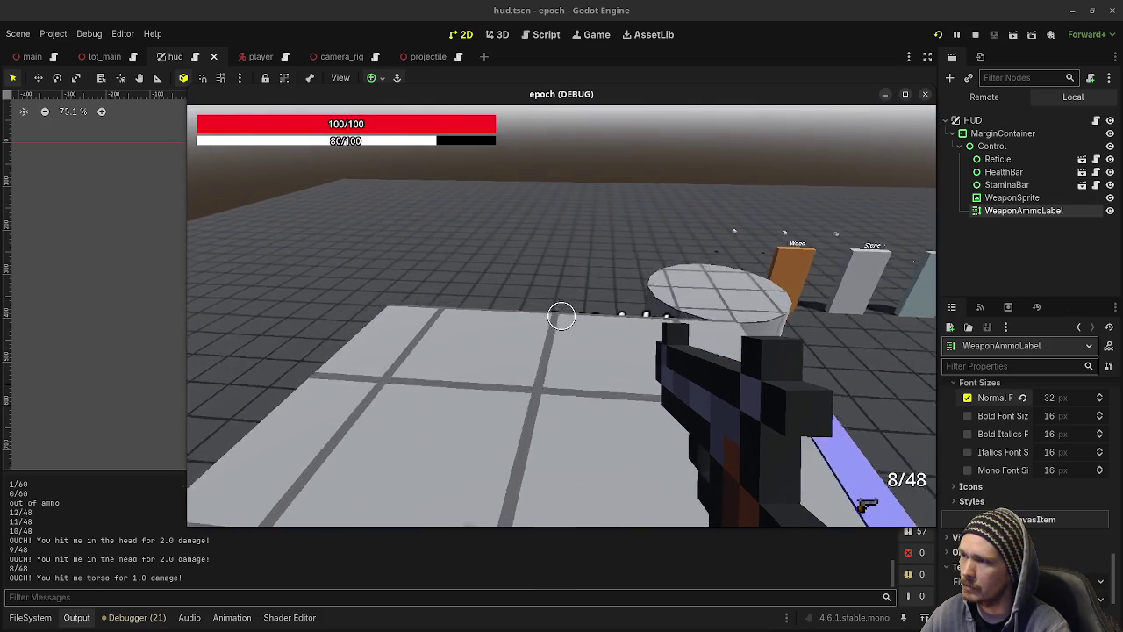
pyautogui.press('w')
pyautogui.press('space')
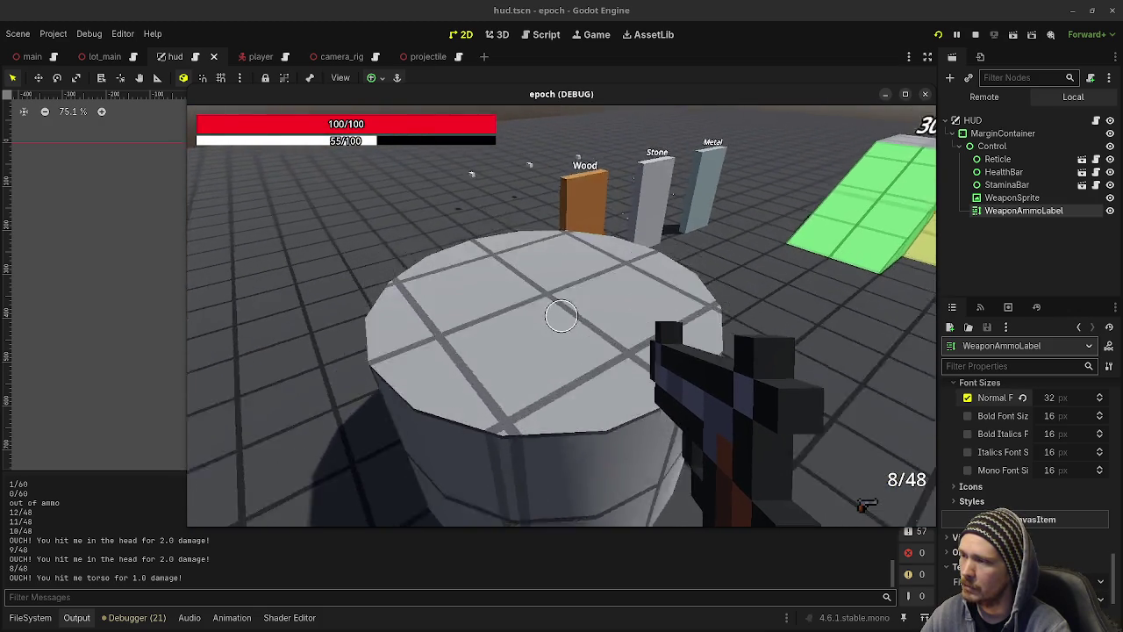
pyautogui.press('w')
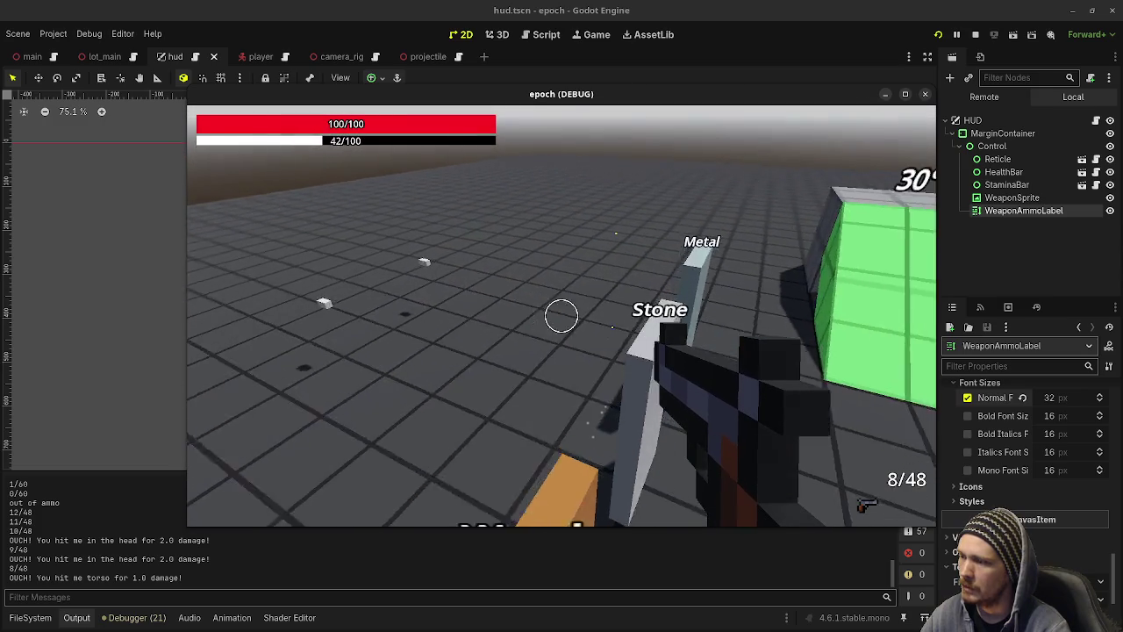
pyautogui.press('w')
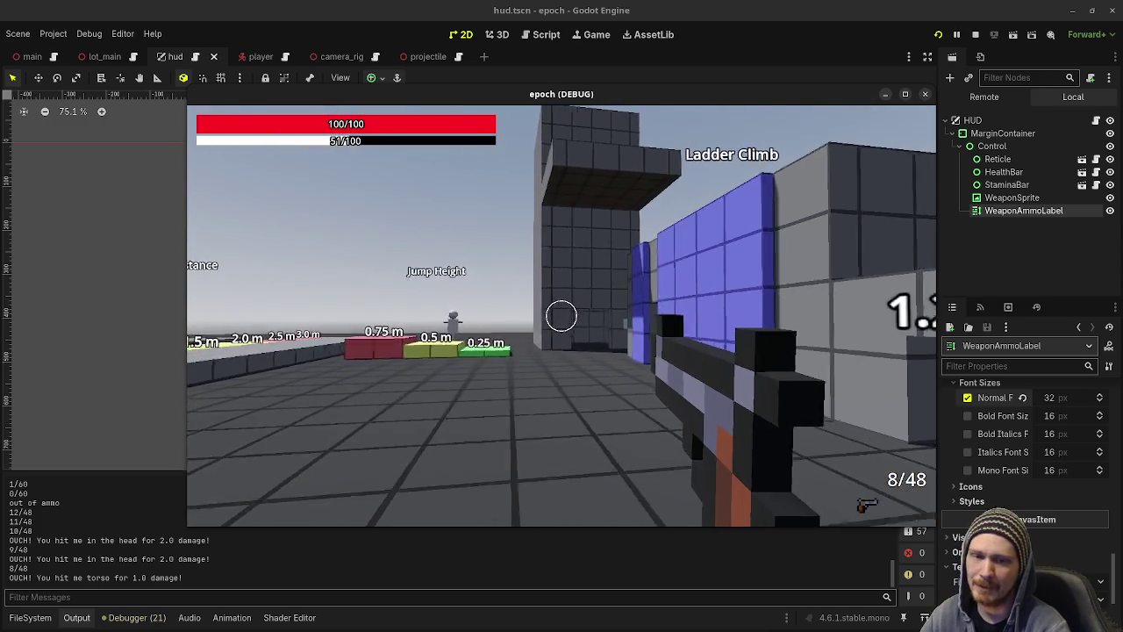
pyautogui.press('w')
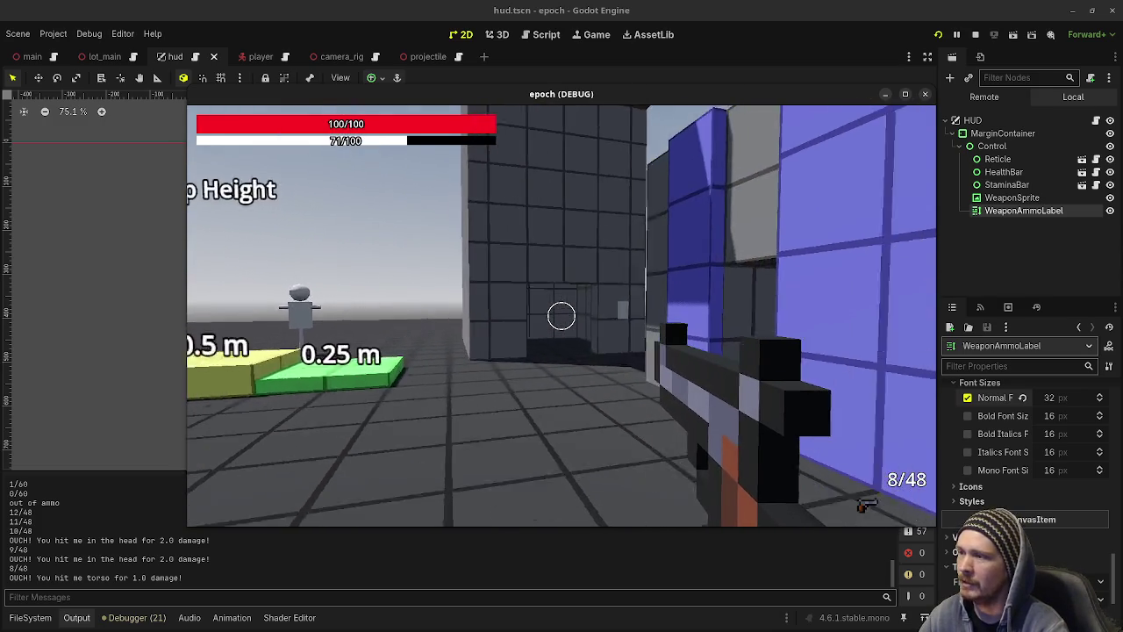
pyautogui.press('w')
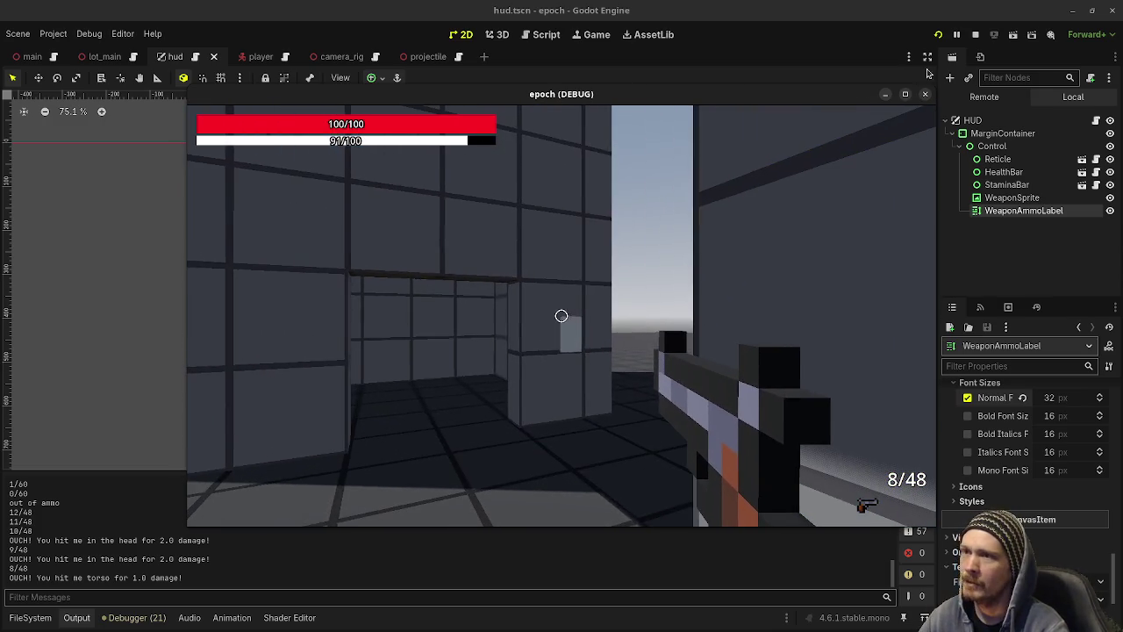
pyautogui.click(905, 94)
# Walk through the grid-walled room and doorway, then shoot the closed double door to leave a bullet hole.
pyautogui.press('w')
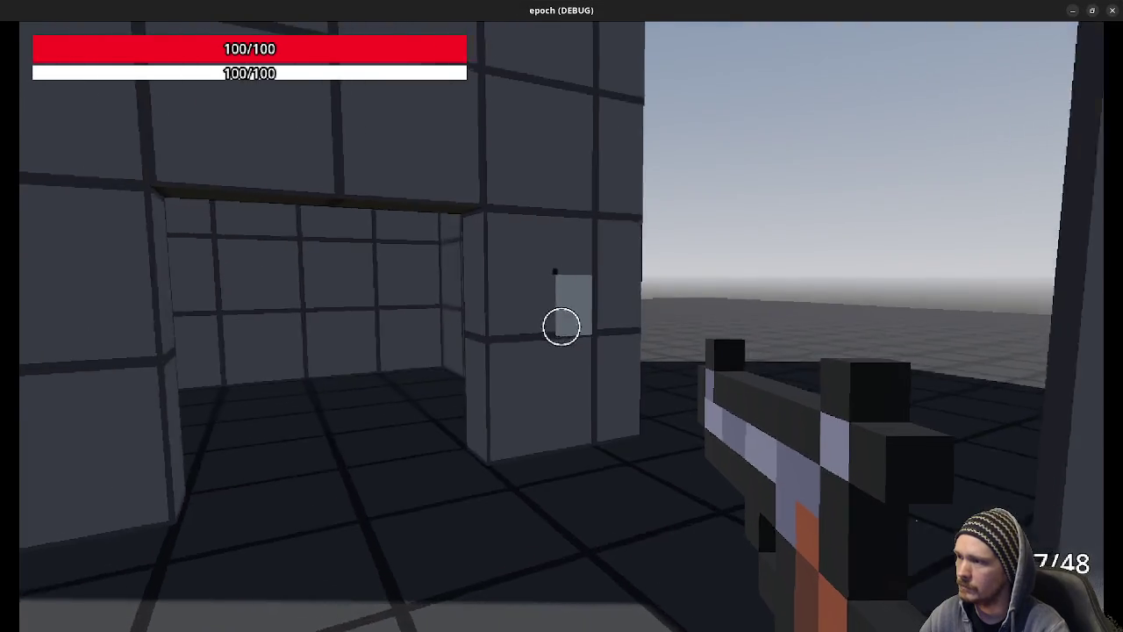
pyautogui.press('w')
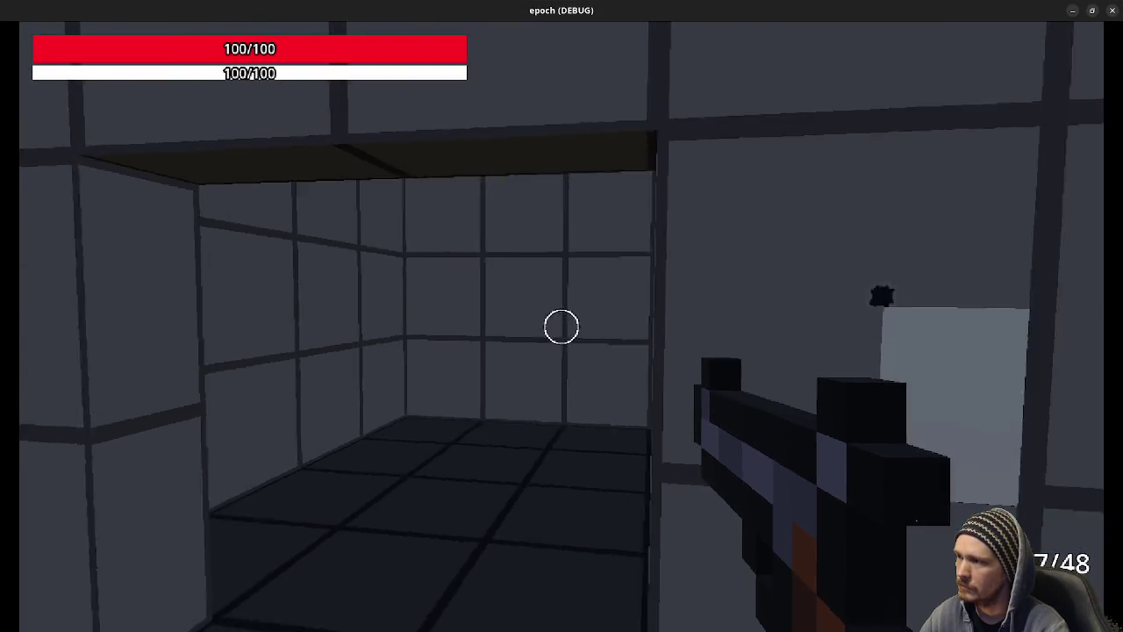
pyautogui.press('w')
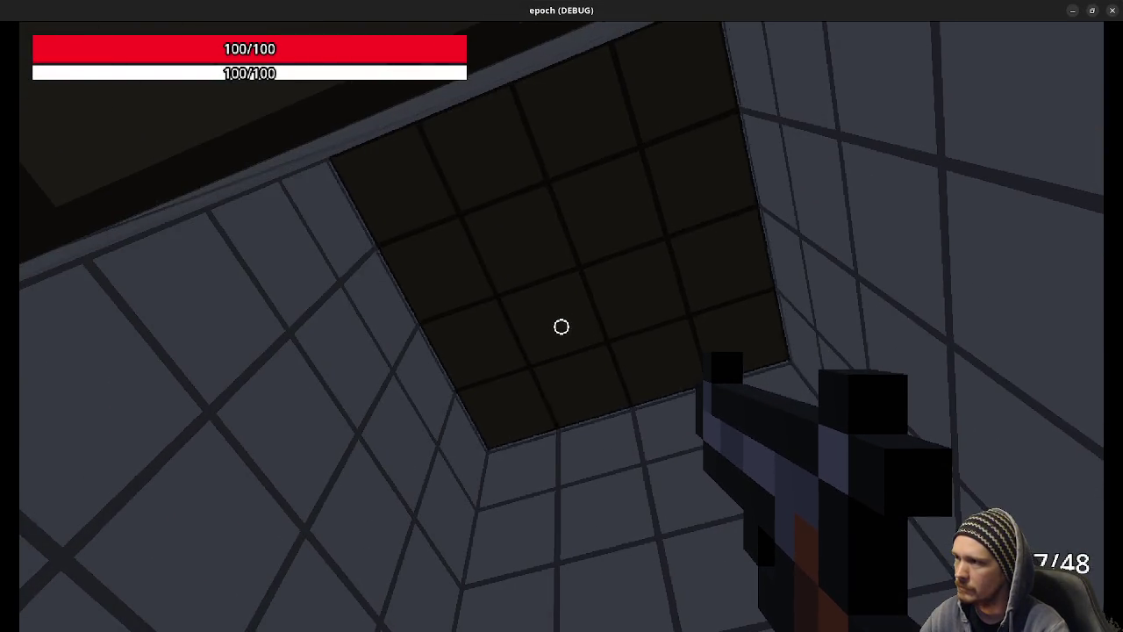
pyautogui.press('w')
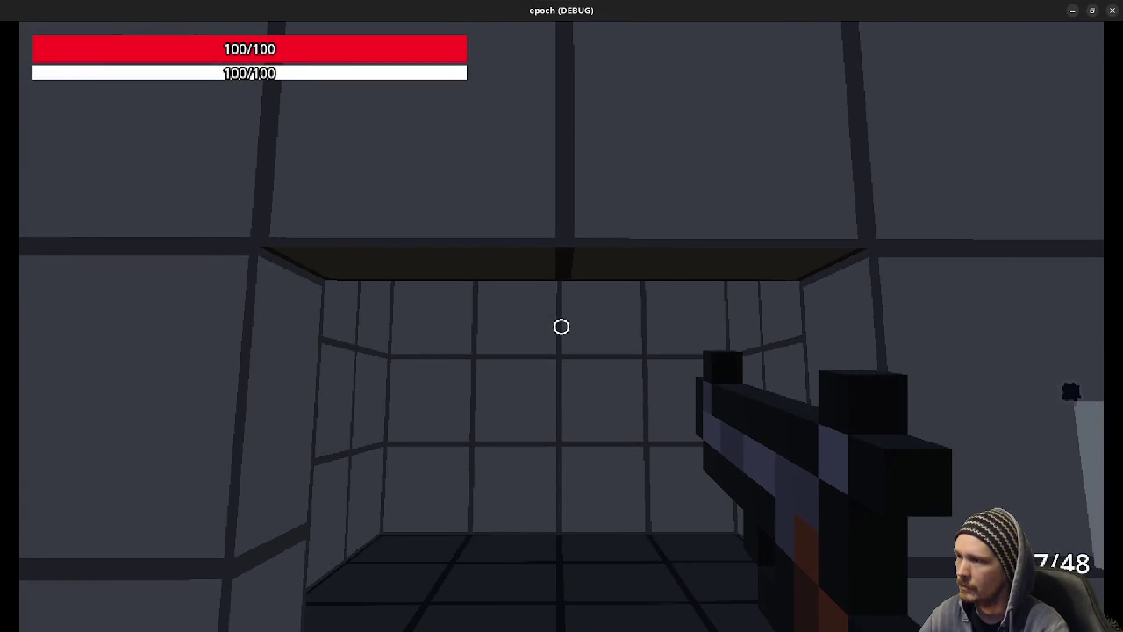
pyautogui.press('w')
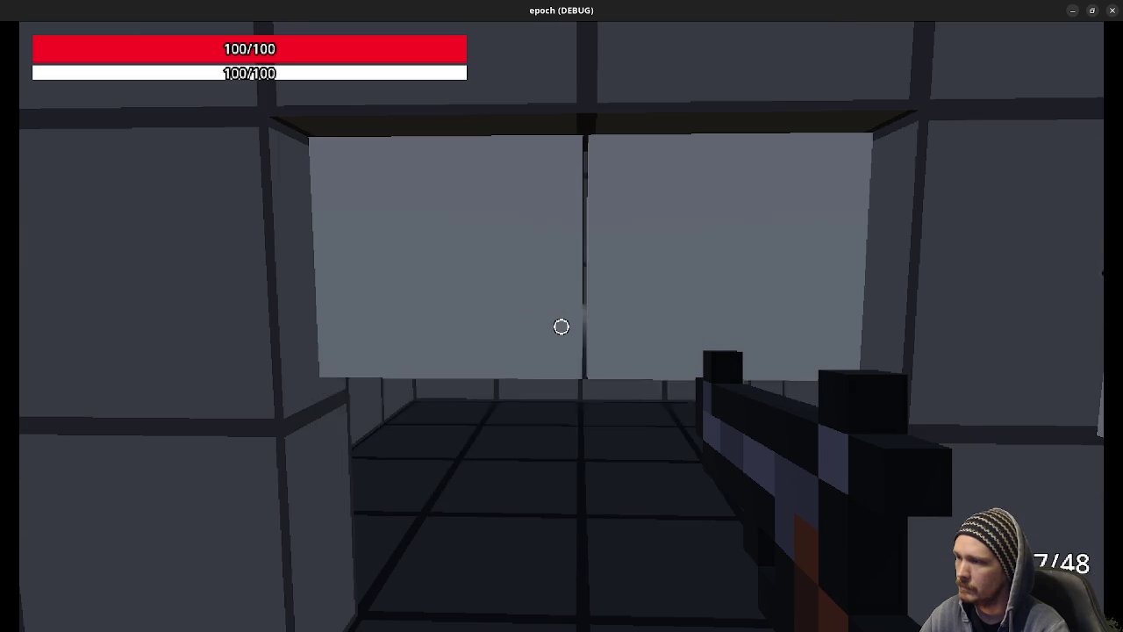
pyautogui.press('w')
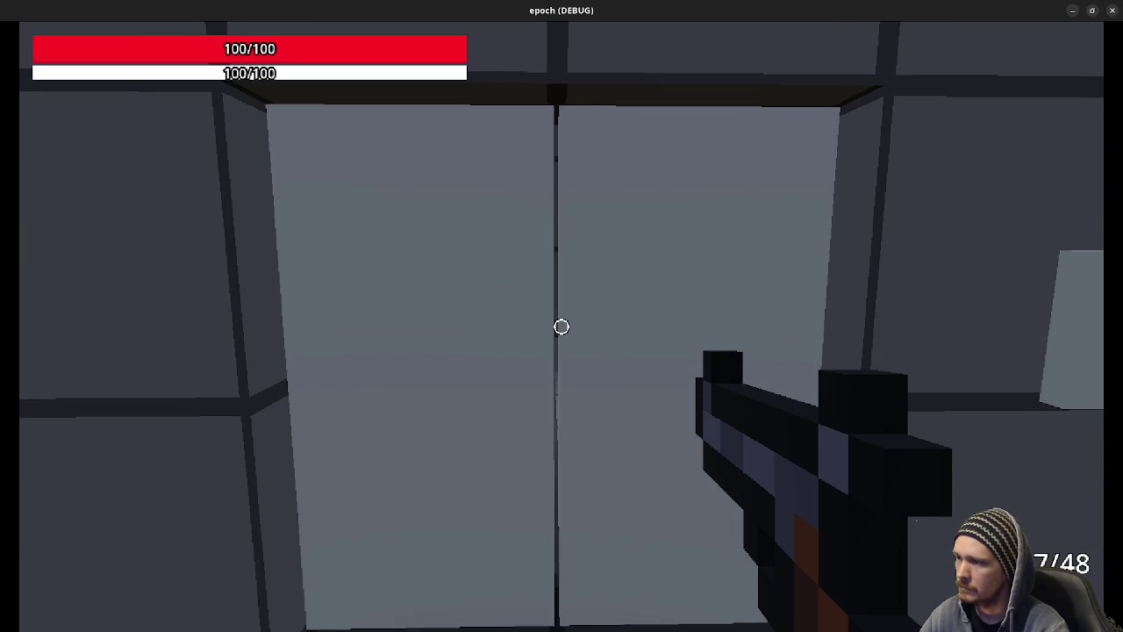
pyautogui.press('w')
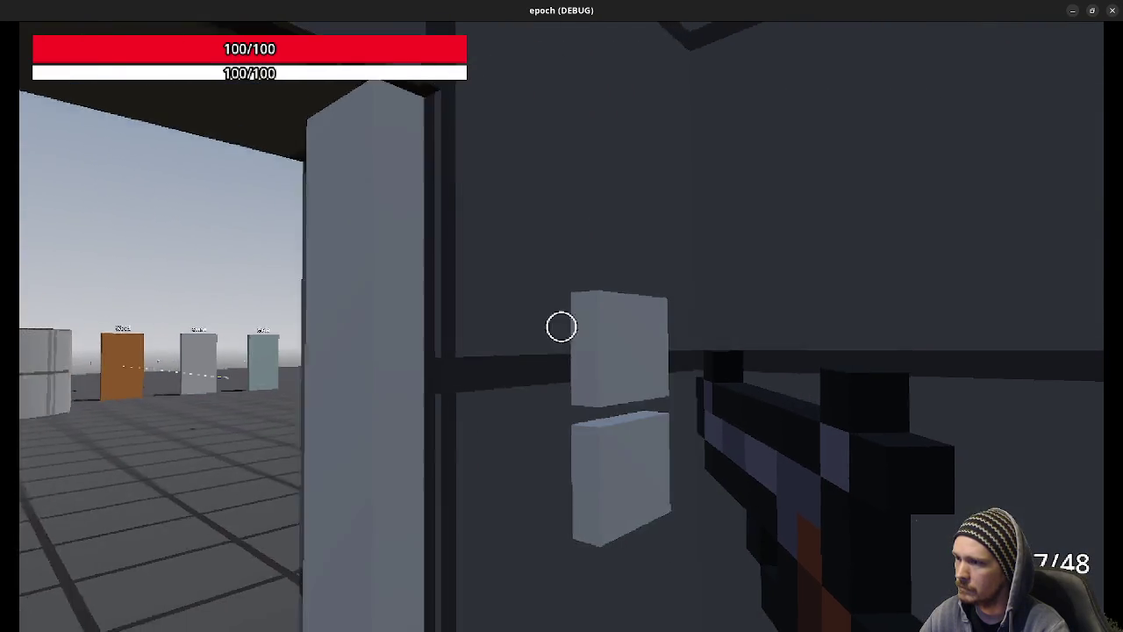
pyautogui.press('w')
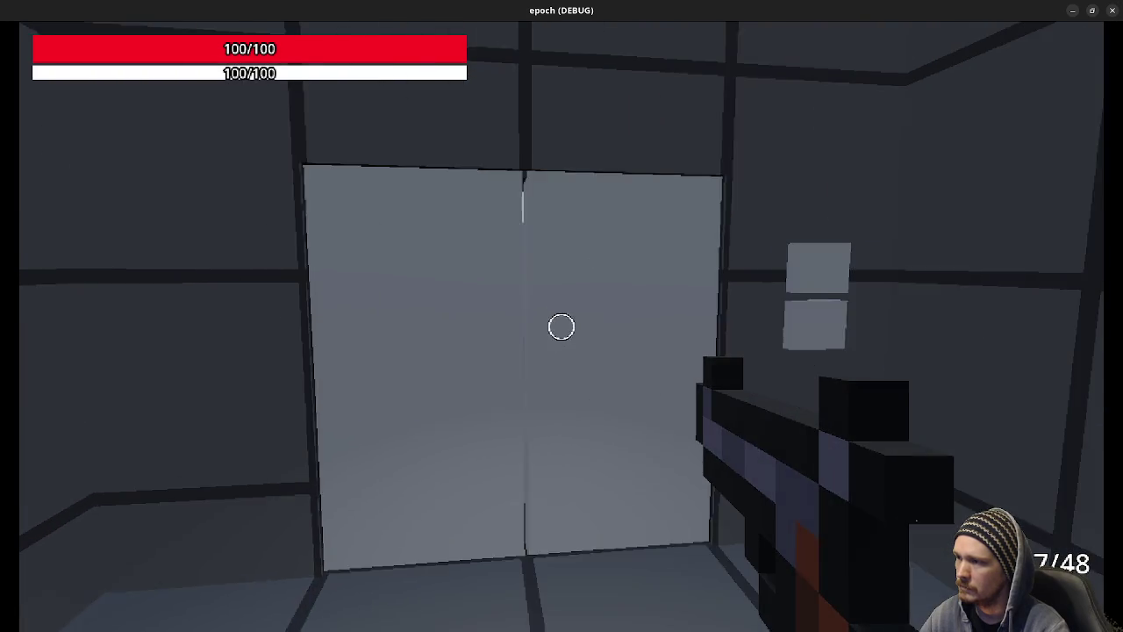
pyautogui.click(562, 327)
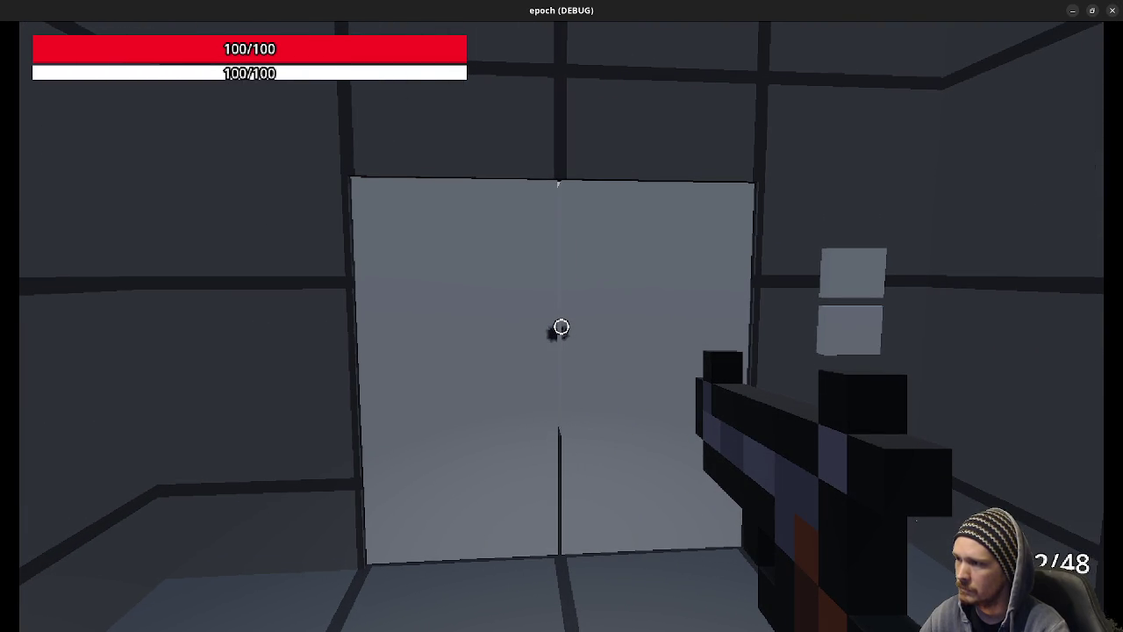
# Enter the large room, climb onto the Ladder Climb cylinder, and fire the last rounds at the cylinder and wall.
pyautogui.press('w')
pyautogui.moveTo(561, 327)
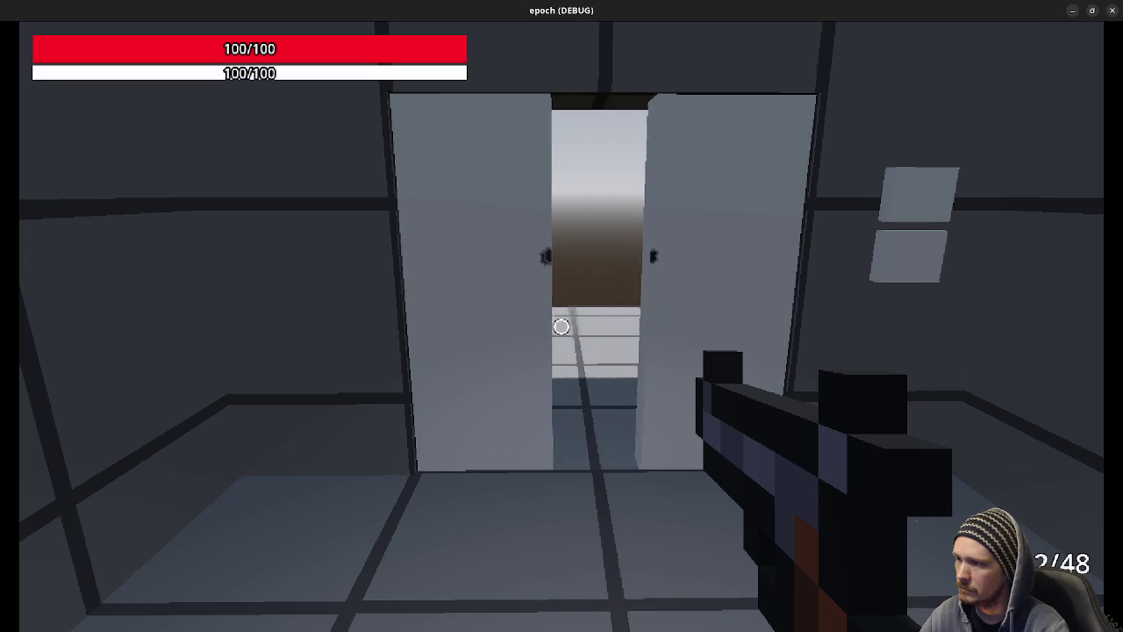
pyautogui.press('w')
pyautogui.press('w')
pyautogui.press('w')
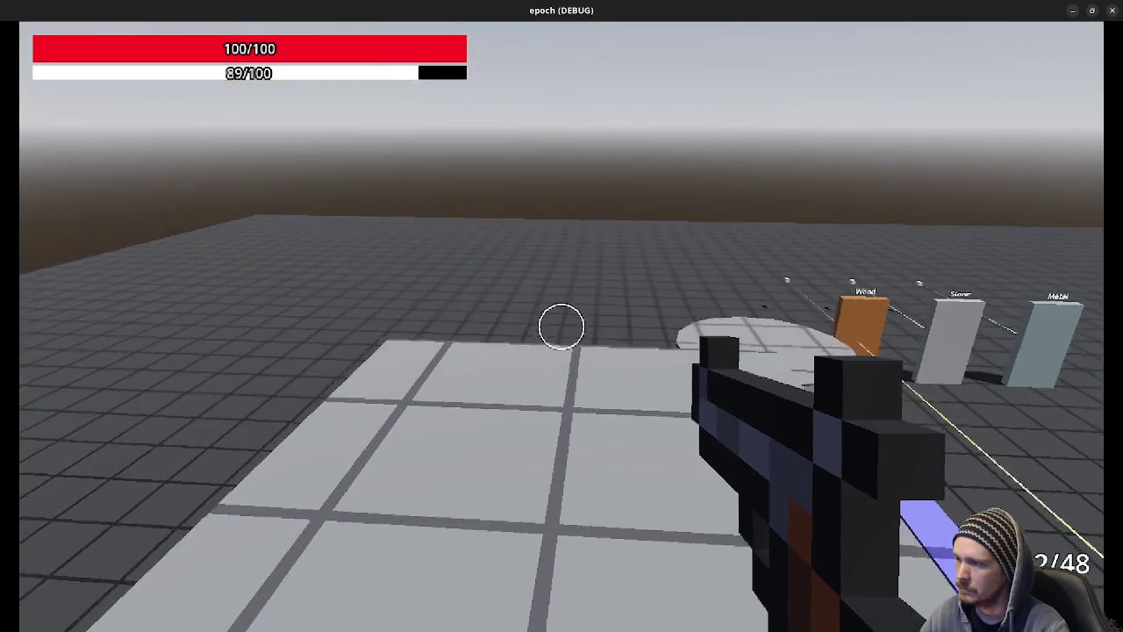
pyautogui.press('w')
pyautogui.press('space')
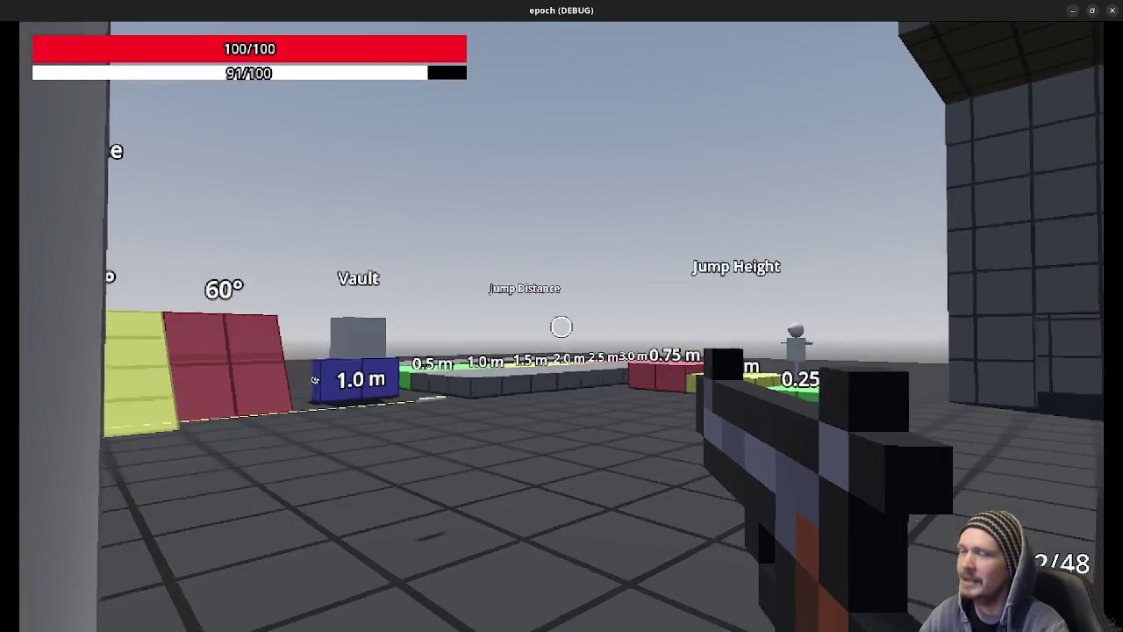
pyautogui.press('w')
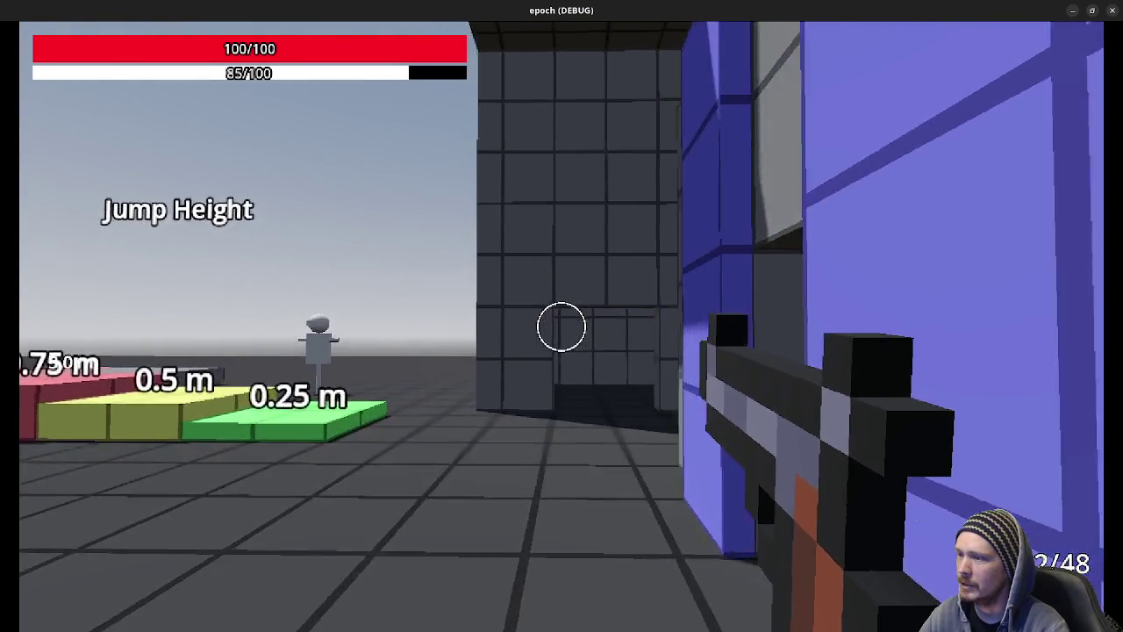
pyautogui.press('w')
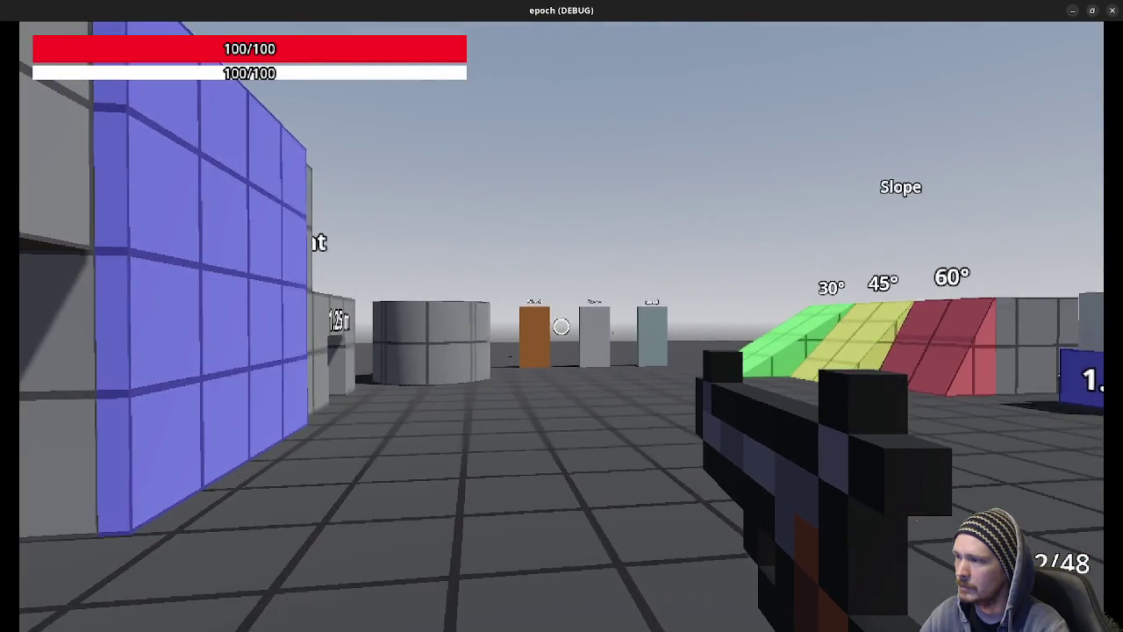
pyautogui.click(561, 326)
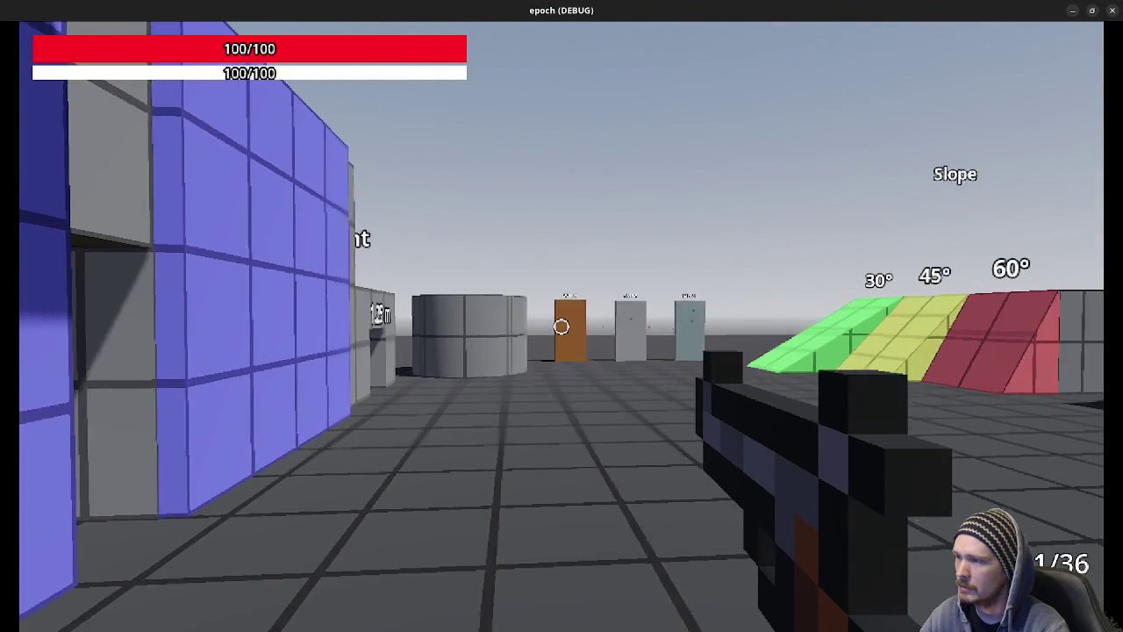
pyautogui.click(561, 326)
# Reload, cross the tiled room to the double door, switch to weapon 2, and sprint onto the test floor.
pyautogui.press('r')
pyautogui.moveTo(562, 326)
pyautogui.press('w')
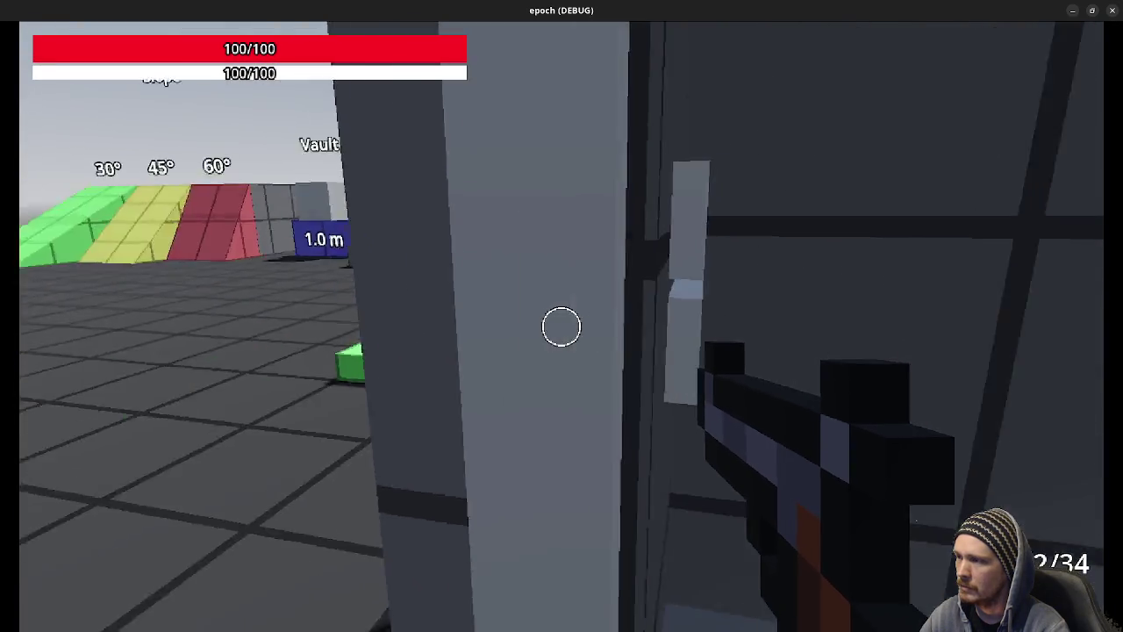
pyautogui.press('w')
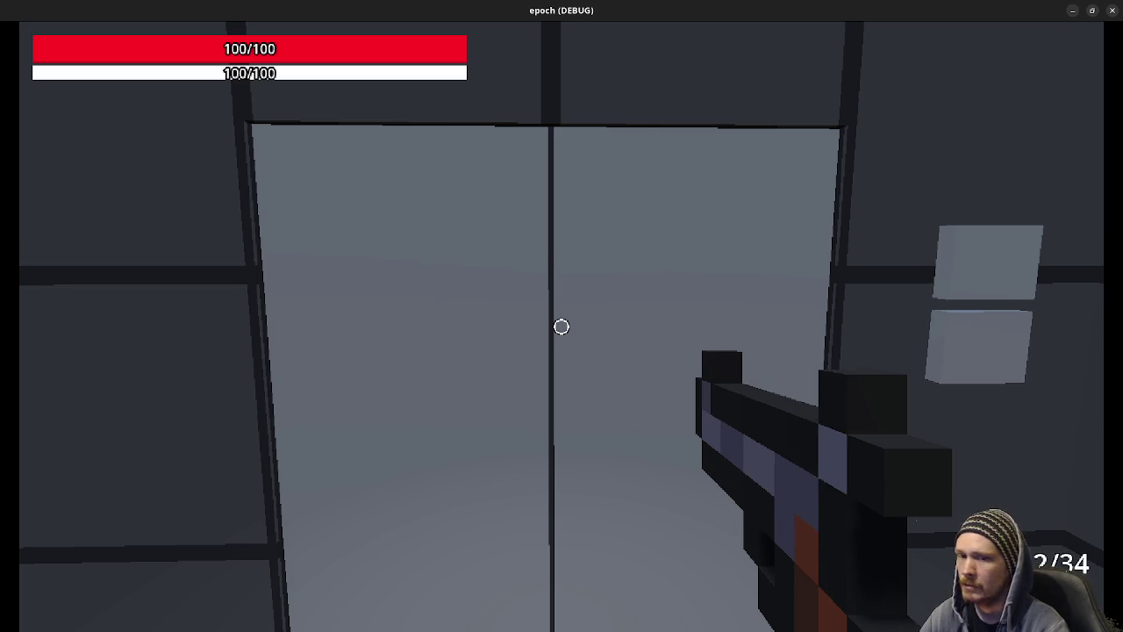
pyautogui.press('2')
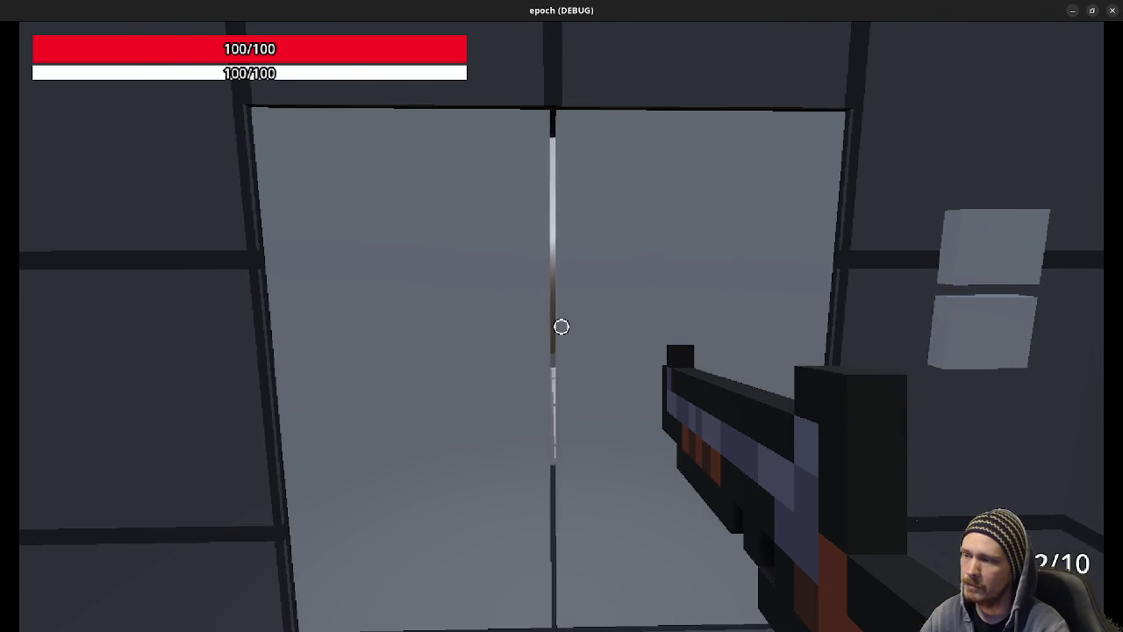
pyautogui.hotkey('shift', 'w')
pyautogui.hotkey('shift', 'w')
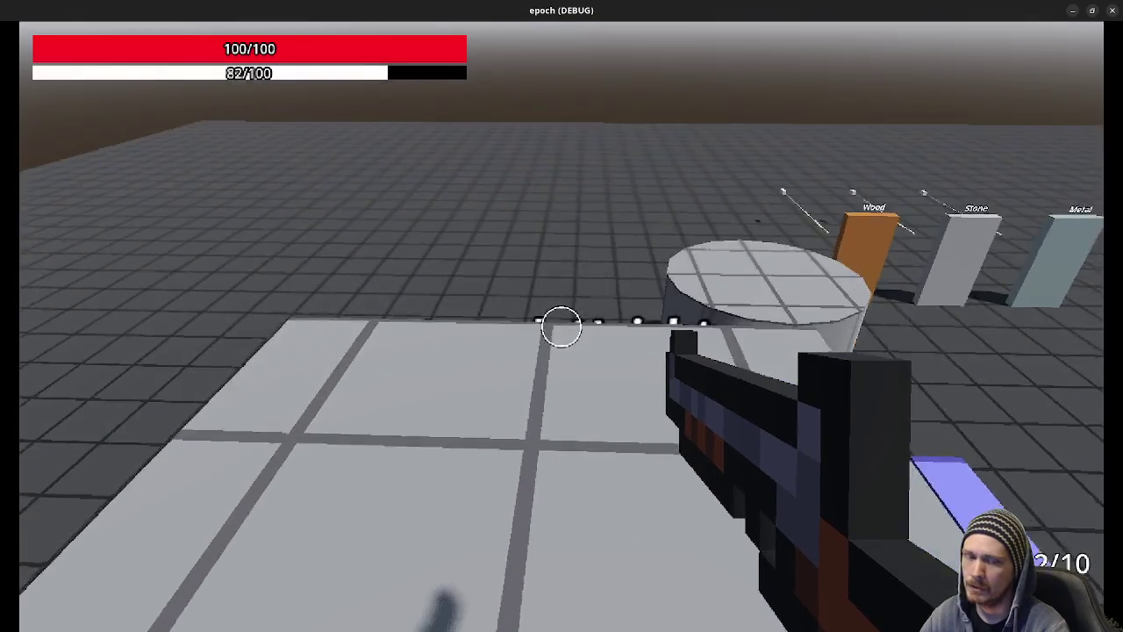
# Sprint and jump across the test floor onto the cylinder and at the Wood block, then recapture the mouse.
pyautogui.hotkey('shift', 'w')
pyautogui.press('a')
pyautogui.hotkey('shift', 'w')
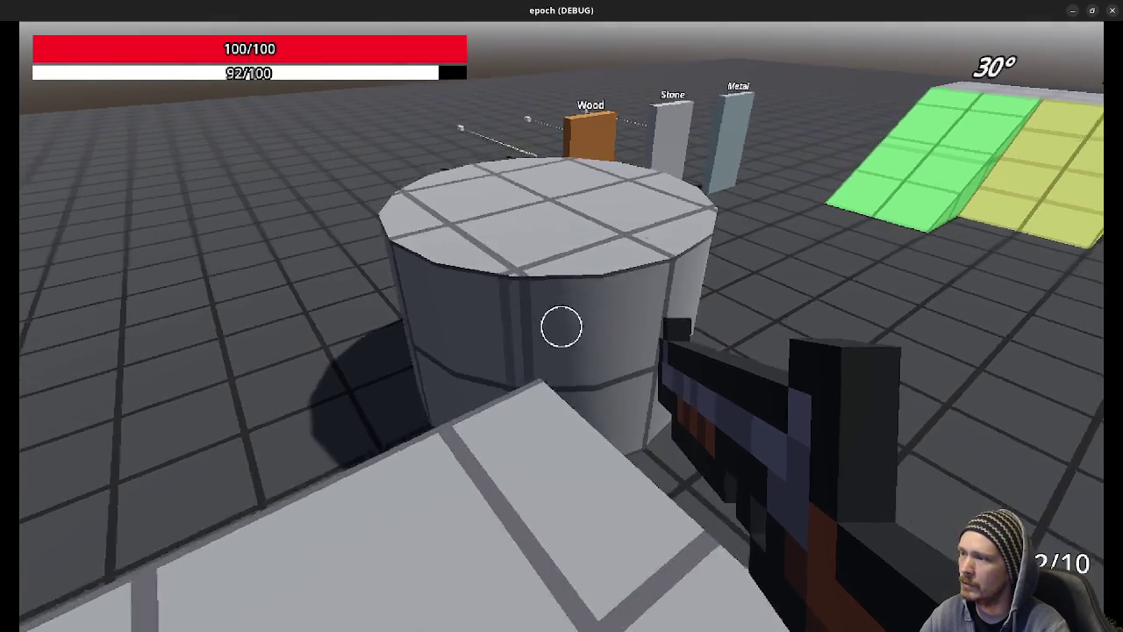
pyautogui.press('space')
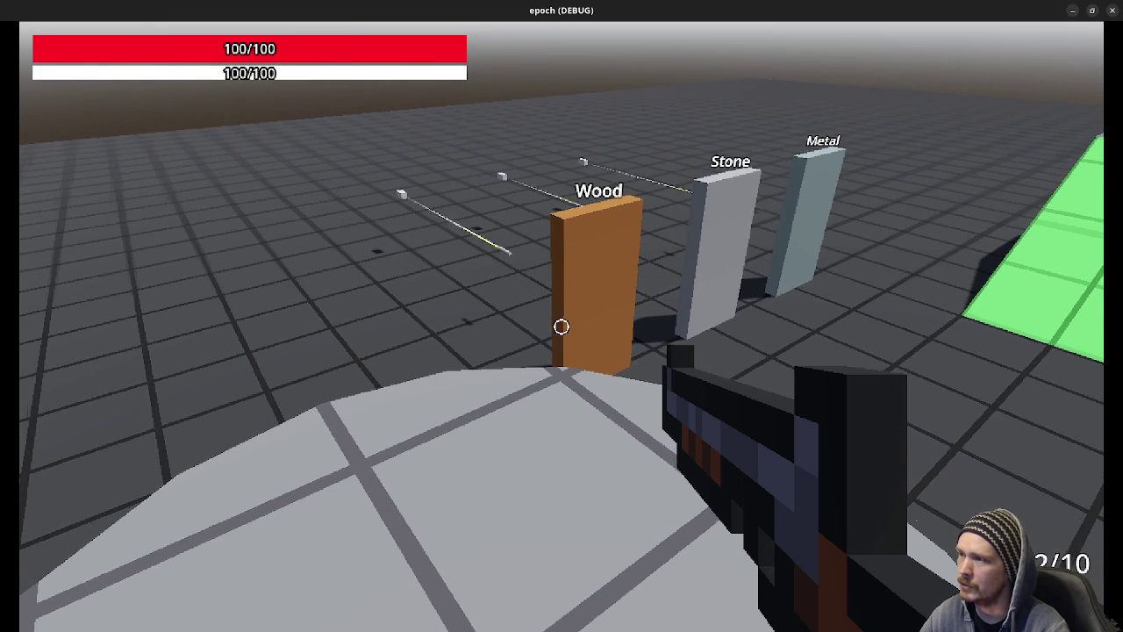
pyautogui.hotkey('shift', 'w')
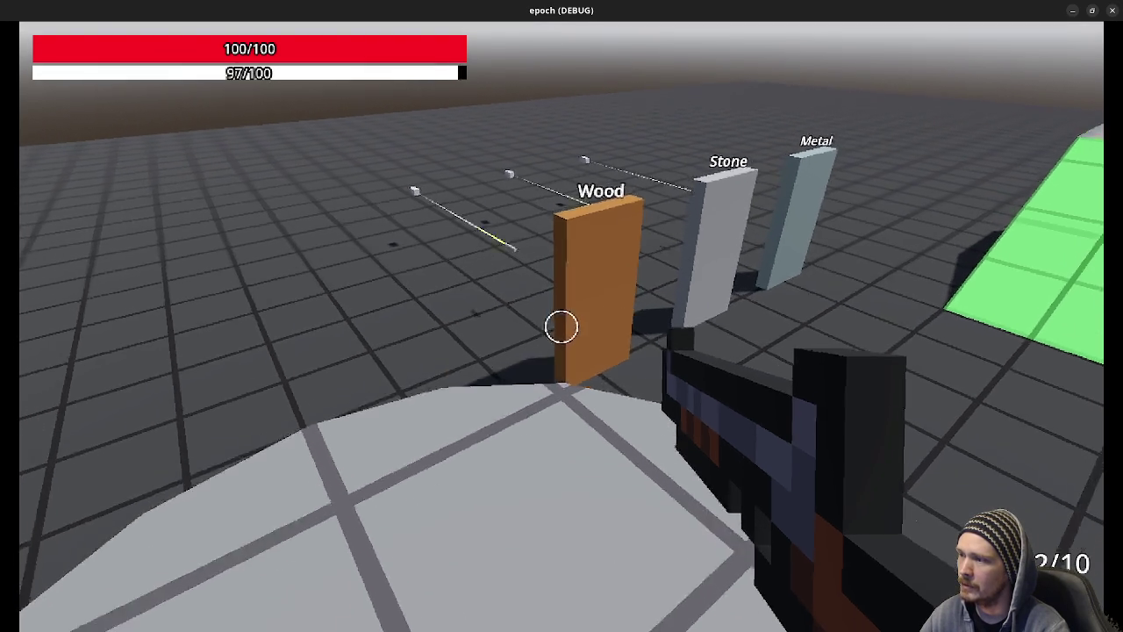
pyautogui.press('space')
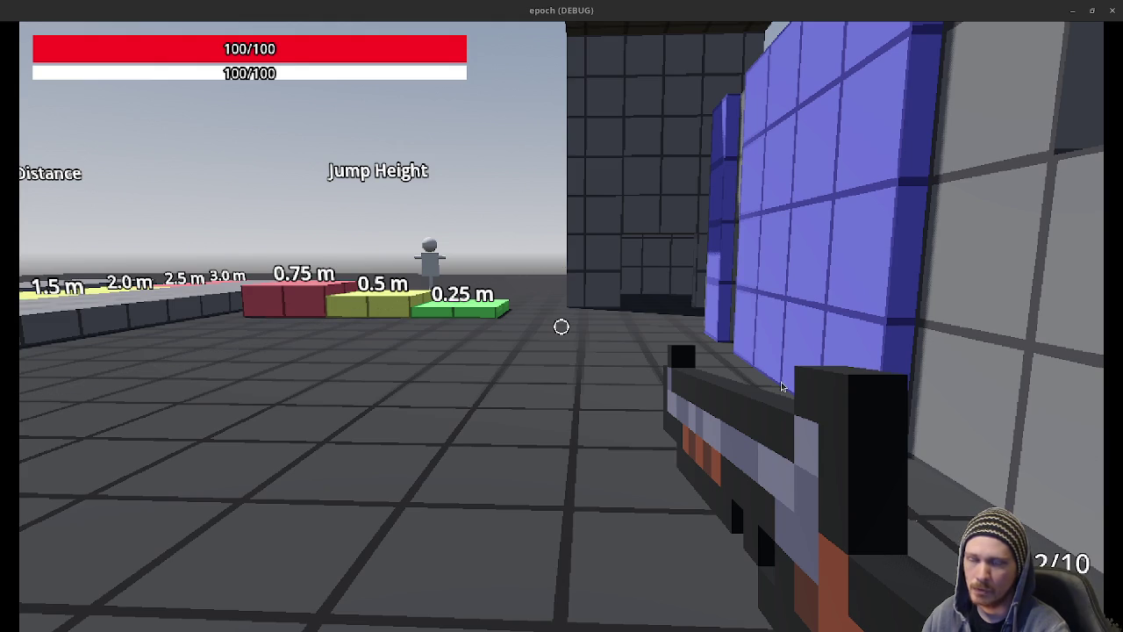
pyautogui.click(547, 302)
# Sprint past the grey wall through the tiled room and onto the jump-height blocks.
pyautogui.press('space')
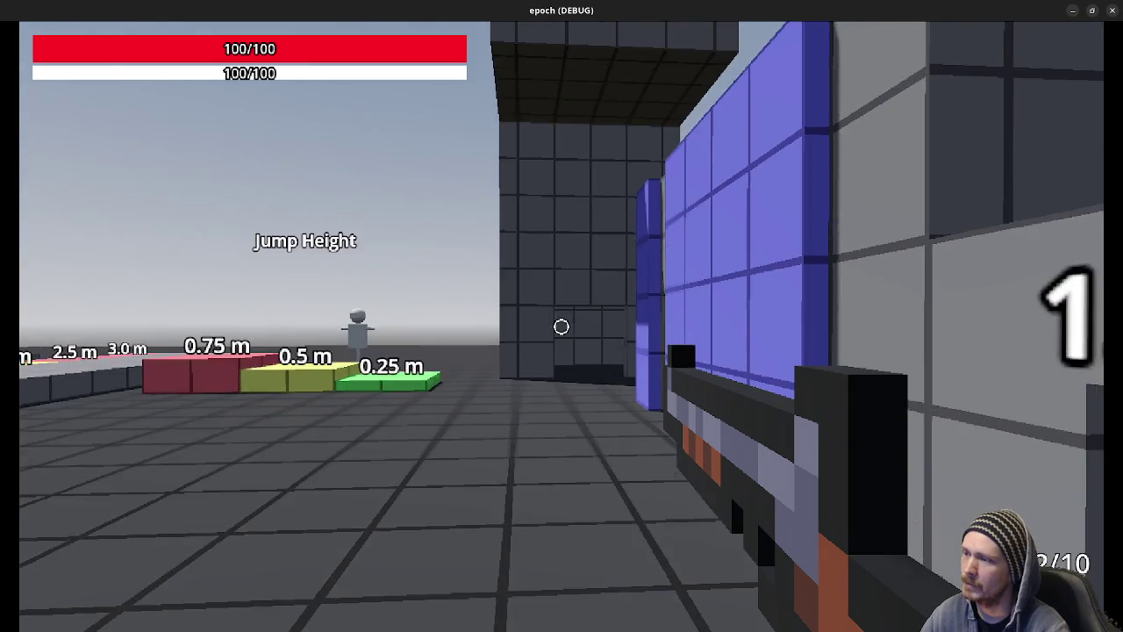
pyautogui.hotkey('shift', 'w')
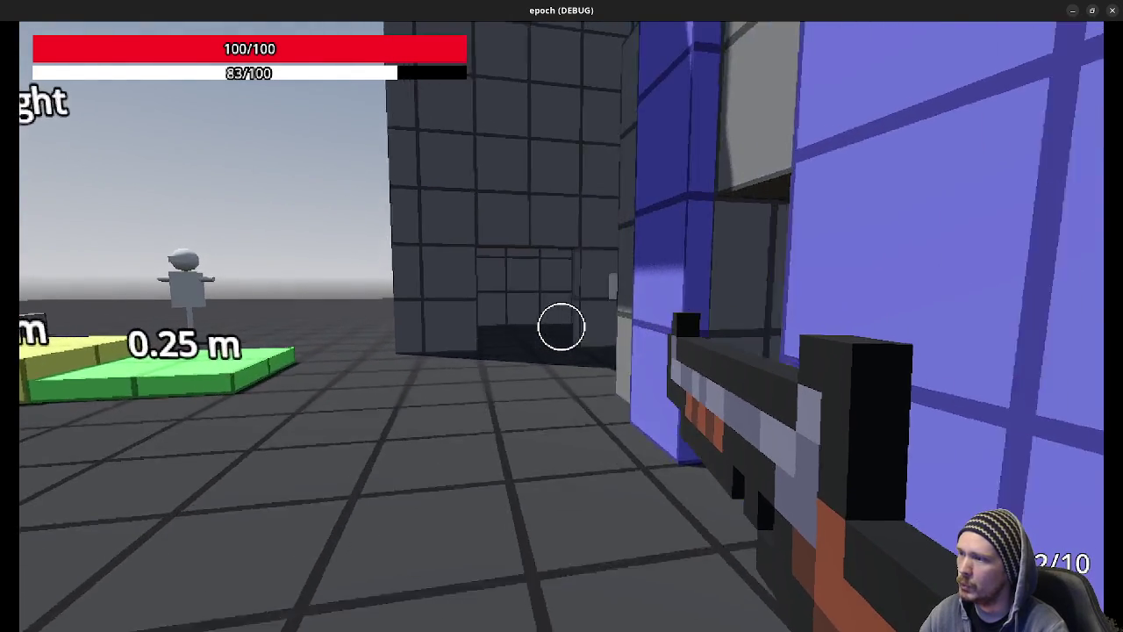
pyautogui.hotkey('shift', 'w')
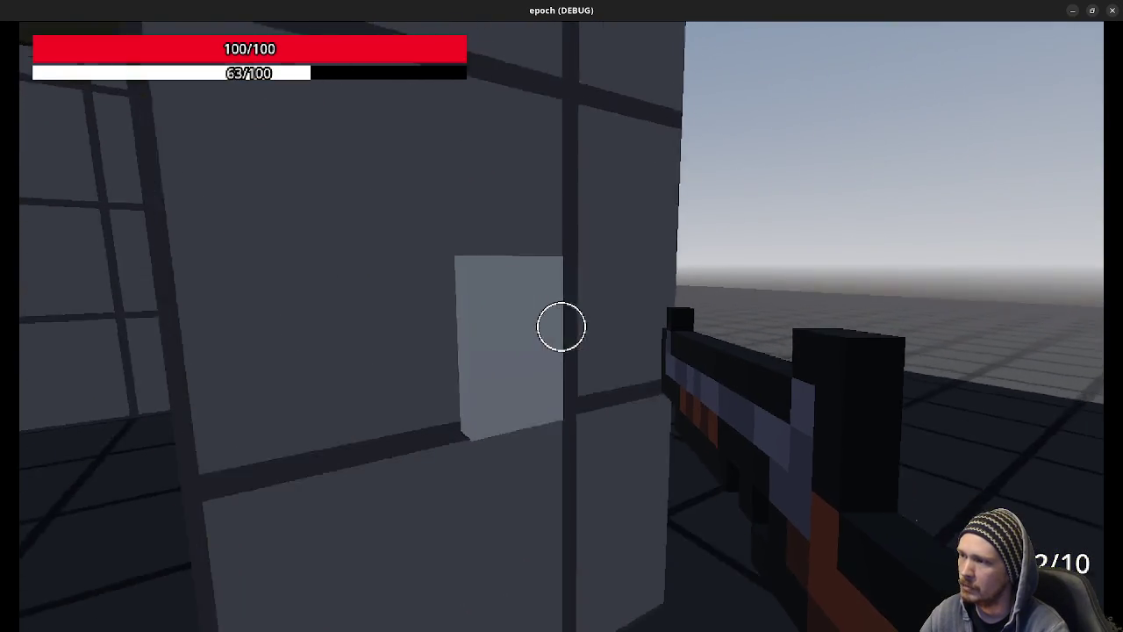
pyautogui.press('w')
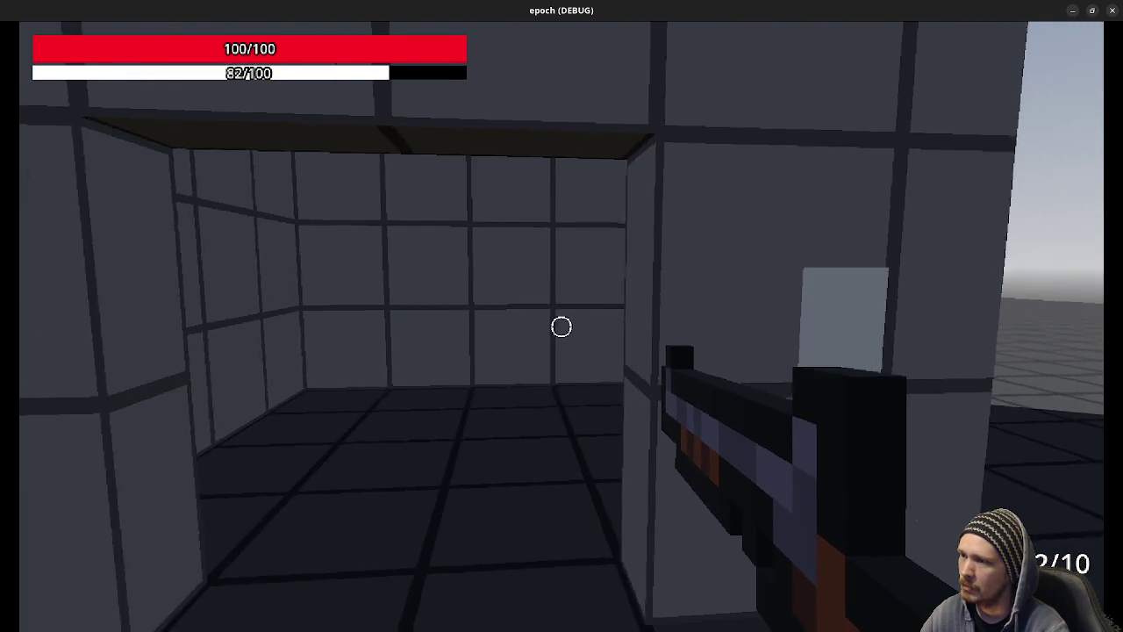
pyautogui.press('w')
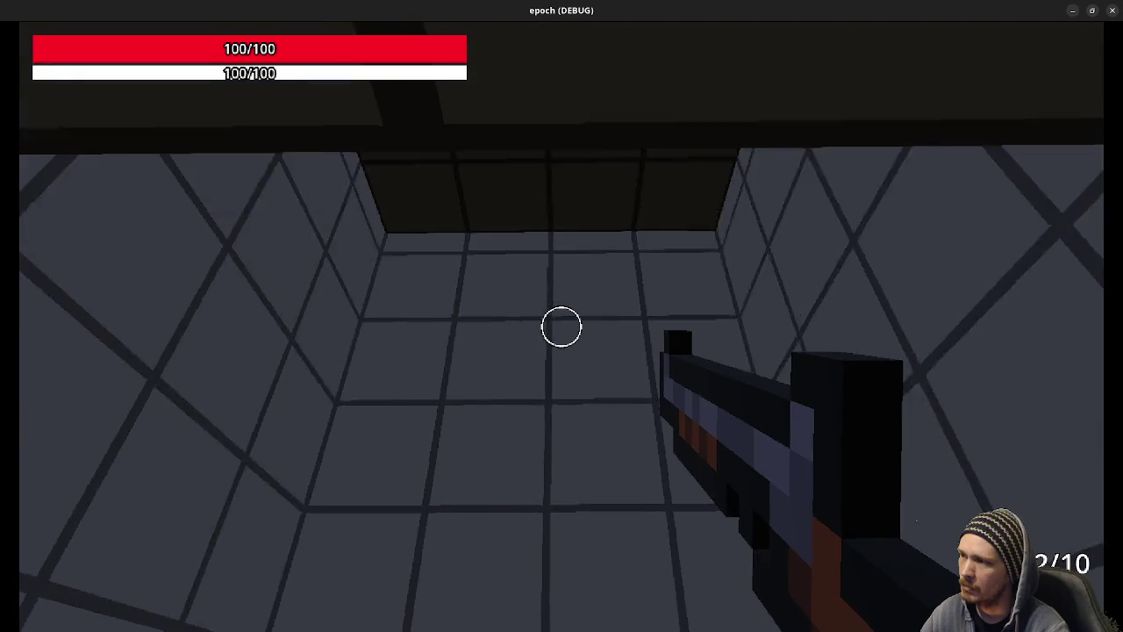
pyautogui.press('w')
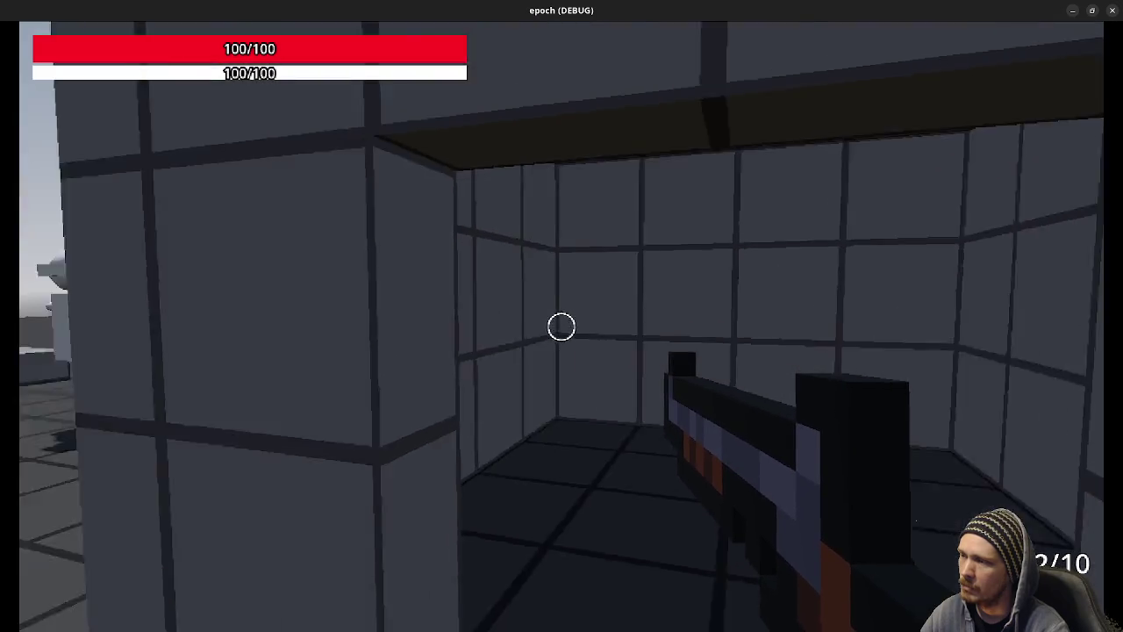
pyautogui.press('w')
pyautogui.press('space')
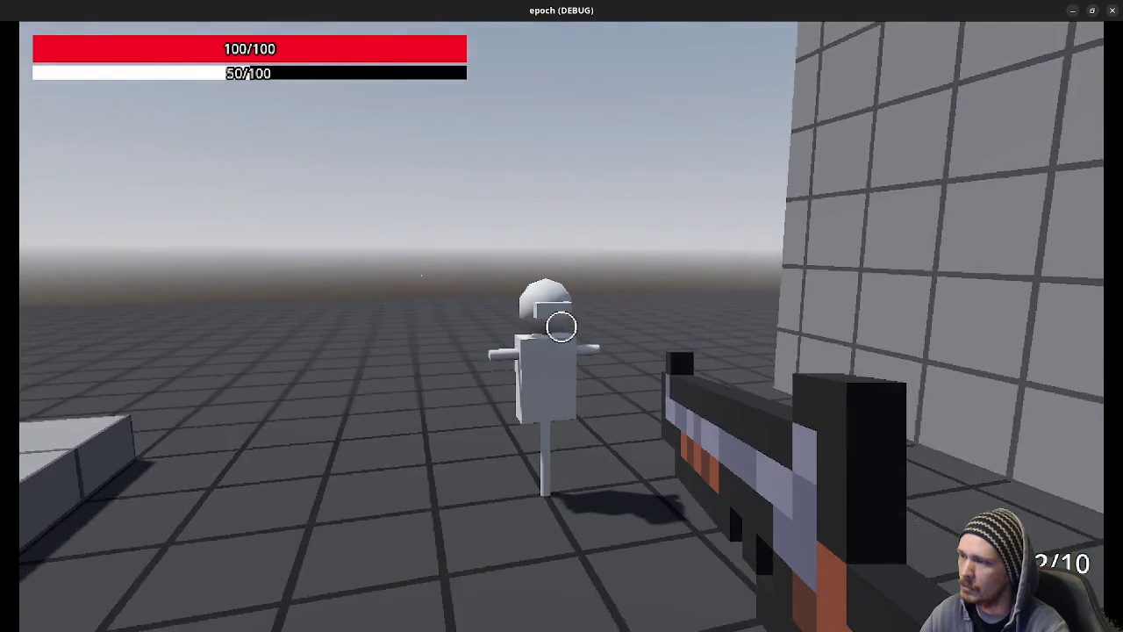
# Shoot bullet holes into the training dummy, change to the smaller gun, and shoot the blue wall.
pyautogui.click(561, 327)
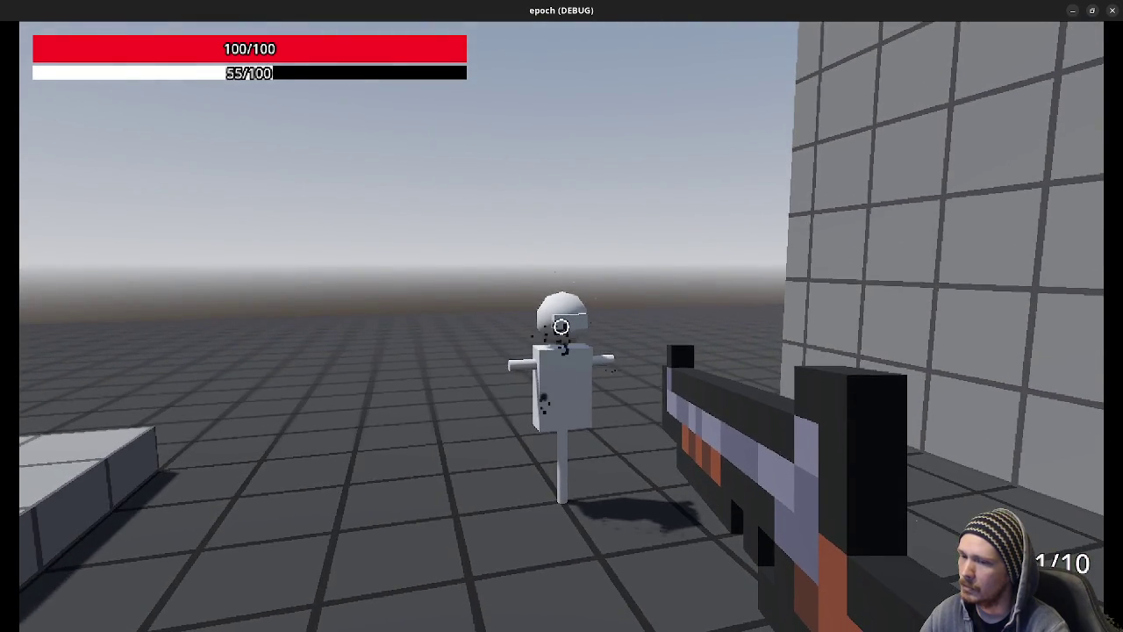
pyautogui.press('w')
pyautogui.press('r')
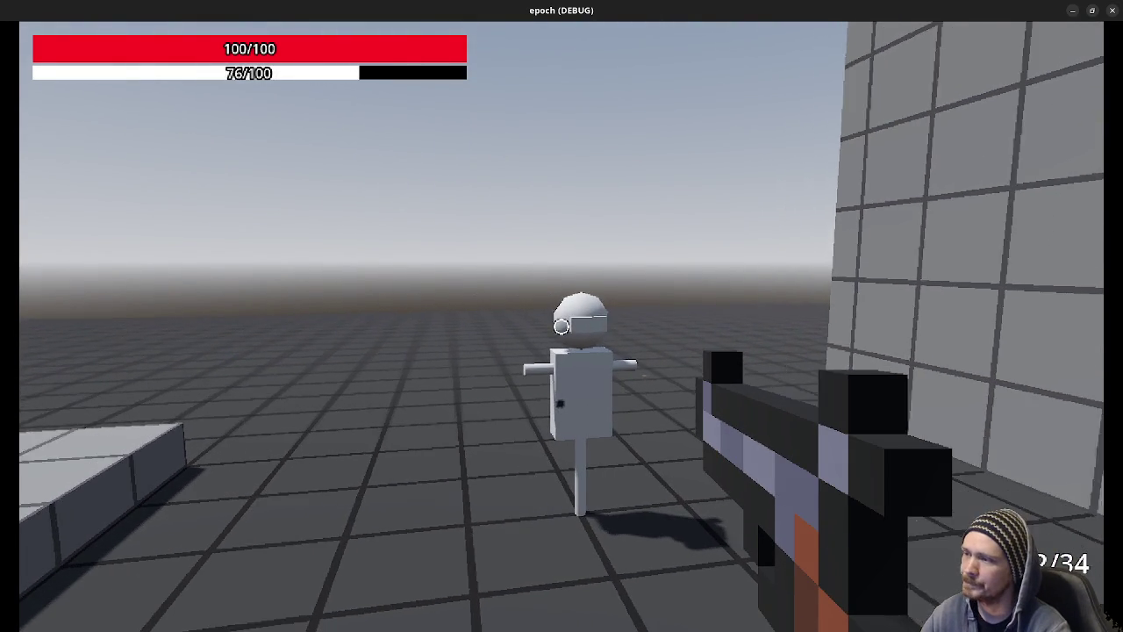
pyautogui.click(561, 327)
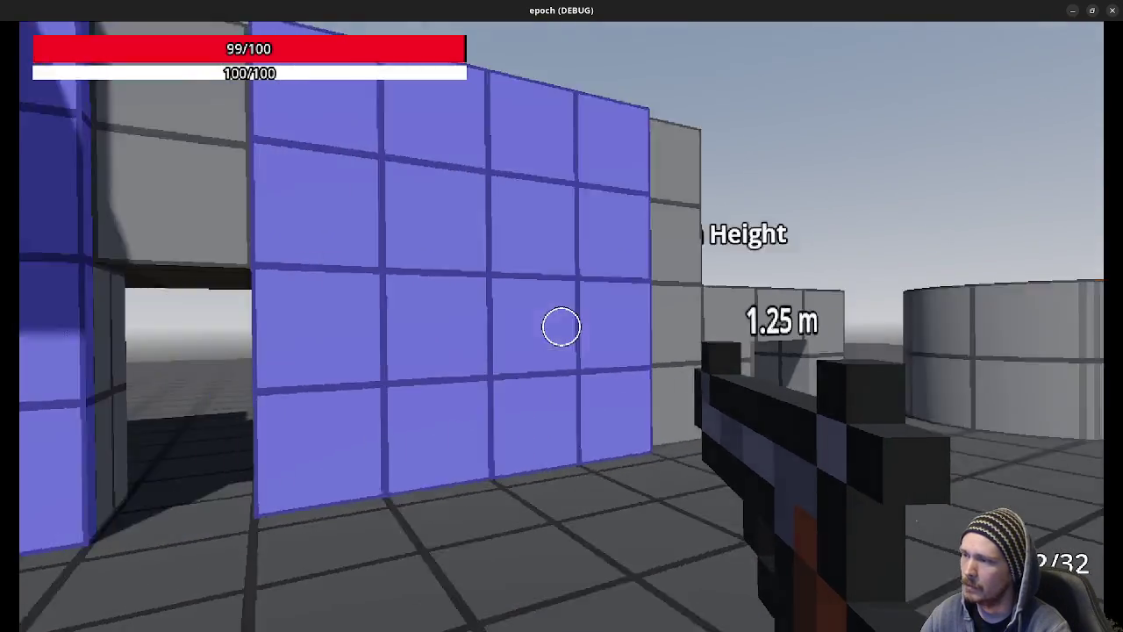
pyautogui.click(561, 327)
# Fire repeated shots into the blue wall while stepping toward and away from it.
pyautogui.press('s')
pyautogui.click(562, 328)
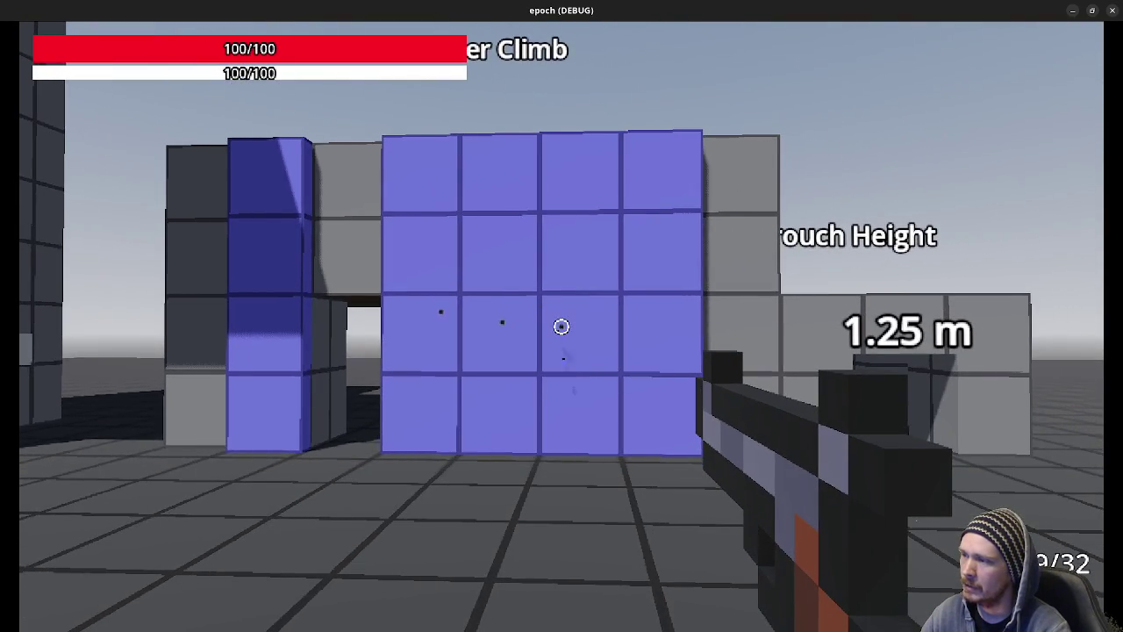
pyautogui.click(562, 327)
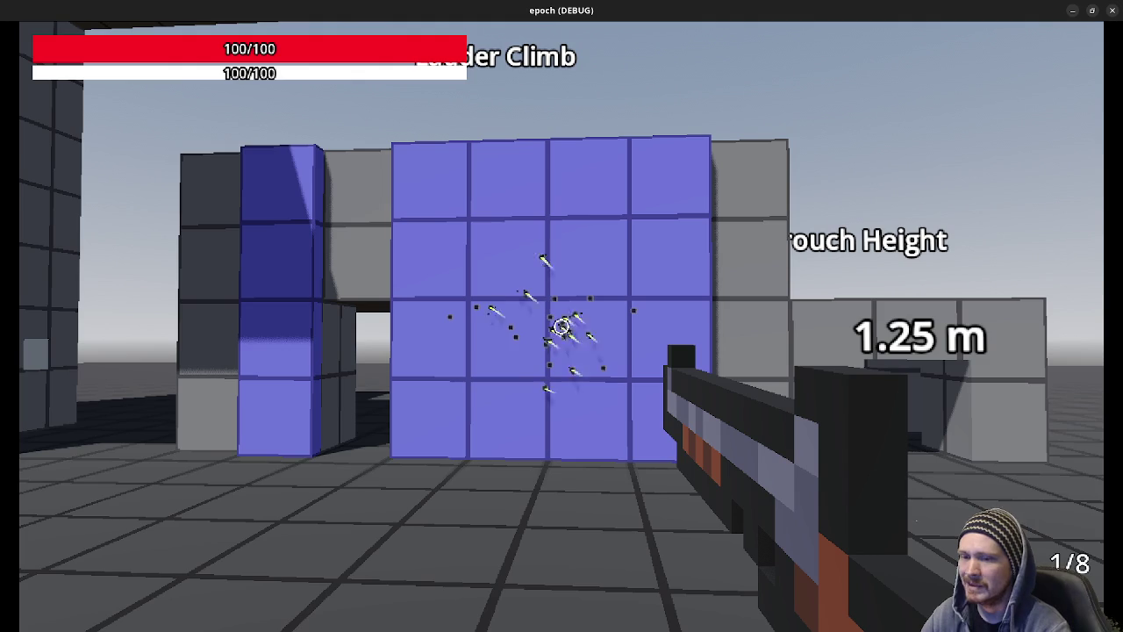
pyautogui.click(561, 327)
pyautogui.press('w')
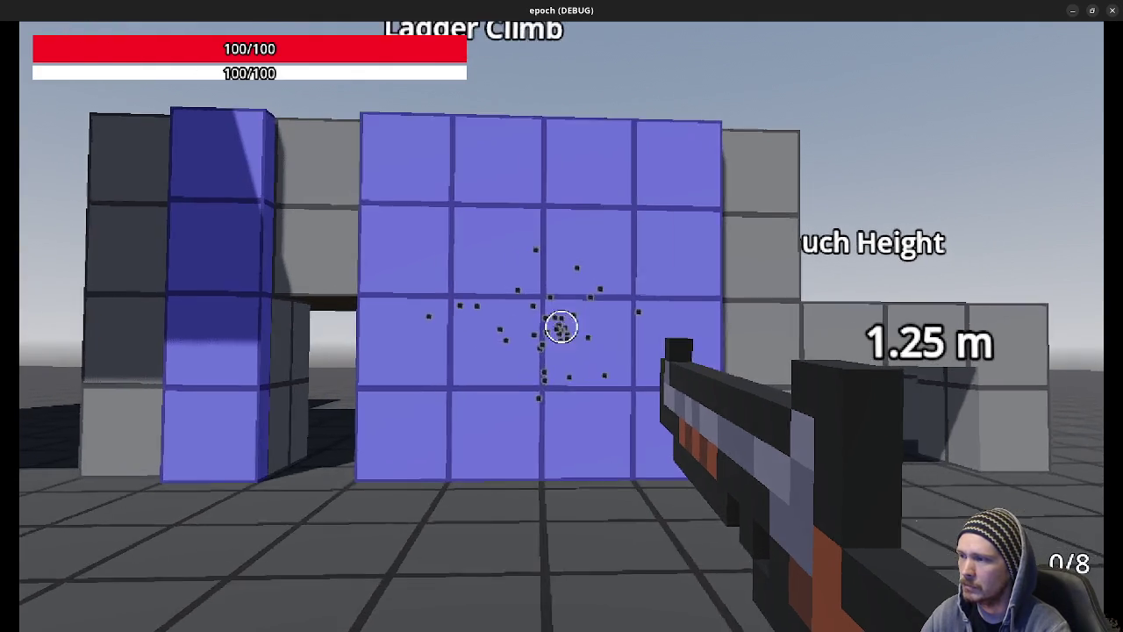
pyautogui.press('s')
pyautogui.click(562, 327)
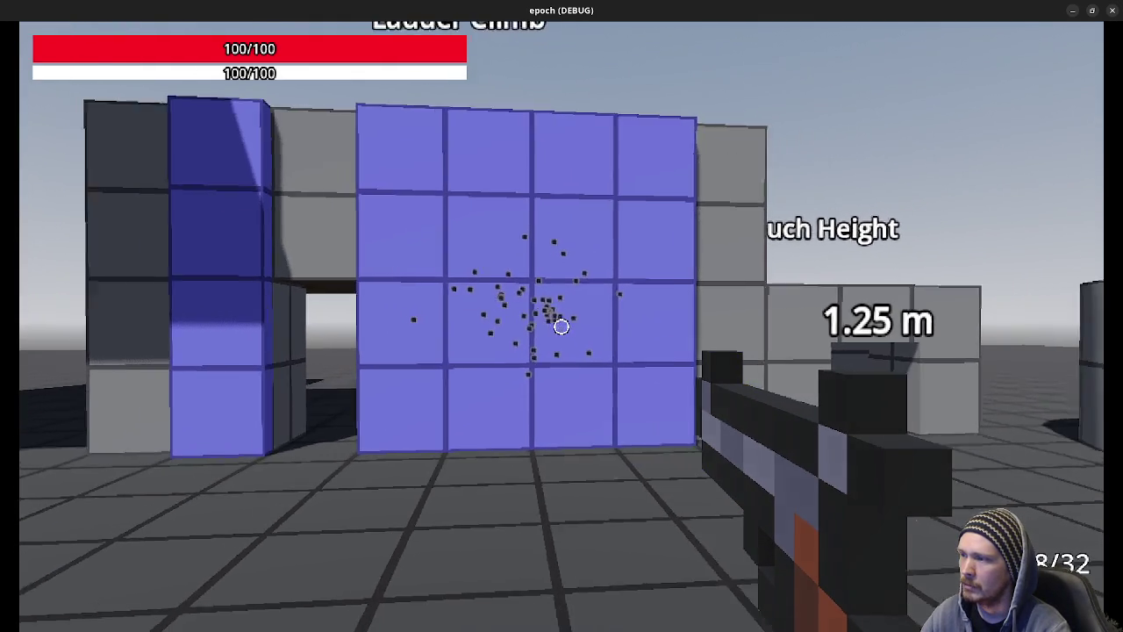
pyautogui.press('w')
pyautogui.click(562, 326)
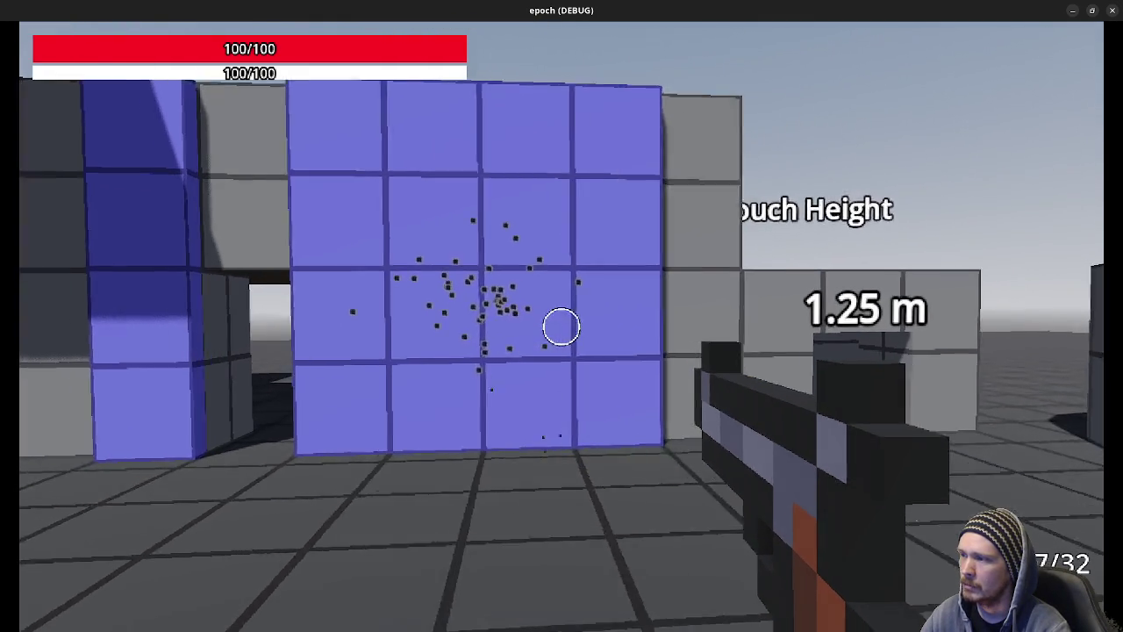
pyautogui.click(562, 326)
# Switch to the shotgun and blast pellet clusters into the blue wall.
pyautogui.press('s')
pyautogui.click(562, 327)
pyautogui.click(562, 327)
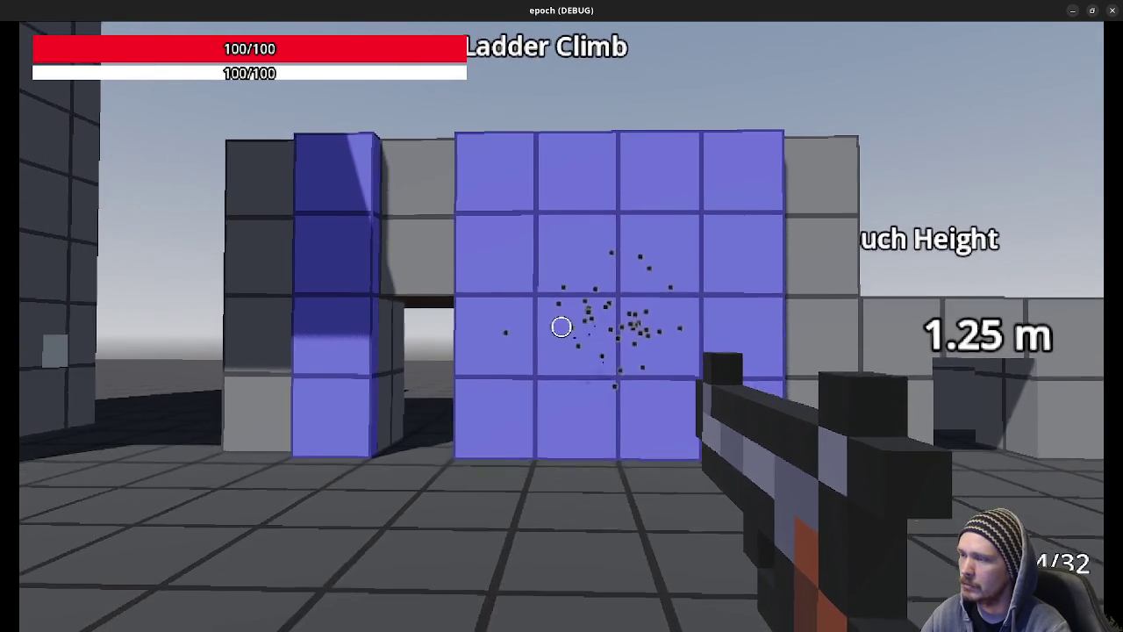
pyautogui.press('1')
pyautogui.press('w')
pyautogui.click(562, 327)
pyautogui.press('s')
pyautogui.press('r')
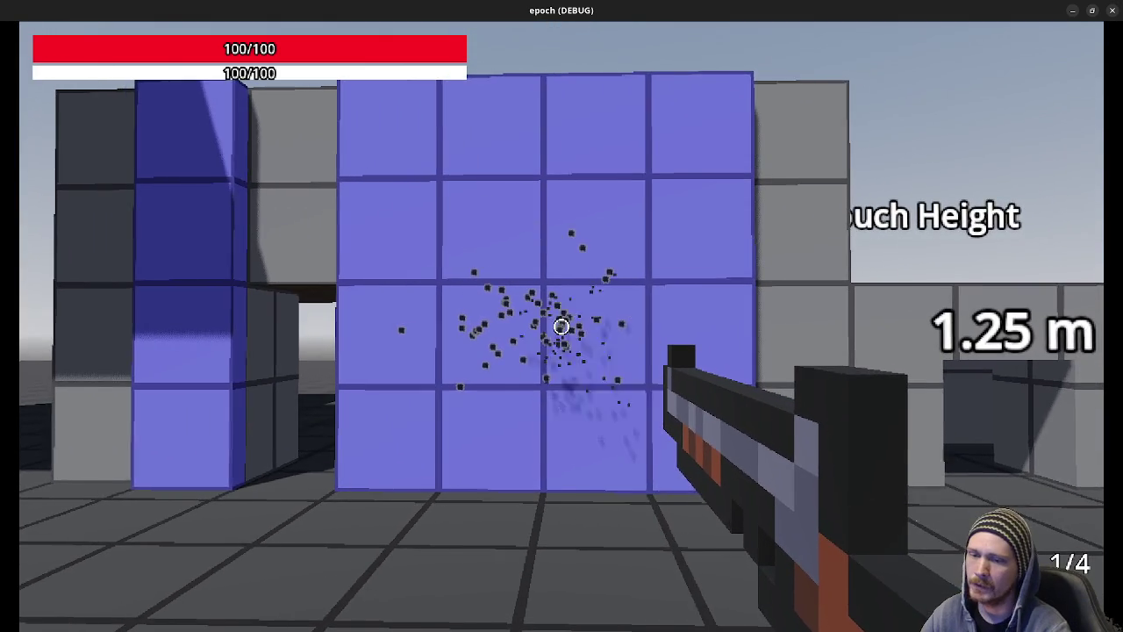
# Reload and fire the remaining shotgun shells, backing off to view the pellet pattern.
pyautogui.click(561, 328)
pyautogui.press('r')
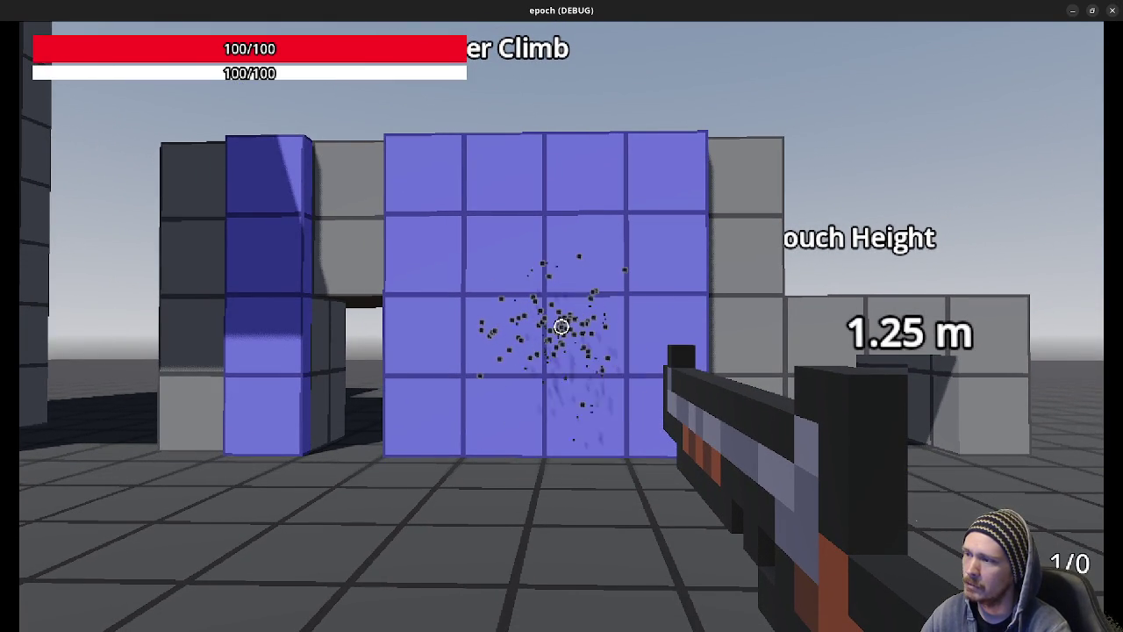
pyautogui.click(561, 327)
pyautogui.press('s')
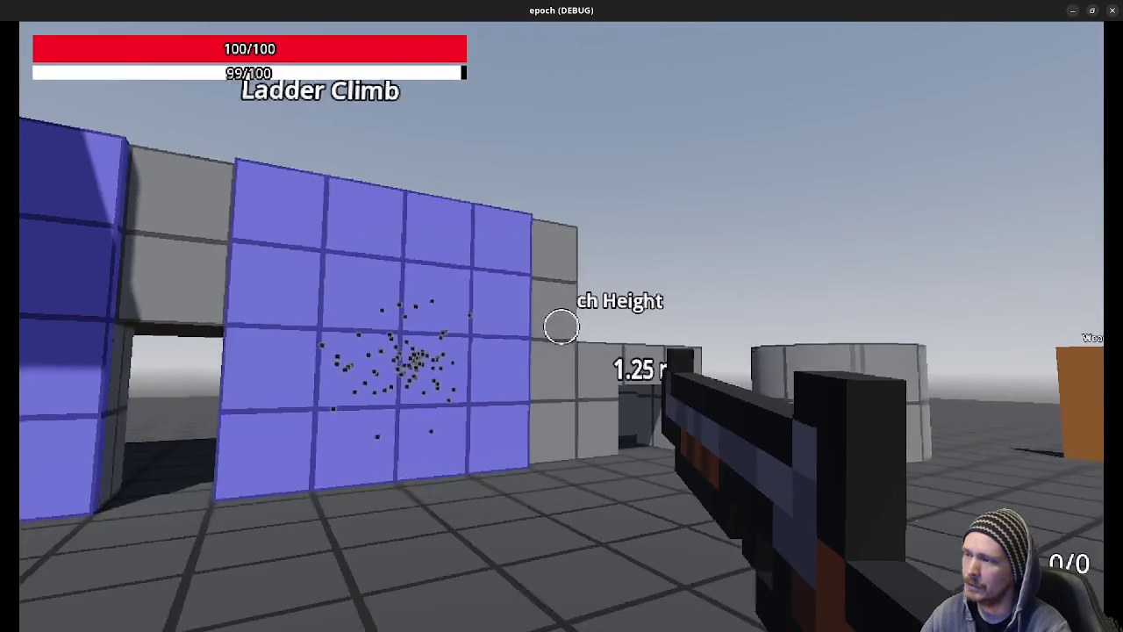
pyautogui.press('w')
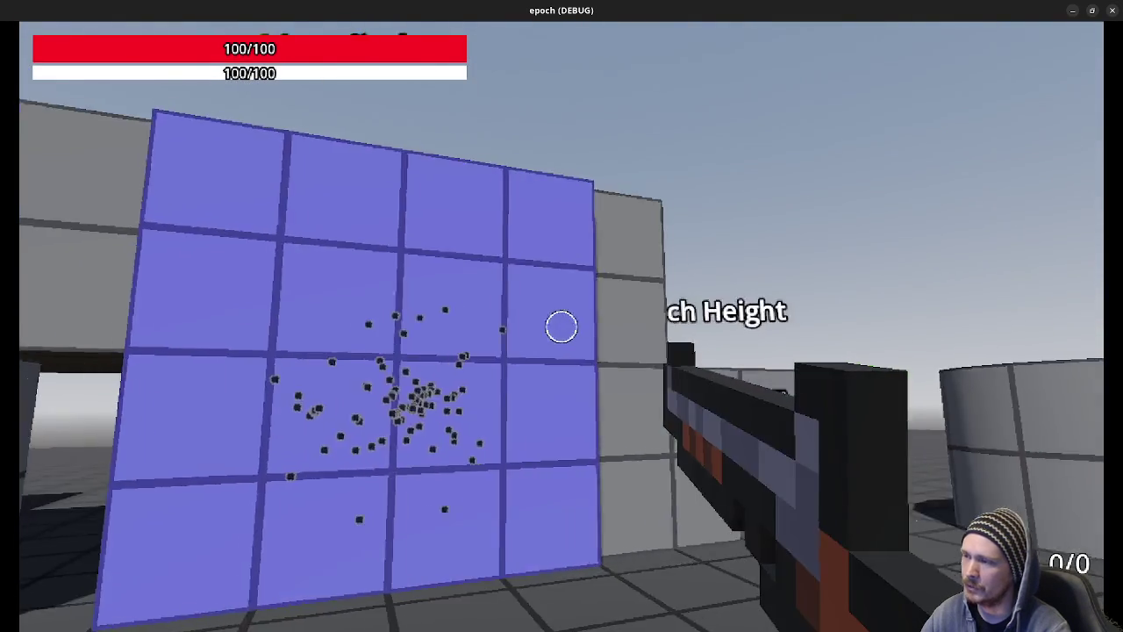
pyautogui.press('s')
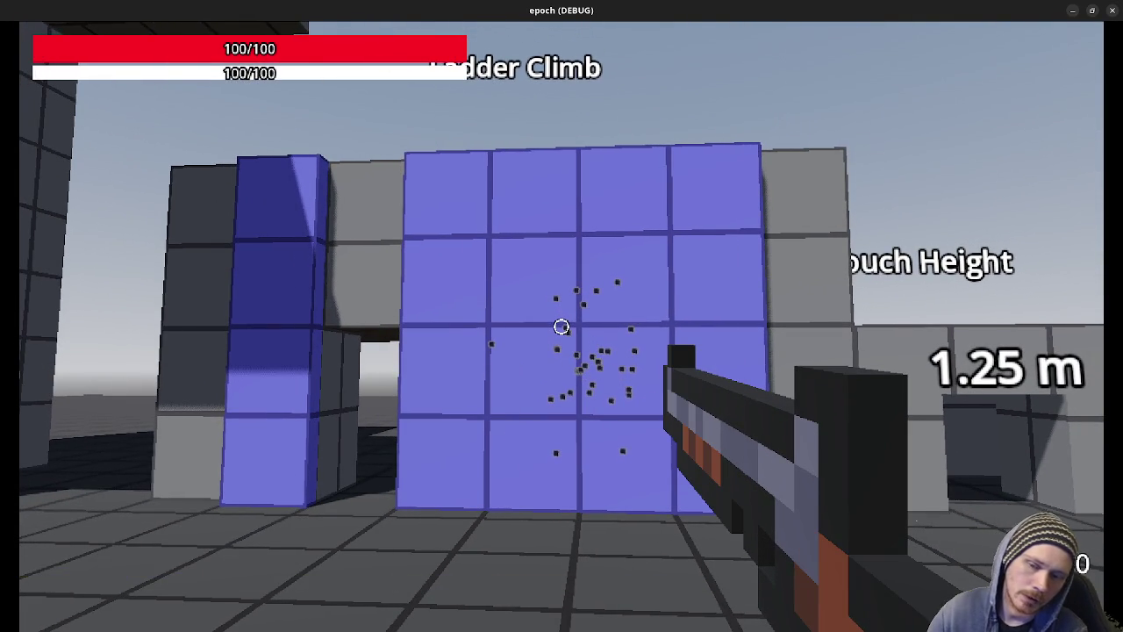
pyautogui.press('s')
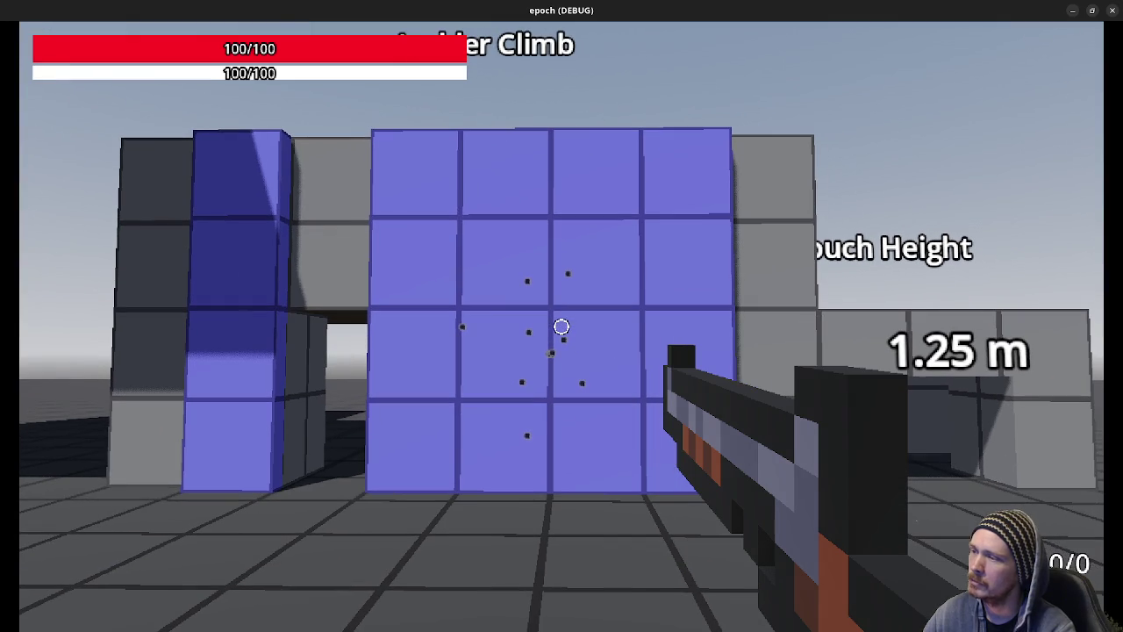
# Switch back to the rifle and shoot bullet holes into the blue wall up close and from range.
pyautogui.press('2')
pyautogui.click(562, 326)
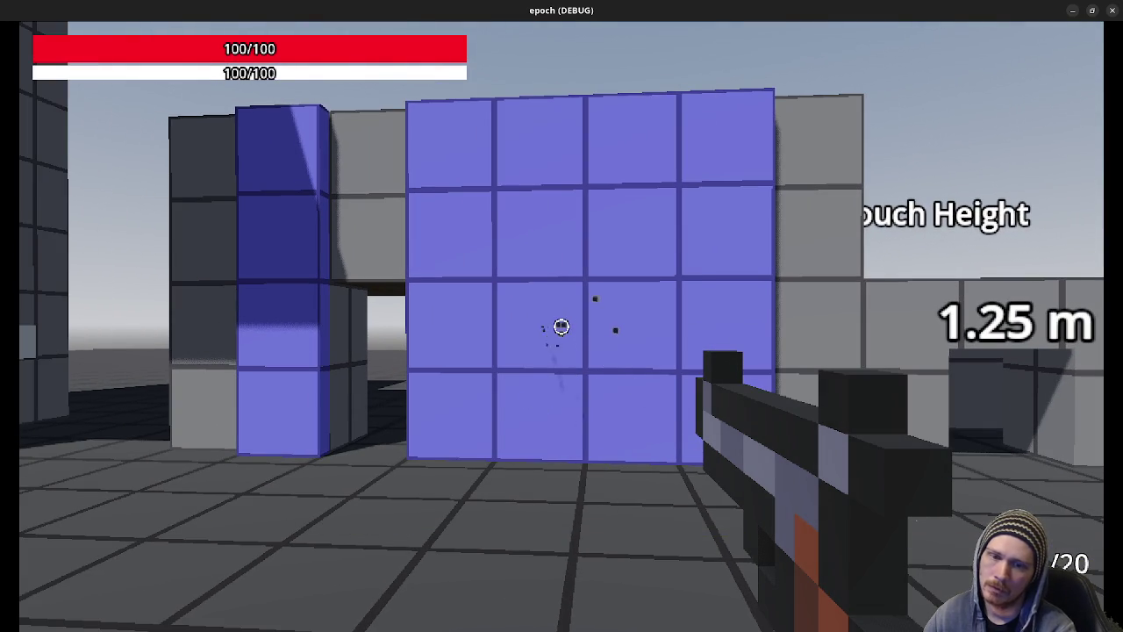
pyautogui.press('w')
pyautogui.click(562, 326)
pyautogui.press('s')
pyautogui.click(561, 326)
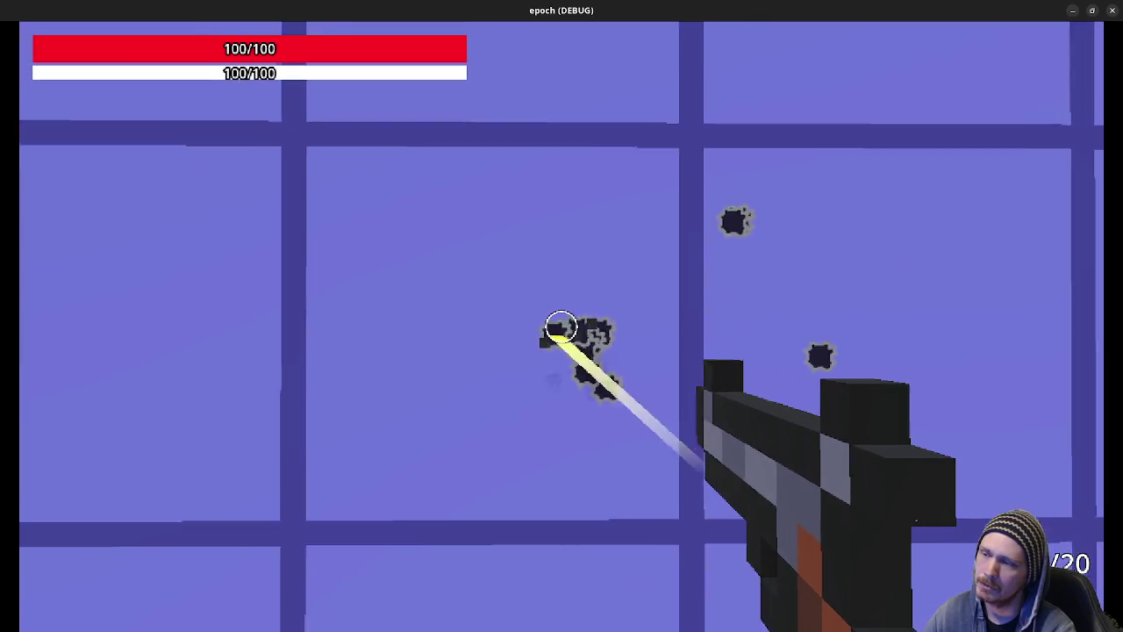
pyautogui.press('s')
pyautogui.click(561, 326)
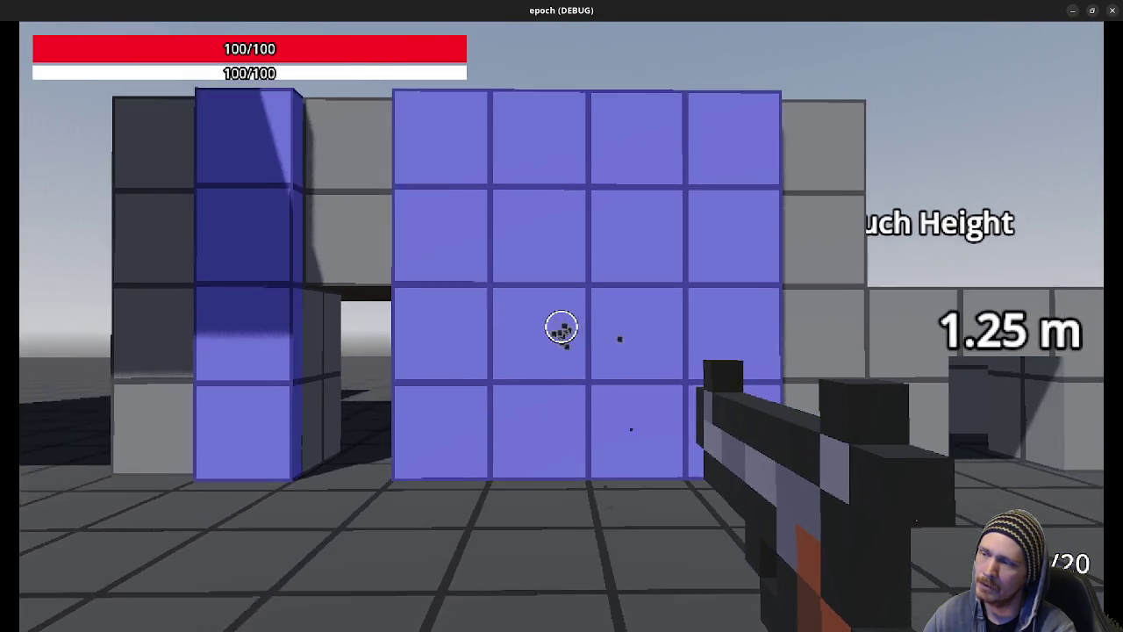
pyautogui.click(562, 326)
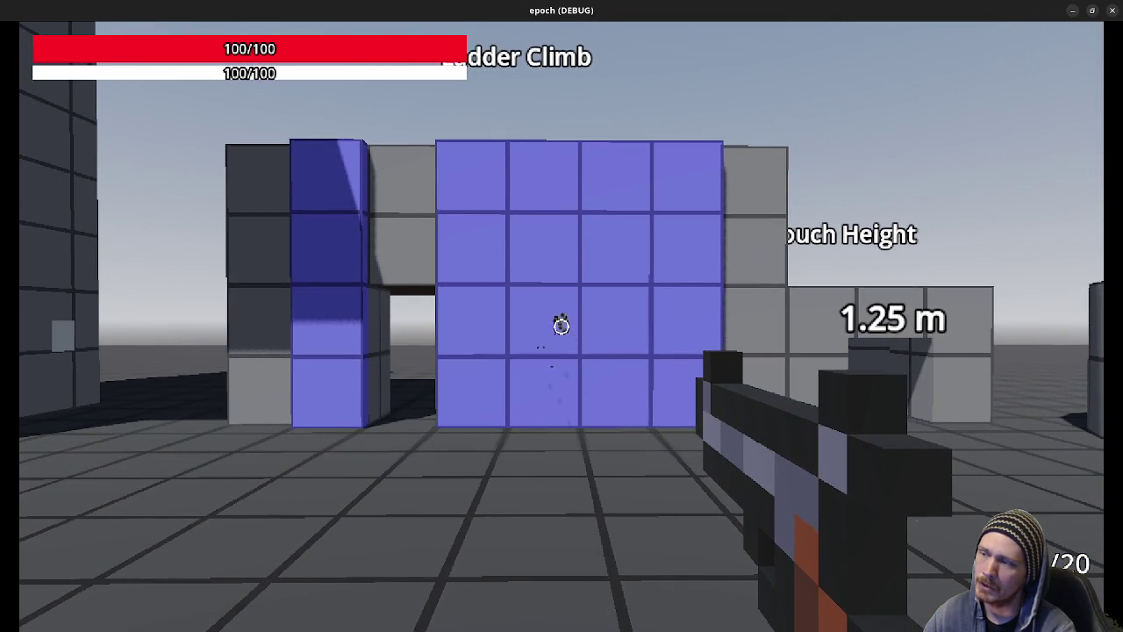
pyautogui.click(561, 326)
# Fire the last rounds at the wall, reload to 8/8, and strafe right.
pyautogui.press('w')
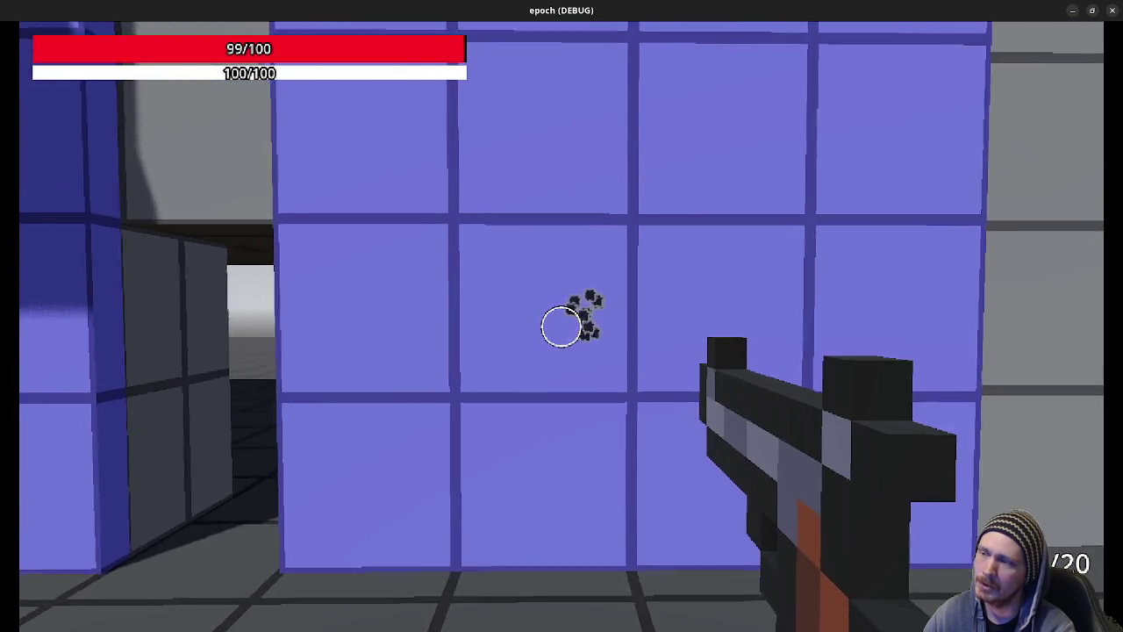
pyautogui.press('s')
pyautogui.click(562, 326)
pyautogui.click(562, 326)
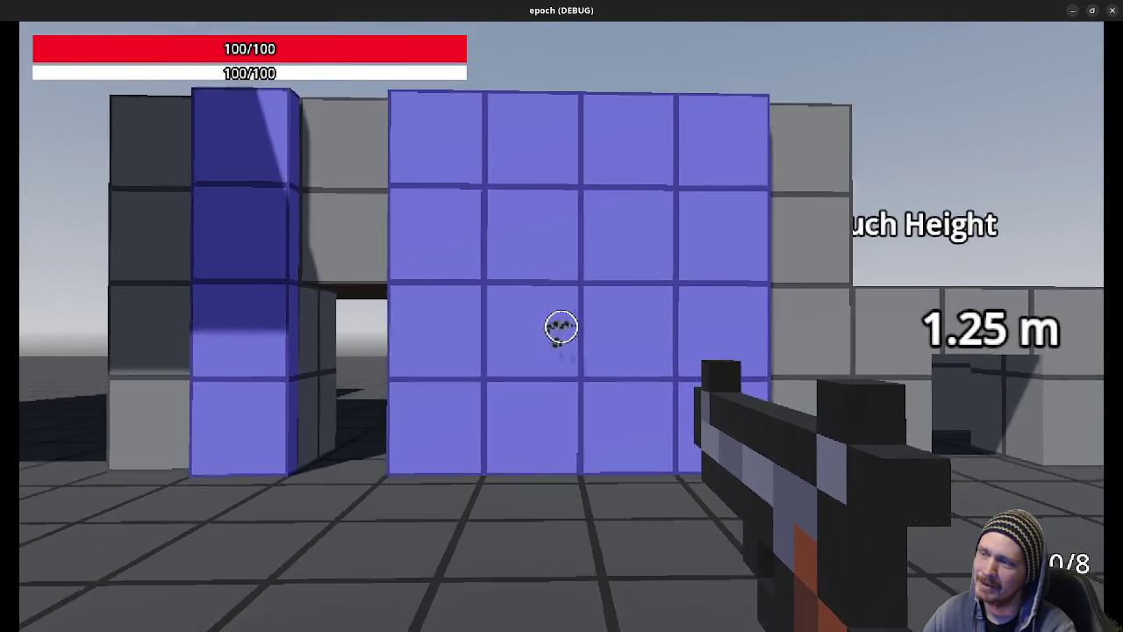
pyautogui.press('s')
pyautogui.press('r')
pyautogui.press('d')
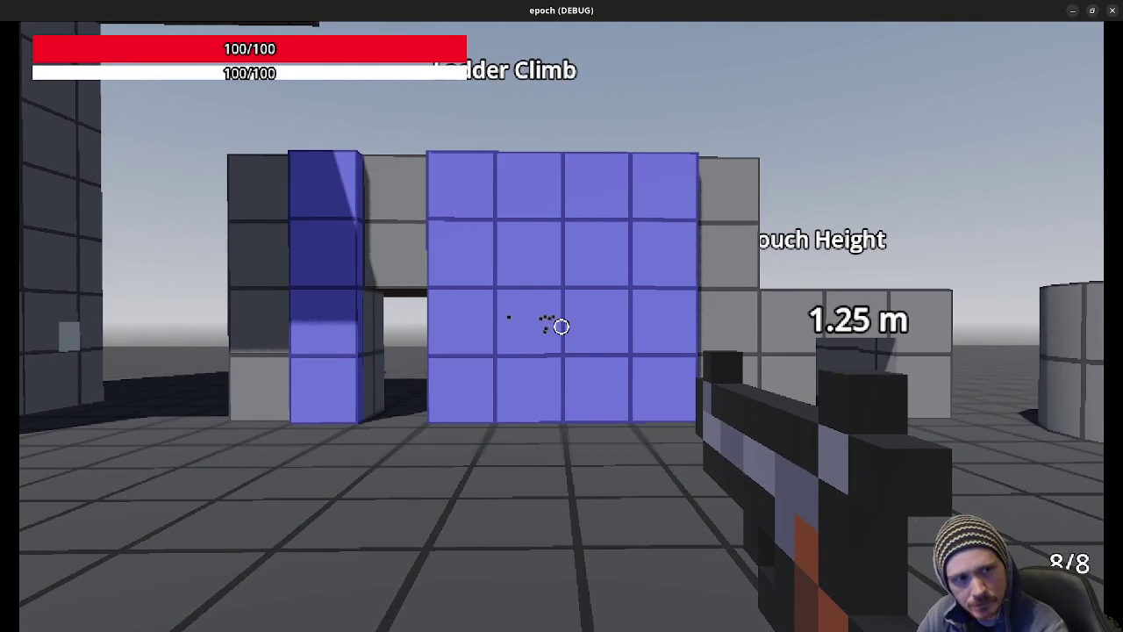
# Walk past the blue wall to the Crouch Height opening and crouch into the tunnel.
pyautogui.press('d')
pyautogui.click(561, 326)
pyautogui.press('w')
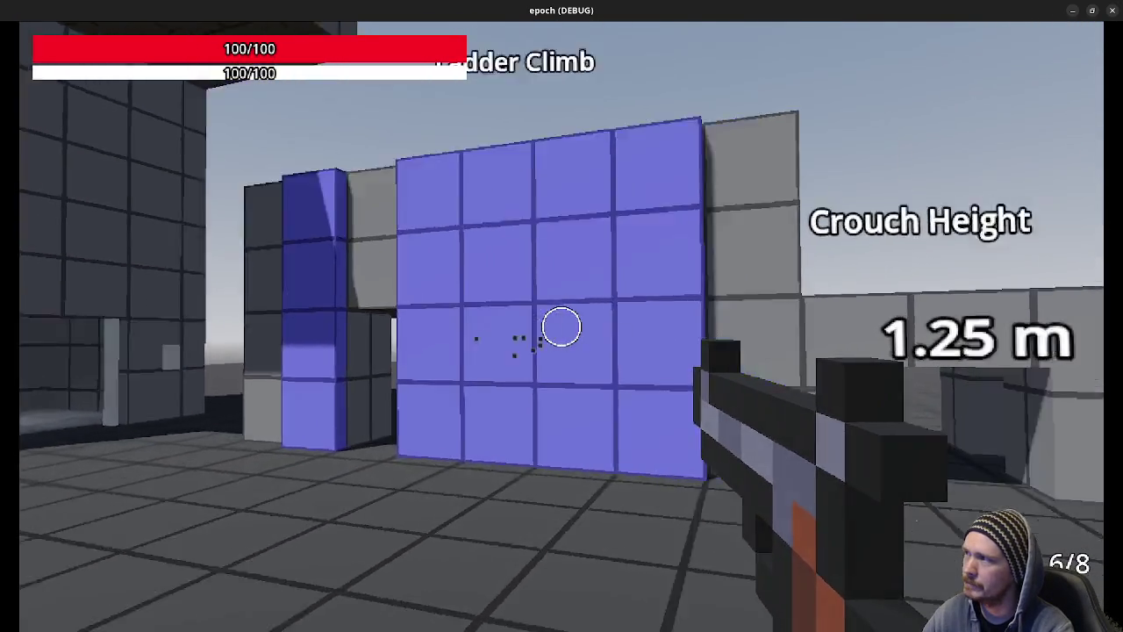
pyautogui.press('w')
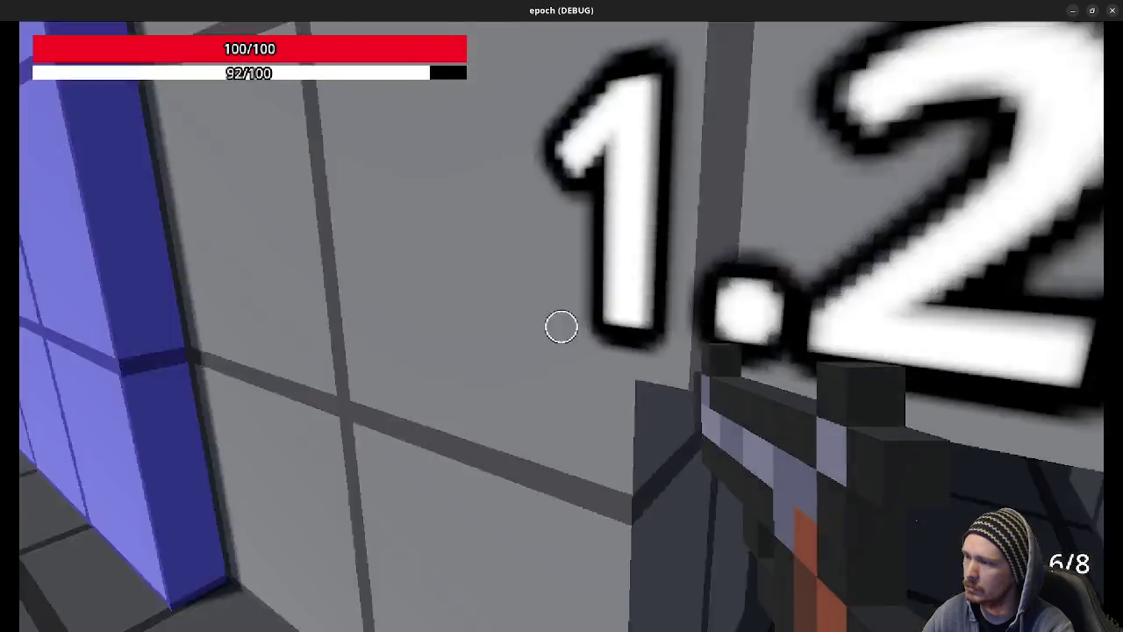
pyautogui.press('w')
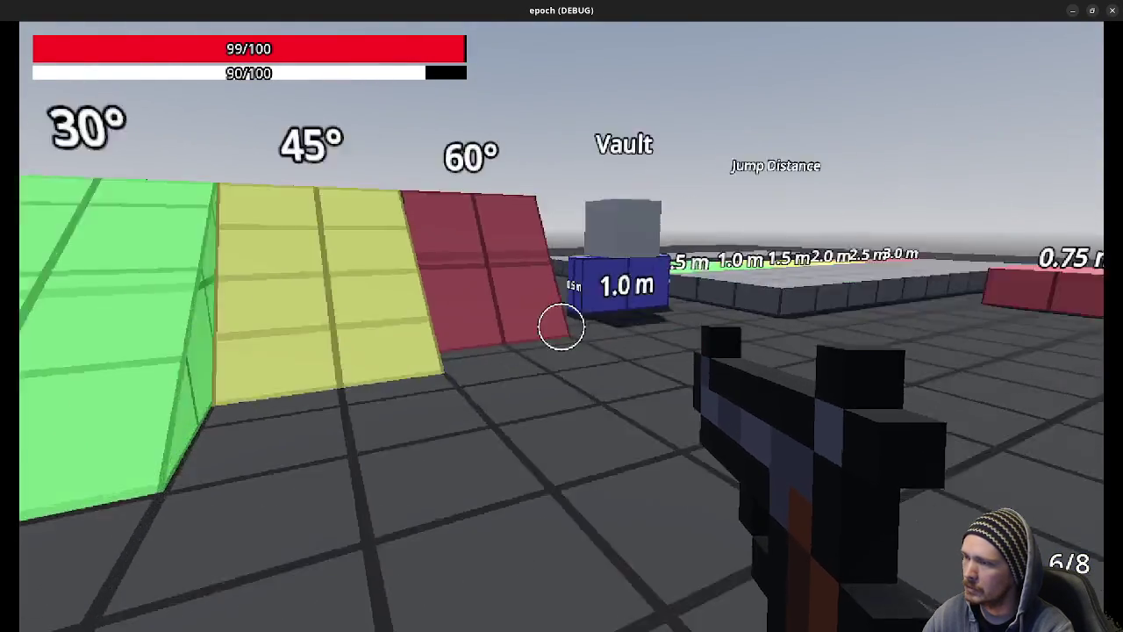
pyautogui.press('w')
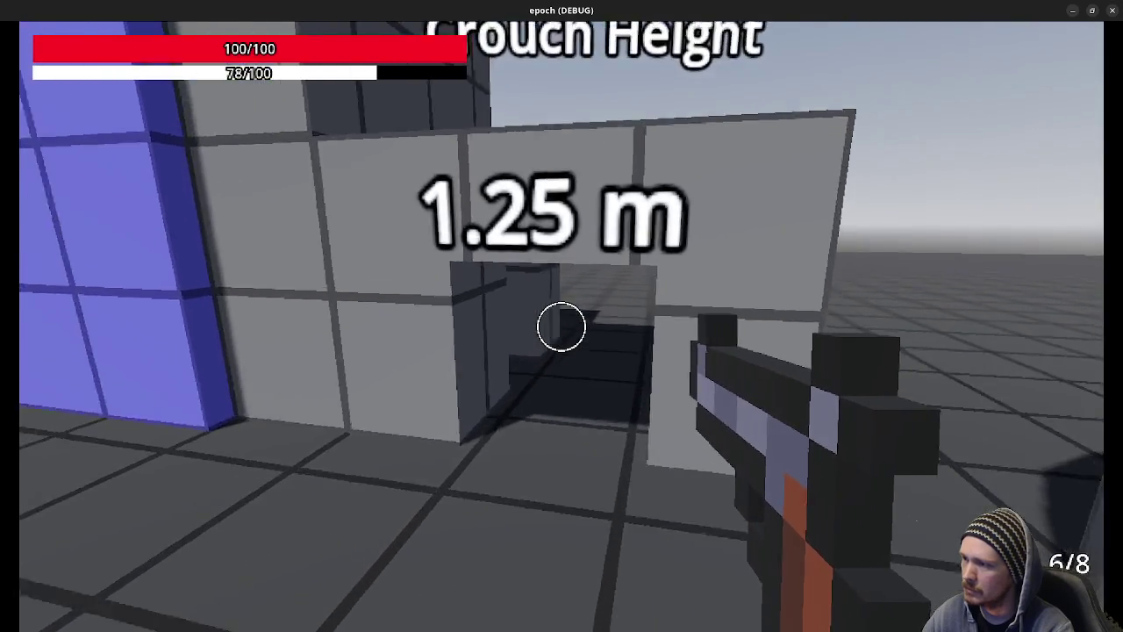
pyautogui.press('ctrl')
pyautogui.press('w')
# Fire inside the tunnel, switch weapons, and put bullet holes in the tunnel's end wall.
pyautogui.click(562, 327)
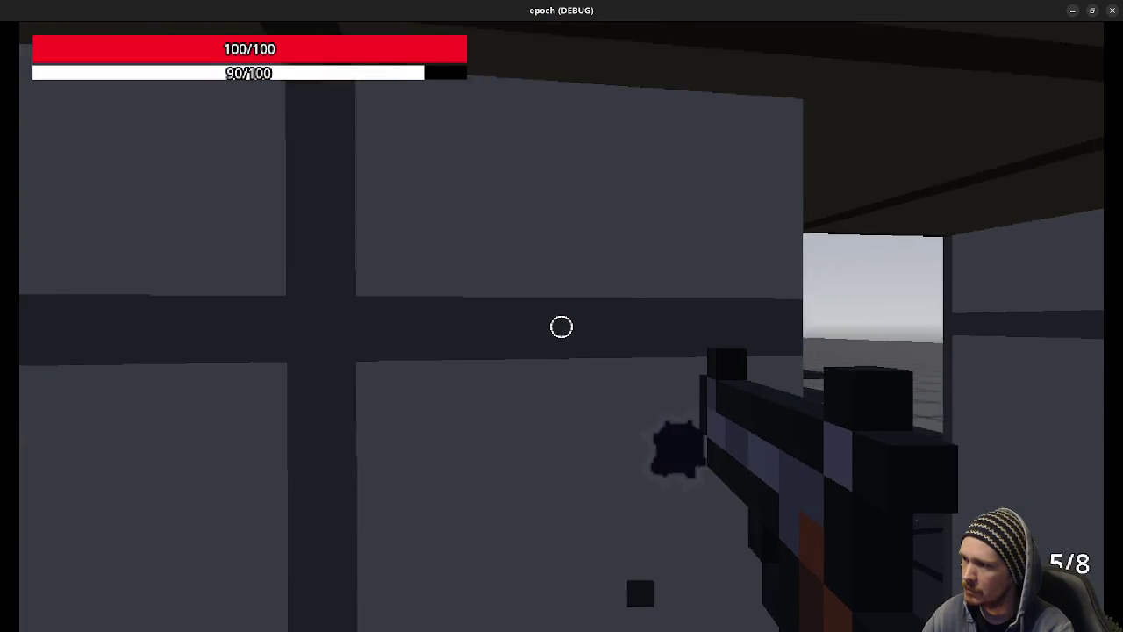
pyautogui.click(562, 326)
pyautogui.press('r')
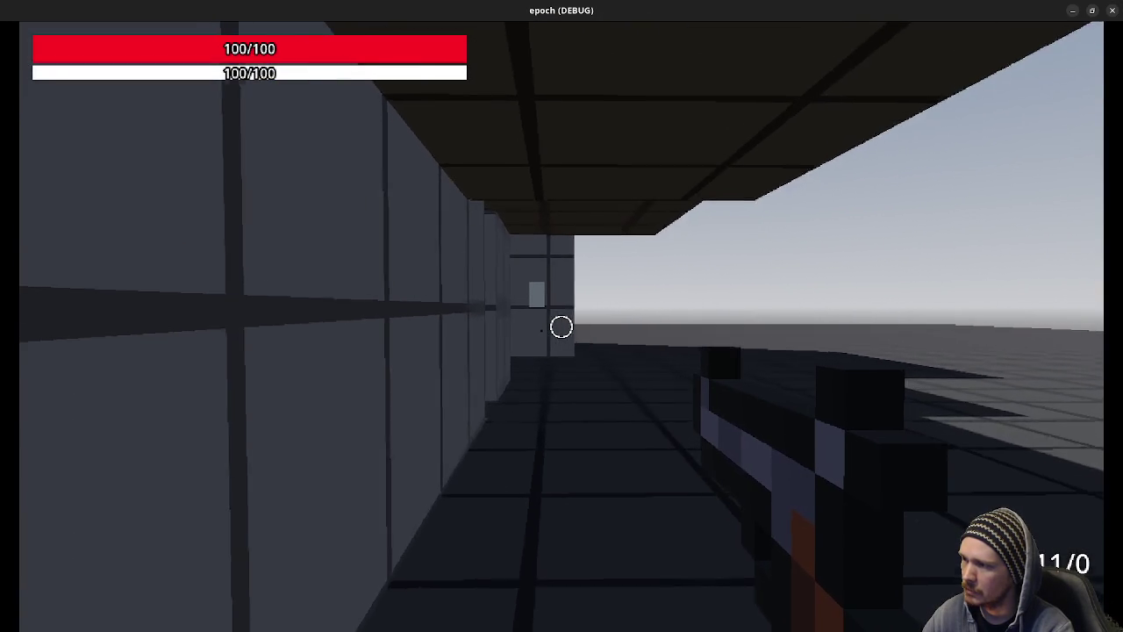
pyautogui.click(561, 327)
pyautogui.click(562, 326)
pyautogui.click(561, 326)
pyautogui.click(561, 326)
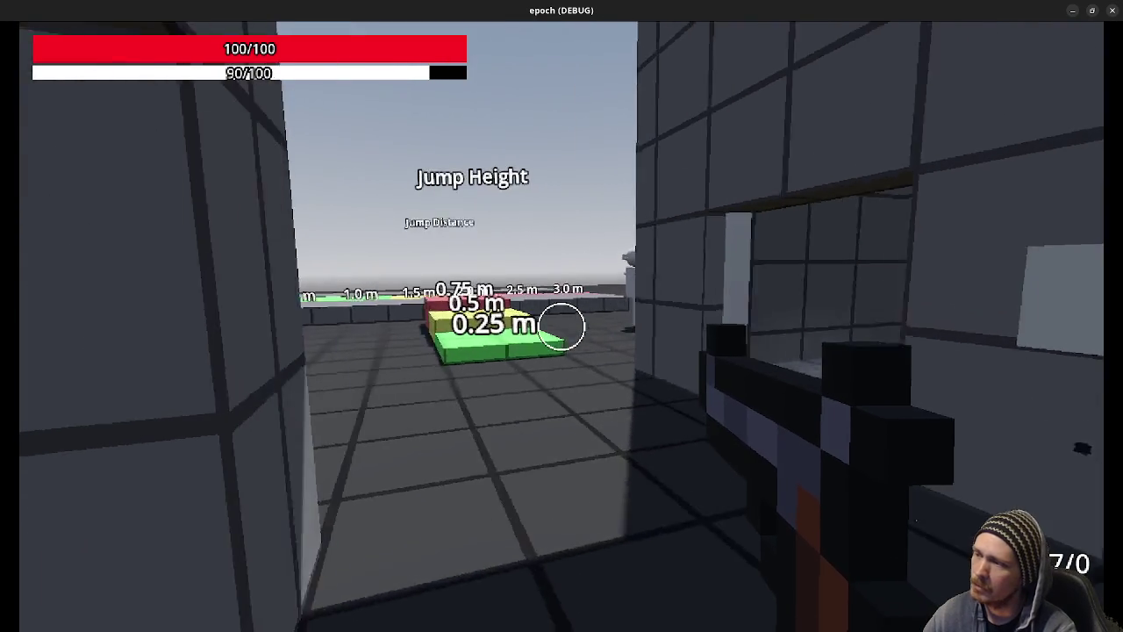
pyautogui.click(562, 326)
pyautogui.click(561, 326)
# Empty the remaining ammo into the target dummy, then back away from it.
pyautogui.click(561, 327)
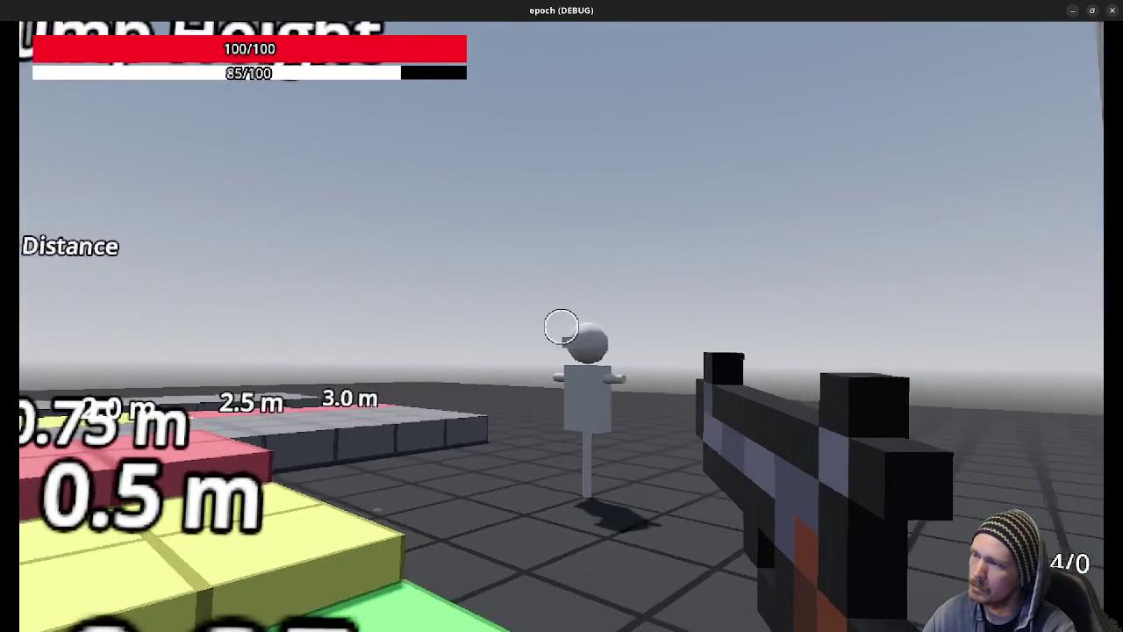
pyautogui.click(562, 326)
pyautogui.click(562, 327)
pyautogui.click(562, 326)
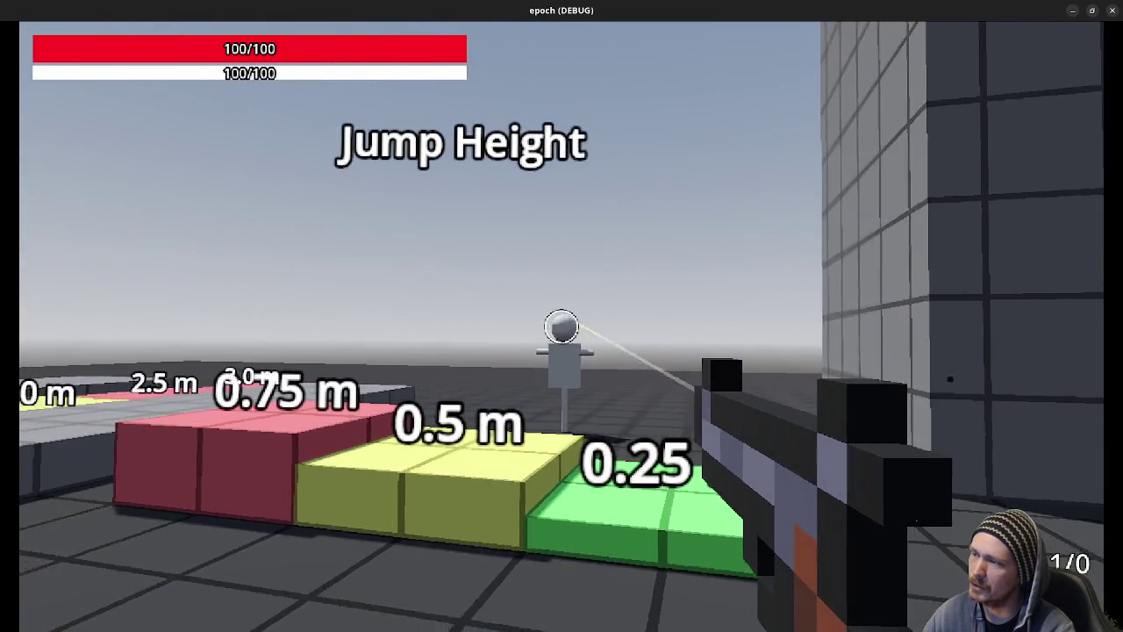
pyautogui.click(562, 327)
pyautogui.press('s')
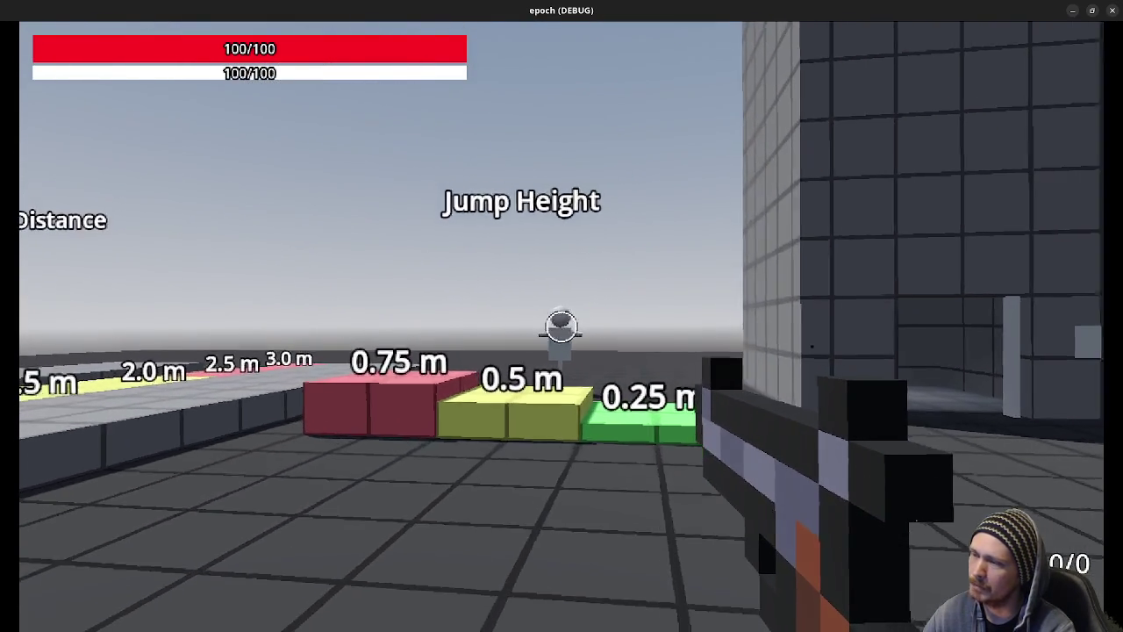
pyautogui.hotkey('shift', 'w')
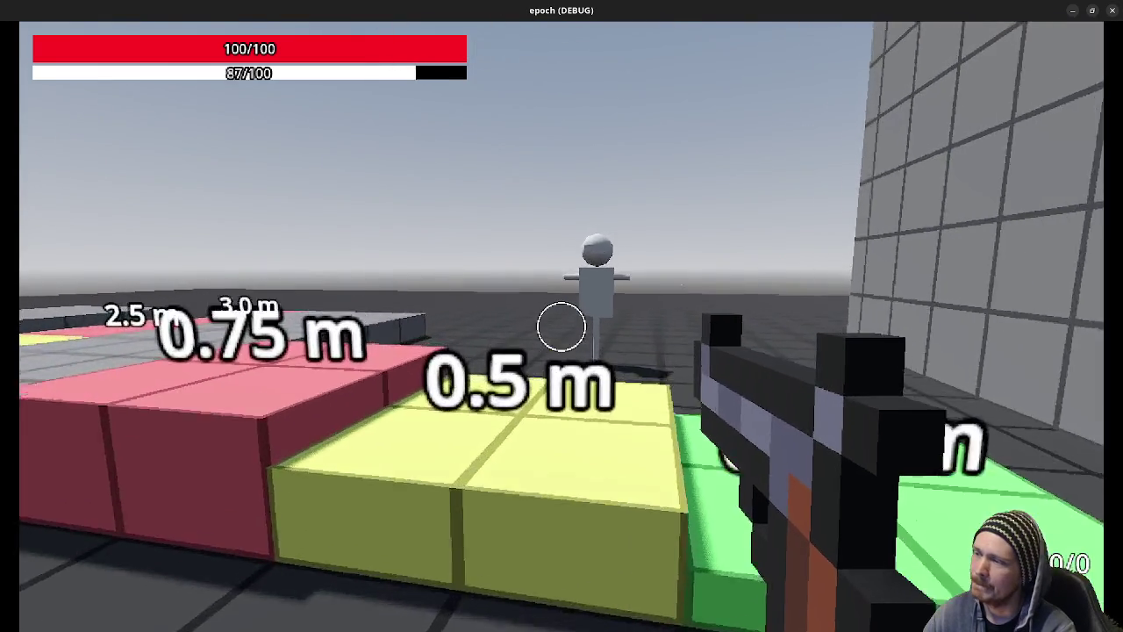
pyautogui.press('s')
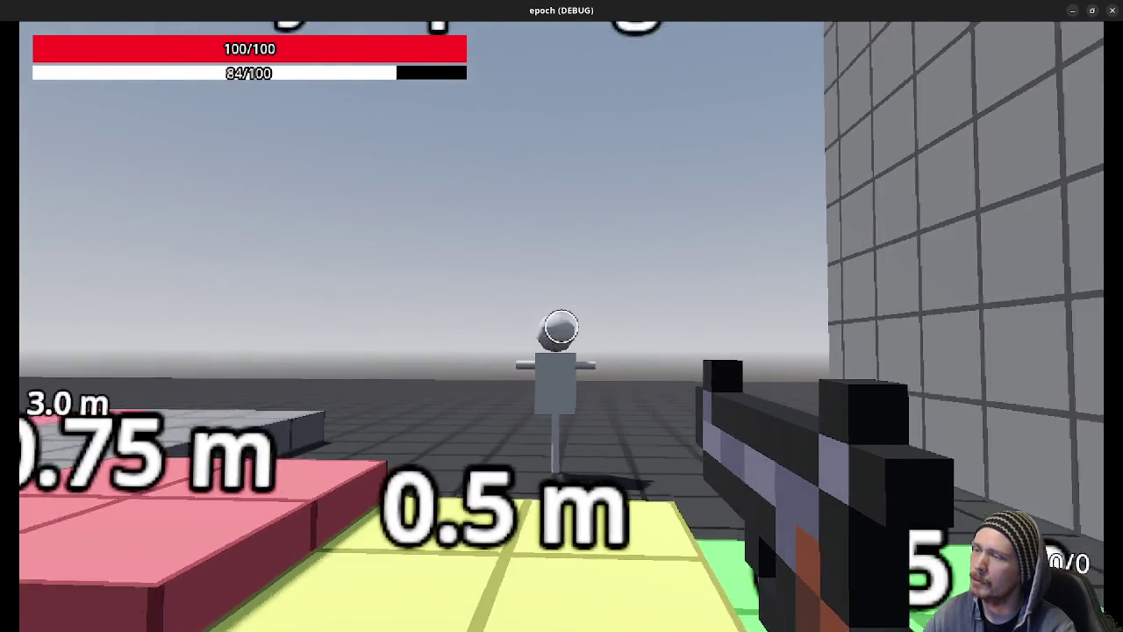
pyautogui.press('s')
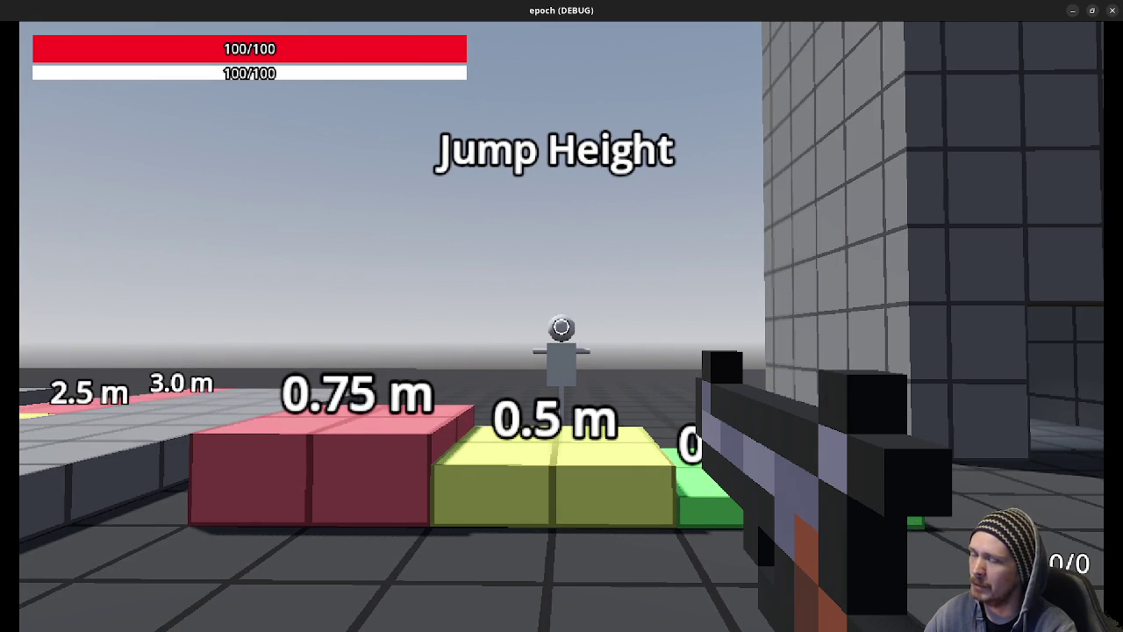
# Jump over the height platforms, move around to view the 0.25 m platform, and stop the game.
pyautogui.press('w')
pyautogui.press('space')
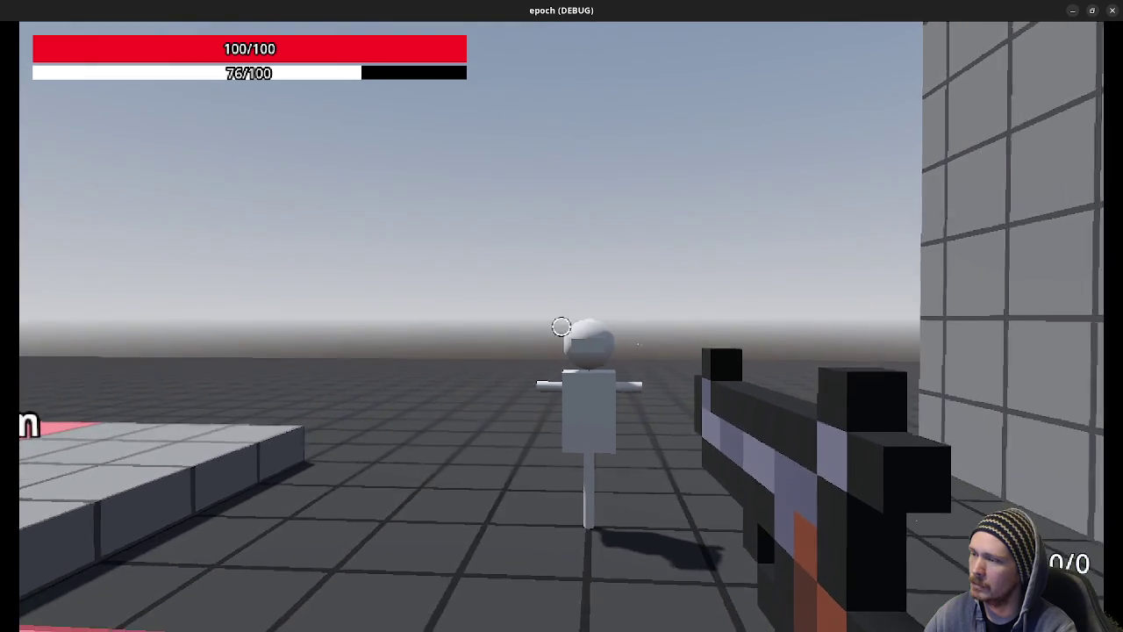
pyautogui.press('s')
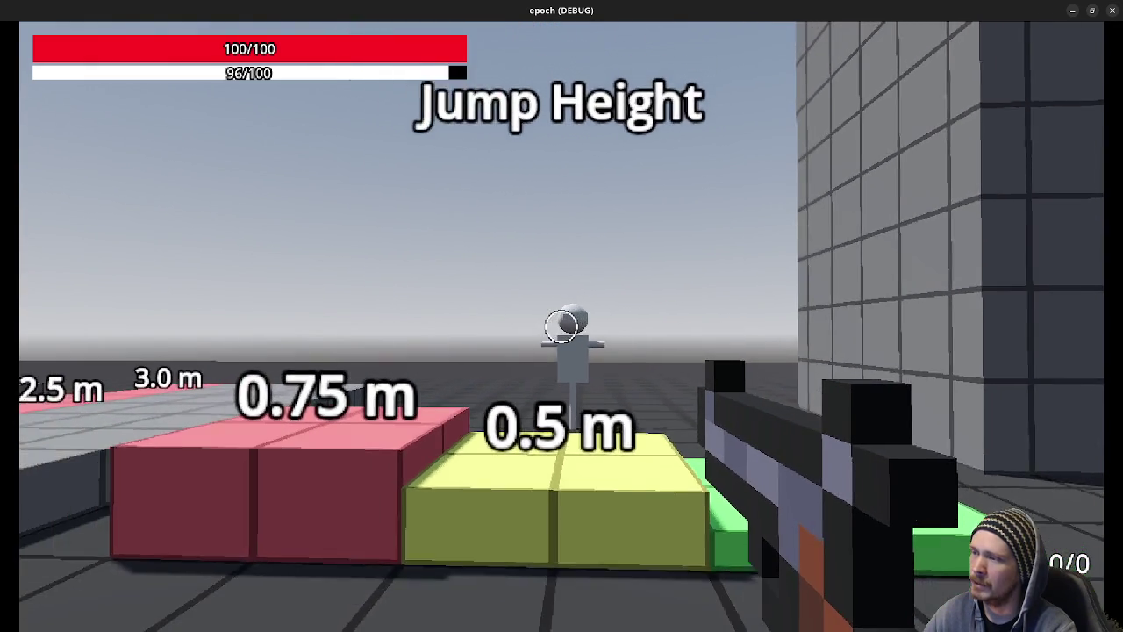
pyautogui.press('s')
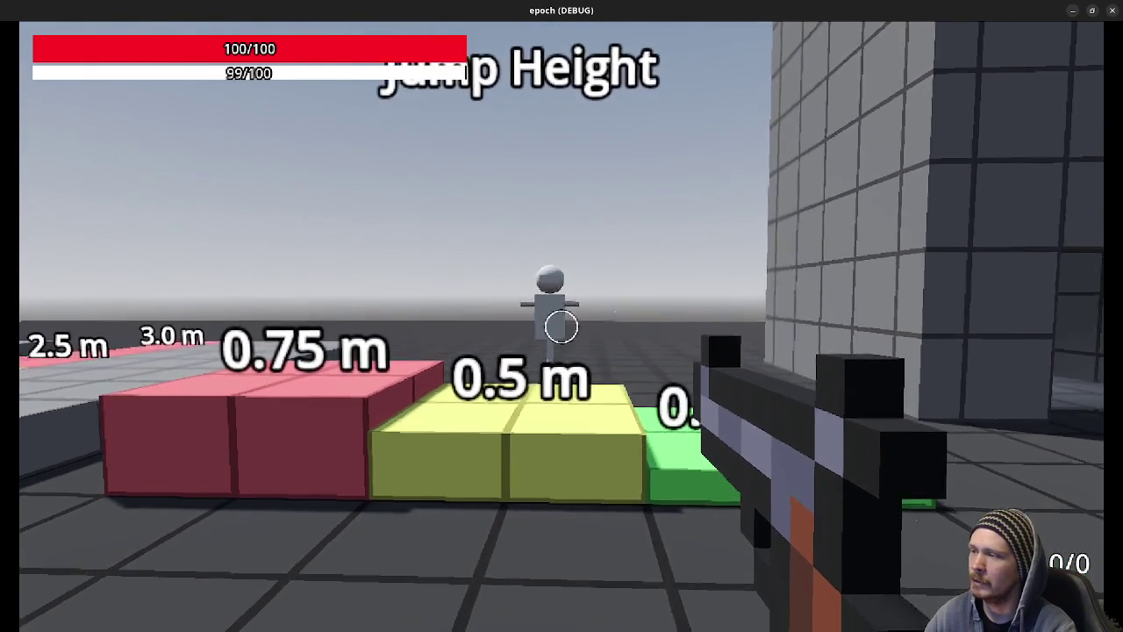
pyautogui.press('w')
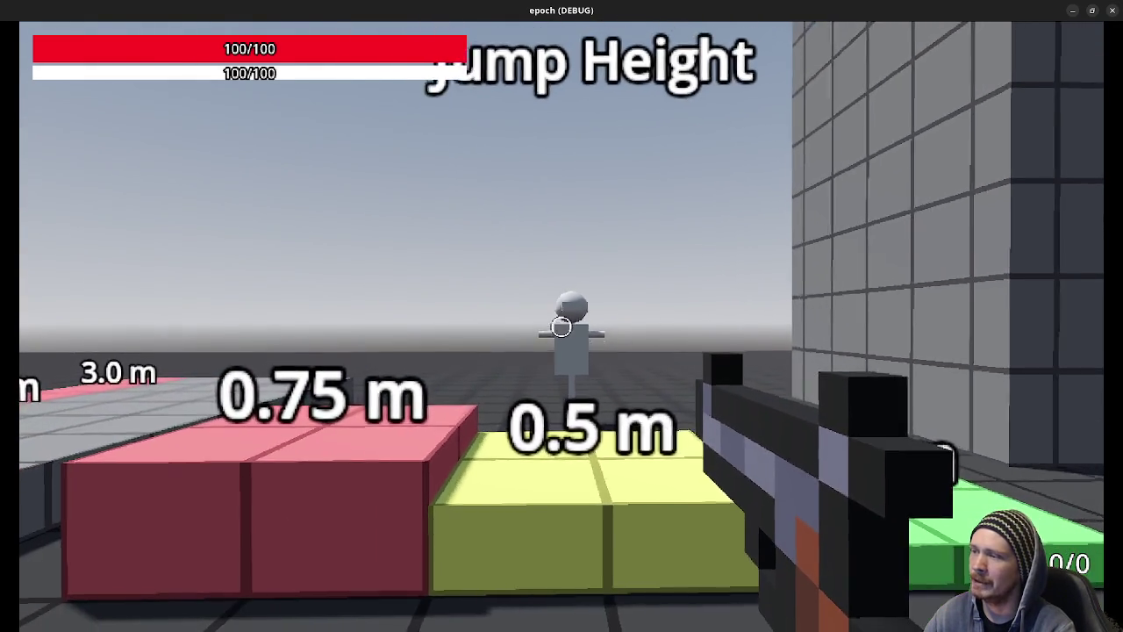
pyautogui.press('s')
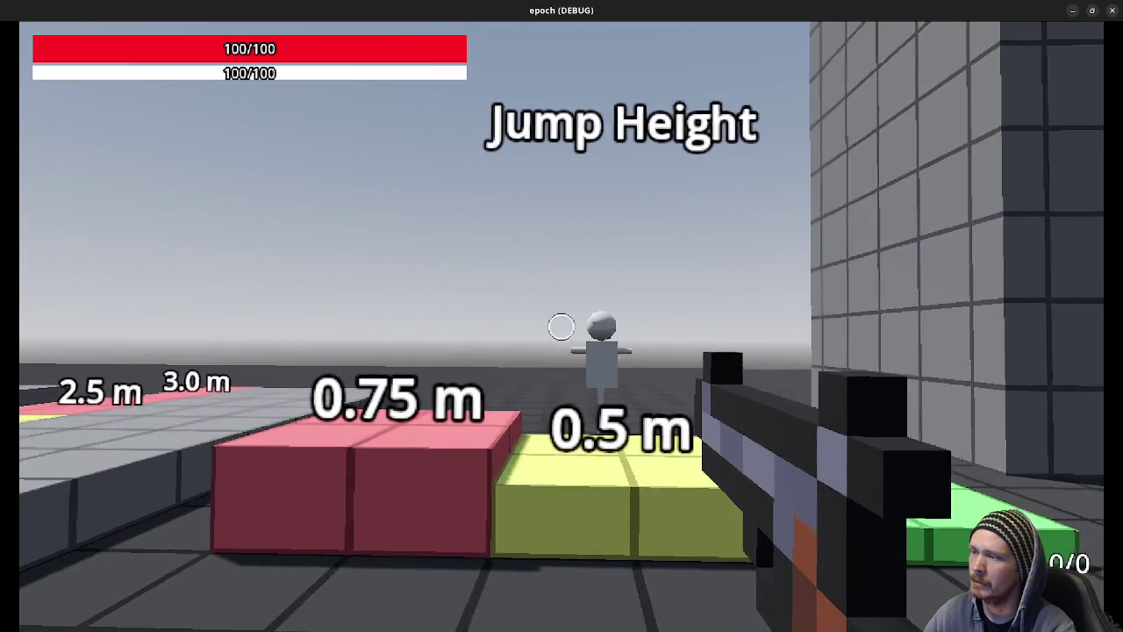
pyautogui.press('d')
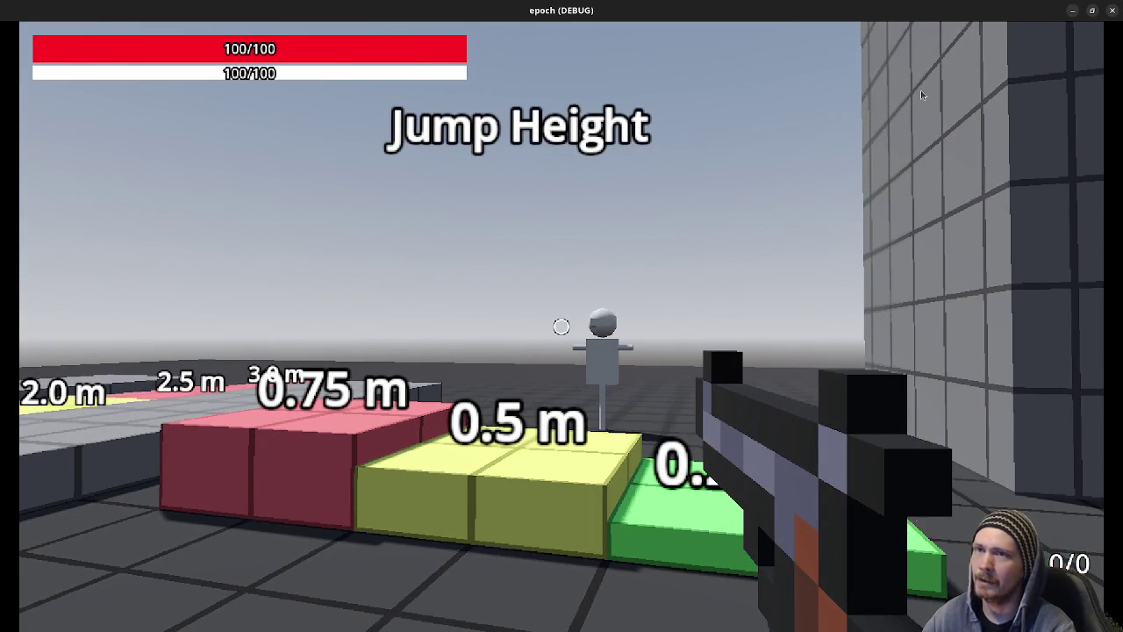
pyautogui.click(1077, 13)
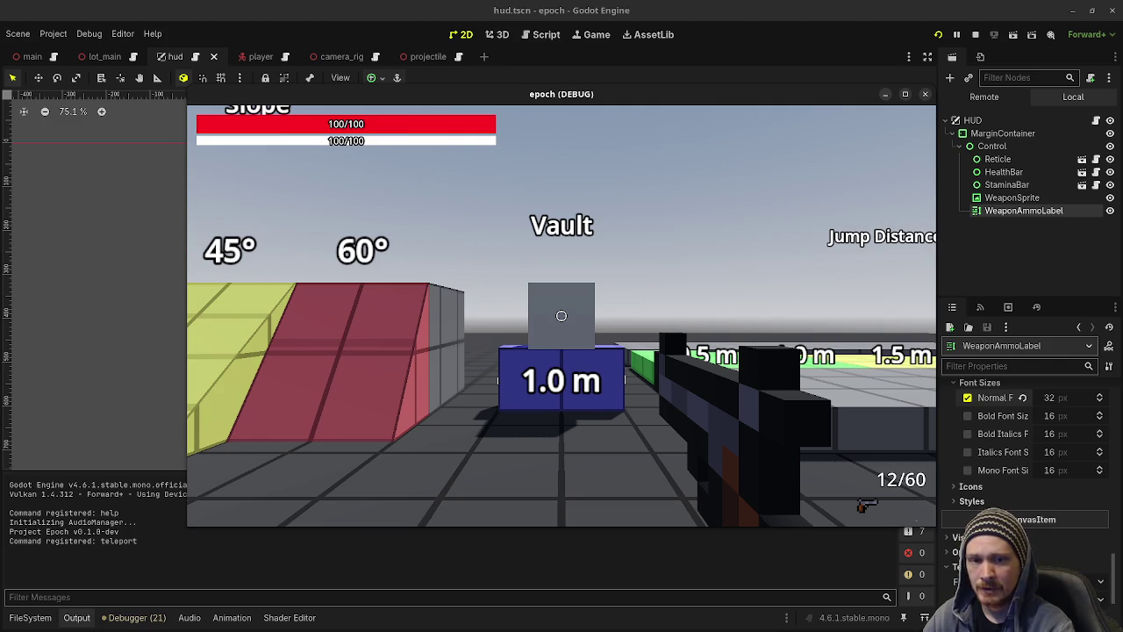
# Strafe toward the Jump Height course, shoot the dummy in the torso and head, then stop the run.
pyautogui.press('d')
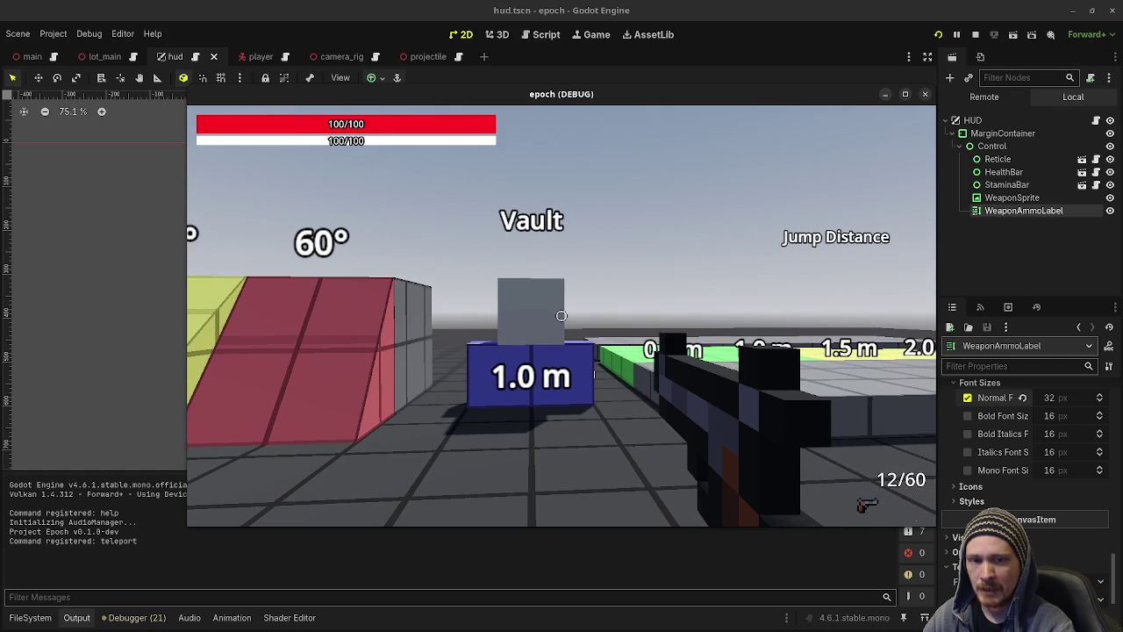
pyautogui.press('d')
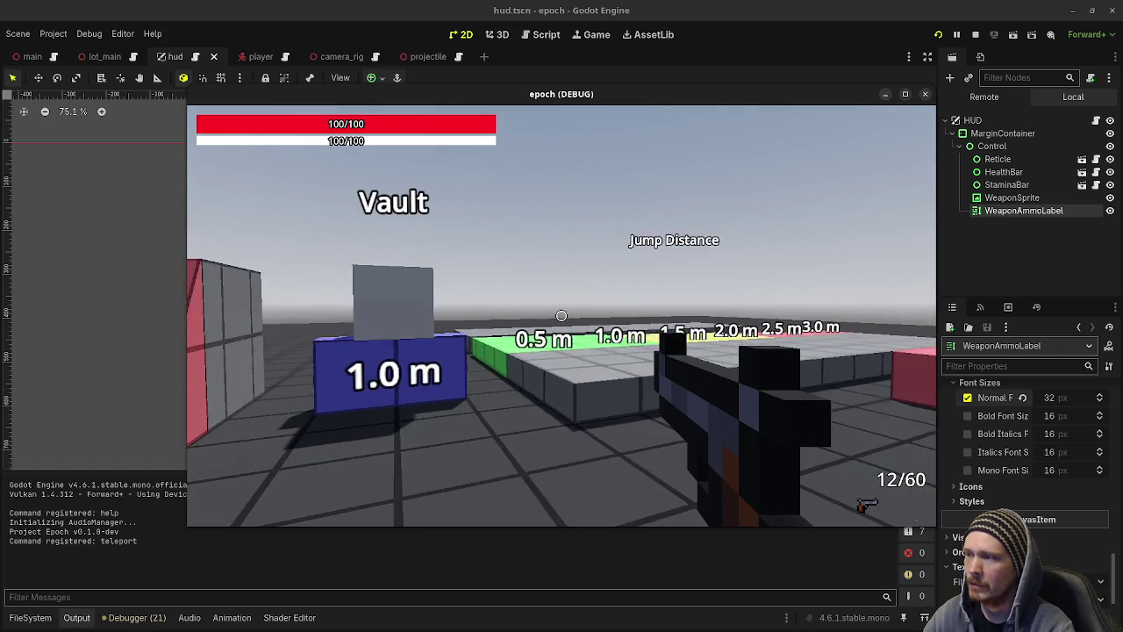
pyautogui.click(562, 316)
pyautogui.click(561, 316)
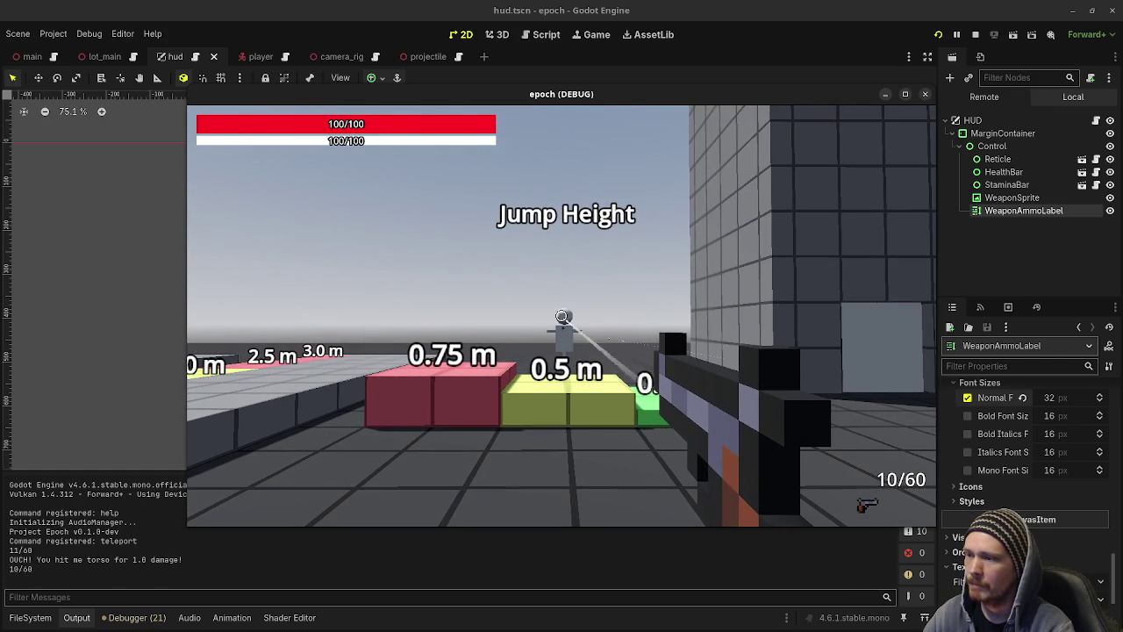
pyautogui.click(562, 316)
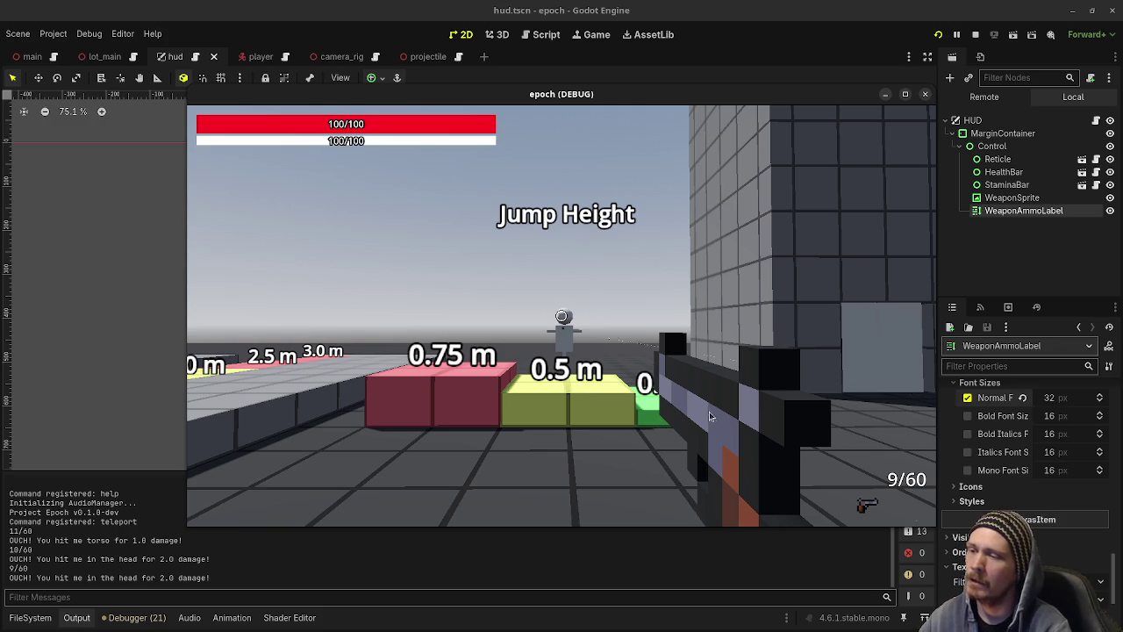
pyautogui.click(976, 35)
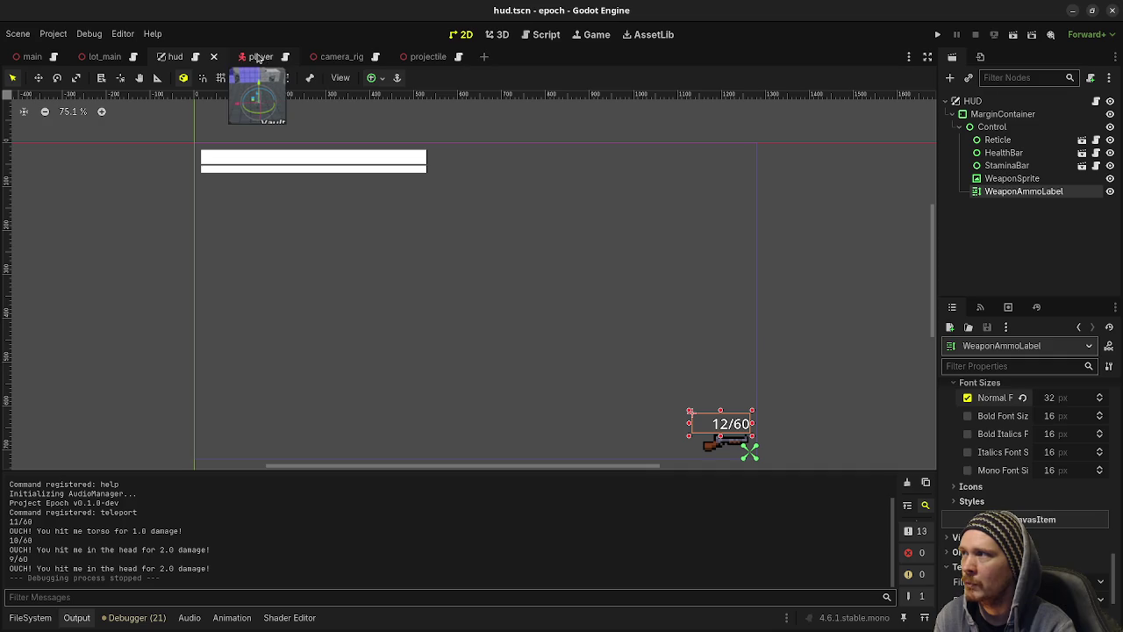
# Open the camera_rig scene, select WeaponSprite, and orbit the 3D view around the gun sprite.
pyautogui.click(327, 53)
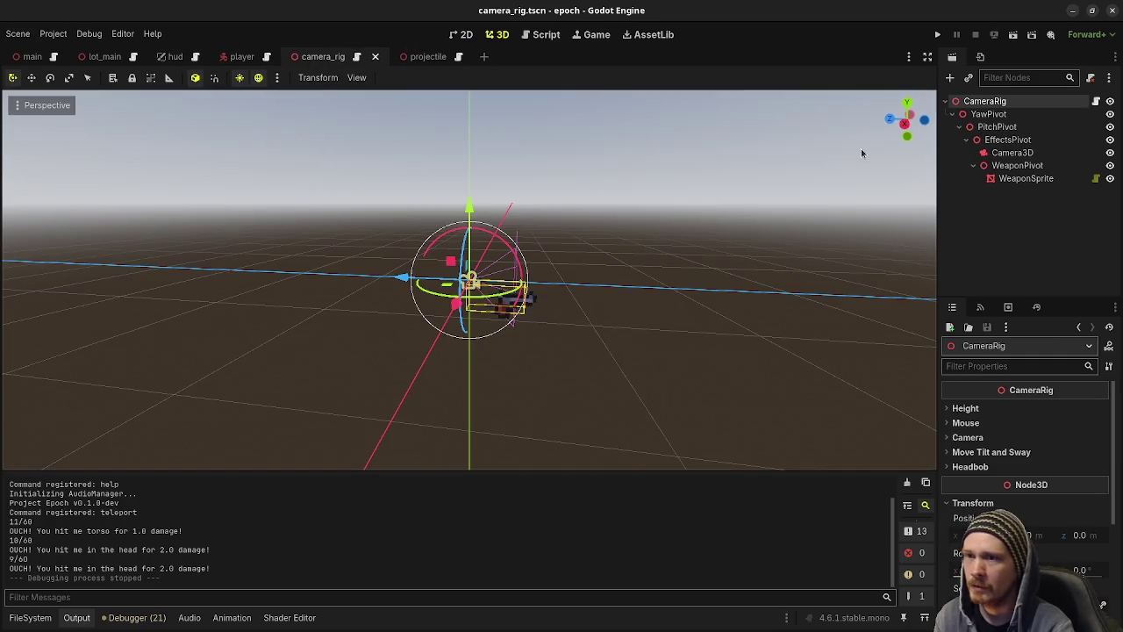
pyautogui.click(1026, 179)
pyautogui.scroll(5, 593, 324)
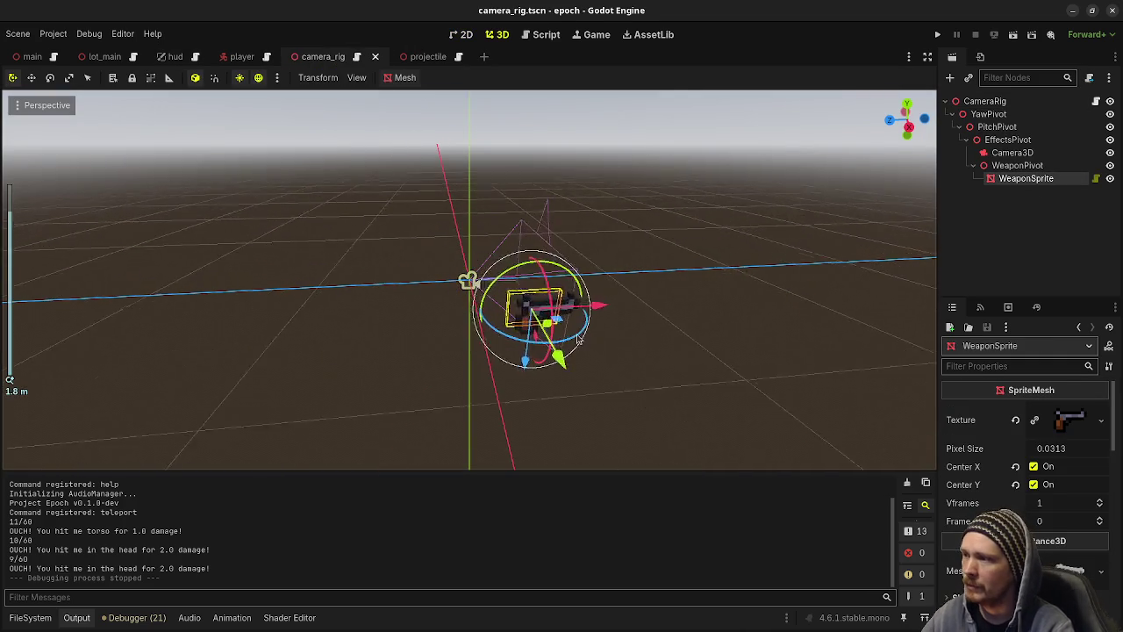
pyautogui.moveTo(570, 324); pyautogui.dragTo(632, 298)
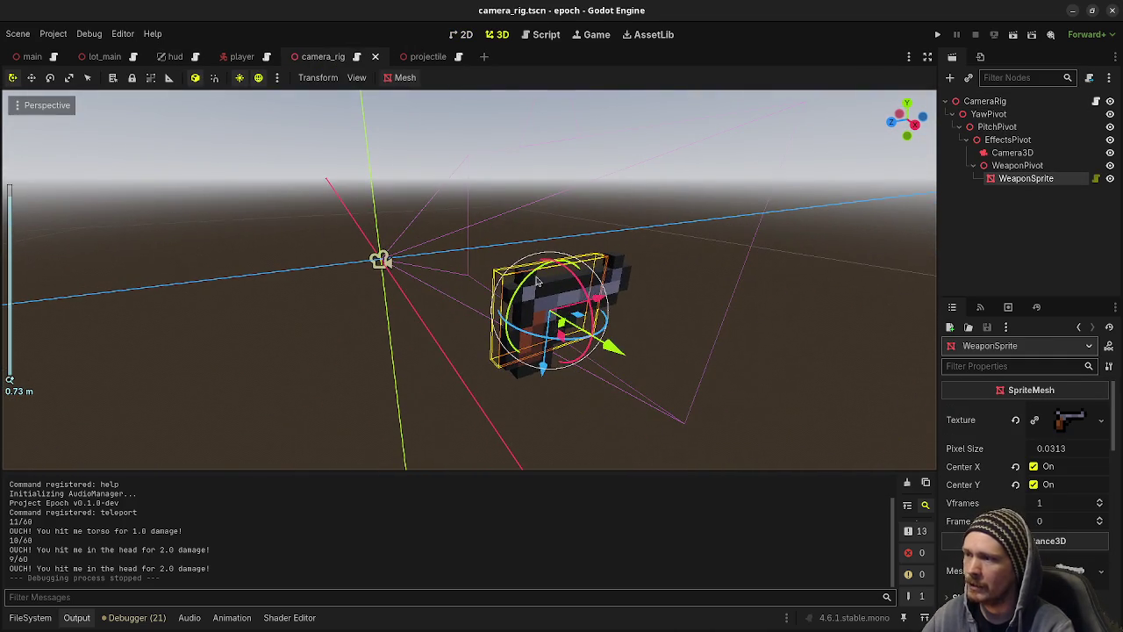
pyautogui.click(859, 359)
pyautogui.moveTo(859, 359)
pyautogui.mouseDown()
pyautogui.moveTo(602, 318)
pyautogui.moveTo(610, 303)
pyautogui.mouseUp()
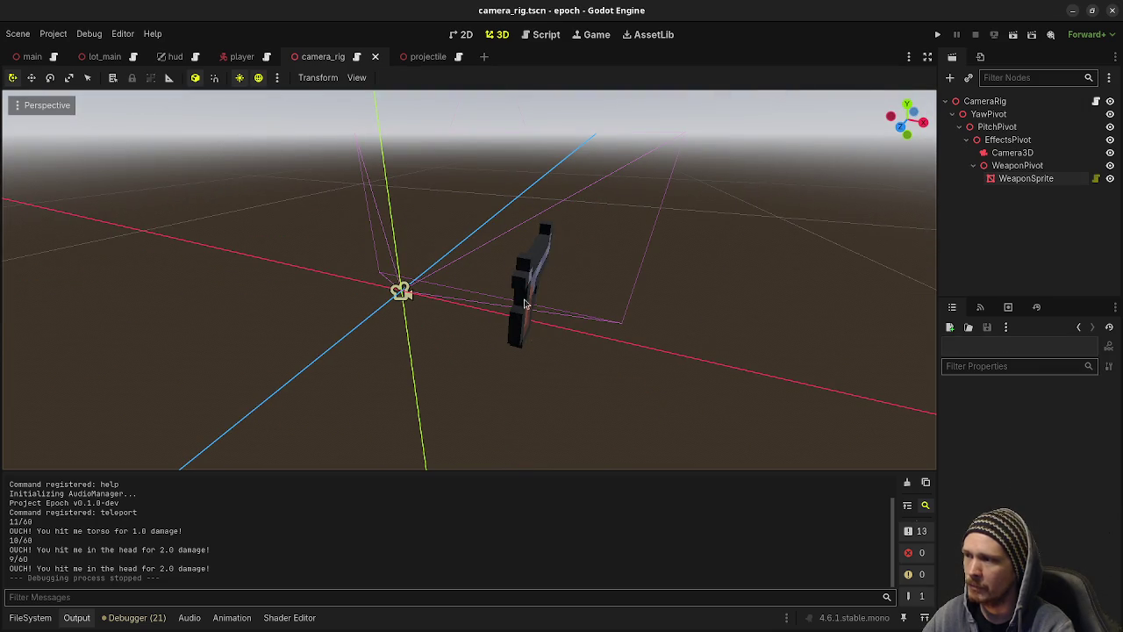
pyautogui.moveTo(687, 294)
pyautogui.mouseDown()
pyautogui.moveTo(702, 291)
pyautogui.moveTo(458, 321)
pyautogui.mouseUp()
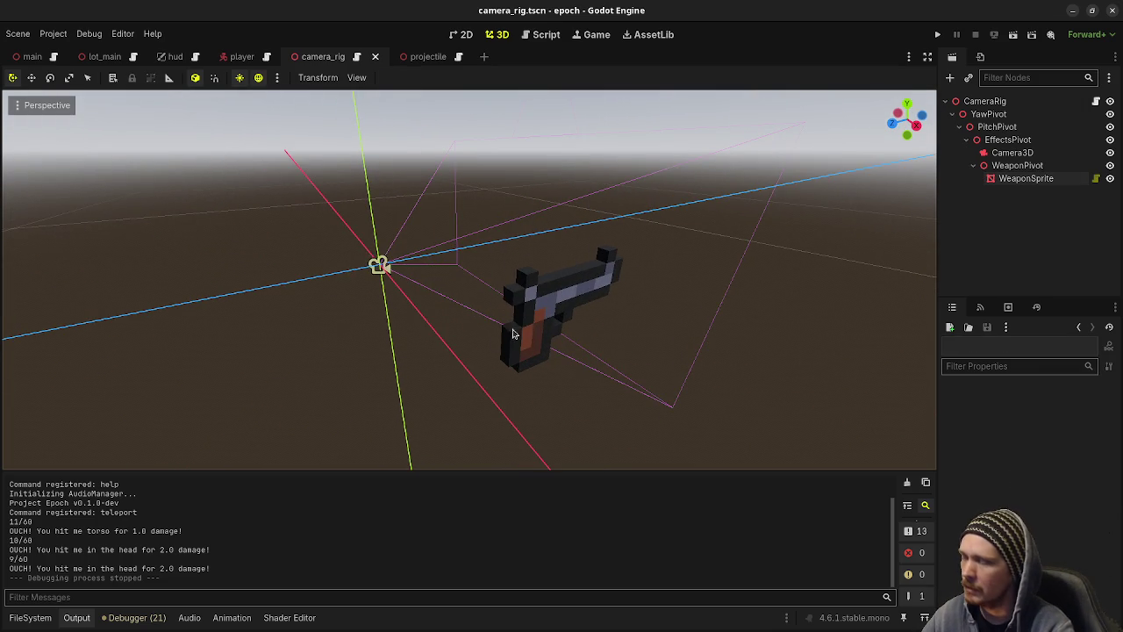
# Reselect WeaponSprite, orbit to a lower frontal angle, and run the project.
pyautogui.click(537, 298)
pyautogui.click(540, 300)
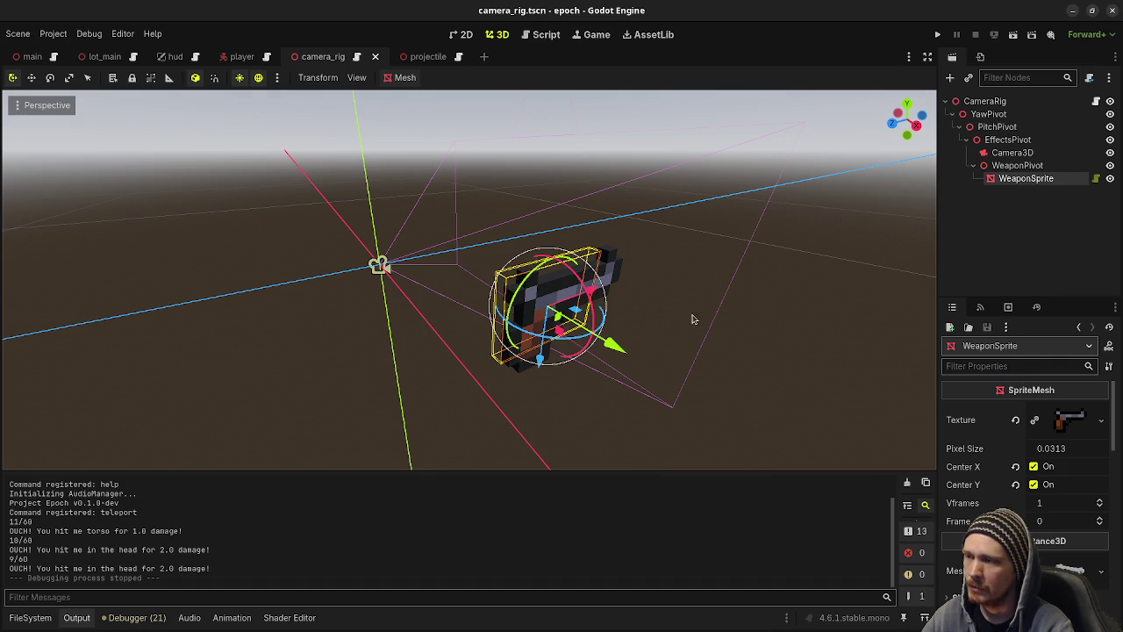
pyautogui.moveTo(711, 326); pyautogui.dragTo(617, 279)
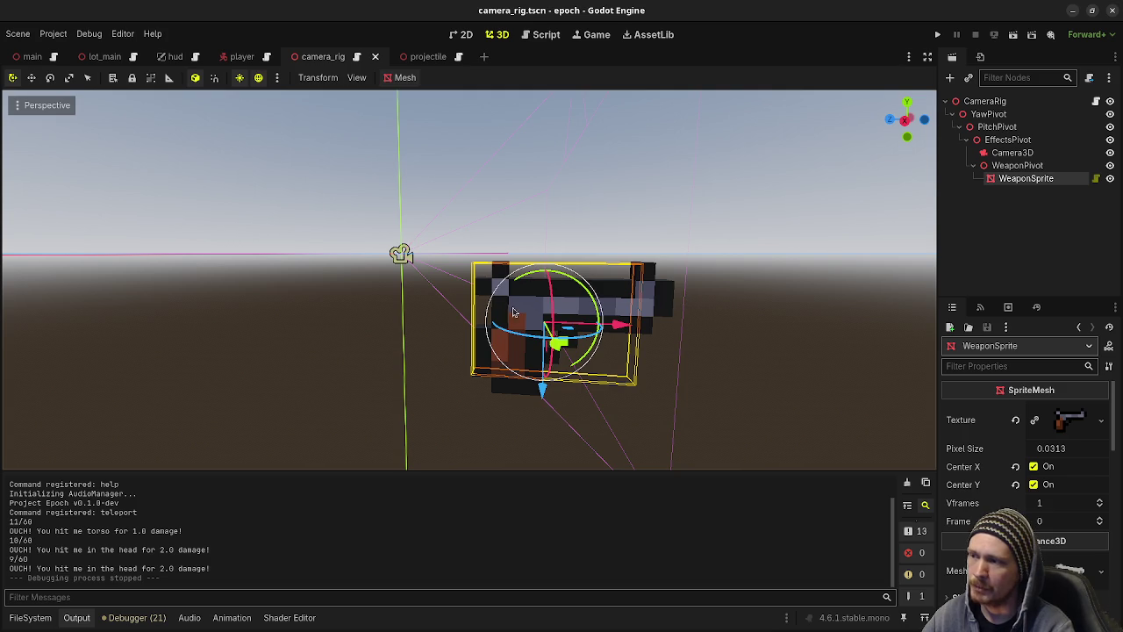
pyautogui.moveTo(574, 303); pyautogui.dragTo(588, 277)
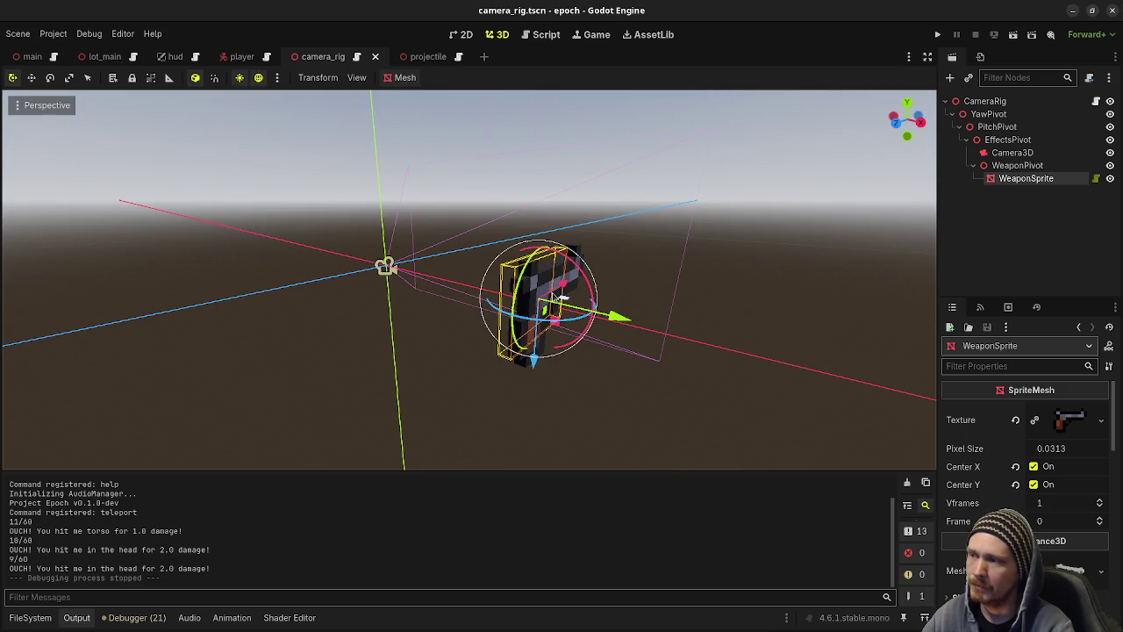
pyautogui.click(938, 35)
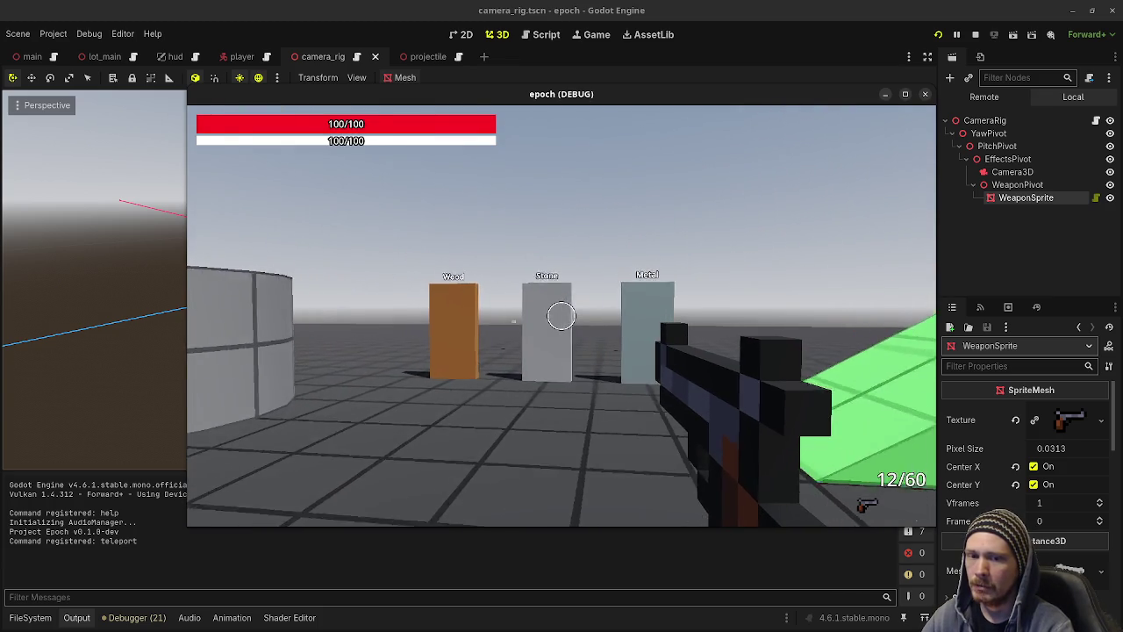
# Walk and sprint across the test course toward the blue right wall, draining some stamina.
pyautogui.press('w')
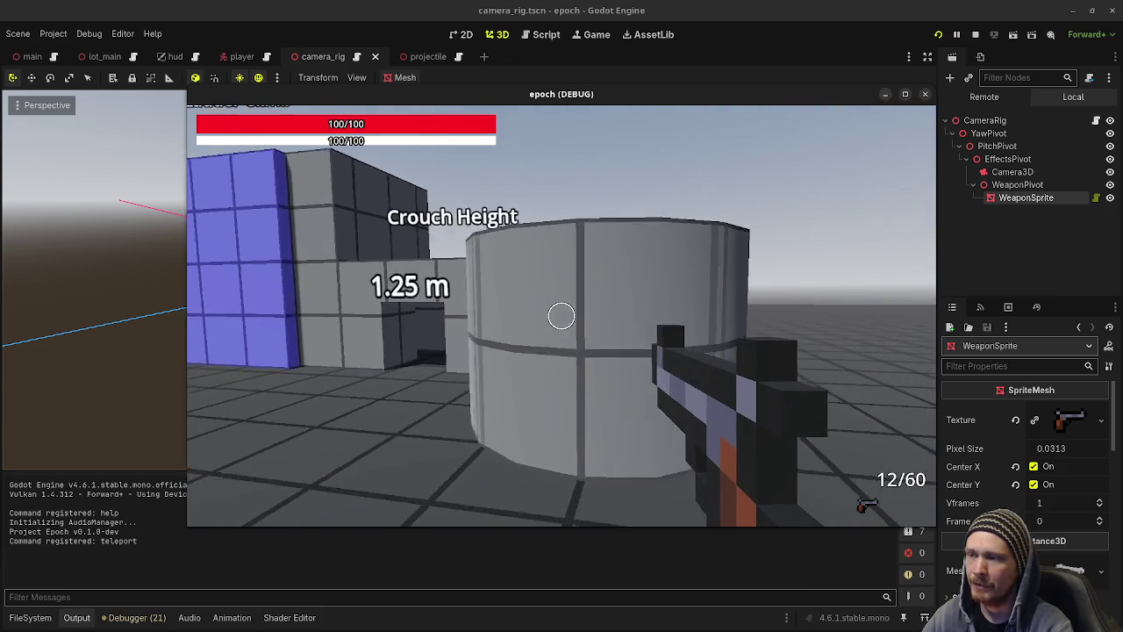
pyautogui.press('w')
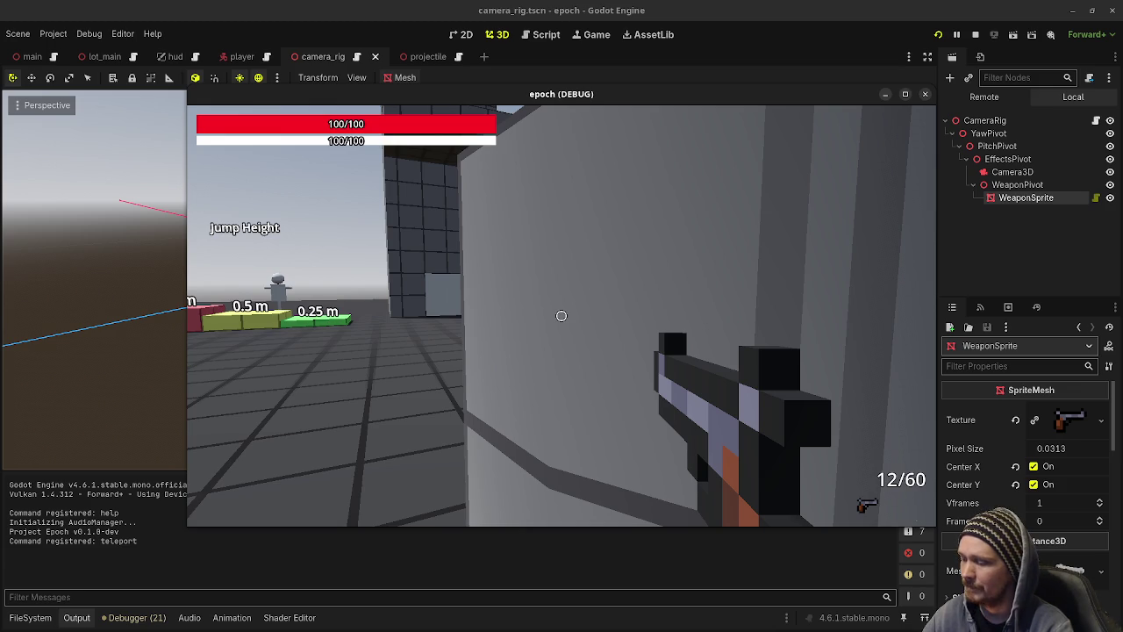
pyautogui.moveTo(561, 316)
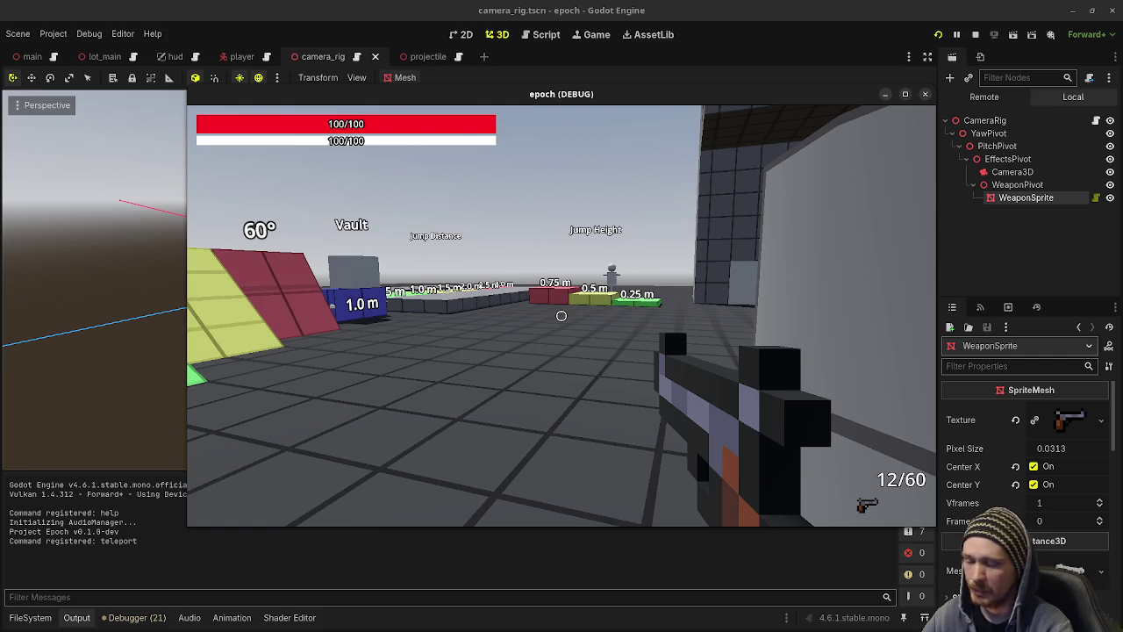
pyautogui.press('w')
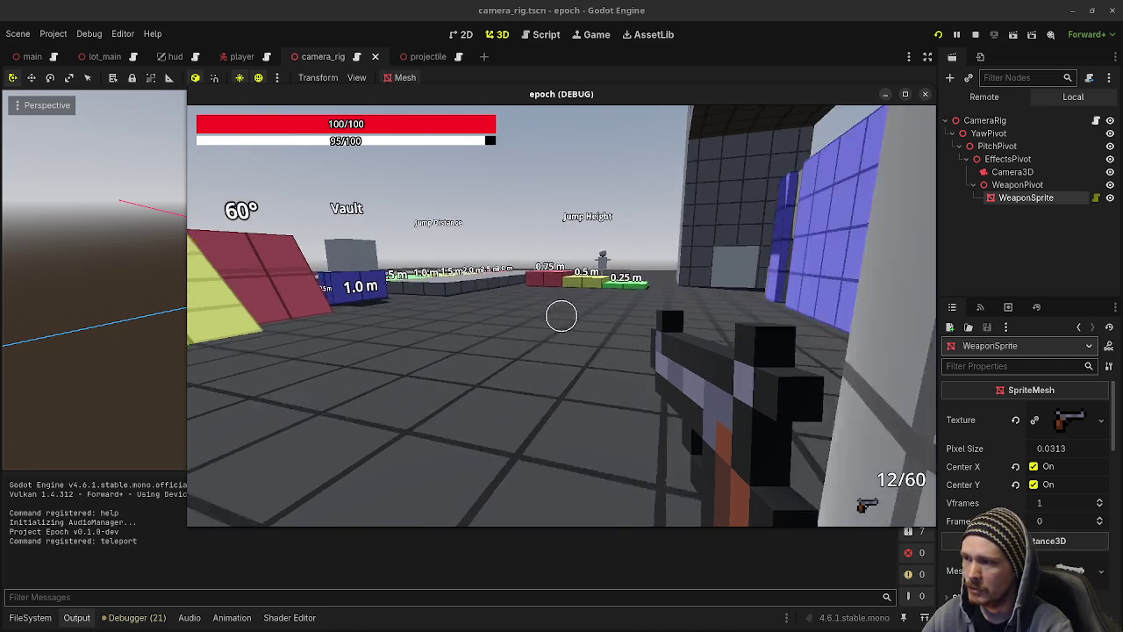
pyautogui.press('w')
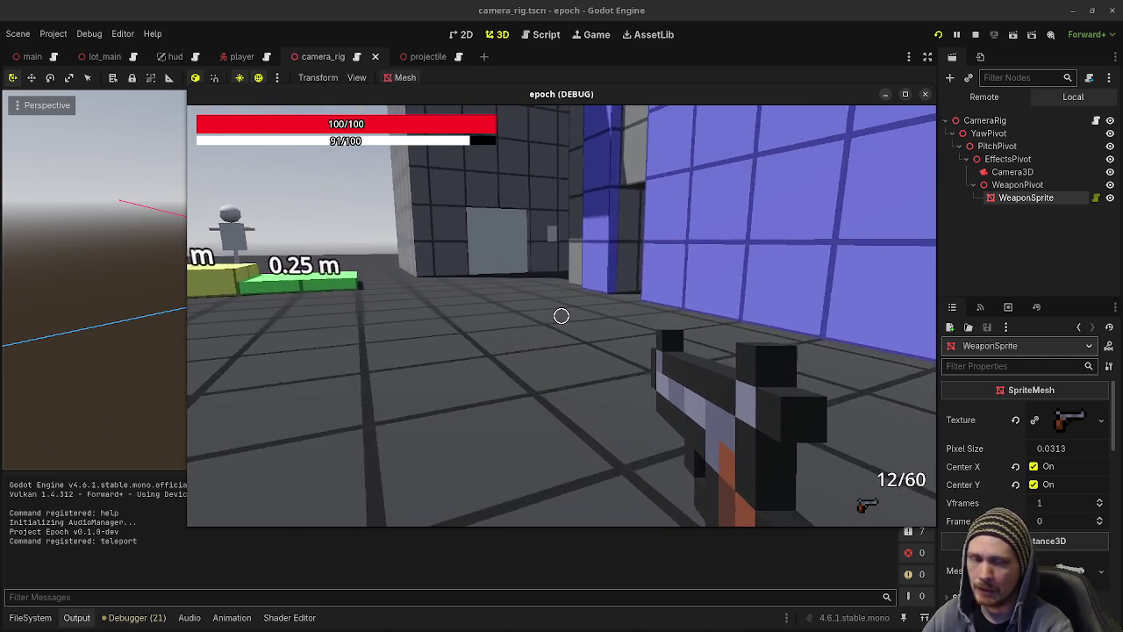
pyautogui.press('w')
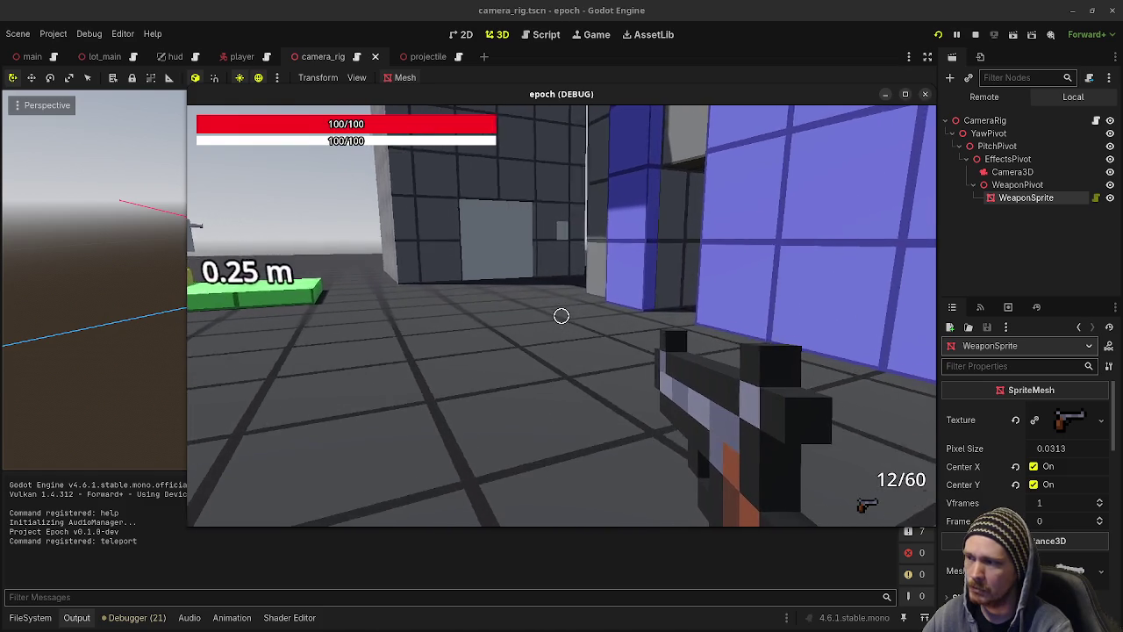
pyautogui.press('w')
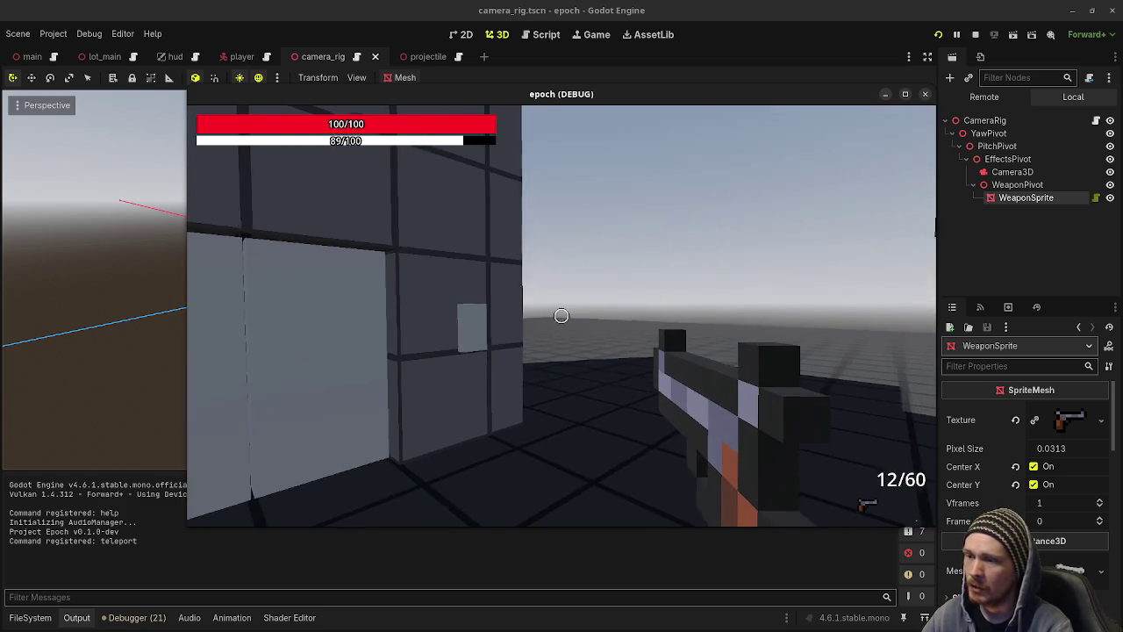
# Fire one shot at the grey block, reload to 12/59, then face the Jump Height signs.
pyautogui.click(562, 316)
pyautogui.press('r')
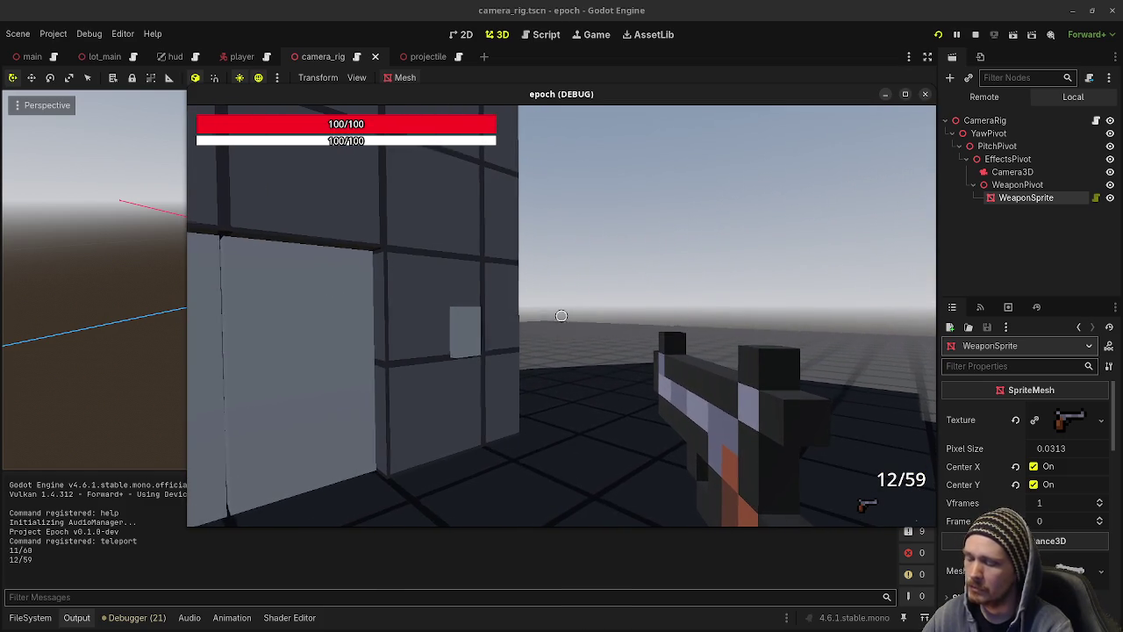
pyautogui.press('w')
pyautogui.press('w')
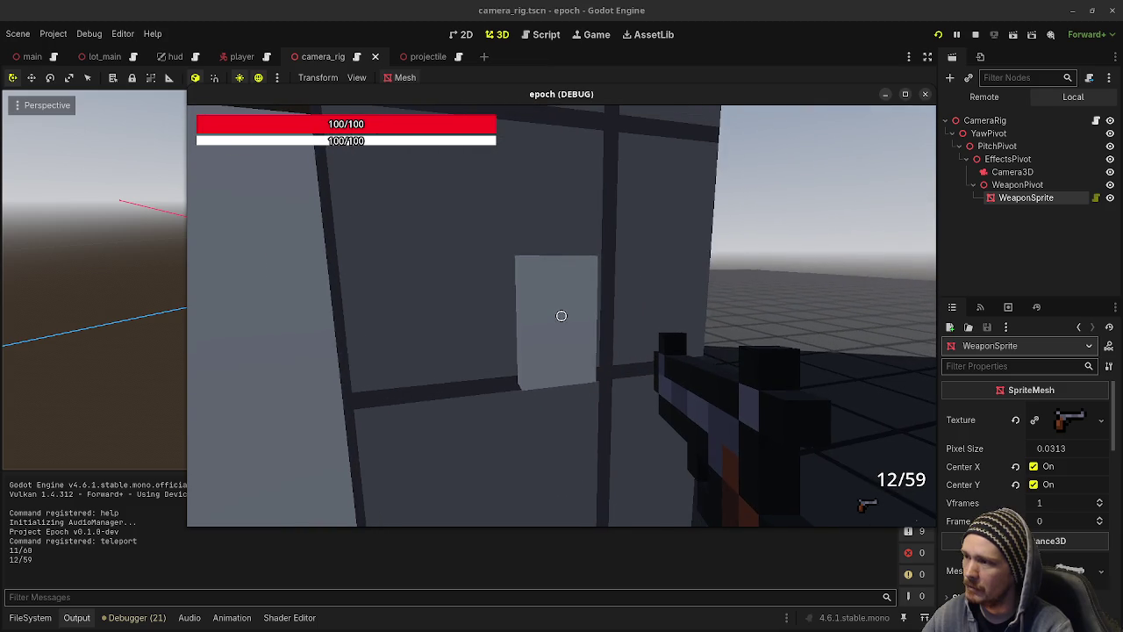
pyautogui.press('a')
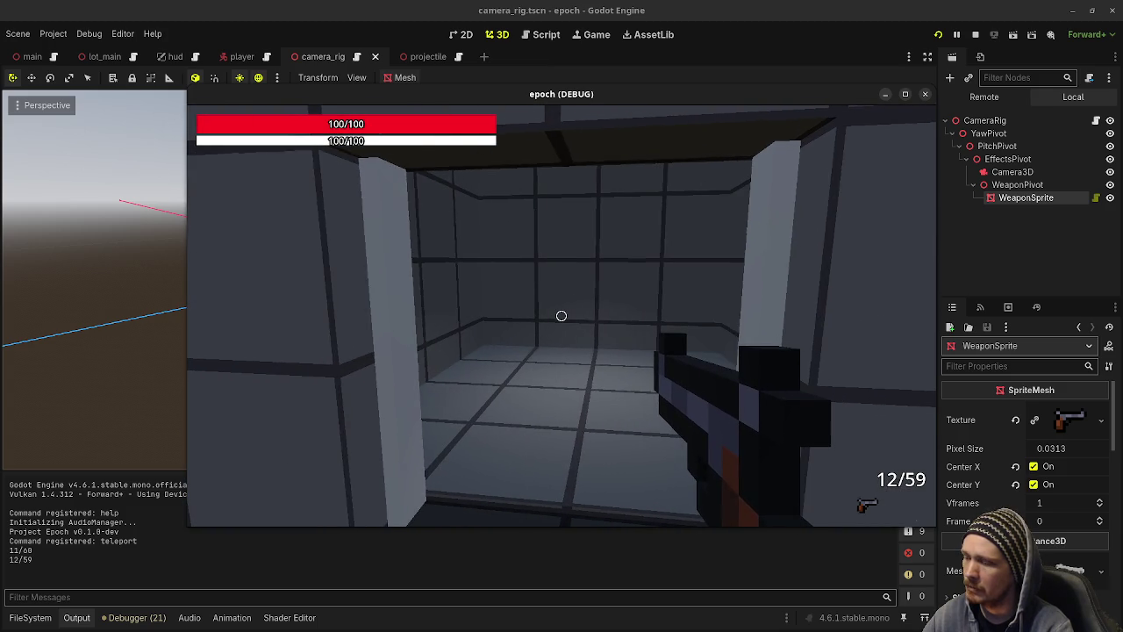
pyautogui.press('s')
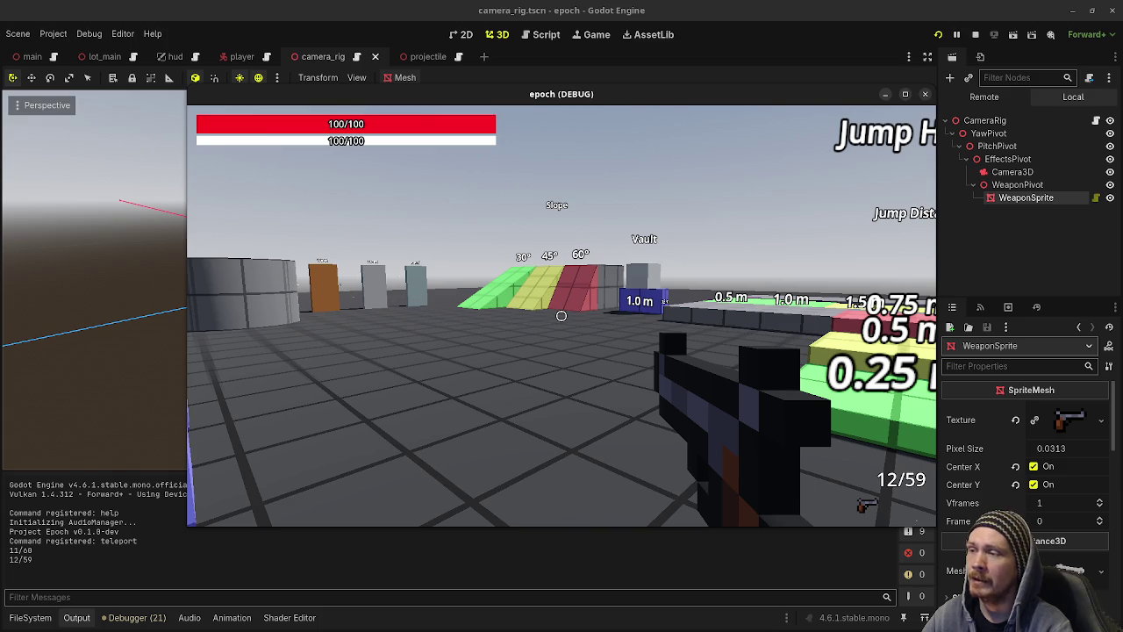
pyautogui.press('d')
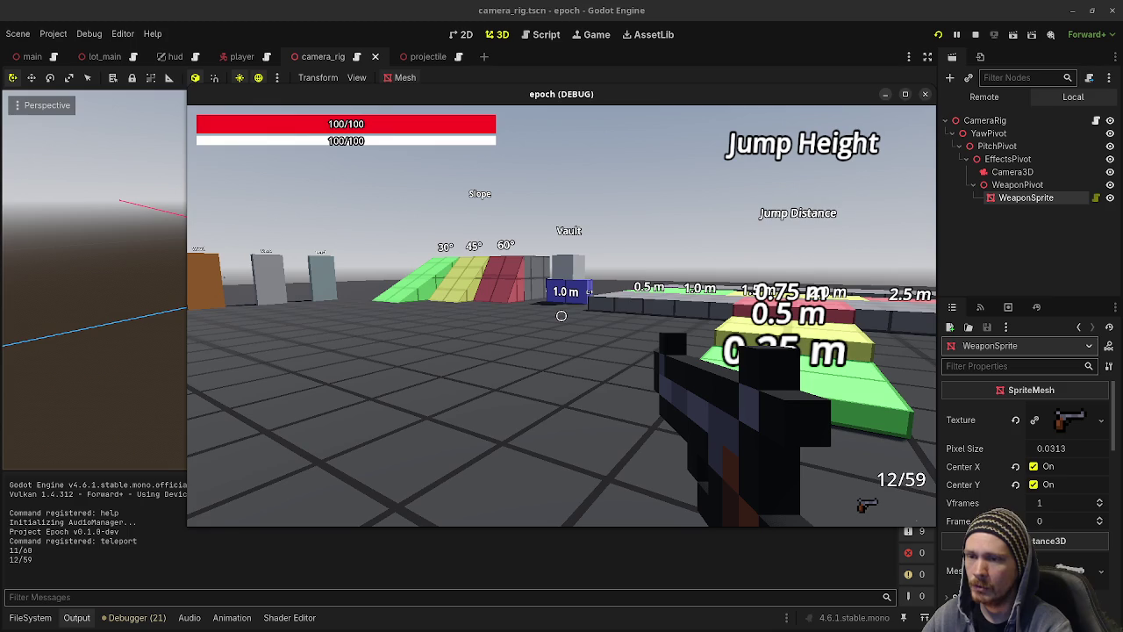
# Back away from the platforms and strafe around to approach the slopes.
pyautogui.press('s')
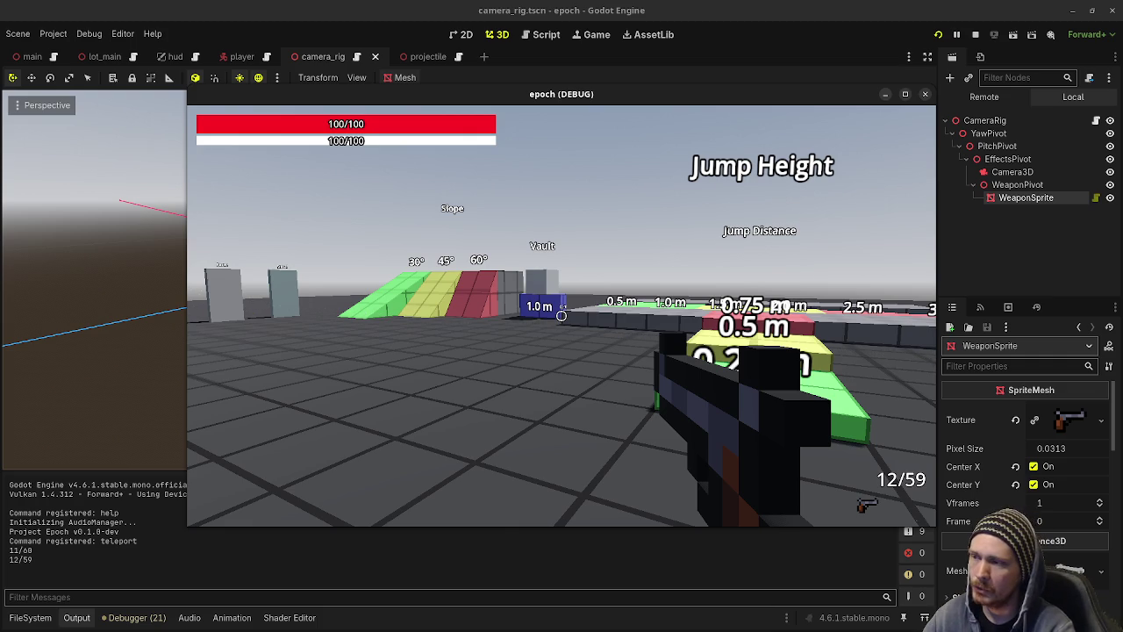
pyautogui.press('a')
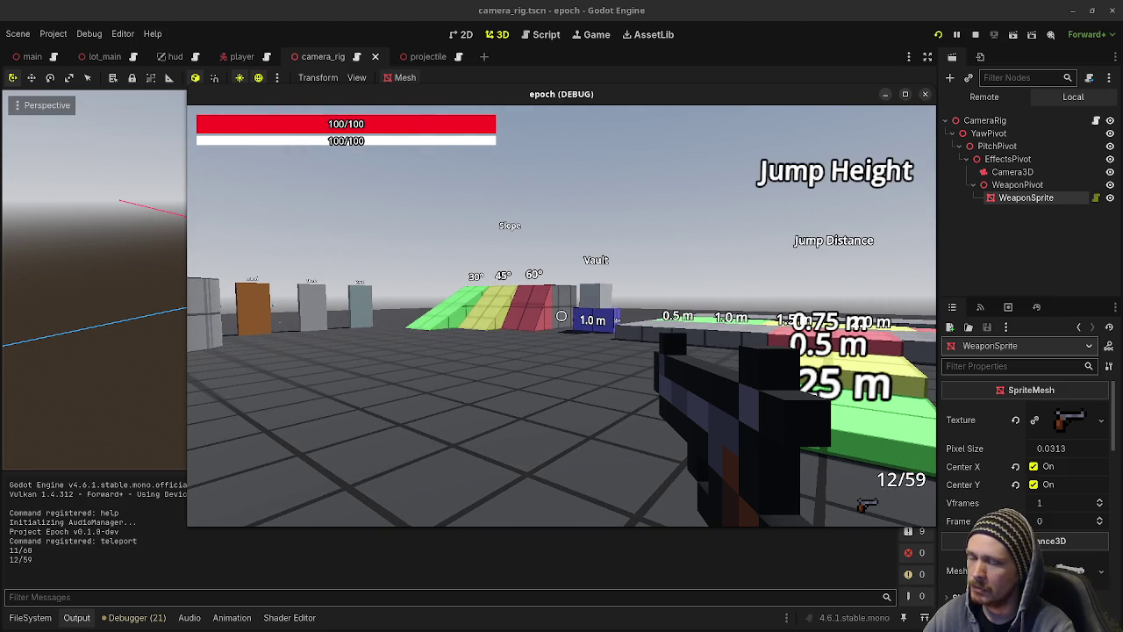
pyautogui.press('s')
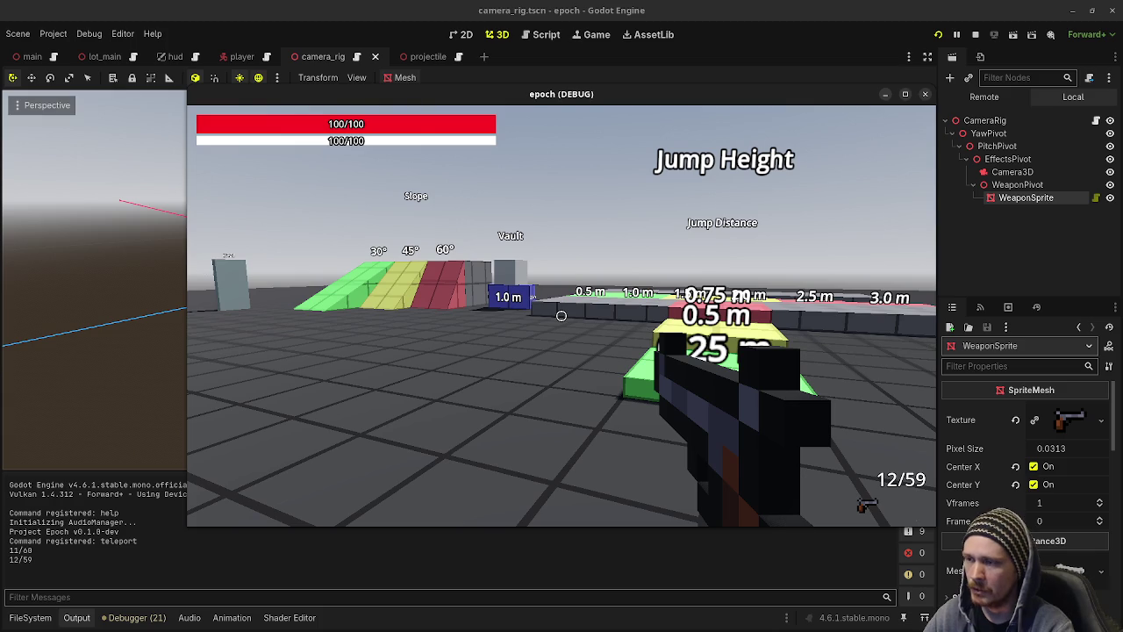
pyautogui.press('s')
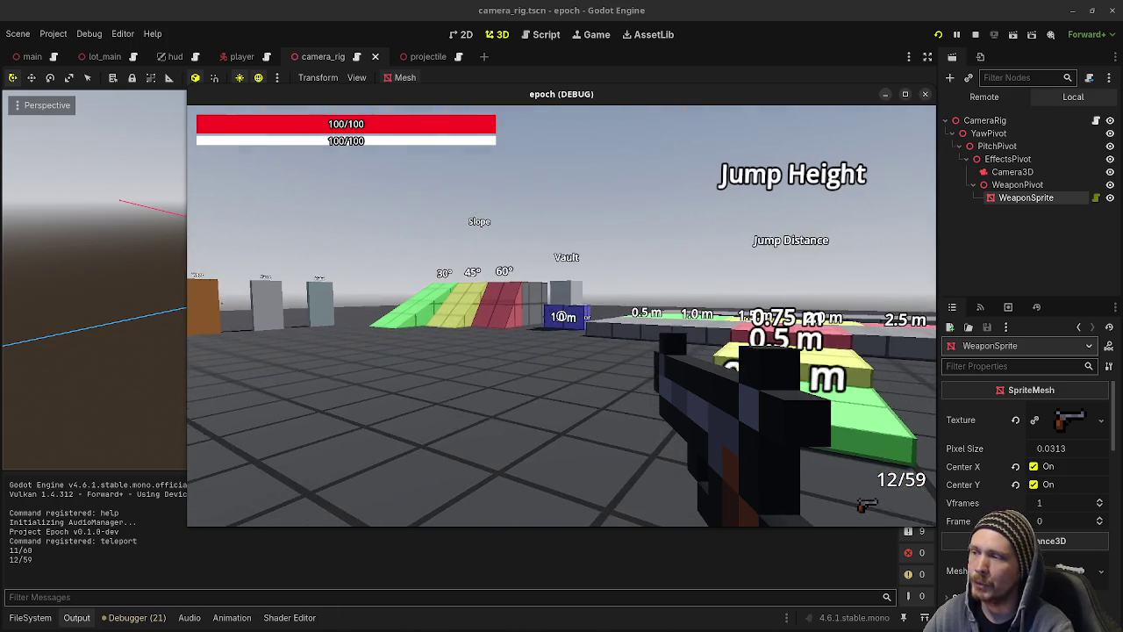
pyautogui.press('s')
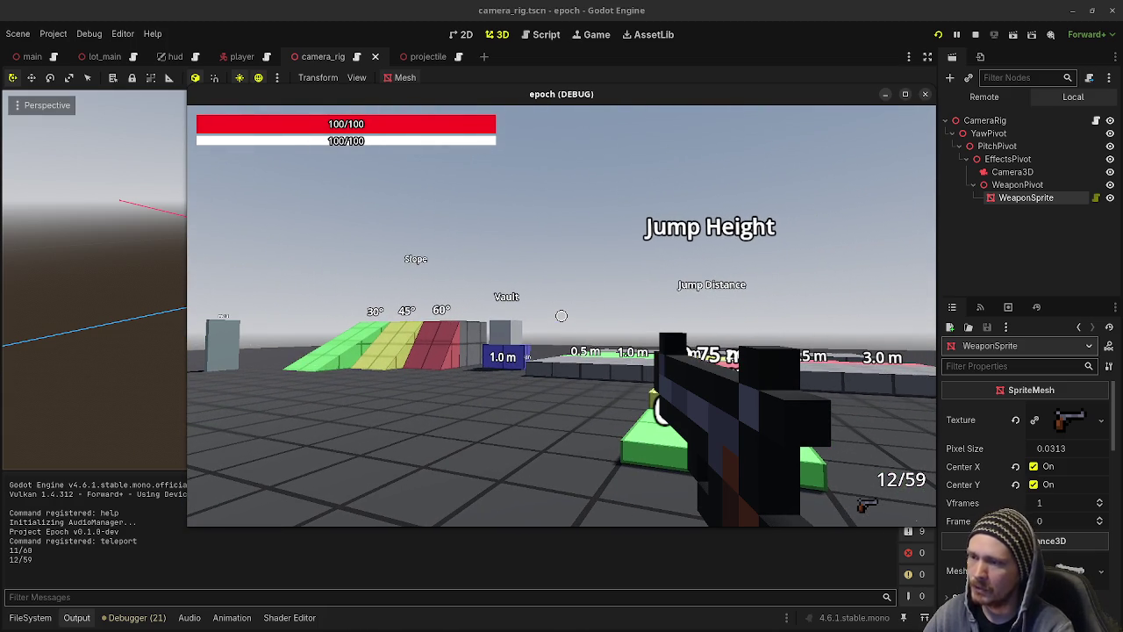
pyautogui.press('w')
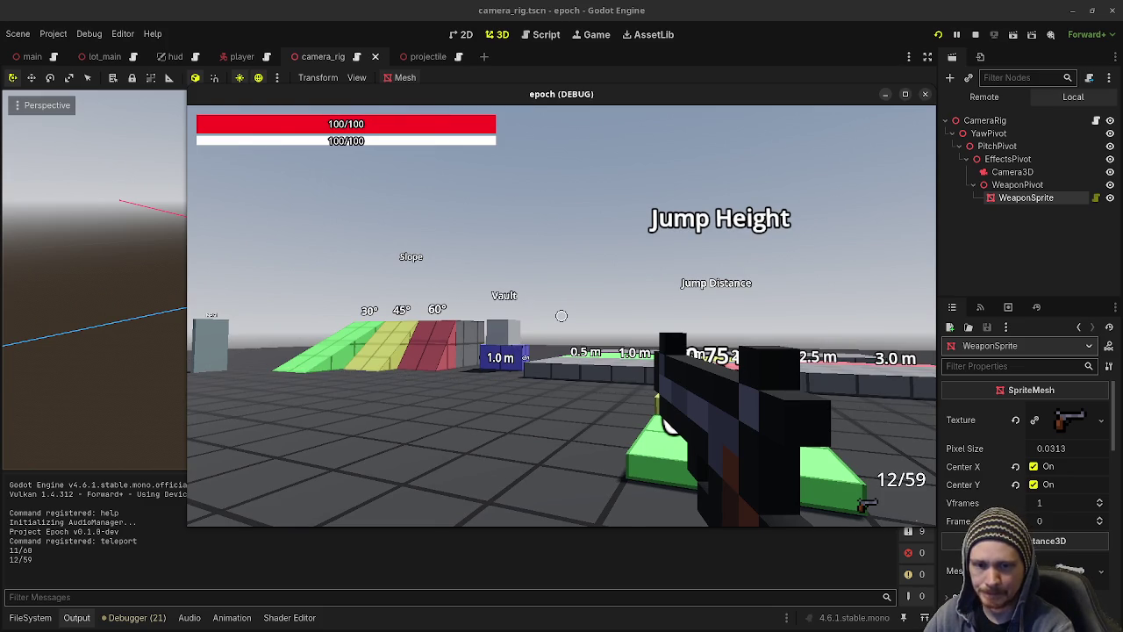
pyautogui.press('w')
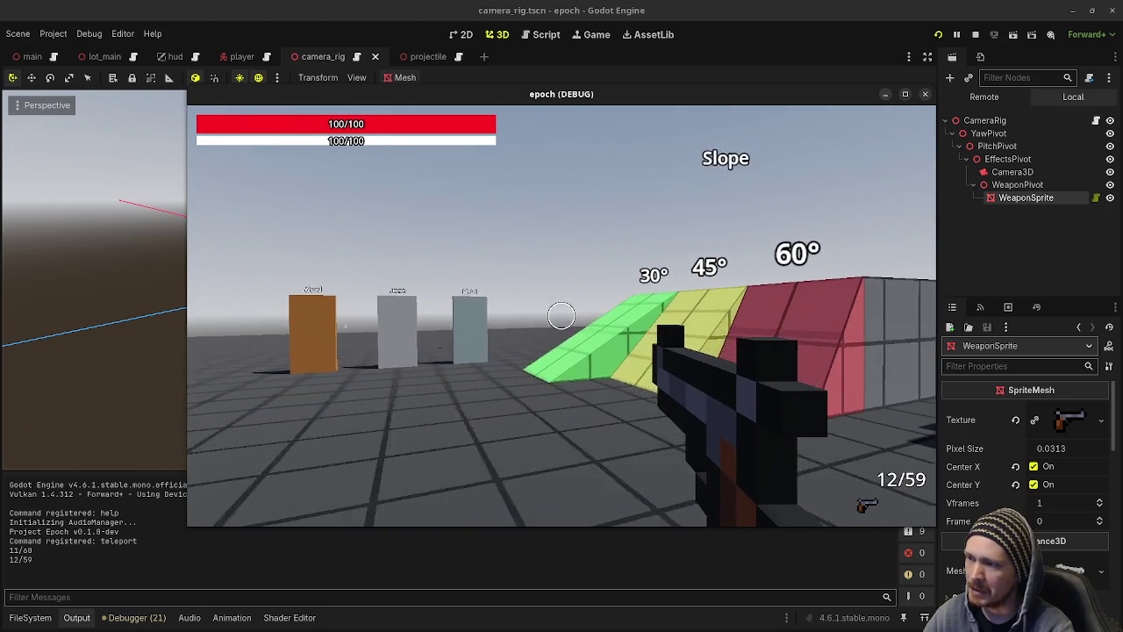
# Fire five rifle shots at the slope.
pyautogui.click(562, 315)
pyautogui.click(562, 315)
pyautogui.click(562, 315)
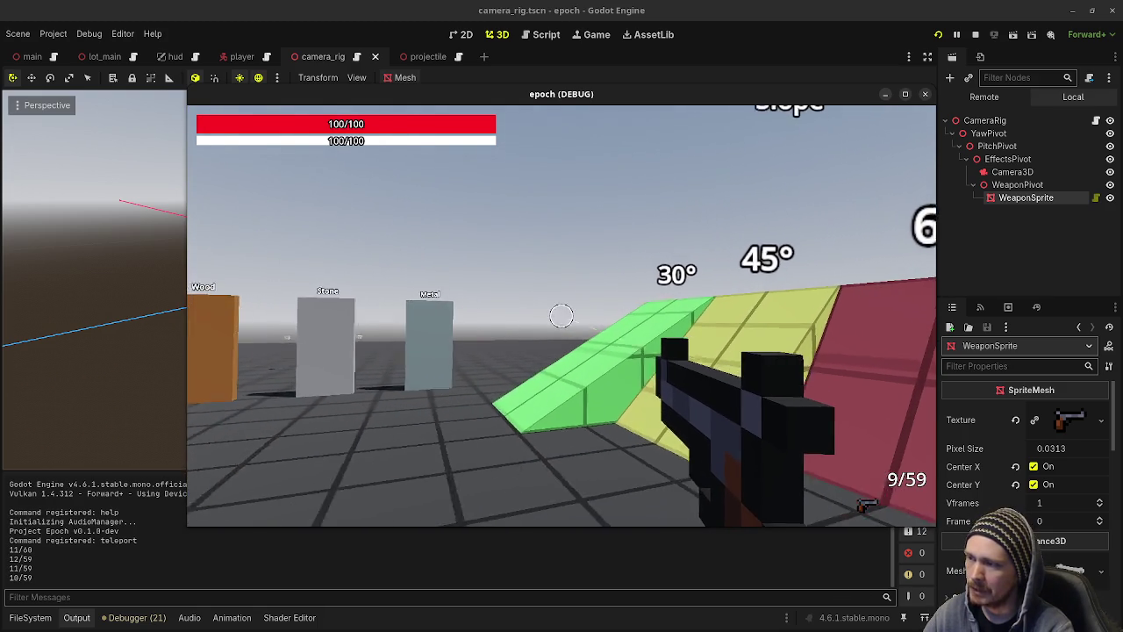
pyautogui.click(562, 315)
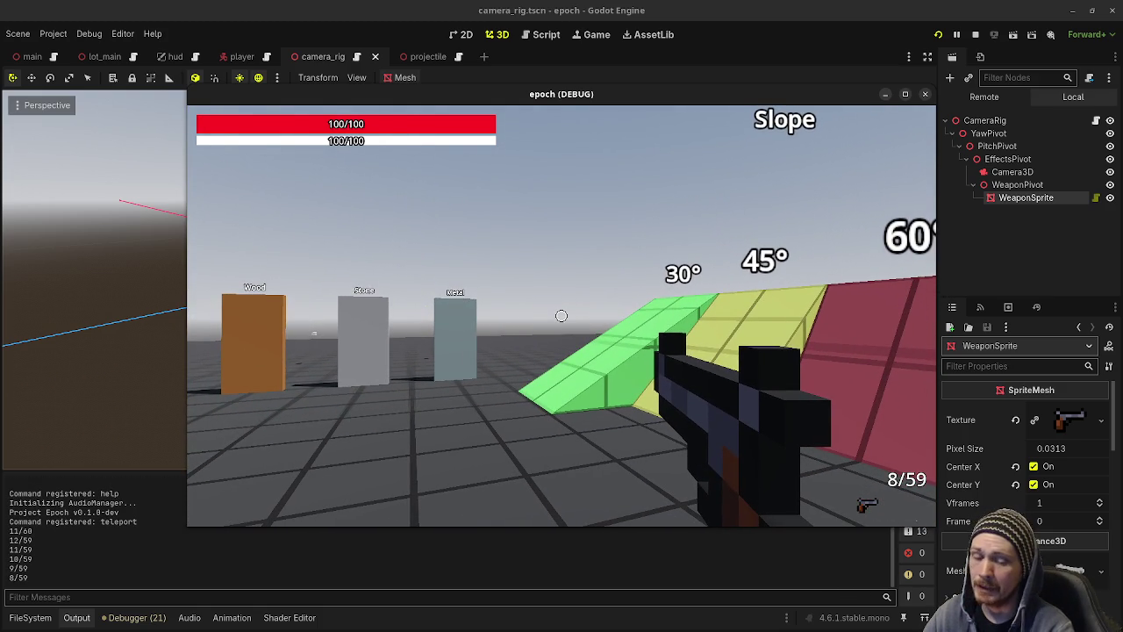
pyautogui.click(561, 315)
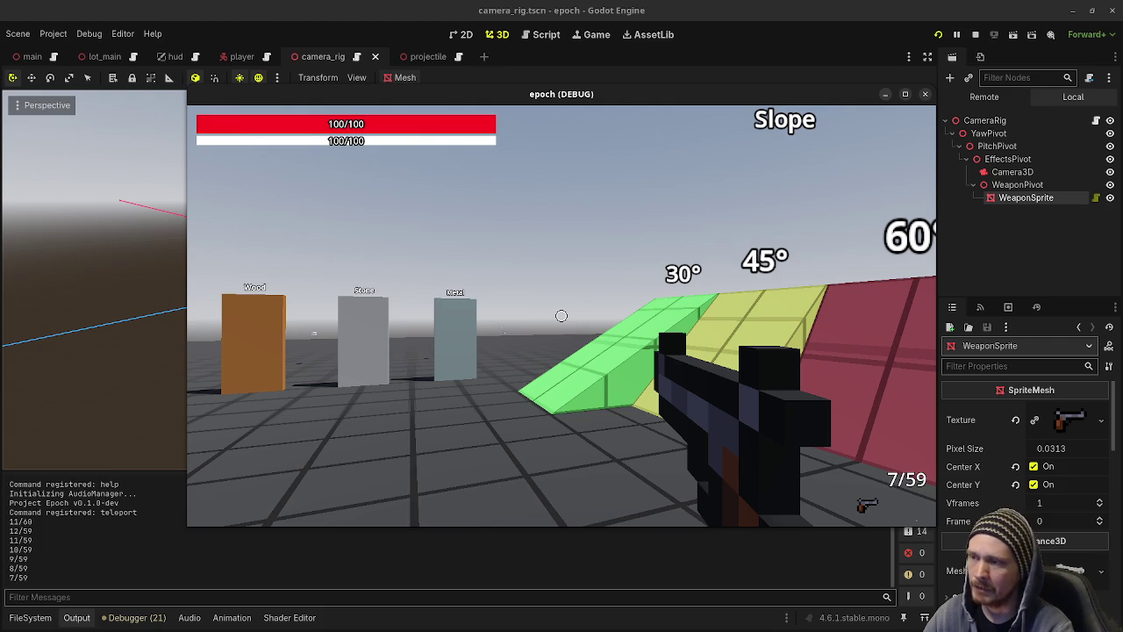
# Sprint past the slopes and vault over the Vault block onto the green jump course.
pyautogui.press('w')
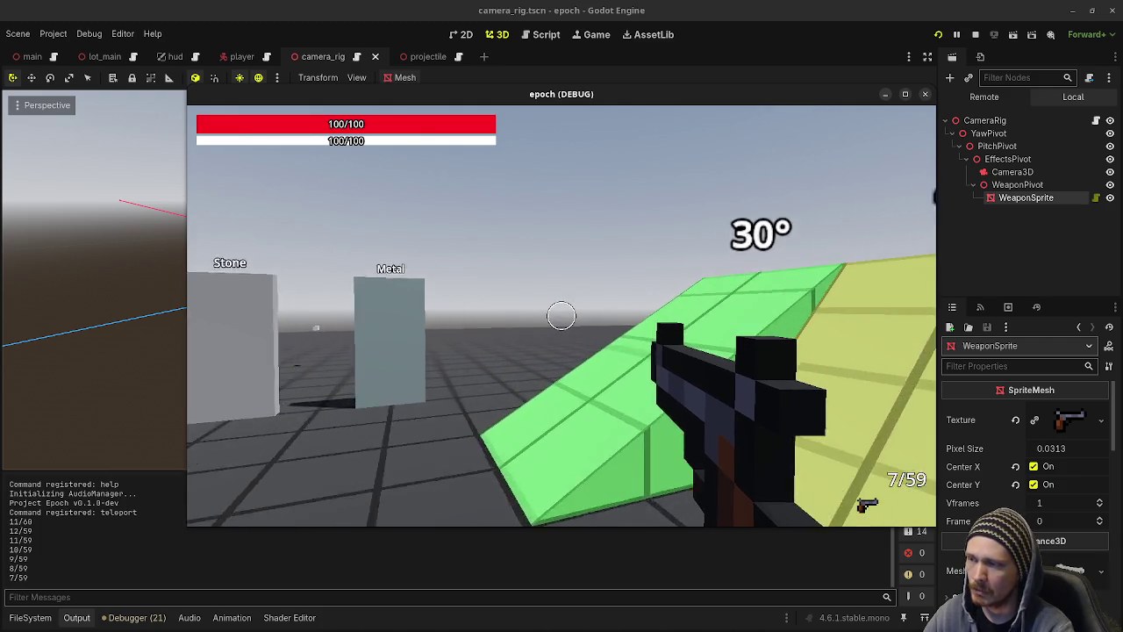
pyautogui.hotkey('shift', 'w')
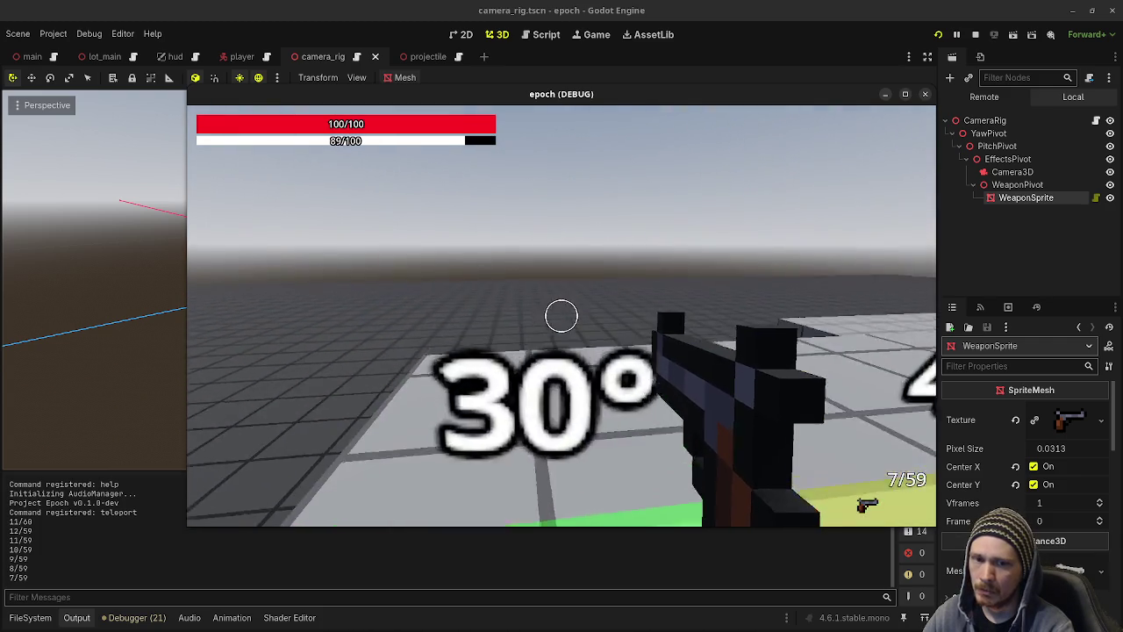
pyautogui.moveTo(562, 315)
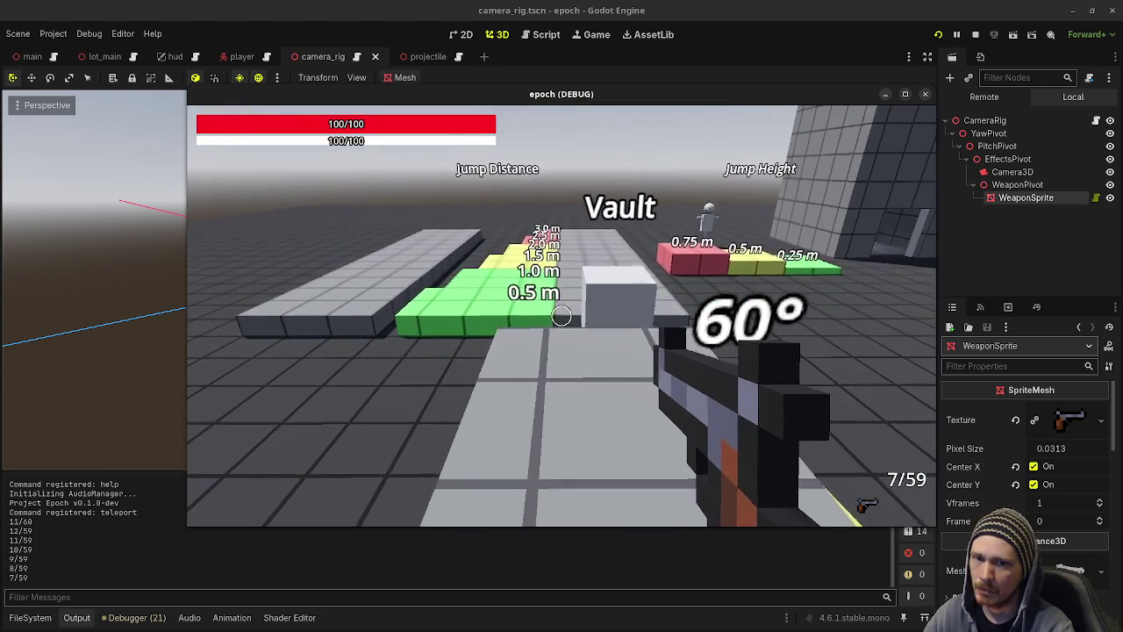
pyautogui.hotkey('shift', 'w')
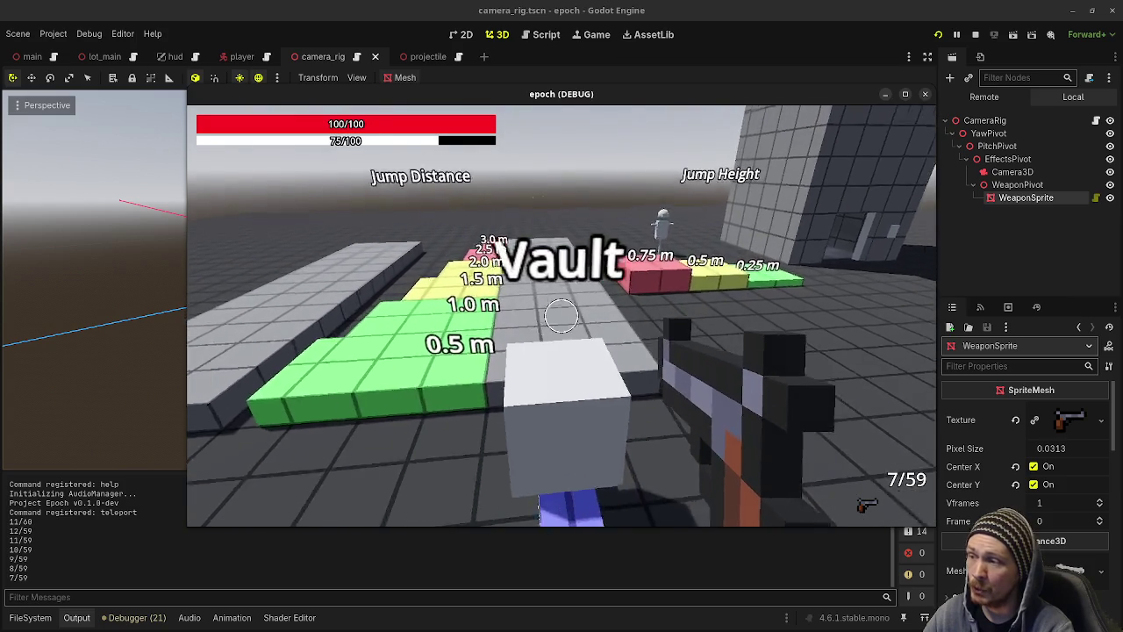
pyautogui.press('w')
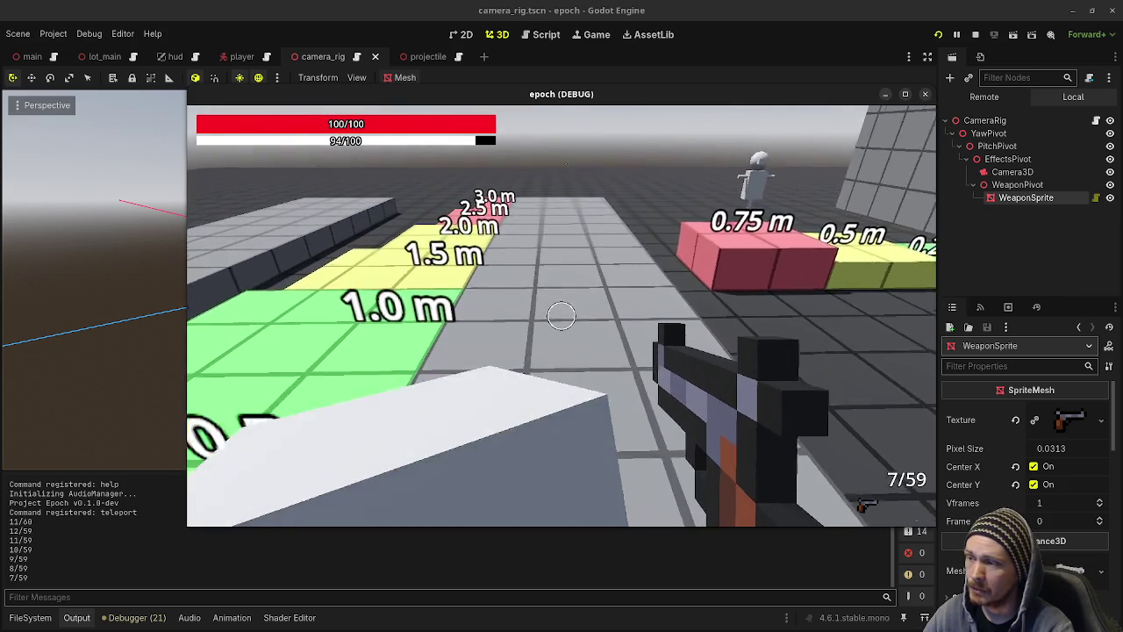
pyautogui.hotkey('shift', 'w')
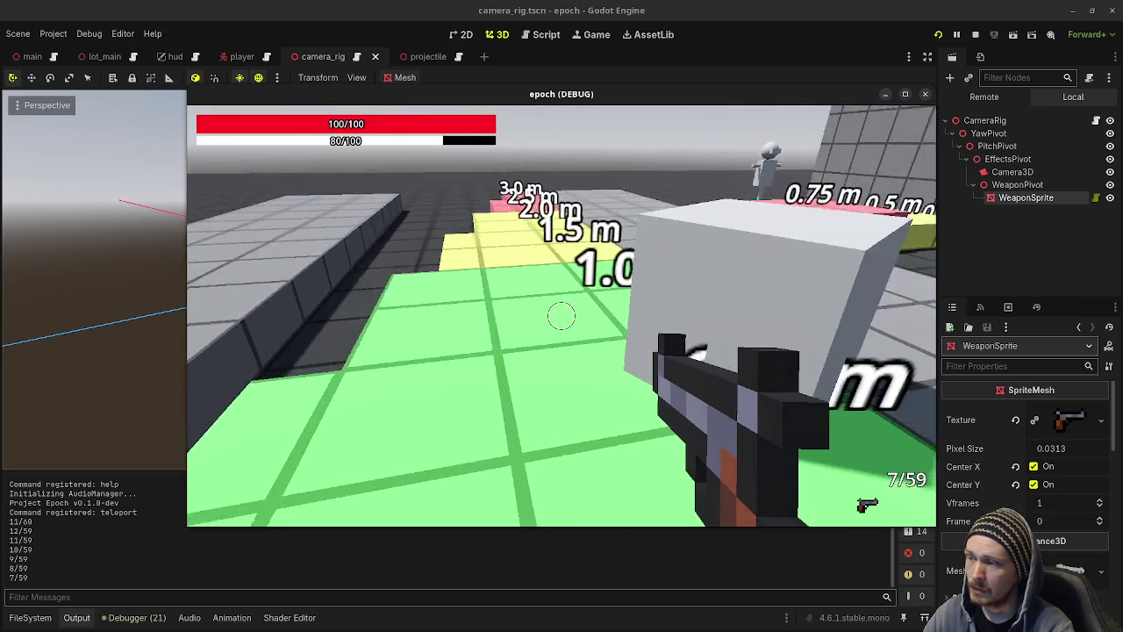
# Switch to the shotgun and fire it at the white cube and Crouch Height doorway until empty at 0/20.
pyautogui.press('2')
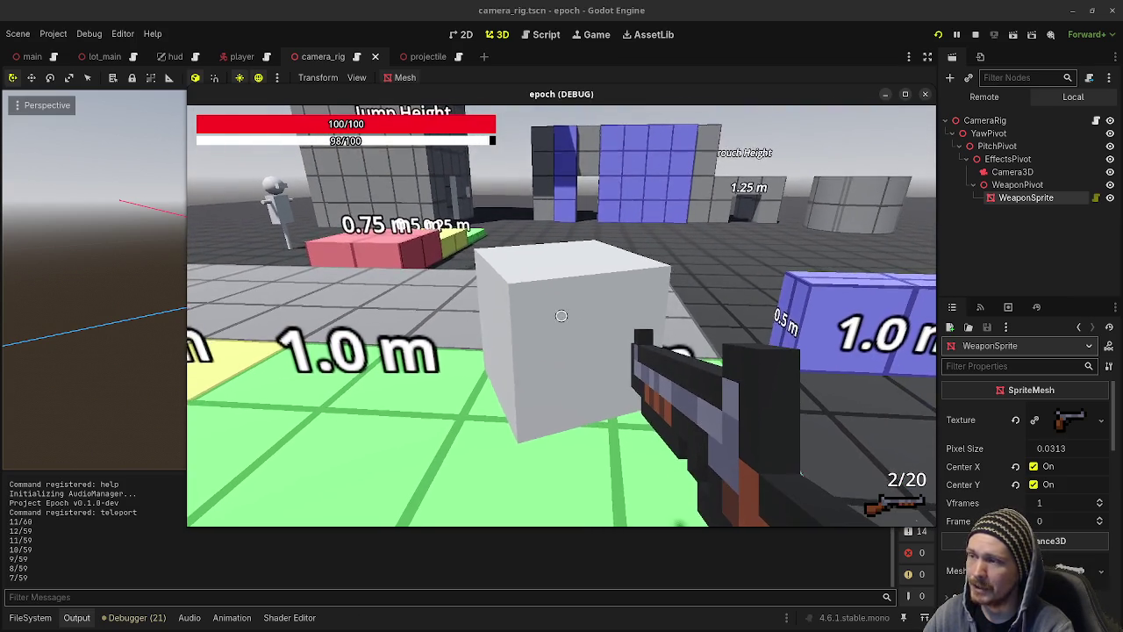
pyautogui.press('s')
pyautogui.click(562, 316)
pyautogui.press('d')
pyautogui.press('w')
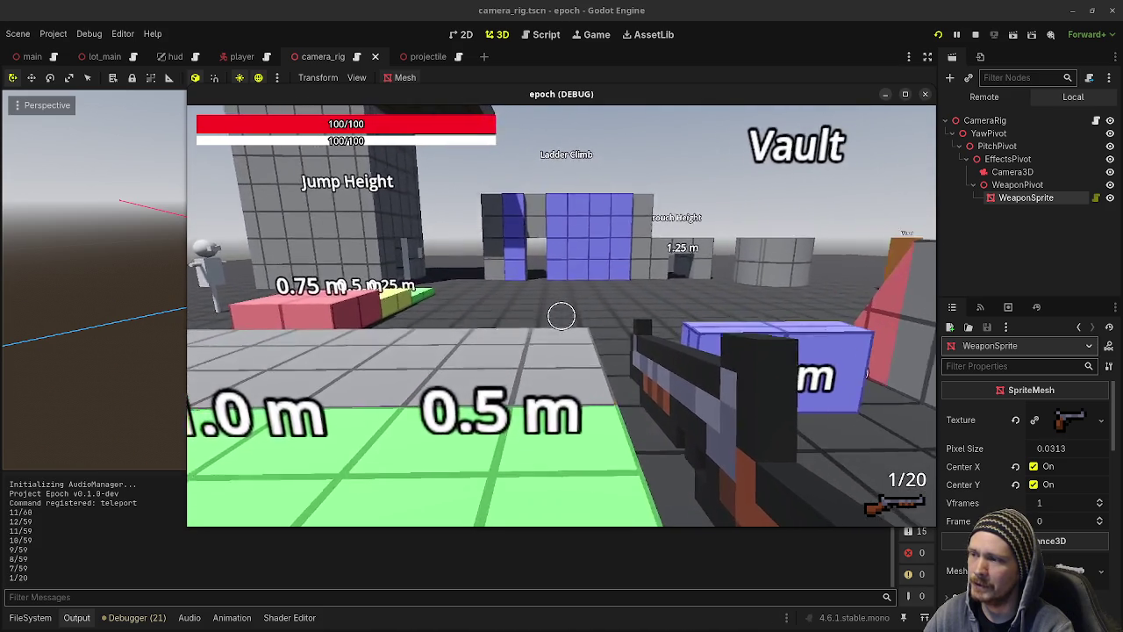
pyautogui.hotkey('shift', 'w')
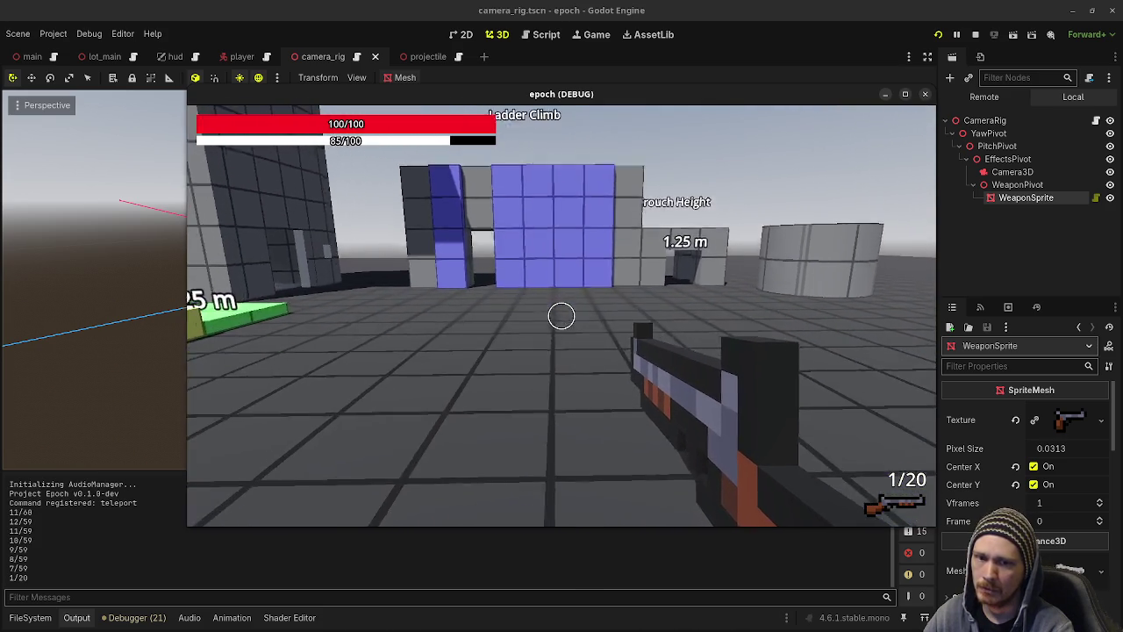
pyautogui.hotkey('shift', 'w')
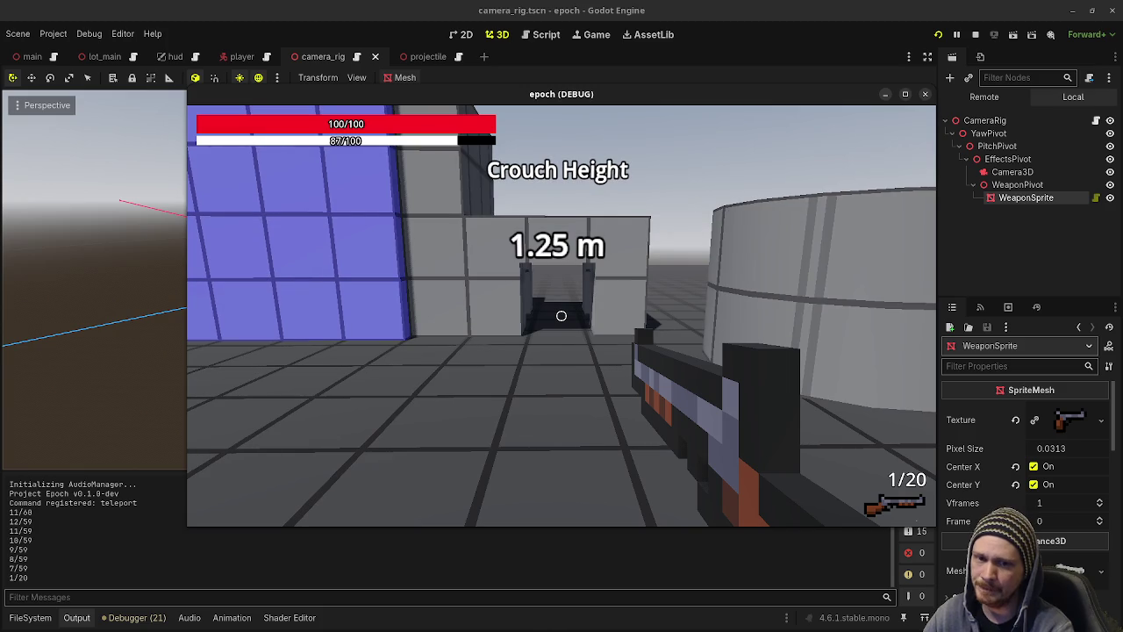
pyautogui.press('s')
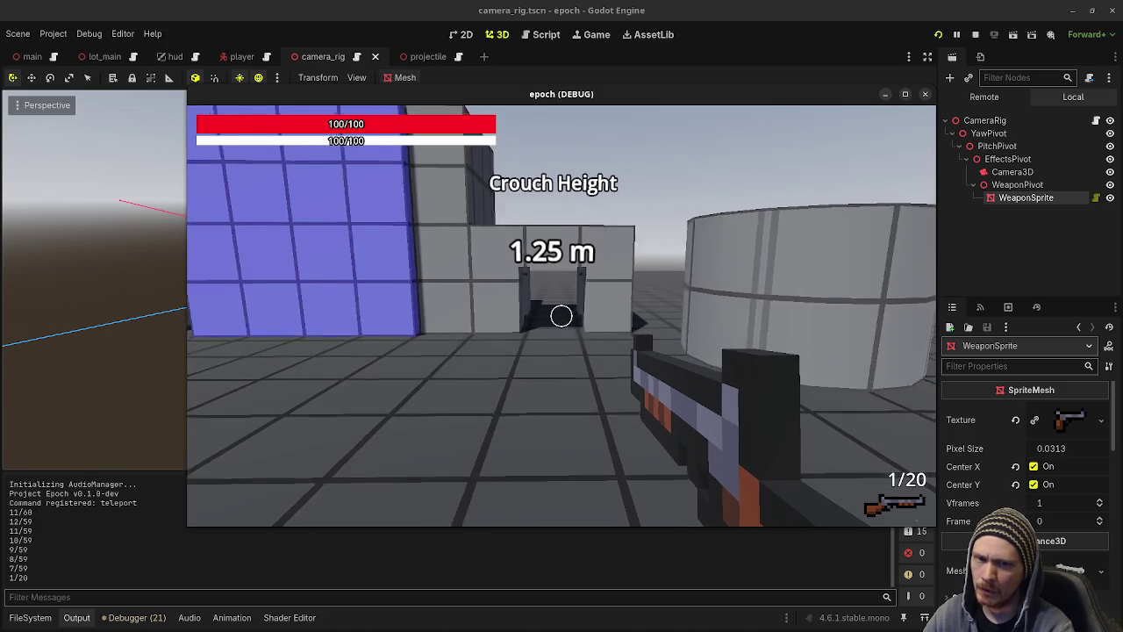
pyautogui.click(562, 316)
pyautogui.click(561, 316)
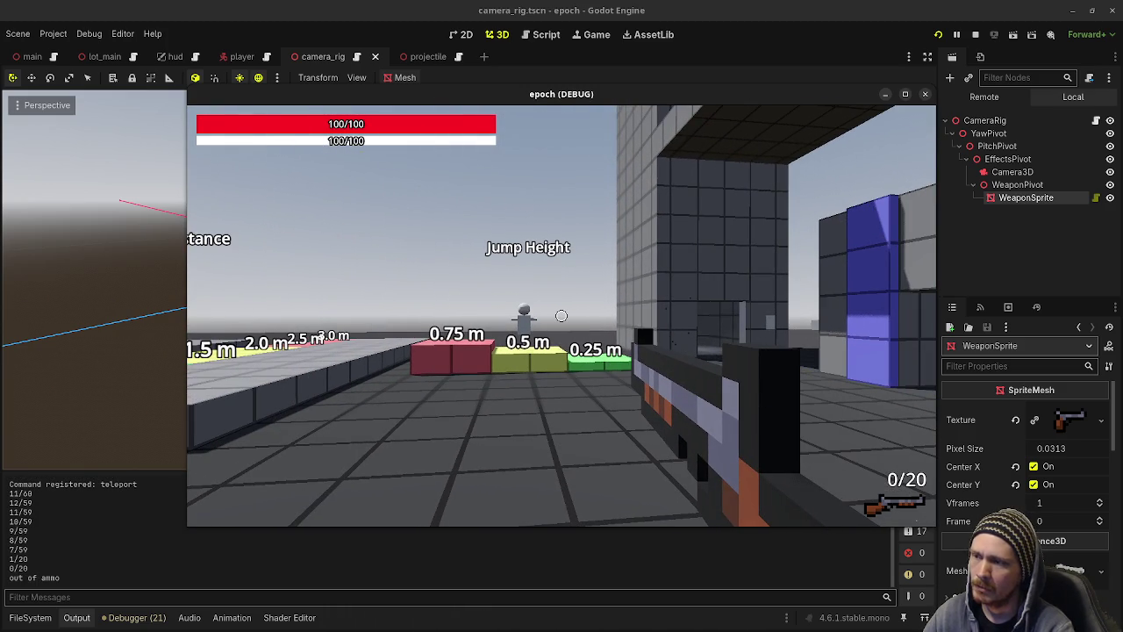
# Switch to the pistol with key 1 and fire it down to 1/59.
pyautogui.click(562, 316)
pyautogui.press('1')
pyautogui.click(562, 316)
pyautogui.click(562, 316)
pyautogui.click(562, 316)
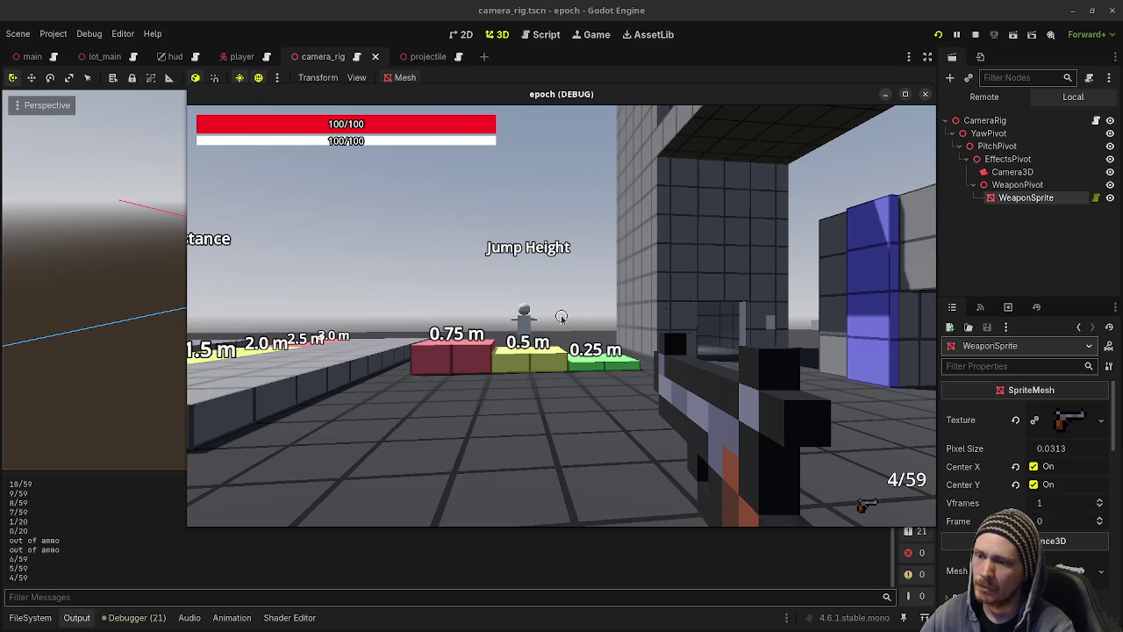
pyautogui.click(561, 316)
pyautogui.click(561, 316)
pyautogui.click(562, 316)
pyautogui.click(561, 316)
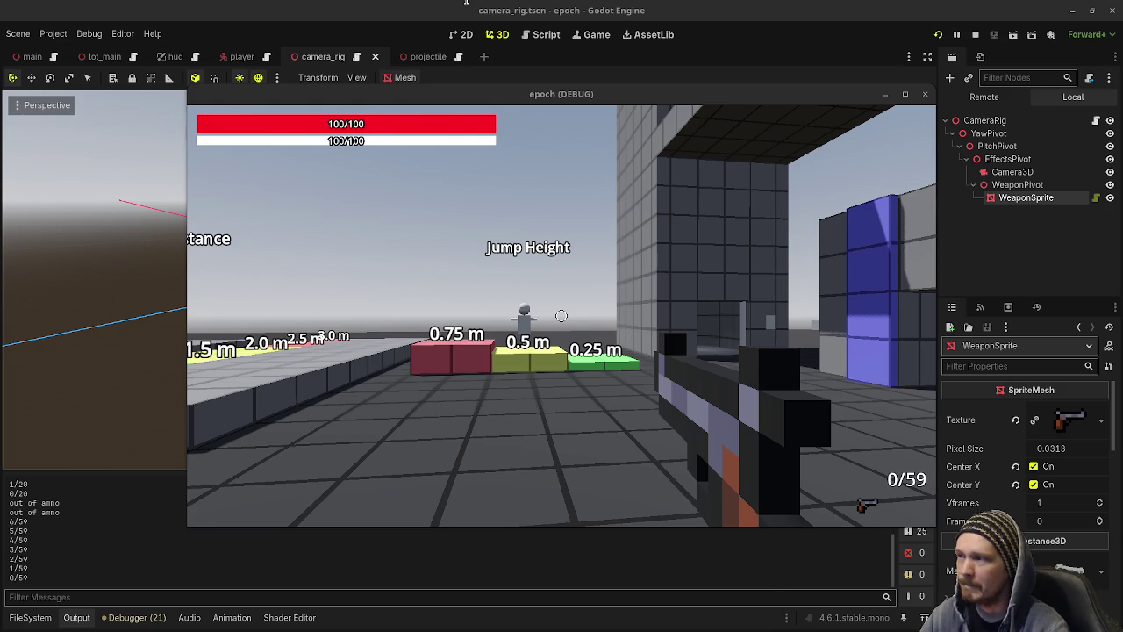
# Switch from the game to the Chrome window showing the Google Images search.
pyautogui.hotkey('alt', 'Tab')
# Move the game window aside, preview the Bay 12 Games Armok screenshot, then close Chrome.
pyautogui.moveTo(541, 100); pyautogui.dragTo(517, 627)
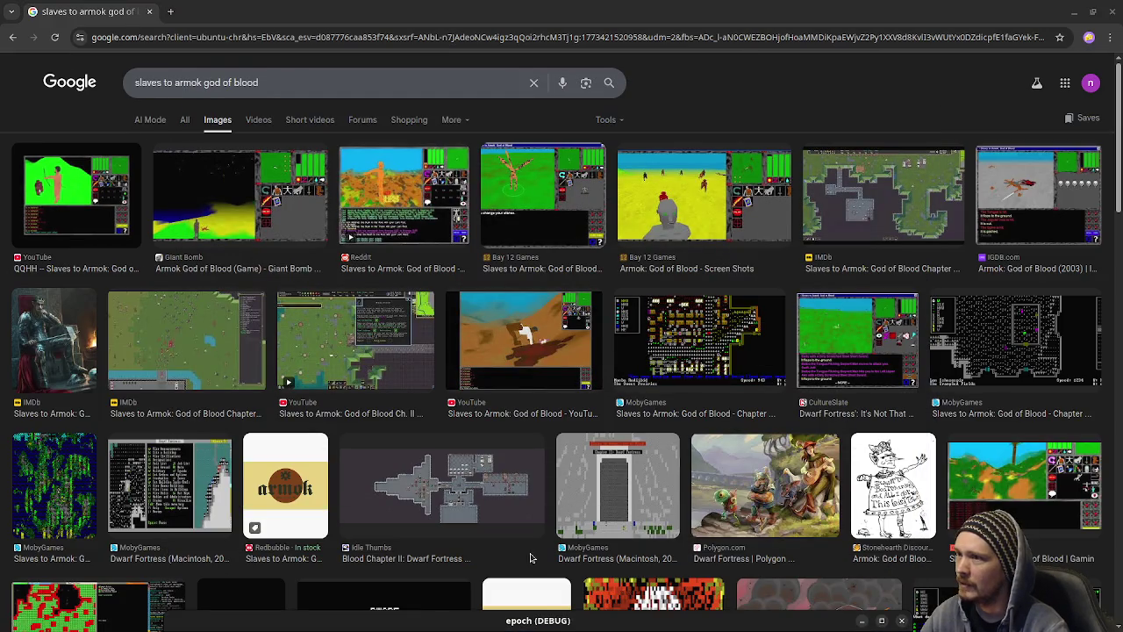
pyautogui.click(514, 203)
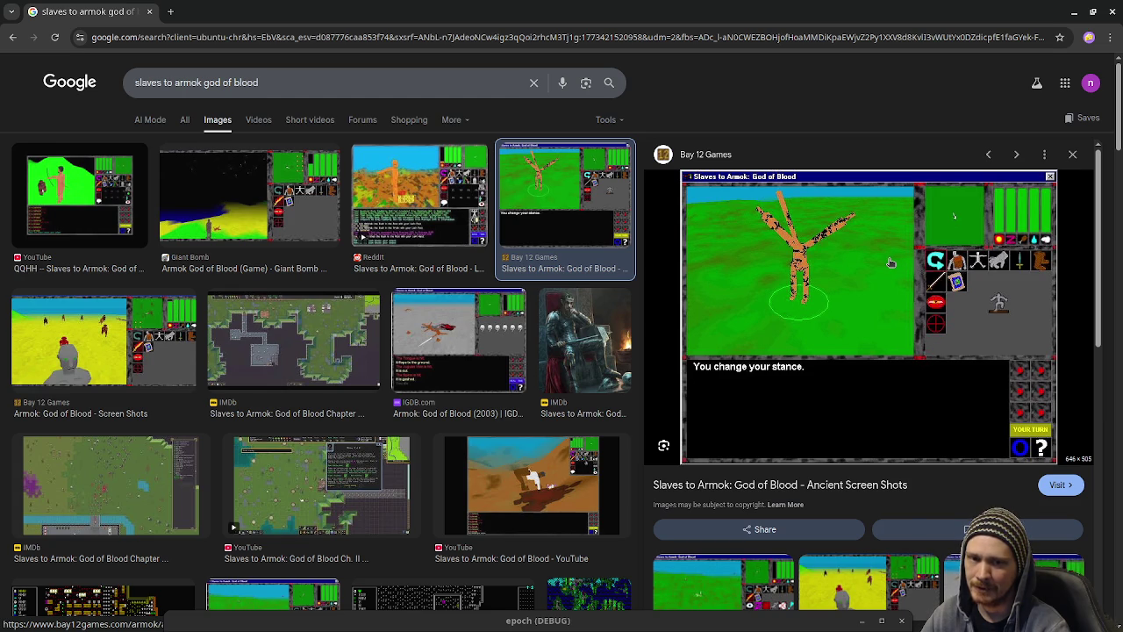
pyautogui.click(150, 13)
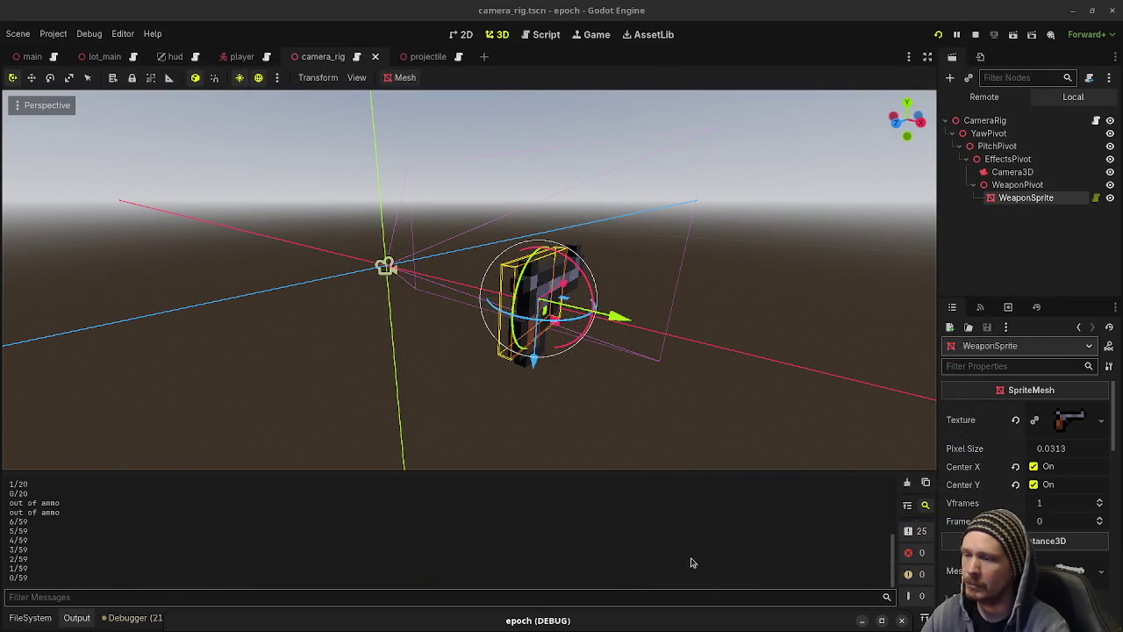
# Bring the game window back, maximize it, and walk toward the Stone and Metal blocks.
pyautogui.click(612, 623)
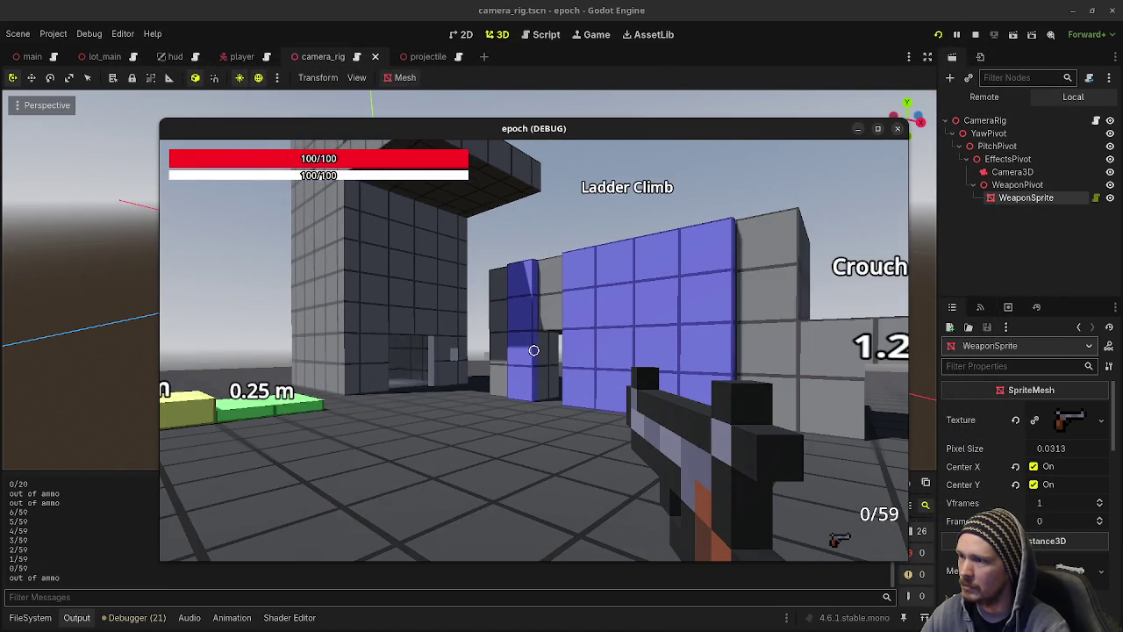
pyautogui.press('w')
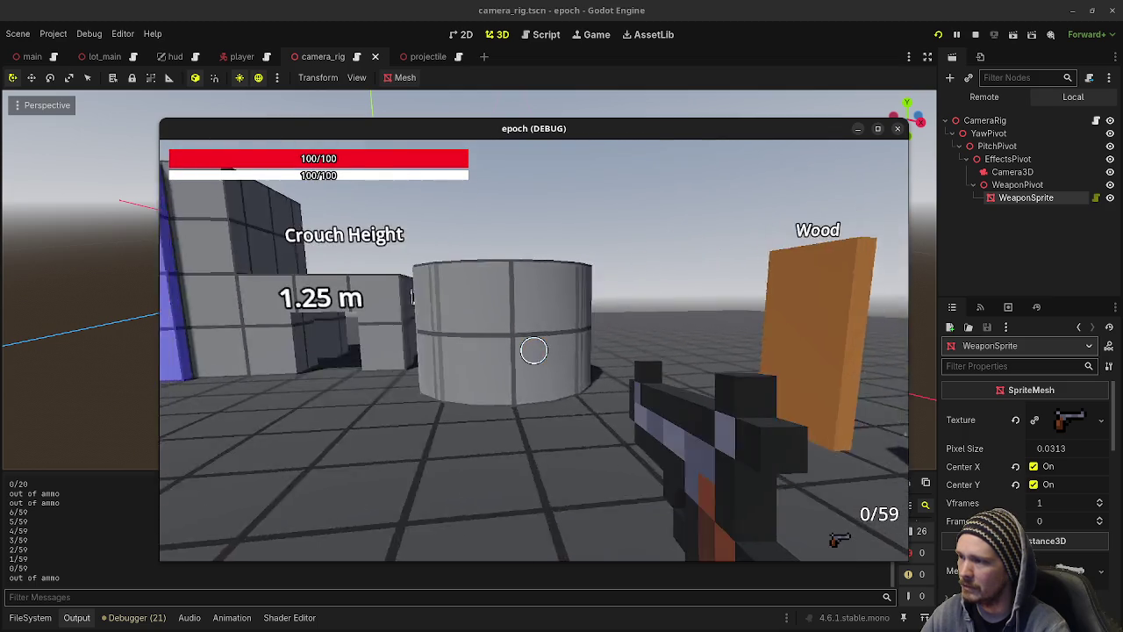
pyautogui.press('shift')
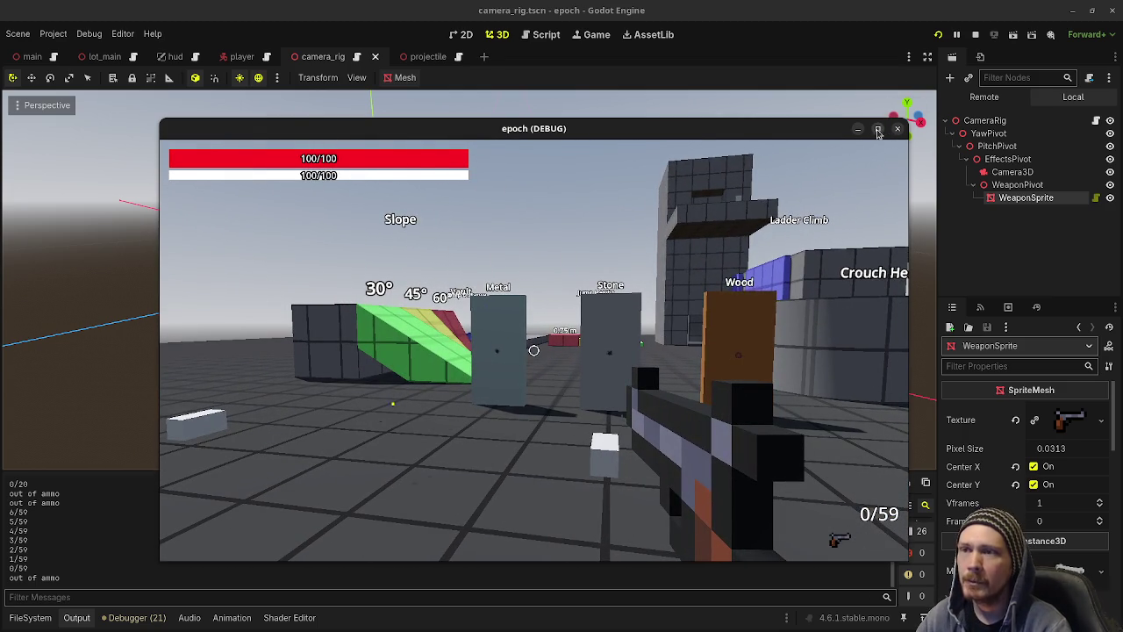
pyautogui.press('super+Up')
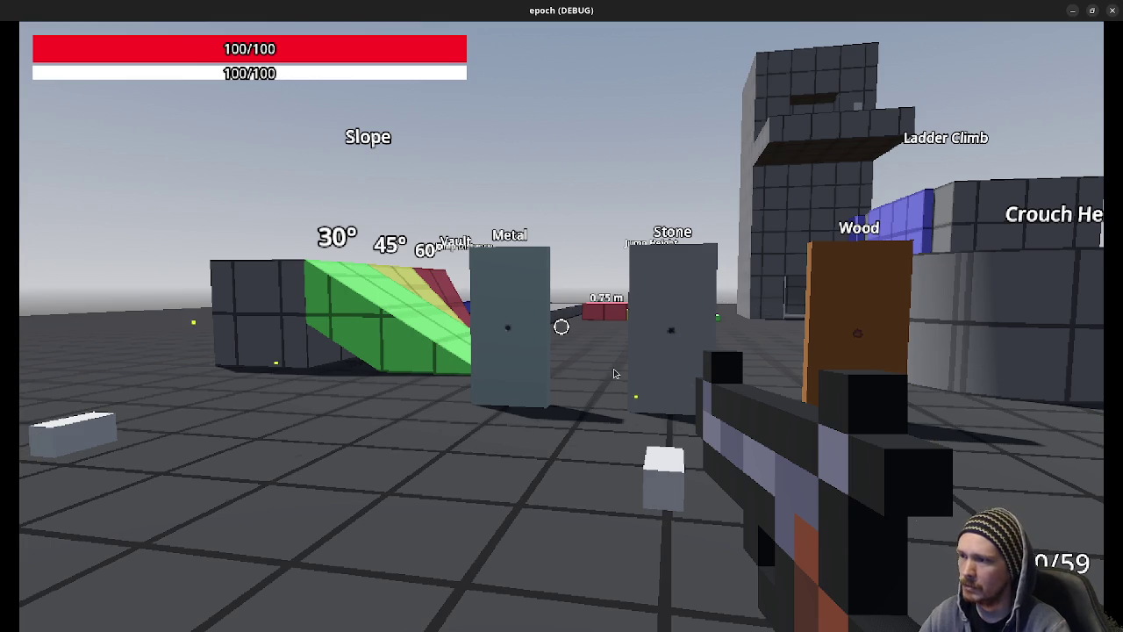
pyautogui.press('w')
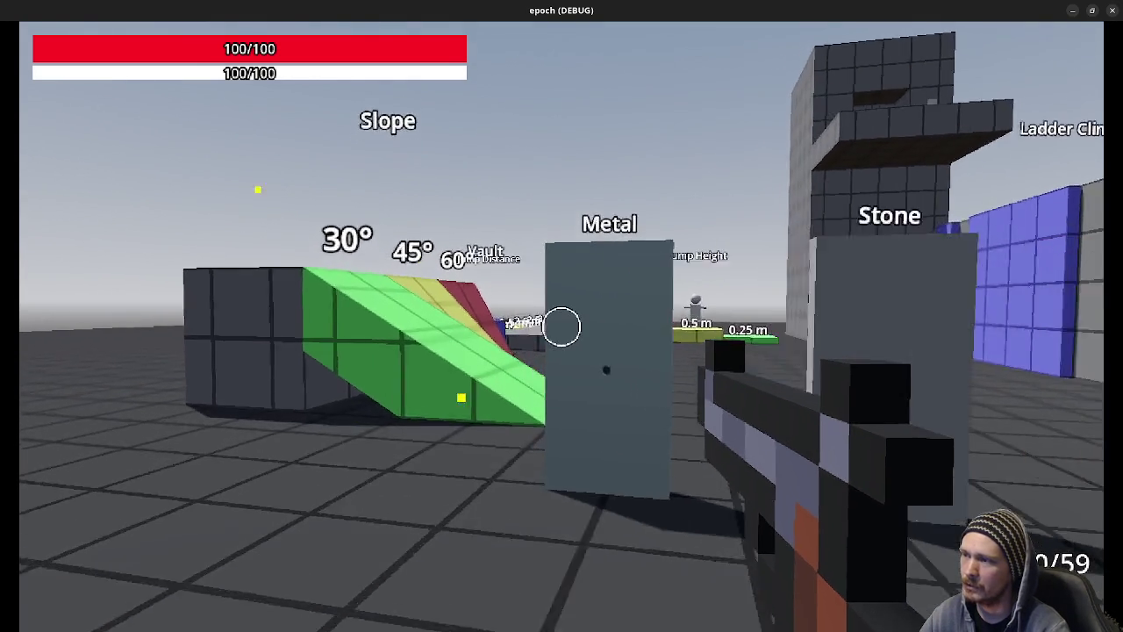
pyautogui.press('d')
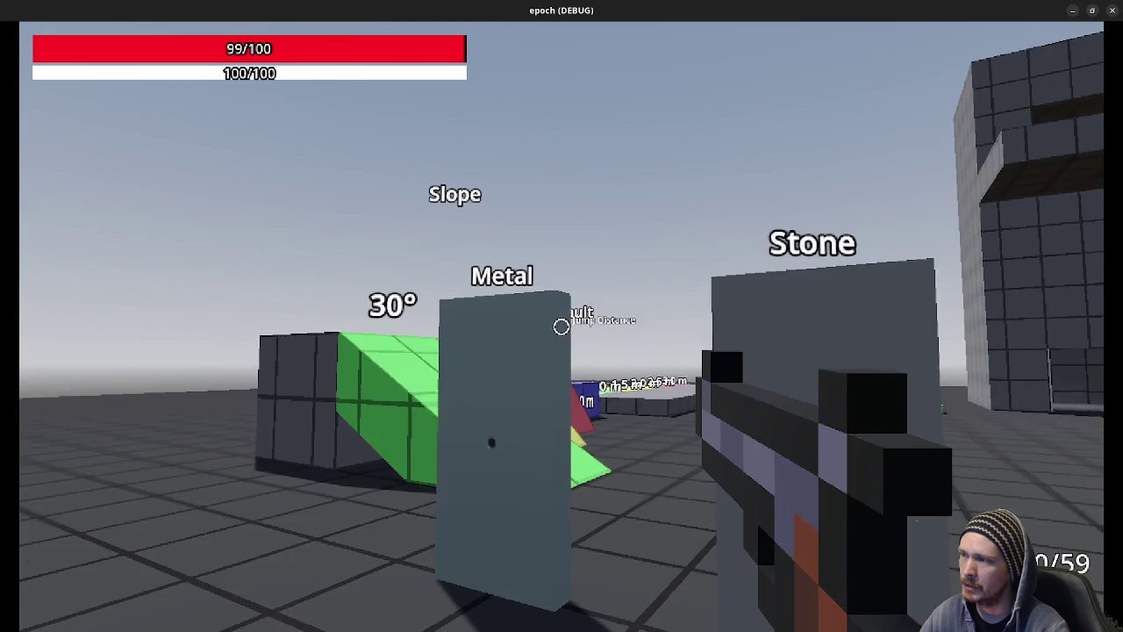
# Move around the Wood block and the grey block with the bullet hole to look them over.
pyautogui.press('a')
pyautogui.press('d')
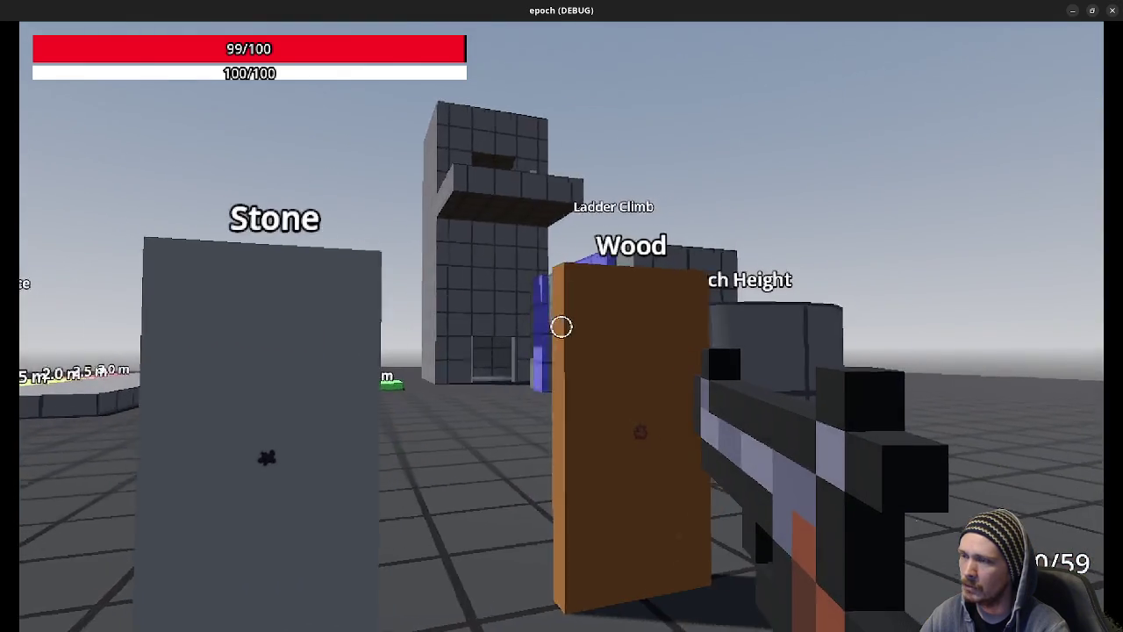
pyautogui.press('a')
pyautogui.press('w')
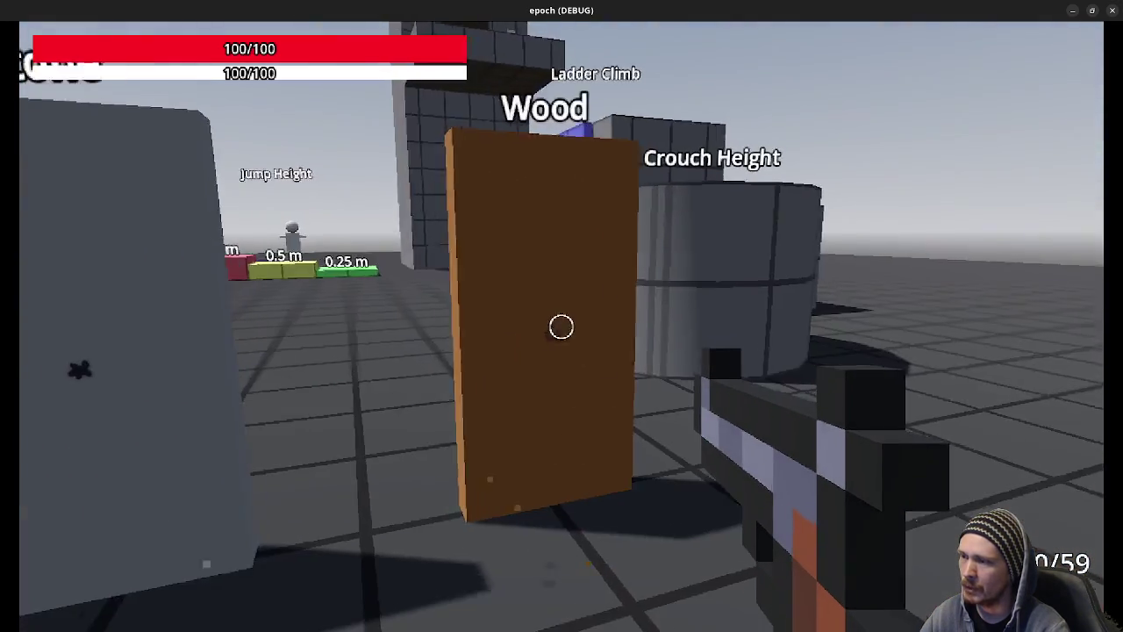
pyautogui.press('a')
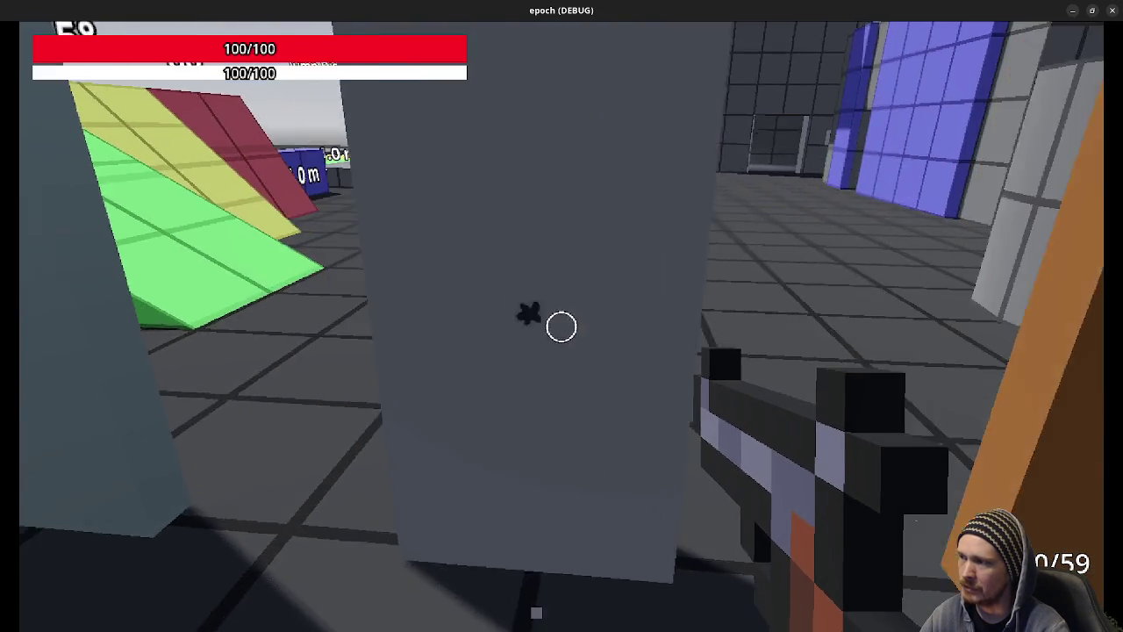
pyautogui.press('s')
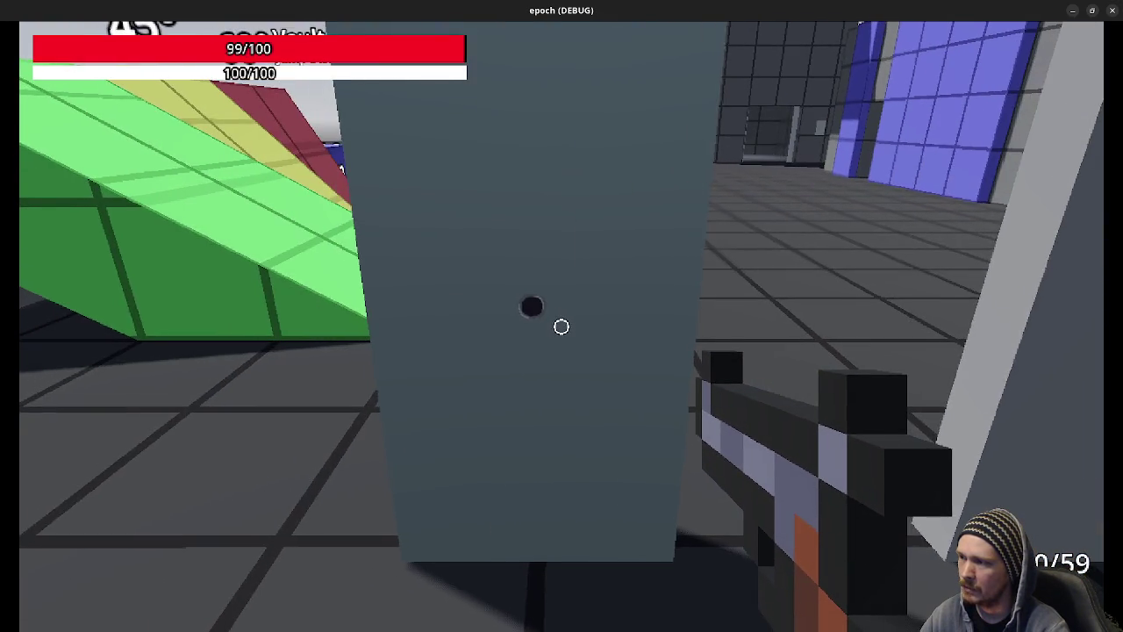
pyautogui.press('d')
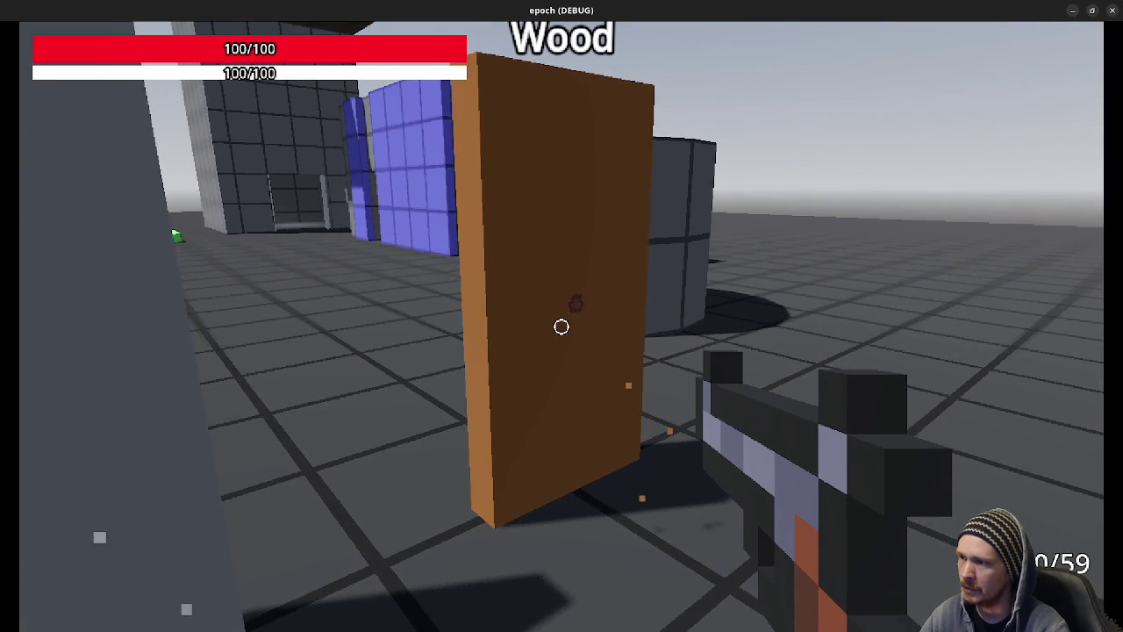
pyautogui.press('a')
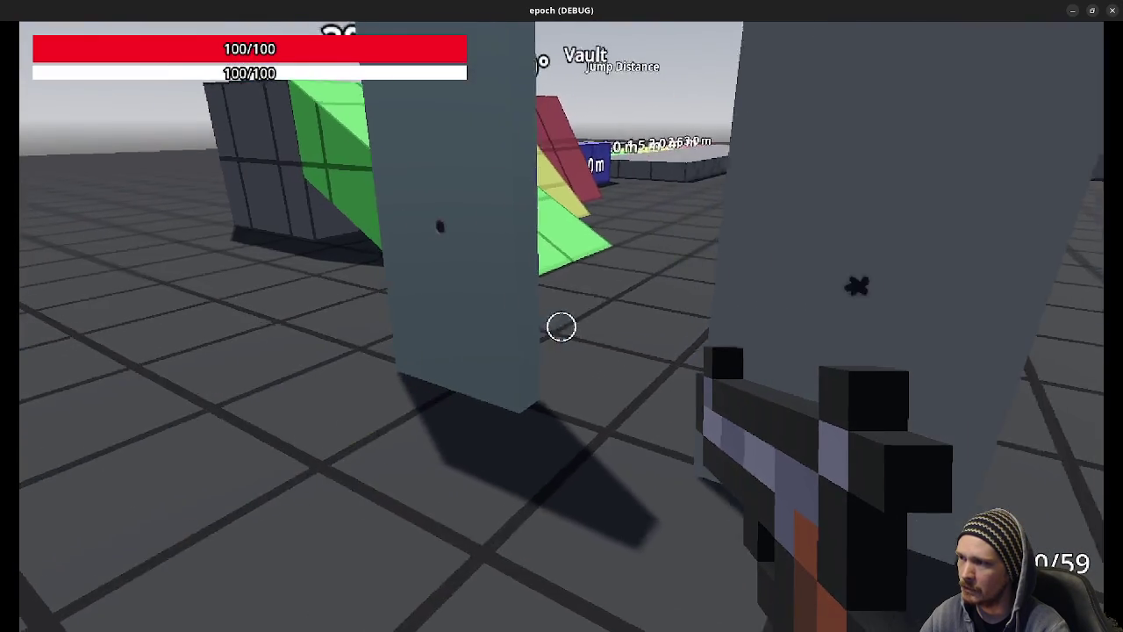
pyautogui.press('d')
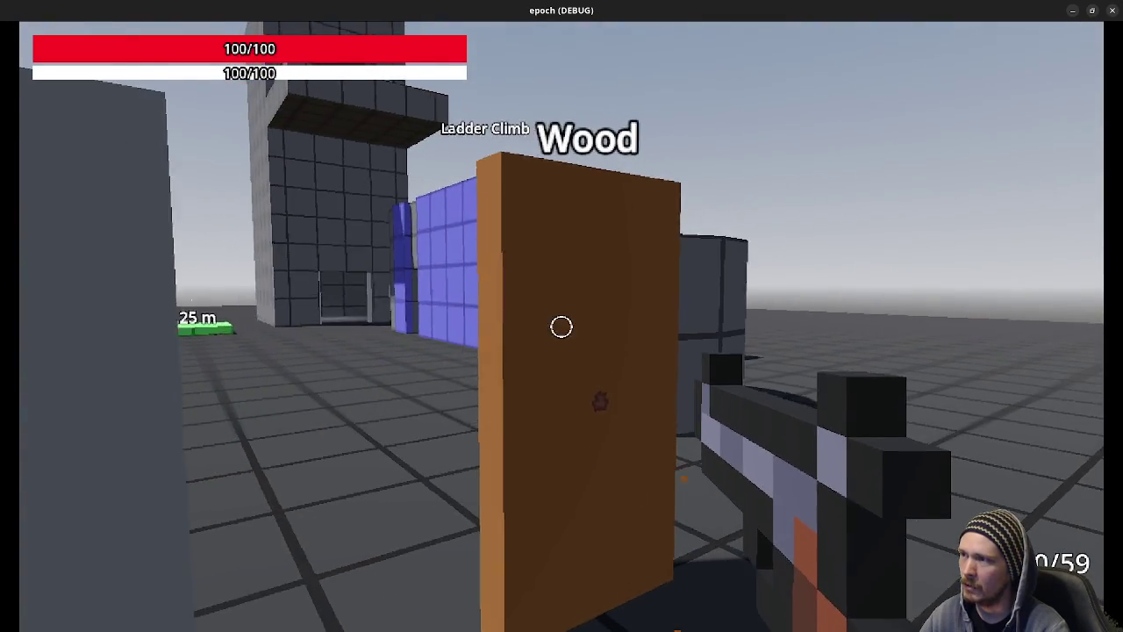
pyautogui.press('s')
# Line up the Metal block and shoot it twice to leave bullet holes.
pyautogui.press('d')
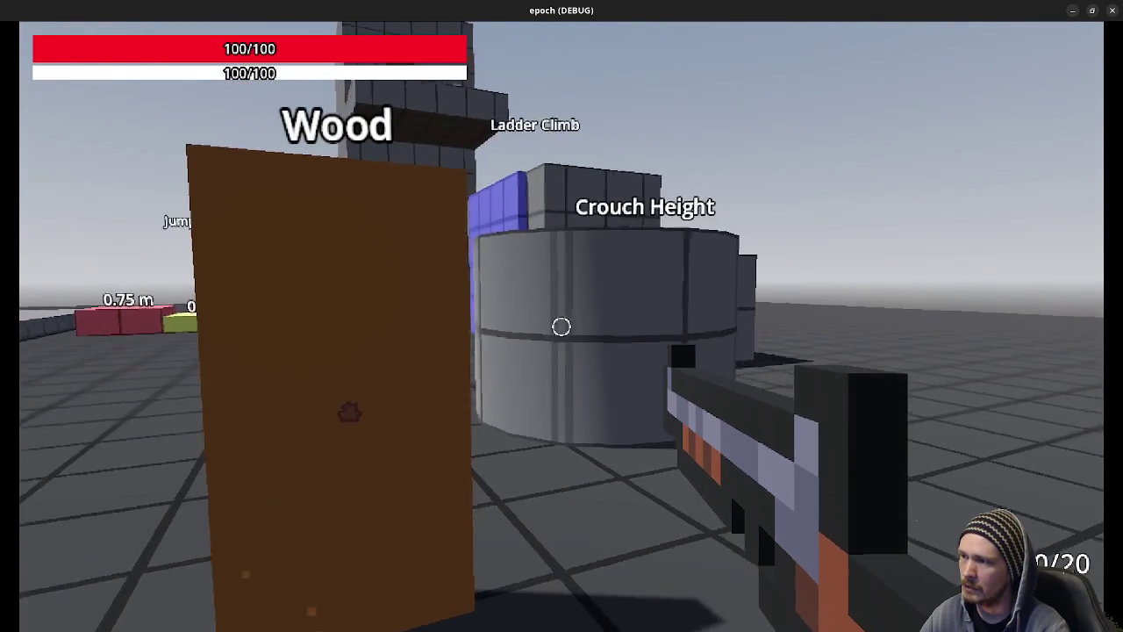
pyautogui.press('a')
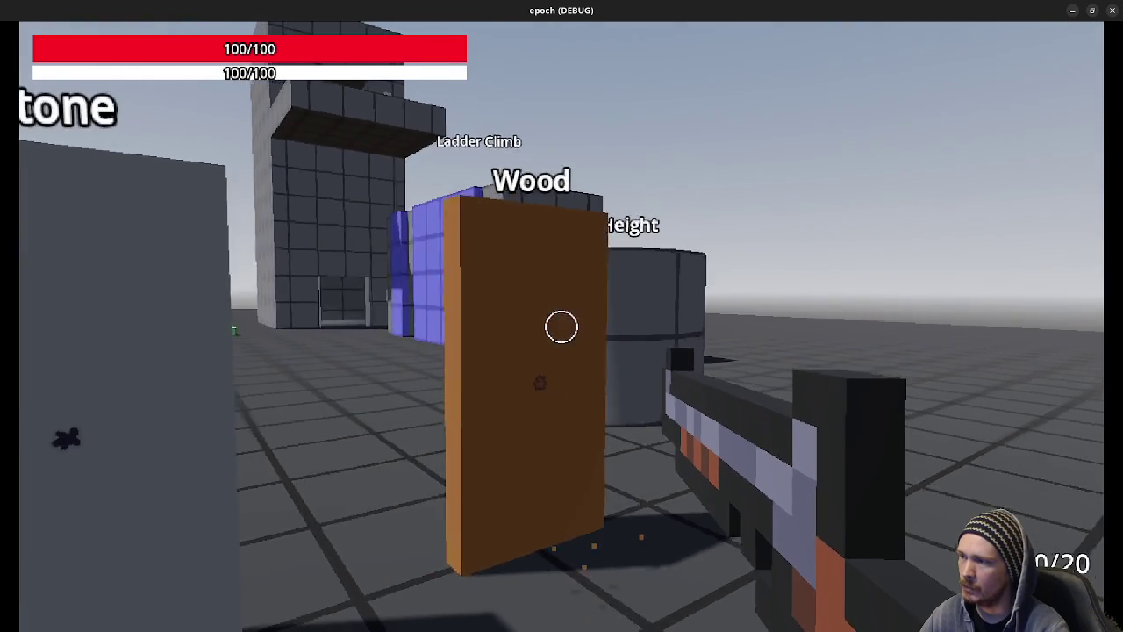
pyautogui.press('a')
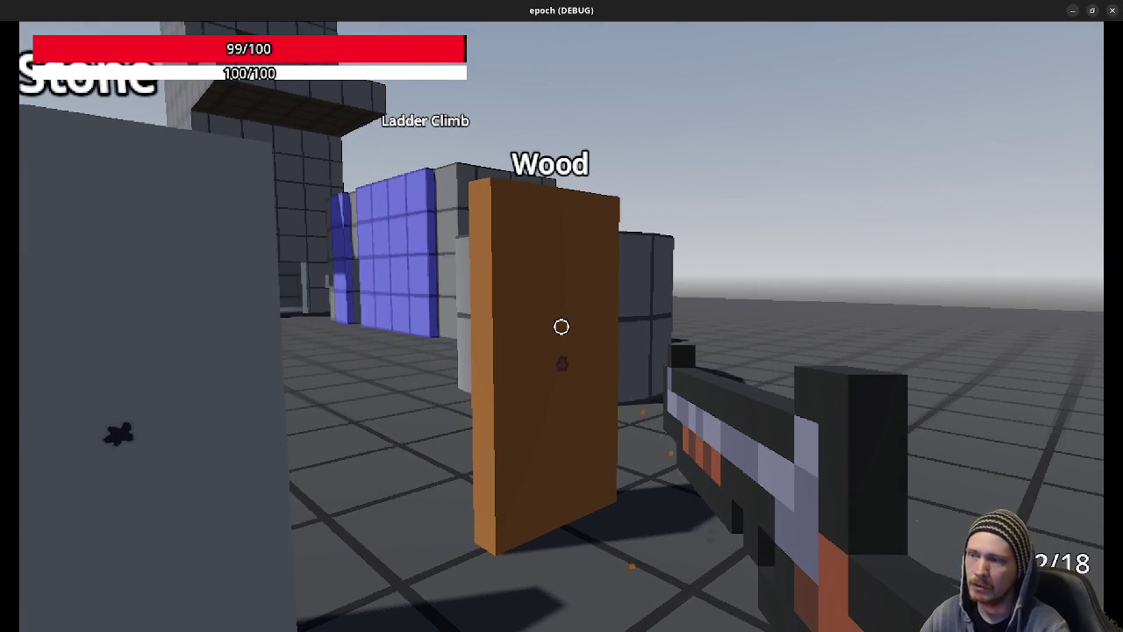
pyautogui.press('d')
pyautogui.press('w')
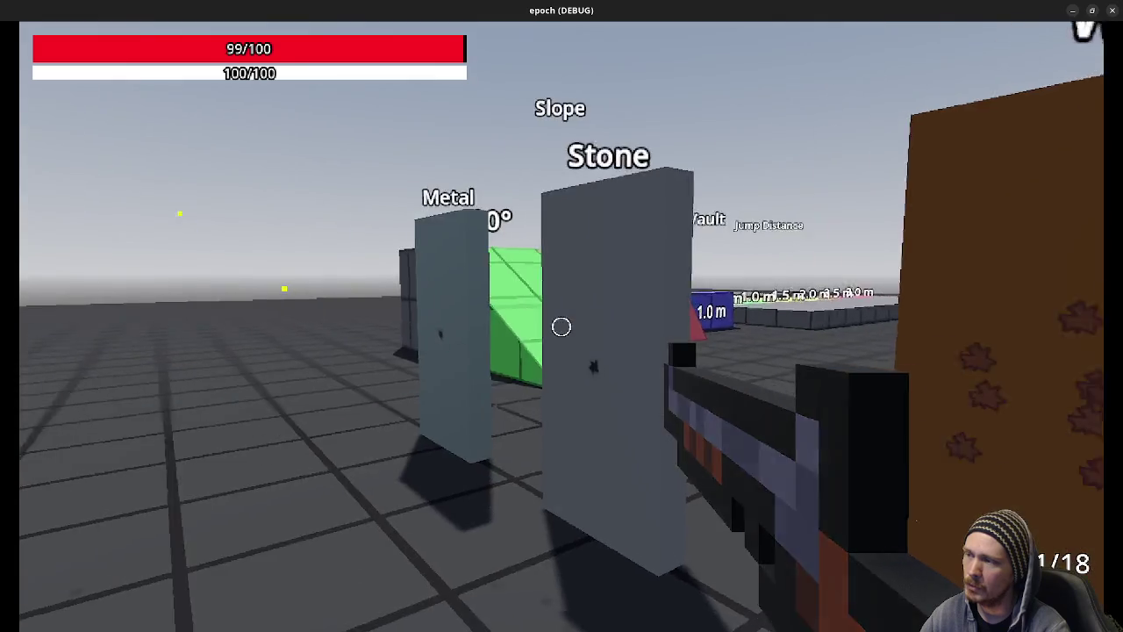
pyautogui.press('a')
pyautogui.click(562, 327)
pyautogui.press('s')
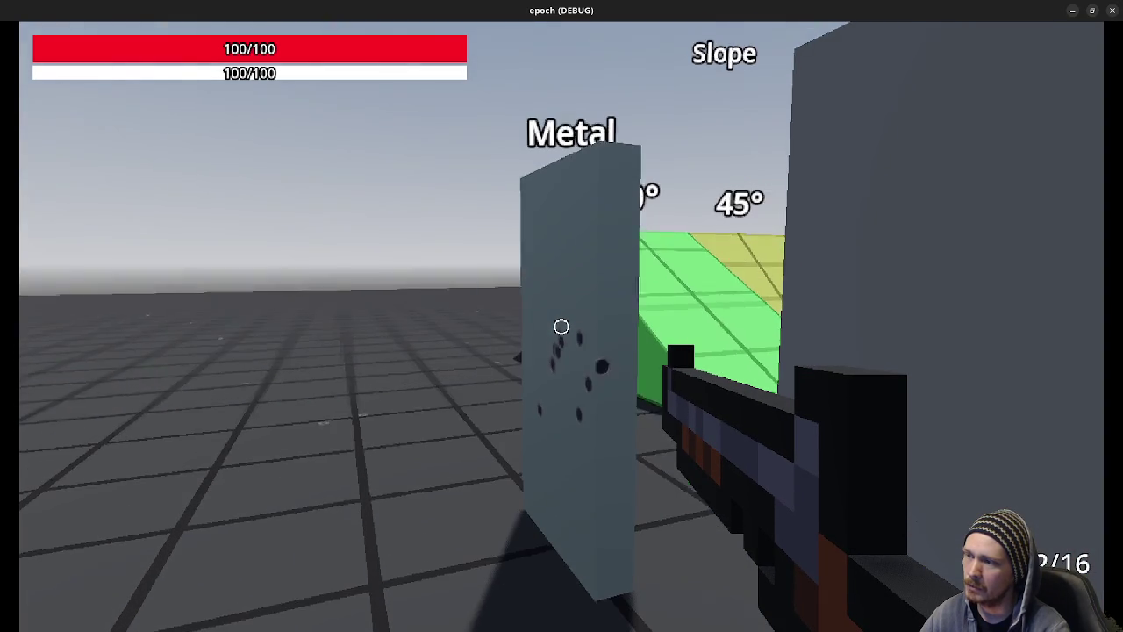
pyautogui.click(562, 326)
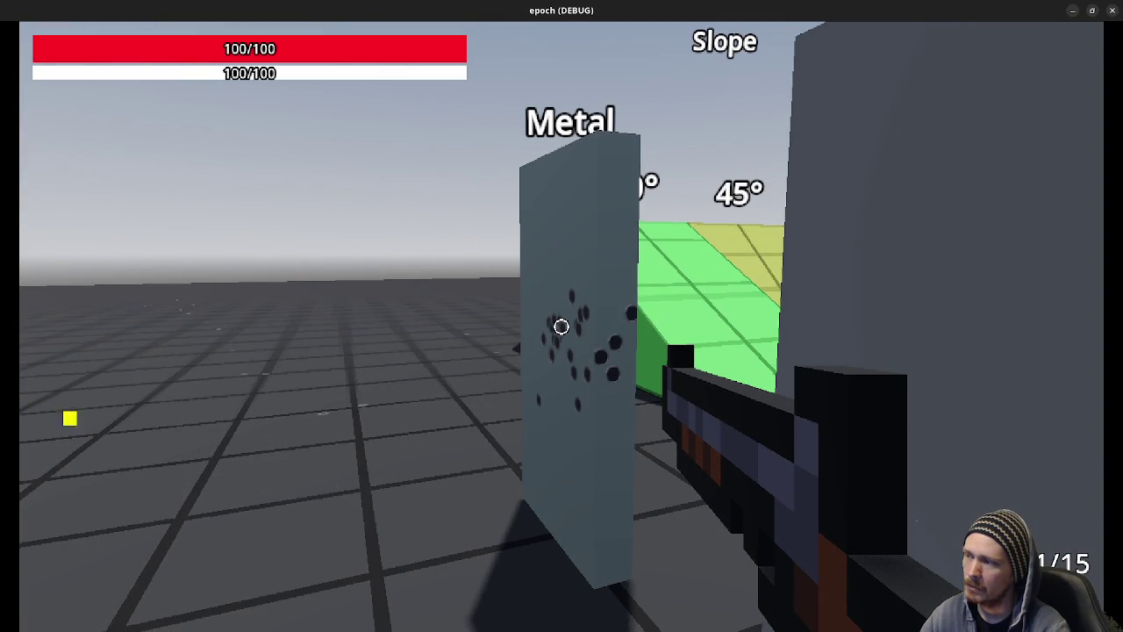
# Walk past the Wood plank, then back away to see all three test walls.
pyautogui.press('w')
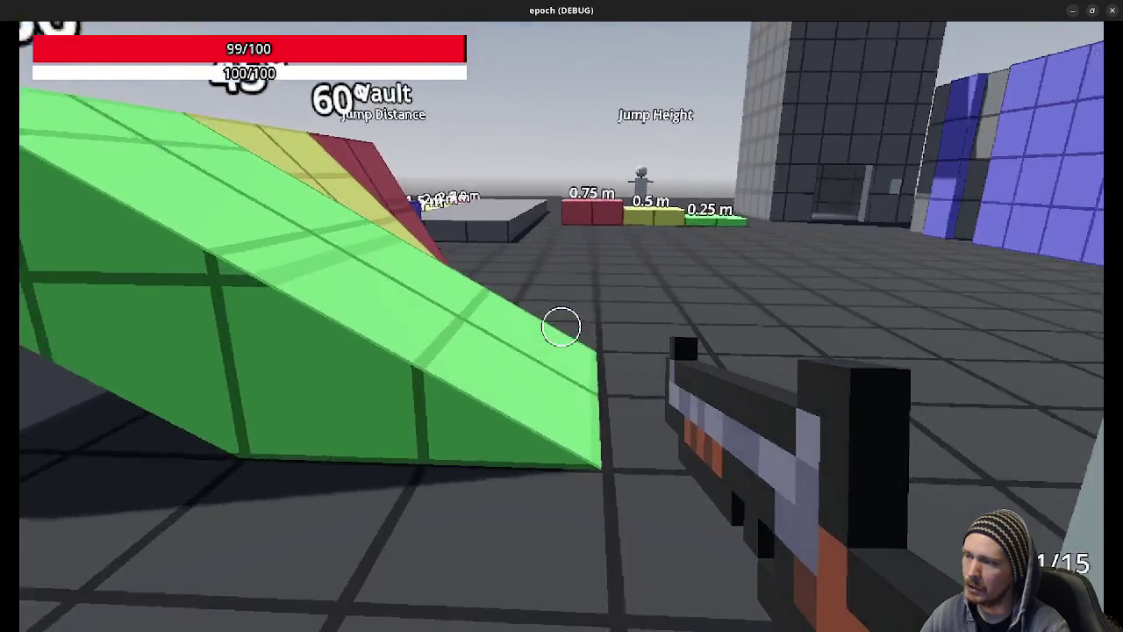
pyautogui.press('w')
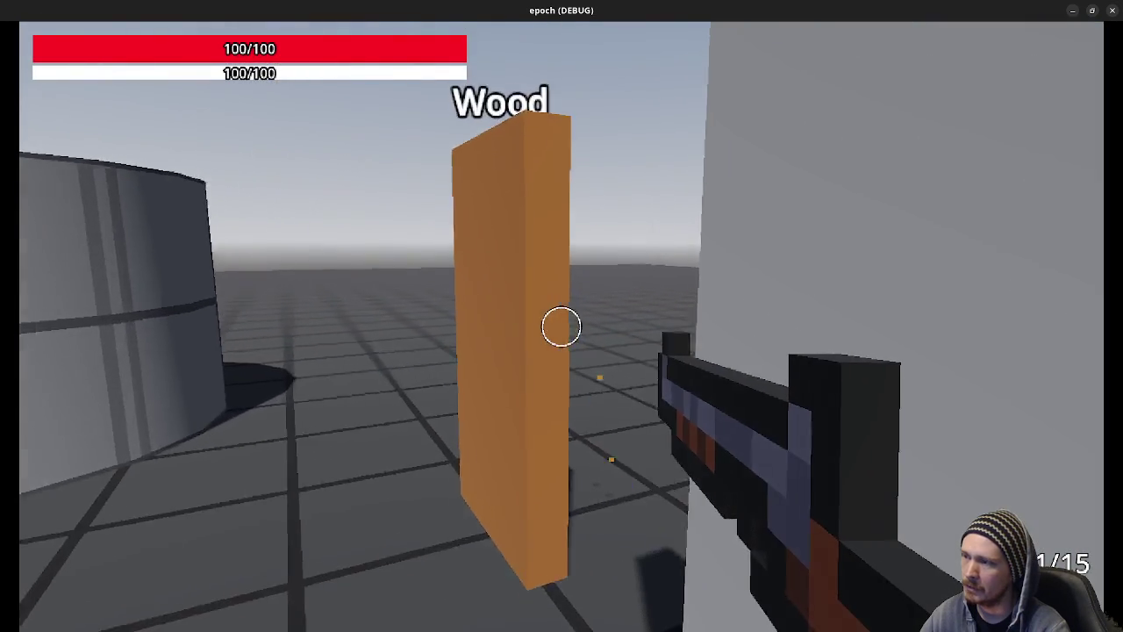
pyautogui.press('w')
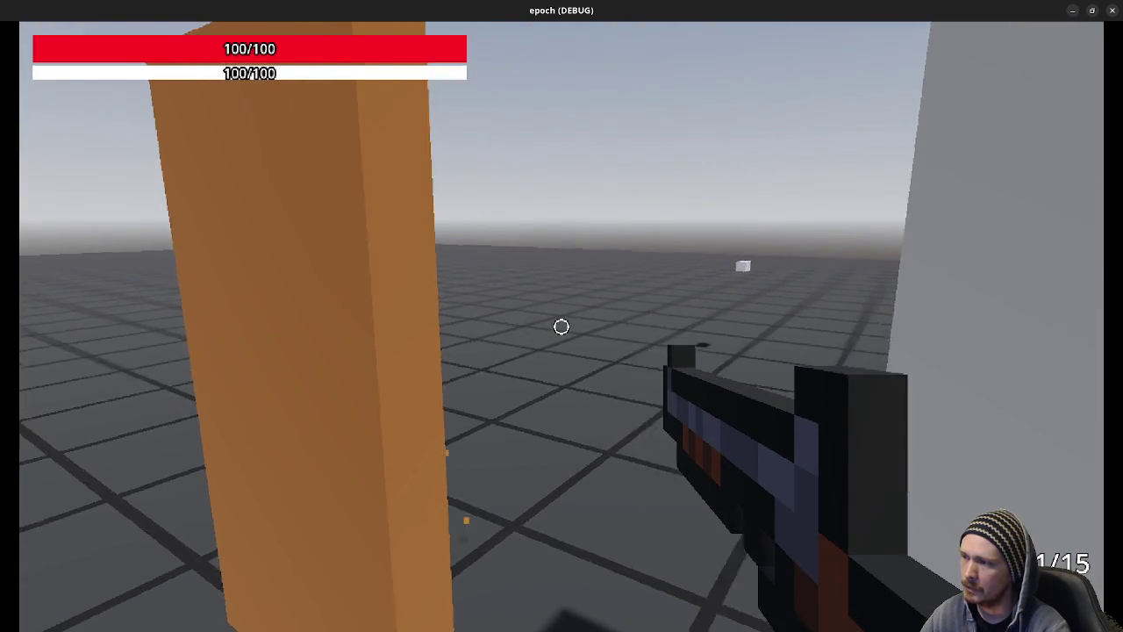
pyautogui.press('w')
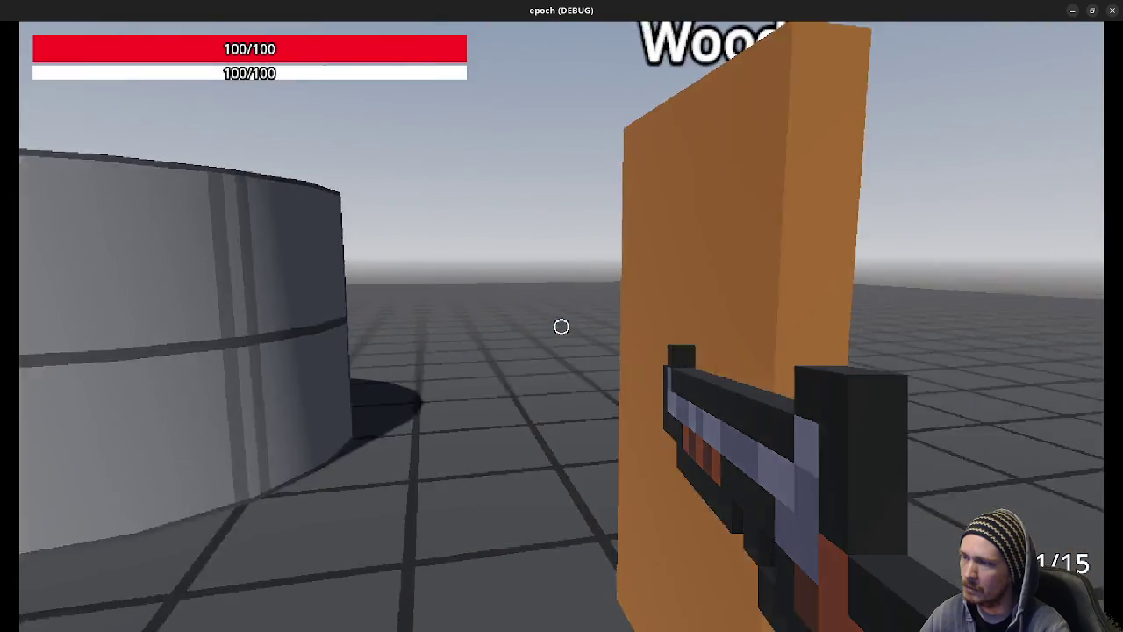
pyautogui.press('a')
pyautogui.press('a')
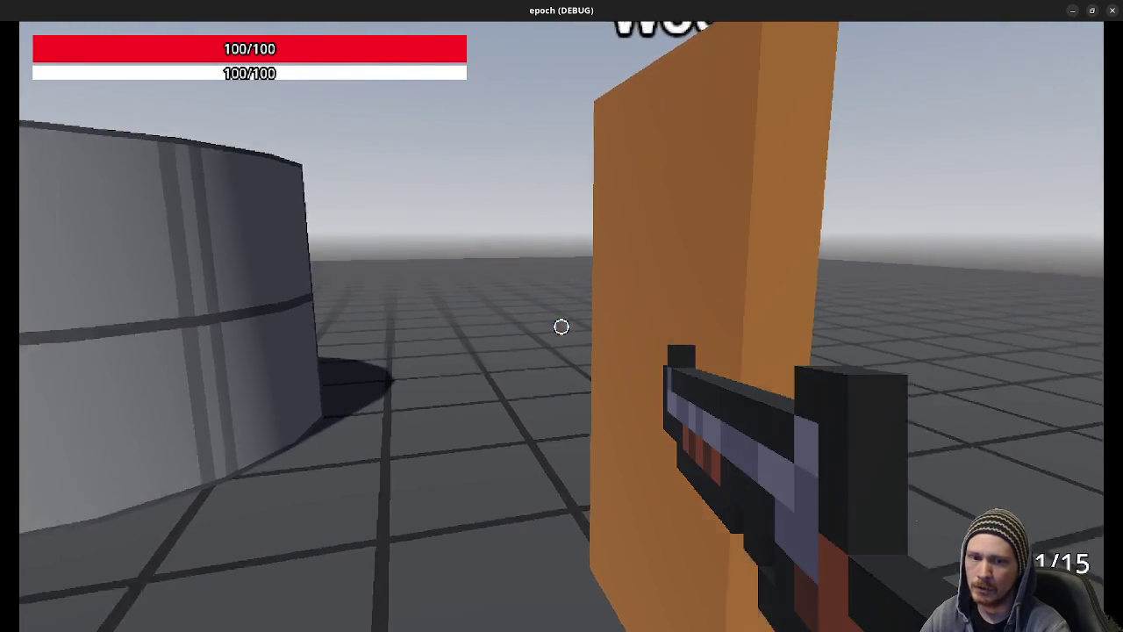
pyautogui.press('a')
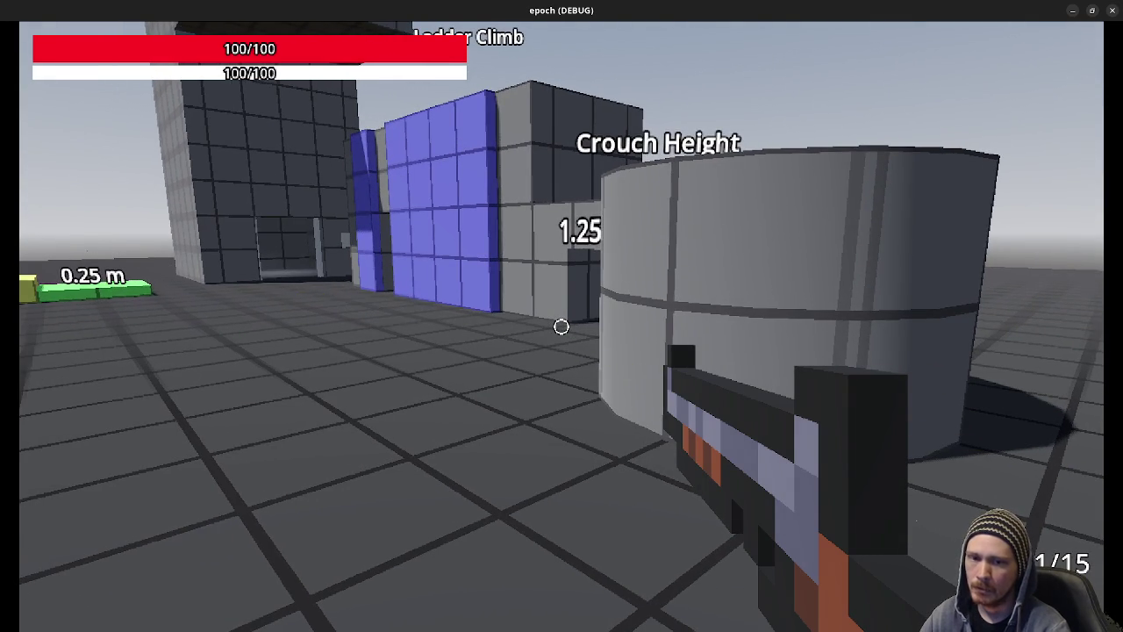
pyautogui.press('s')
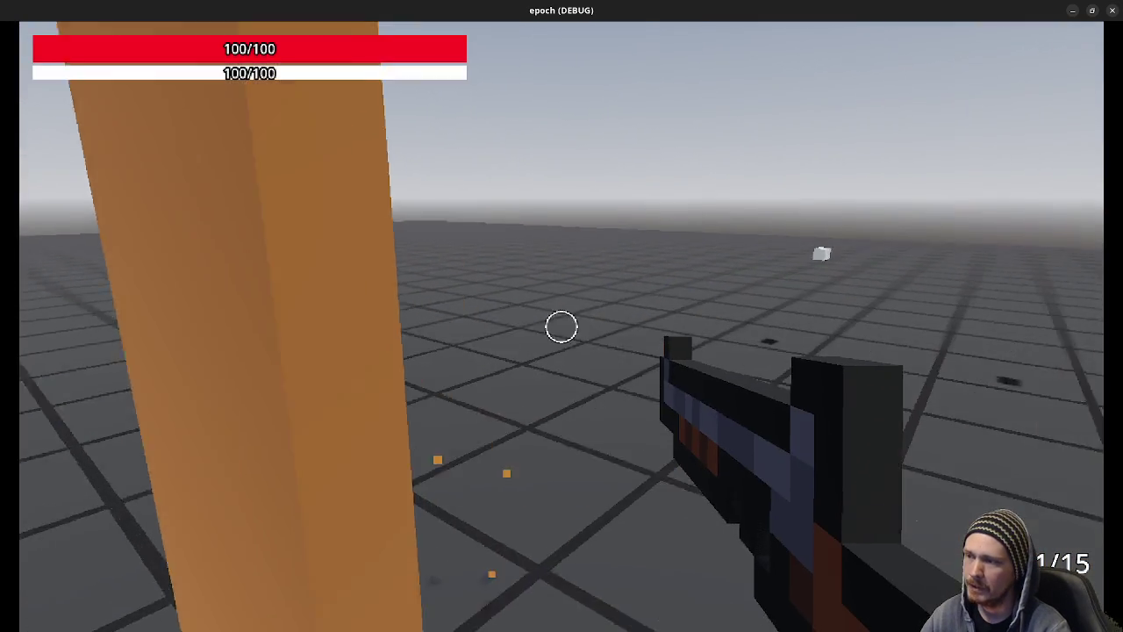
pyautogui.press('s')
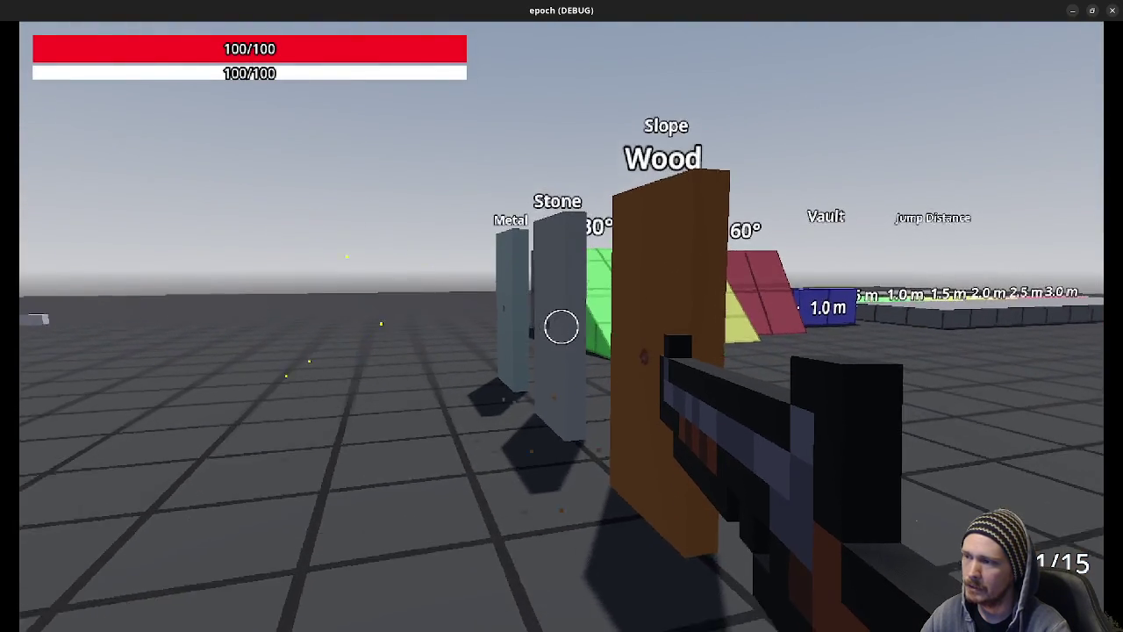
# Fire at the Metal wall twice, reloading between shots.
pyautogui.press('w')
pyautogui.click(562, 327)
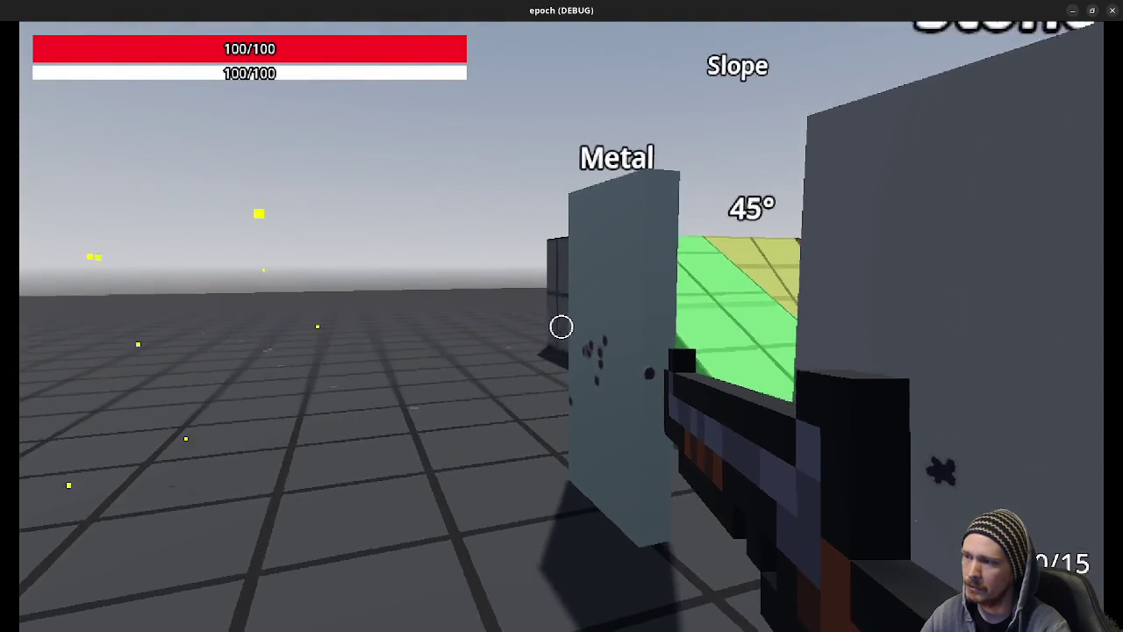
pyautogui.press('s')
pyautogui.press('r')
pyautogui.press('w')
pyautogui.click(562, 326)
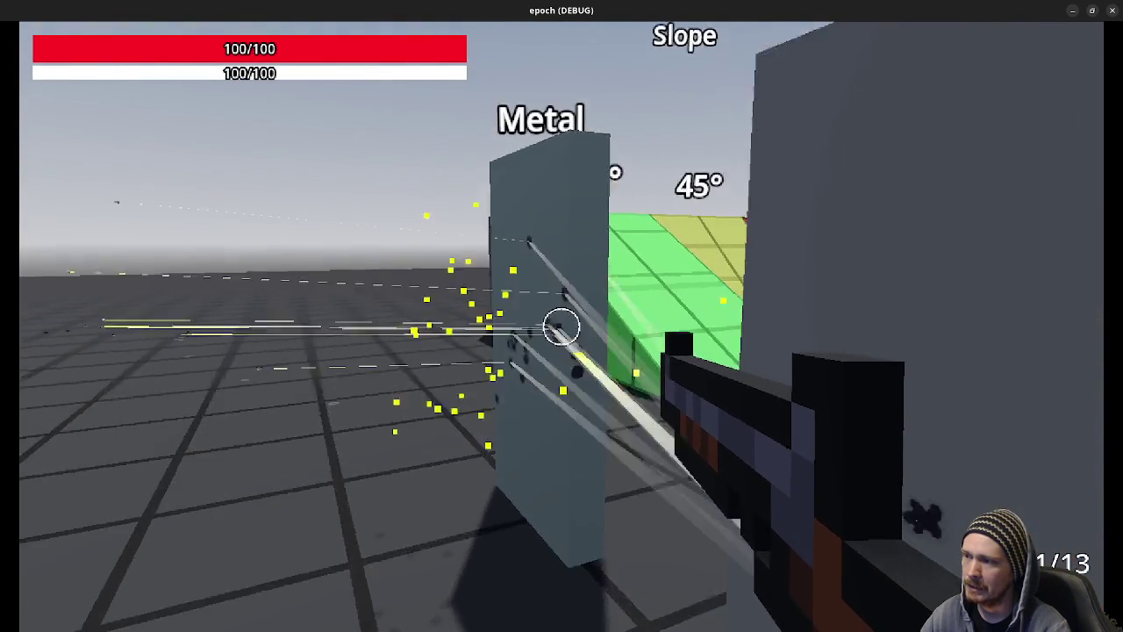
pyautogui.press('s')
pyautogui.press('r')
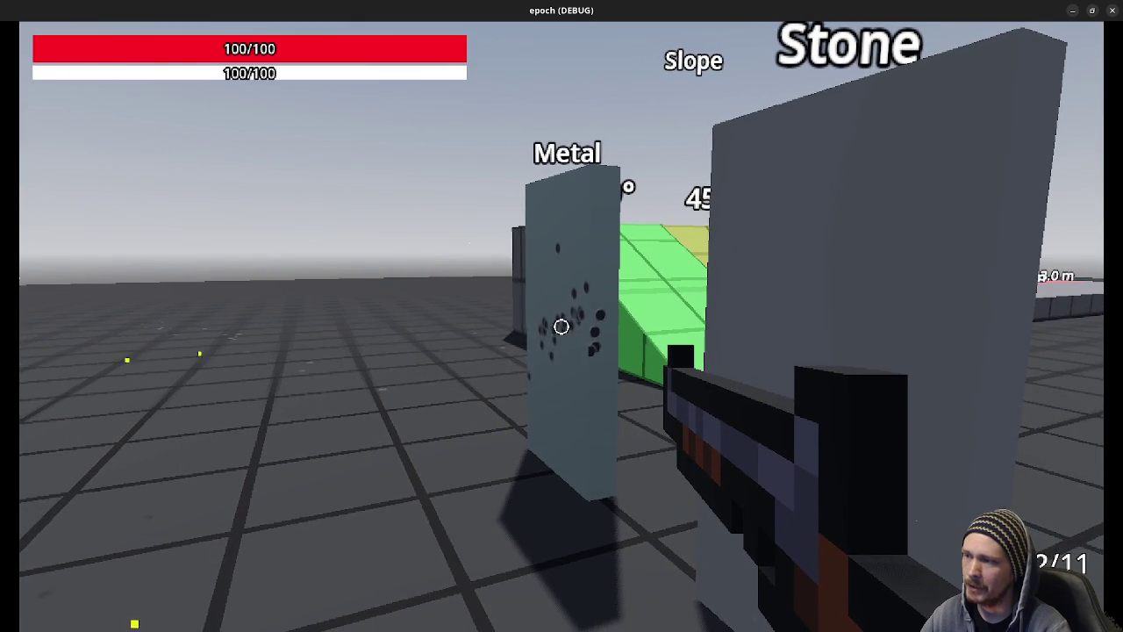
# Sprint toward the green slope and shoot a line of bullet holes into the floor.
pyautogui.hotkey('shift', 'w')
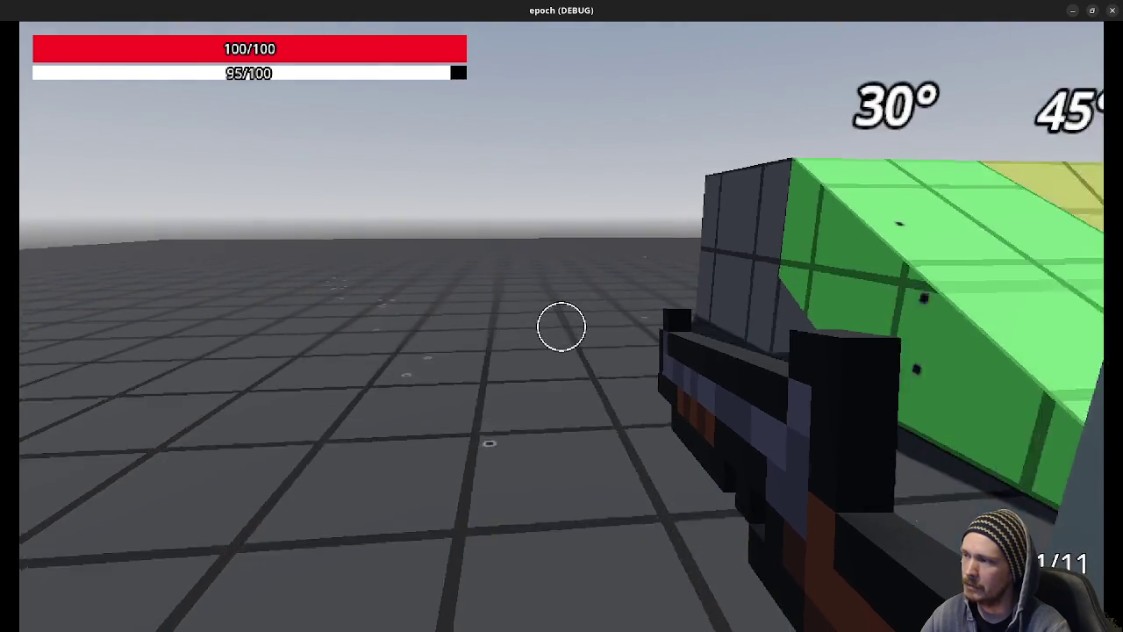
pyautogui.click(561, 326)
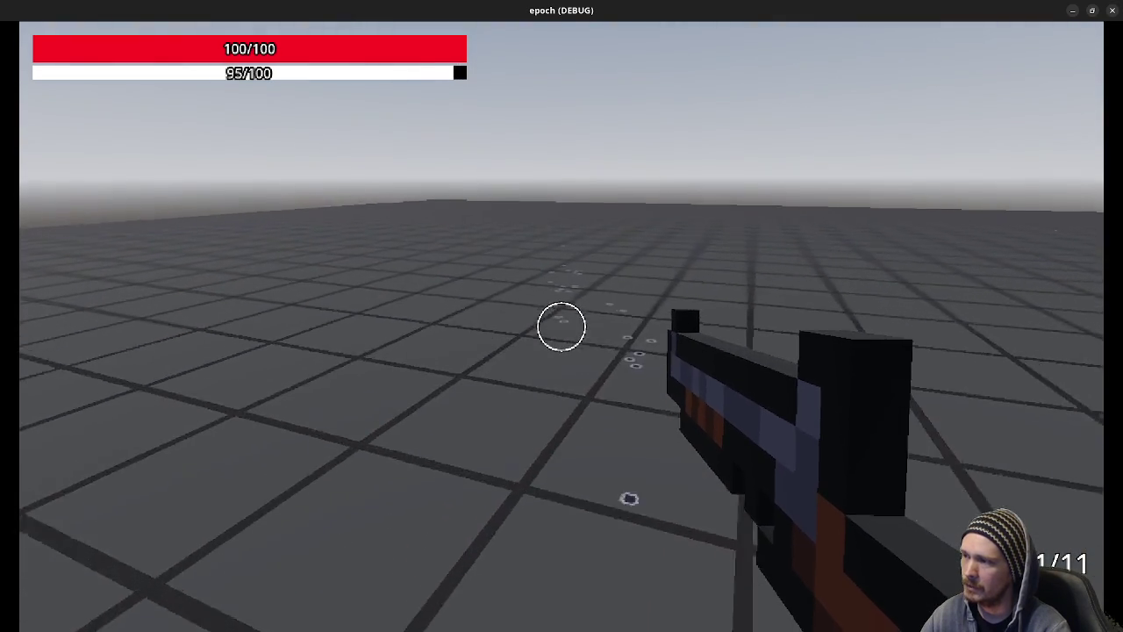
pyautogui.click(562, 326)
pyautogui.hotkey('shift', 'w')
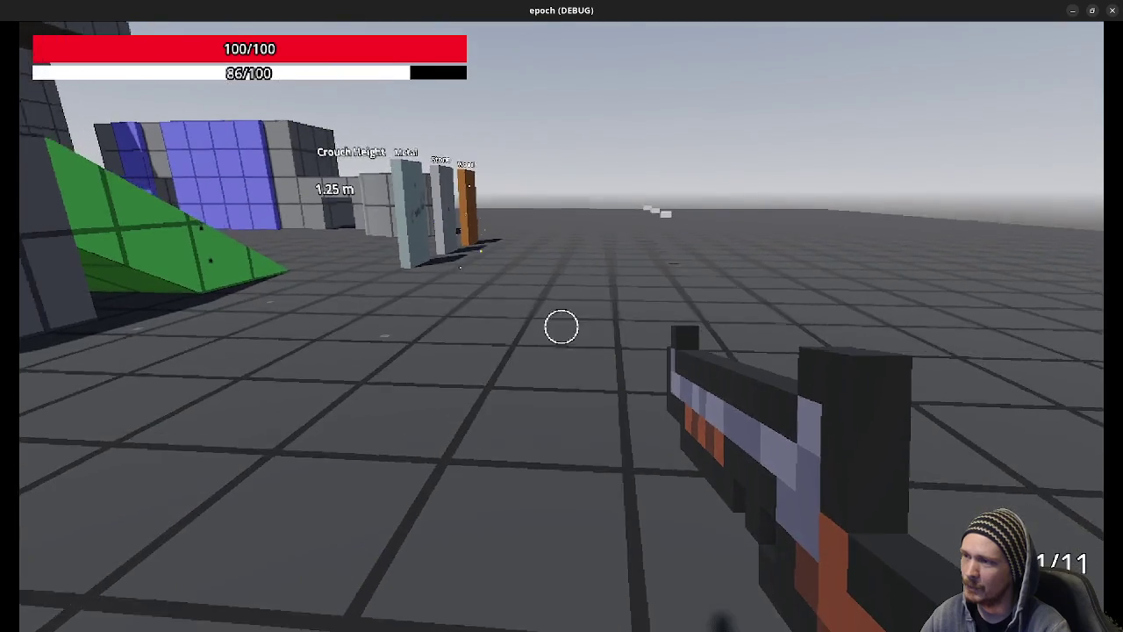
# Switch to weapon 2 and cross the test floor past the jump-height blocks to its far edge.
pyautogui.press('w')
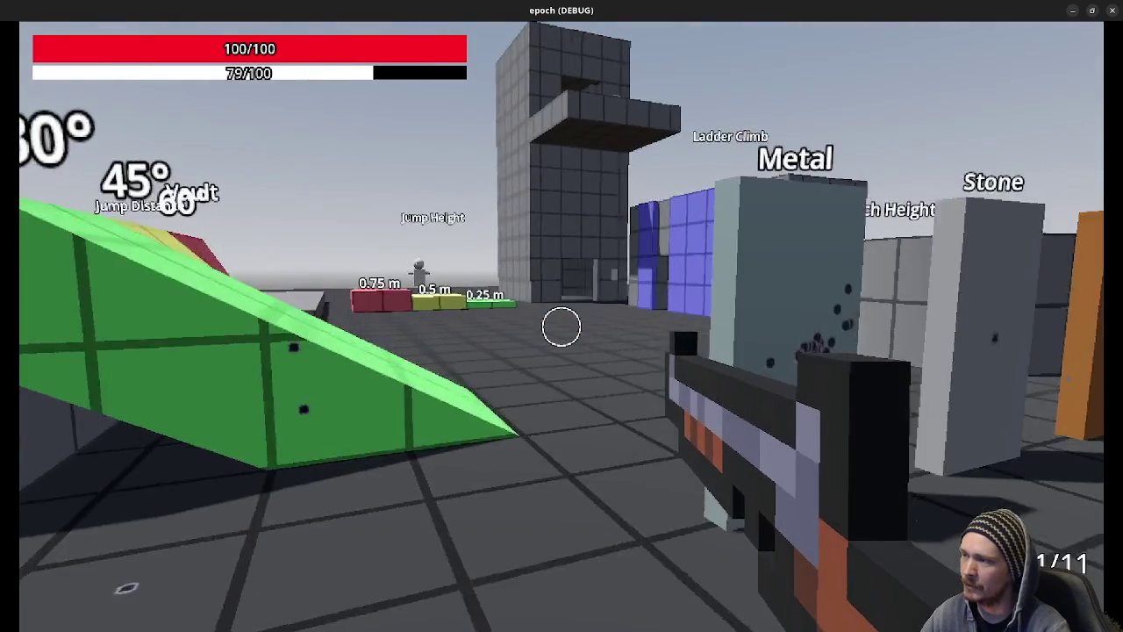
pyautogui.press('2')
pyautogui.press('s')
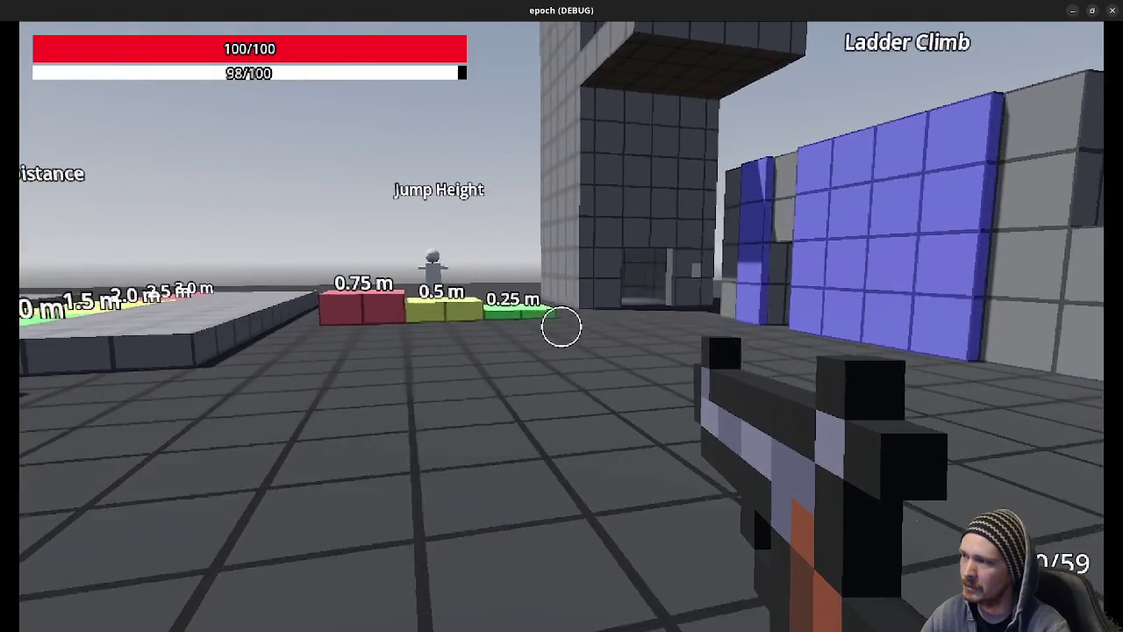
pyautogui.press('w')
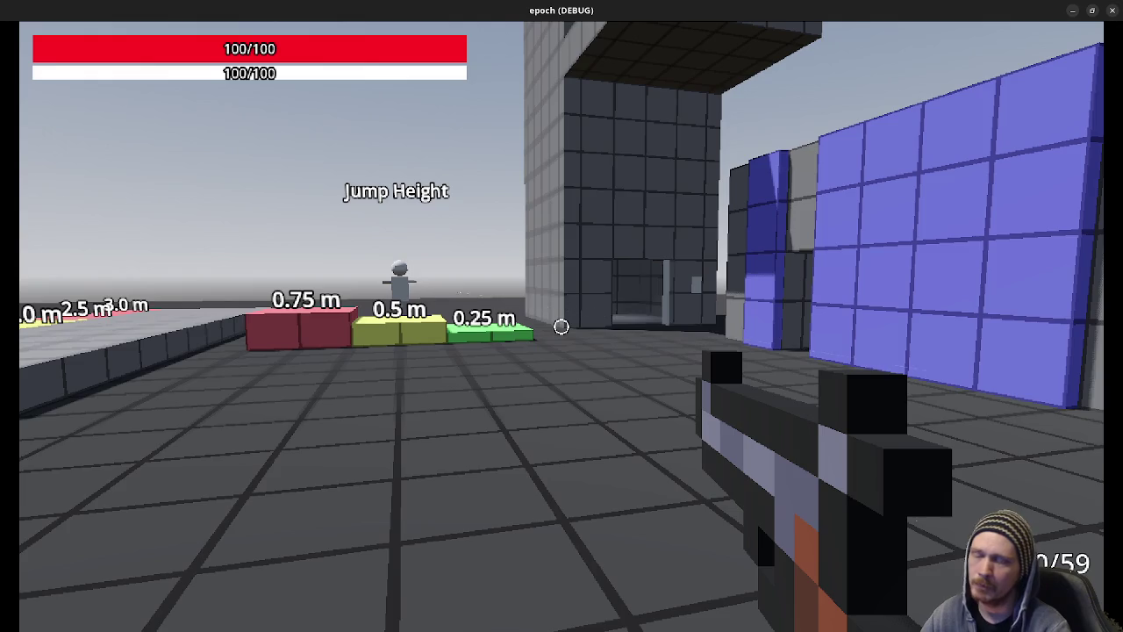
pyautogui.hotkey('shift', 'w')
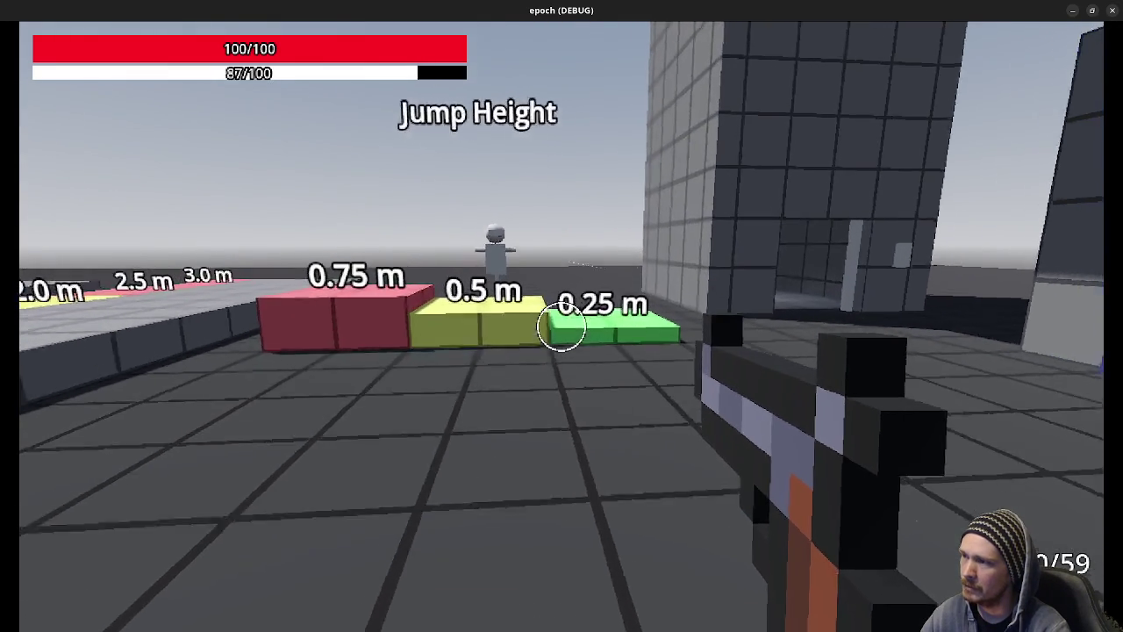
pyautogui.hotkey('shift', 'w')
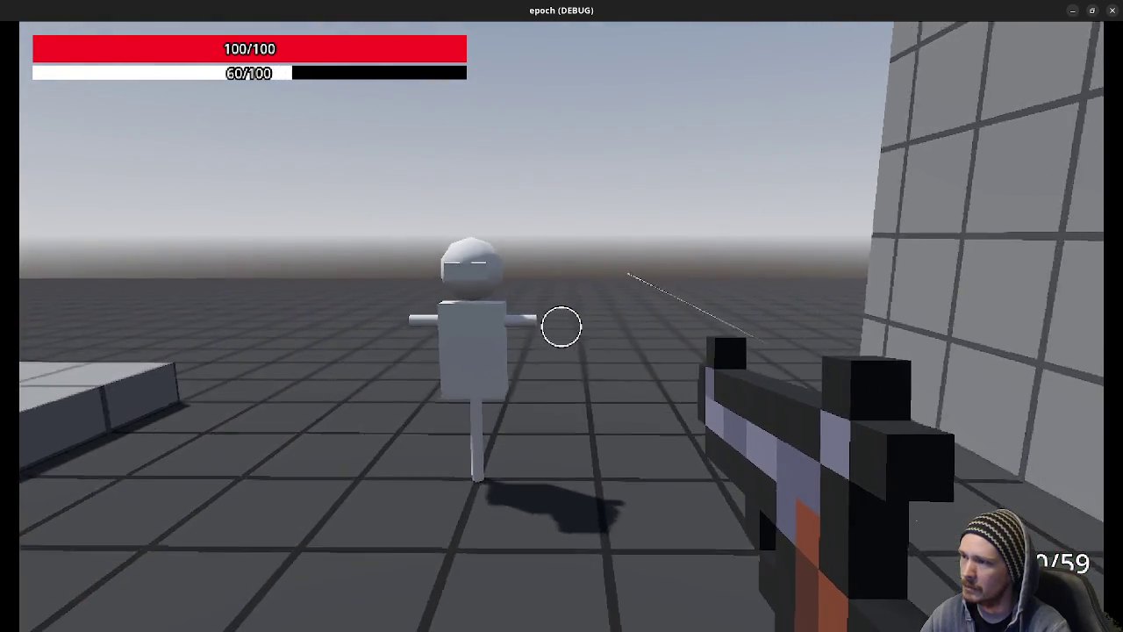
pyautogui.hotkey('shift', 'w')
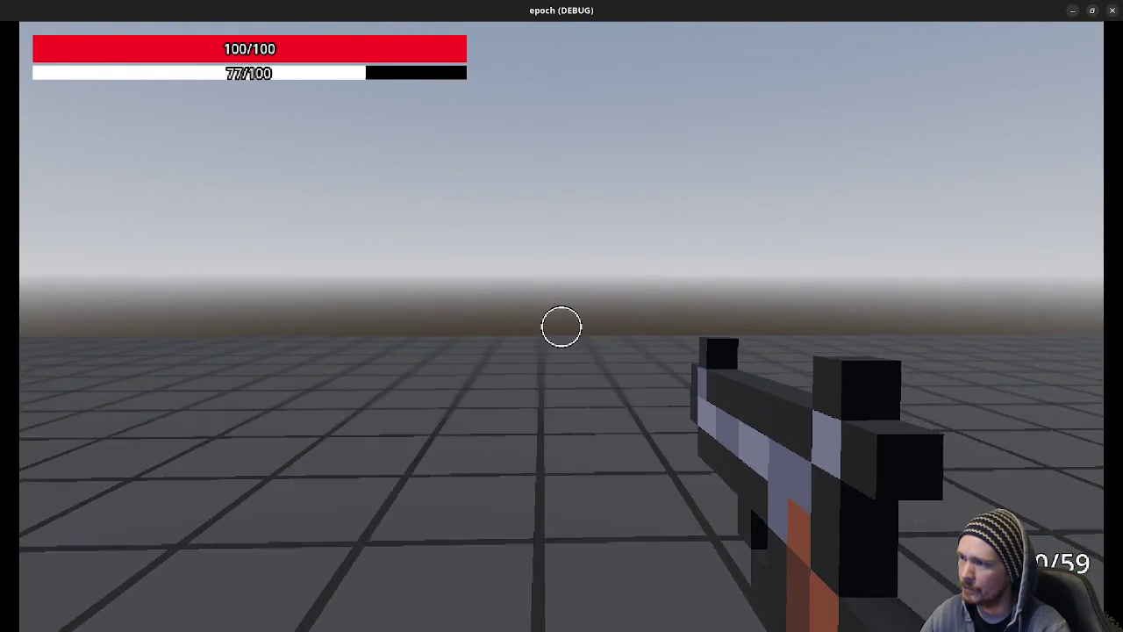
pyautogui.press('w')
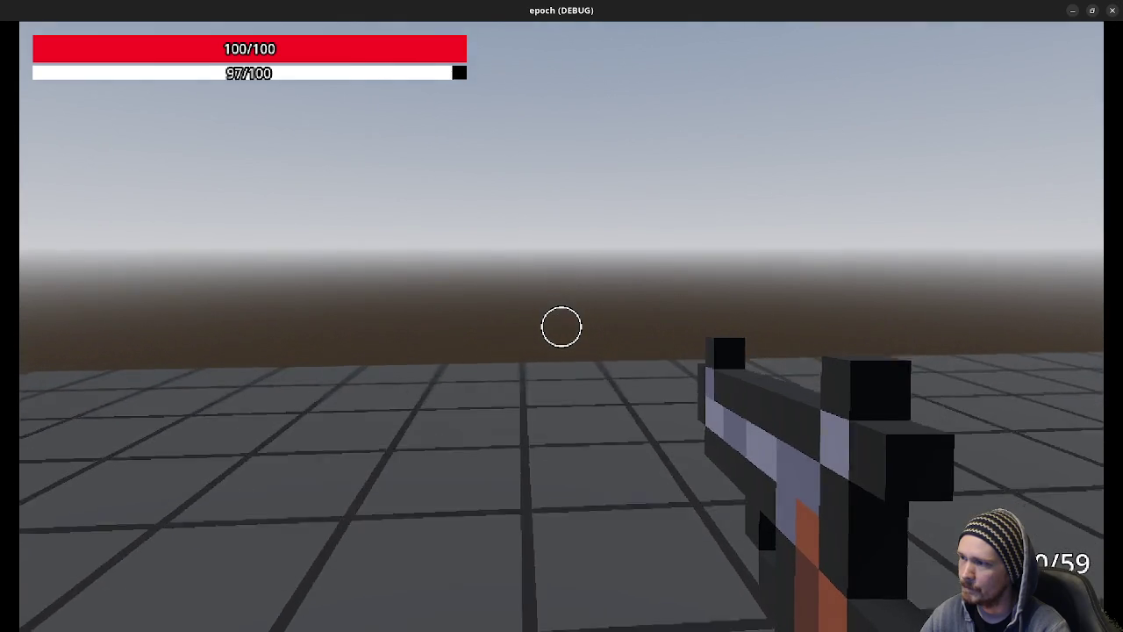
pyautogui.press('w')
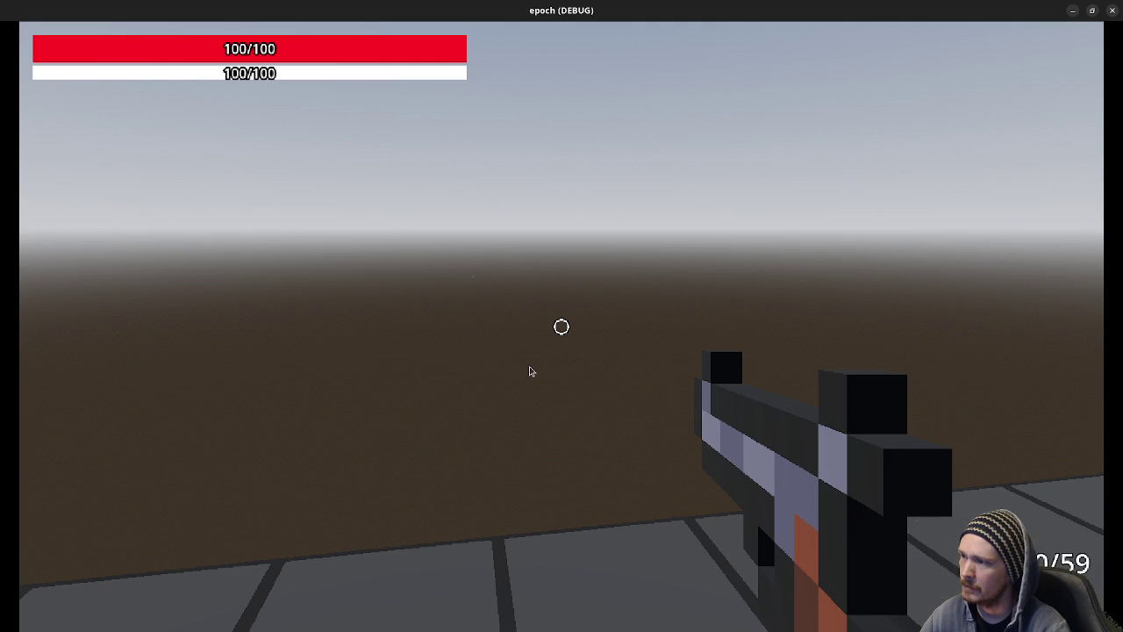
pyautogui.press('space')
# Sprint up to the distant grey cube and shoot it, knocking it away.
pyautogui.hotkey('shift', 'w')
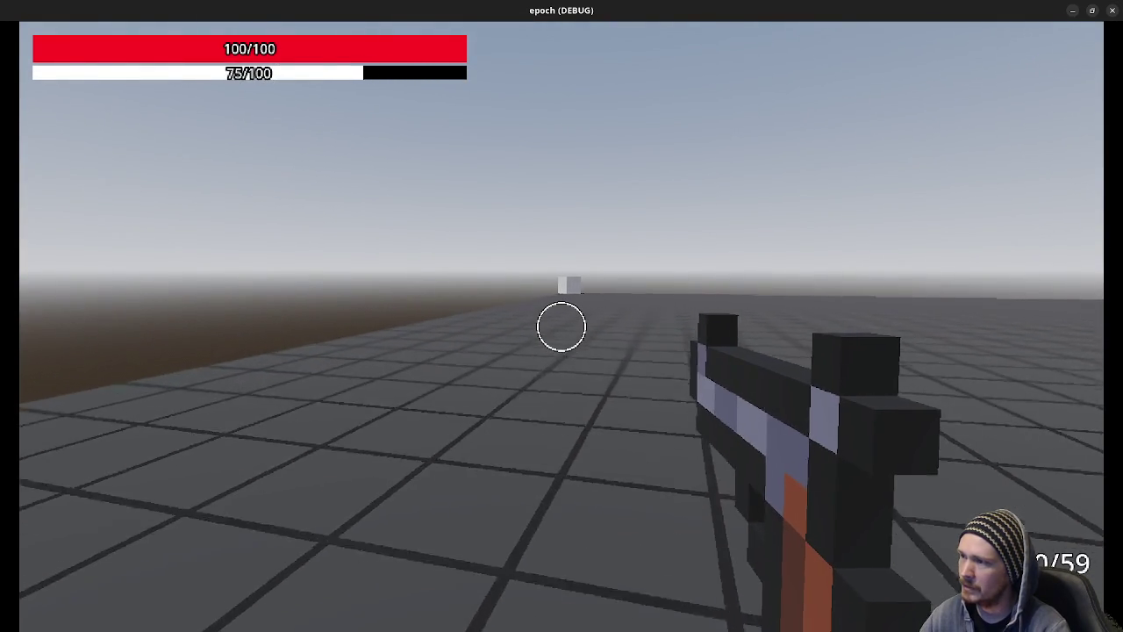
pyautogui.hotkey('shift', 'w')
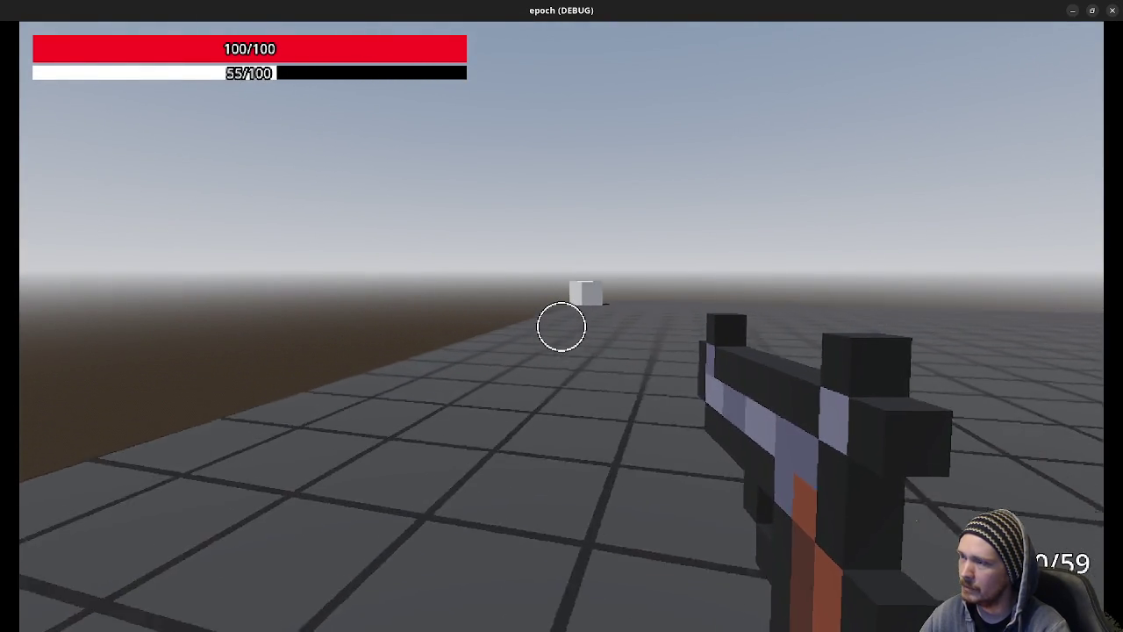
pyautogui.hotkey('shift', 'w')
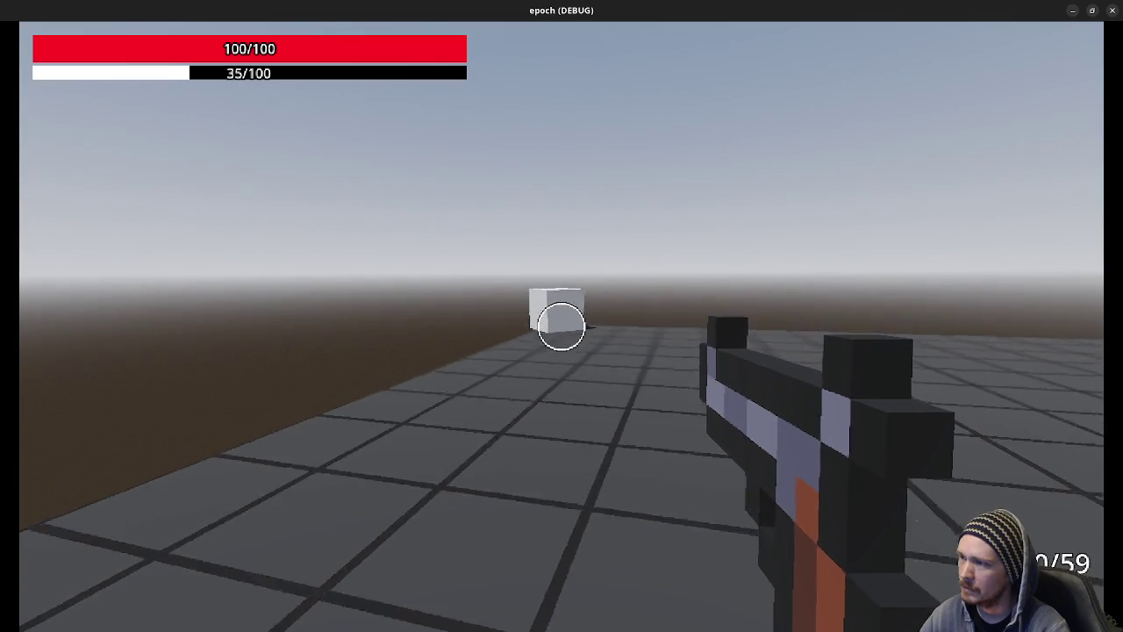
pyautogui.hotkey('shift', 'w')
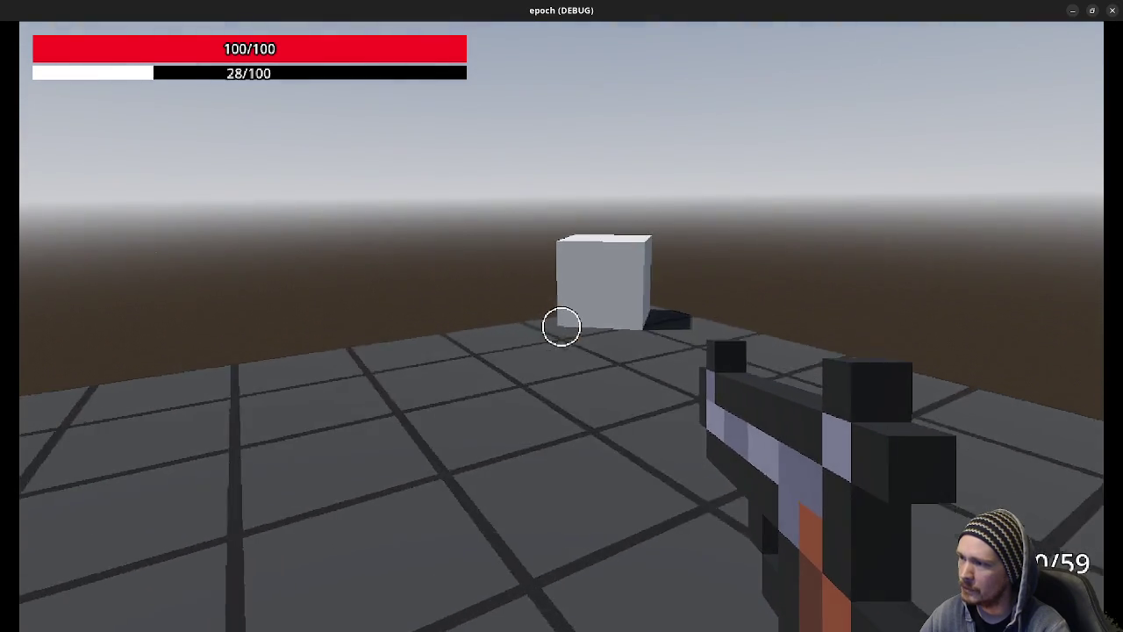
pyautogui.press('w')
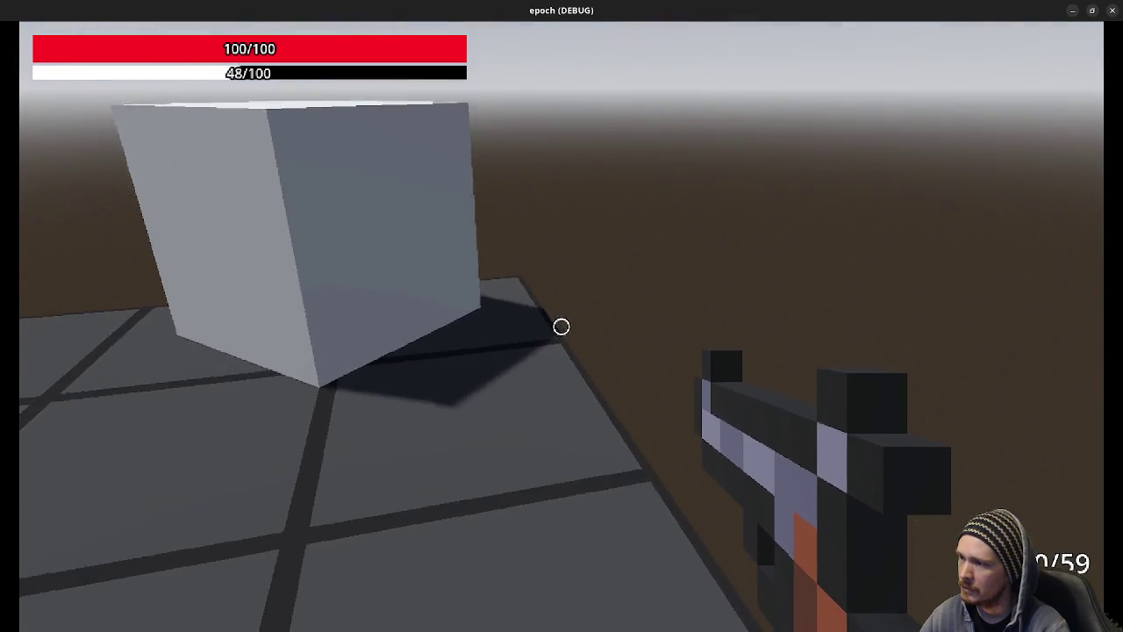
pyautogui.press('w')
pyautogui.press('w')
pyautogui.press('w')
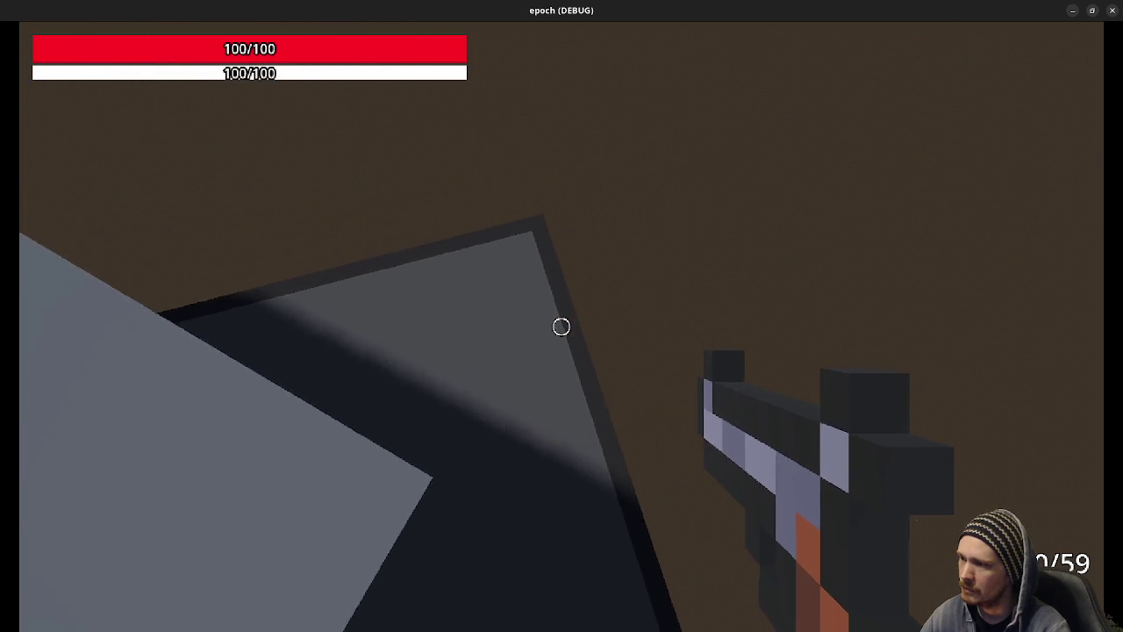
pyautogui.press('w')
pyautogui.press('w')
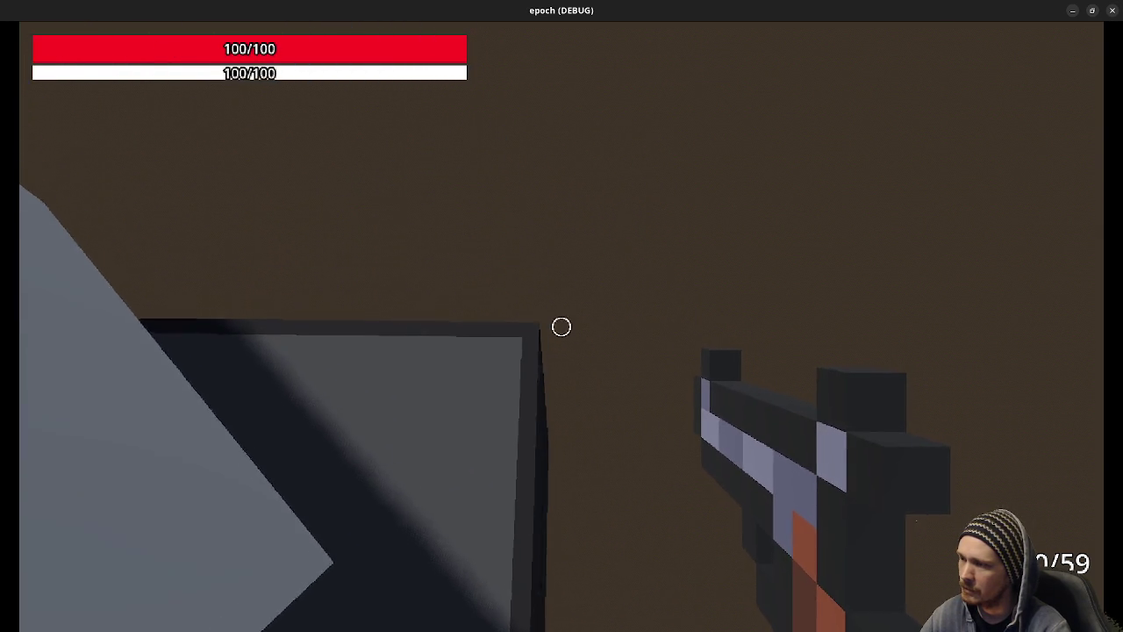
pyautogui.press('w')
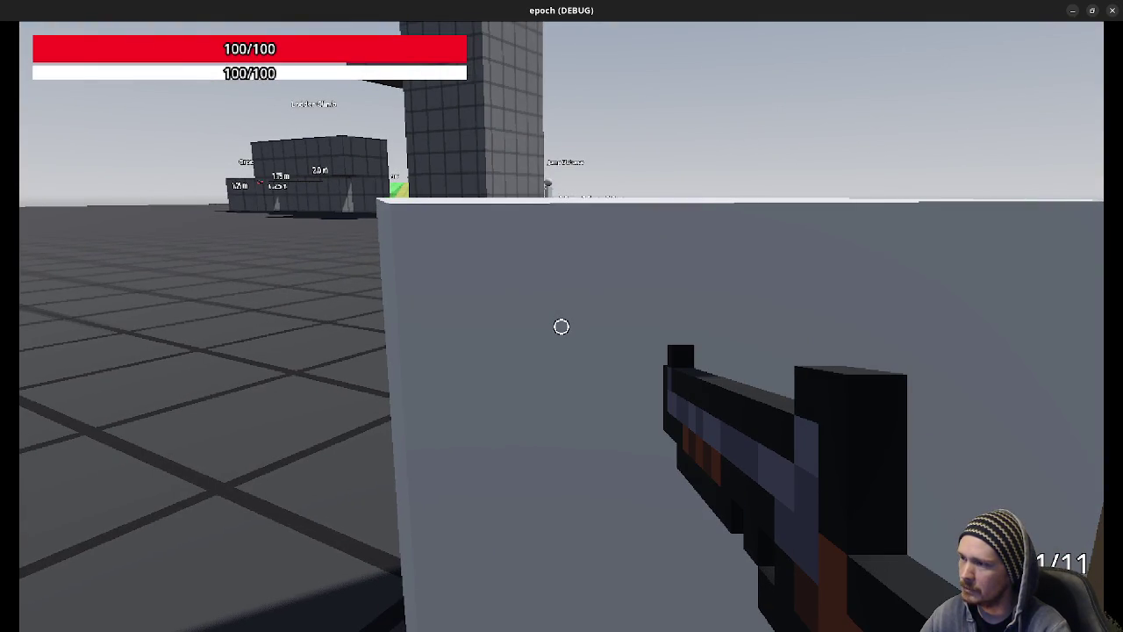
pyautogui.click(561, 327)
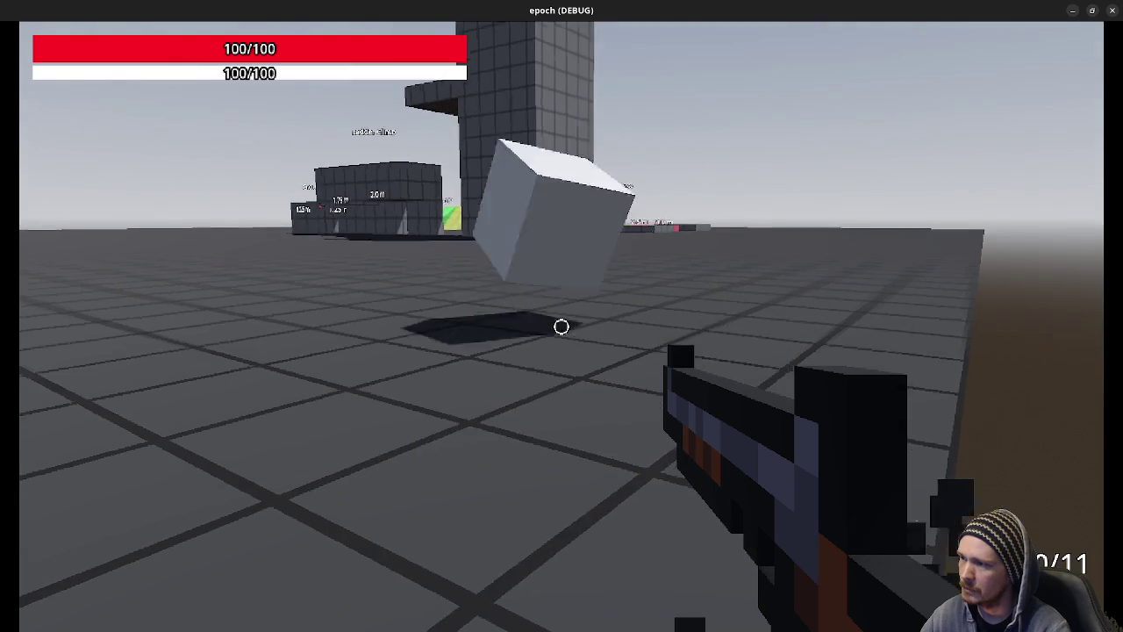
# Run past the Ladder Climb block to the white cube and reload the empty weapon.
pyautogui.hotkey('shift', 'w')
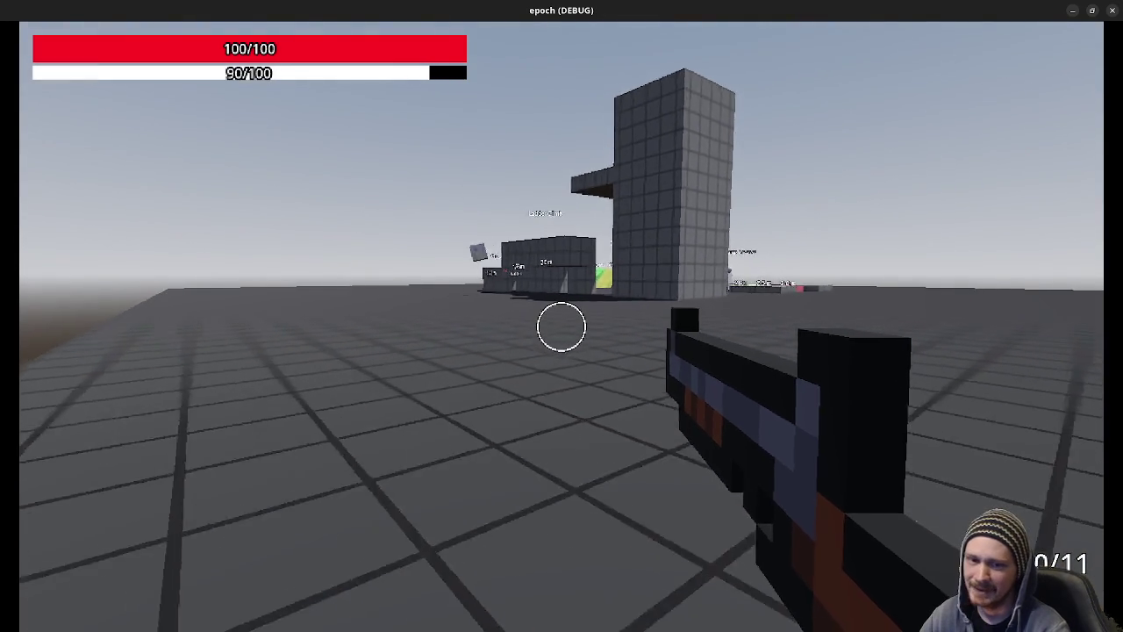
pyautogui.hotkey('shift', 'w')
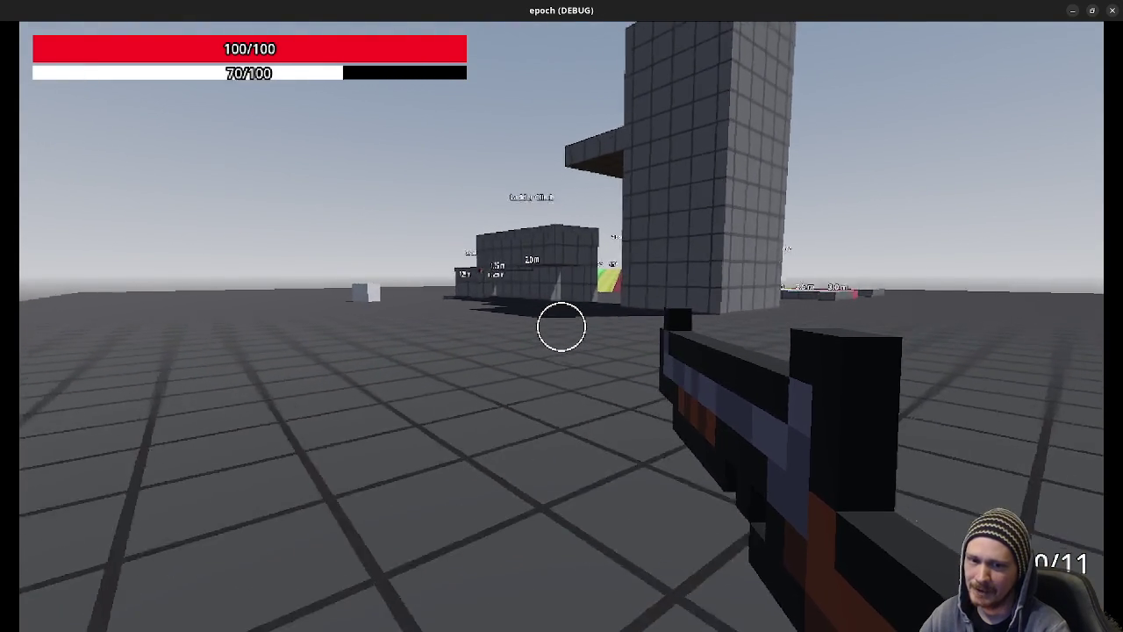
pyautogui.press('w')
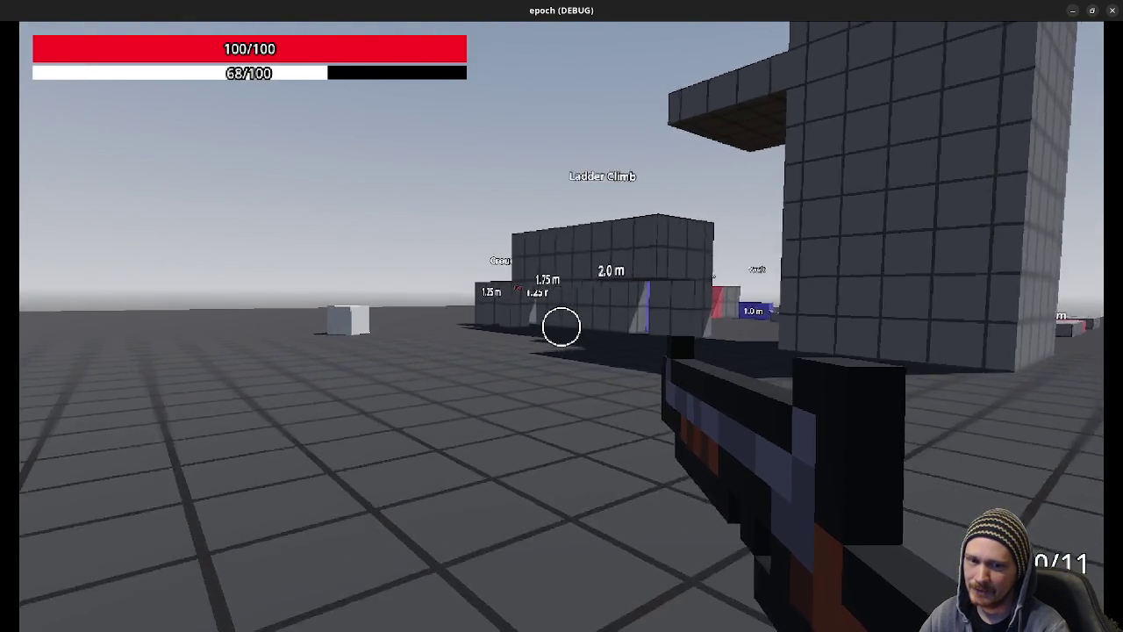
pyautogui.hotkey('shift', 'w')
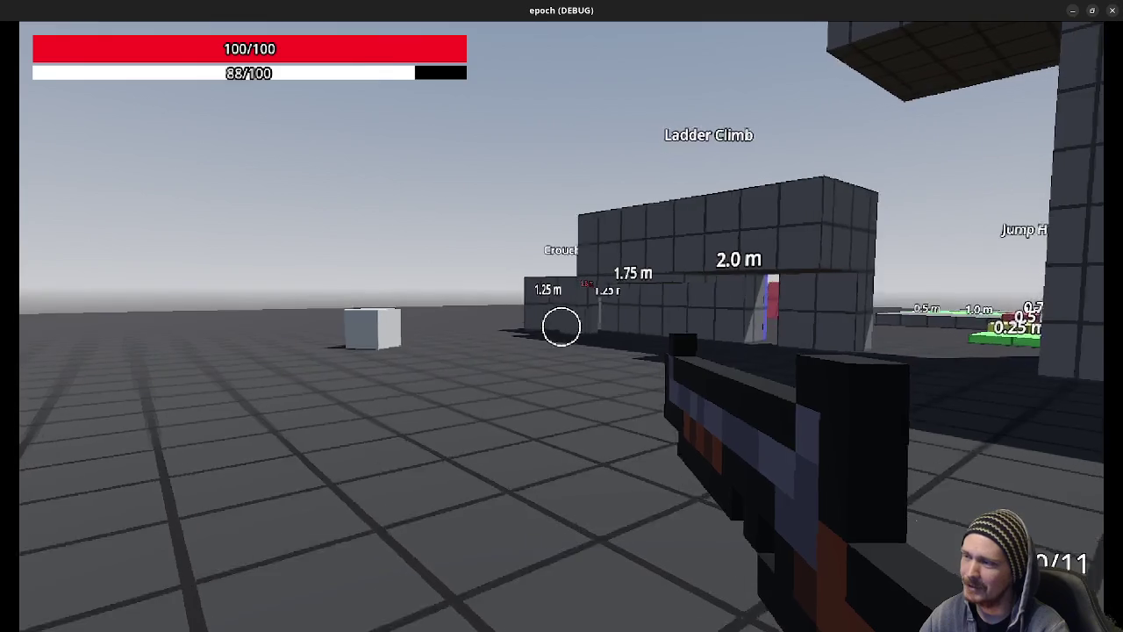
pyautogui.press('w')
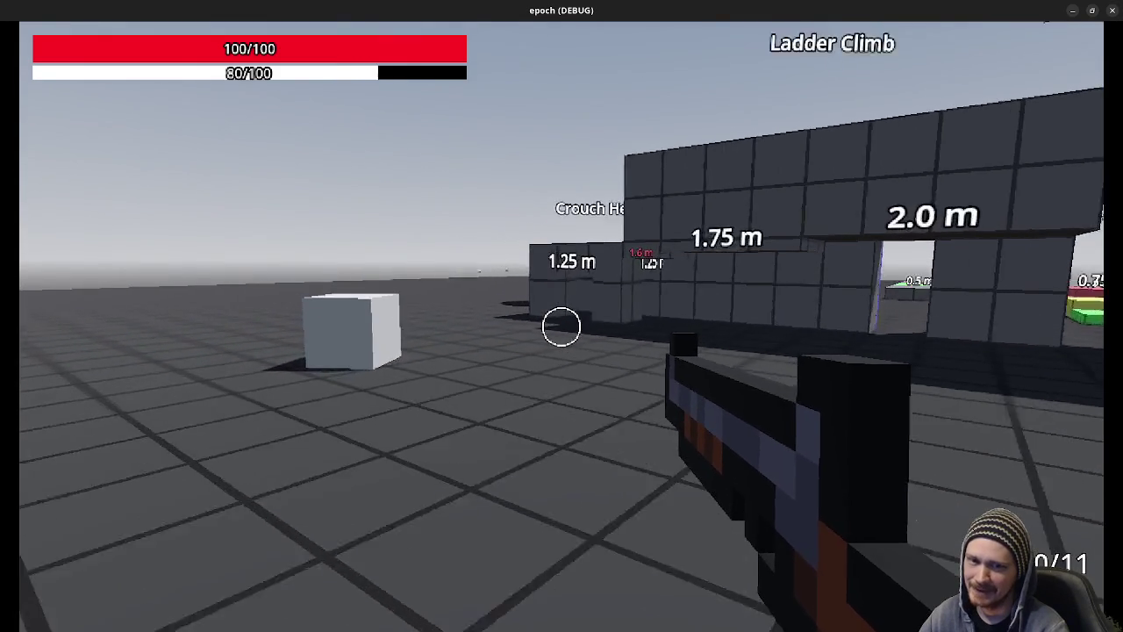
pyautogui.press('w')
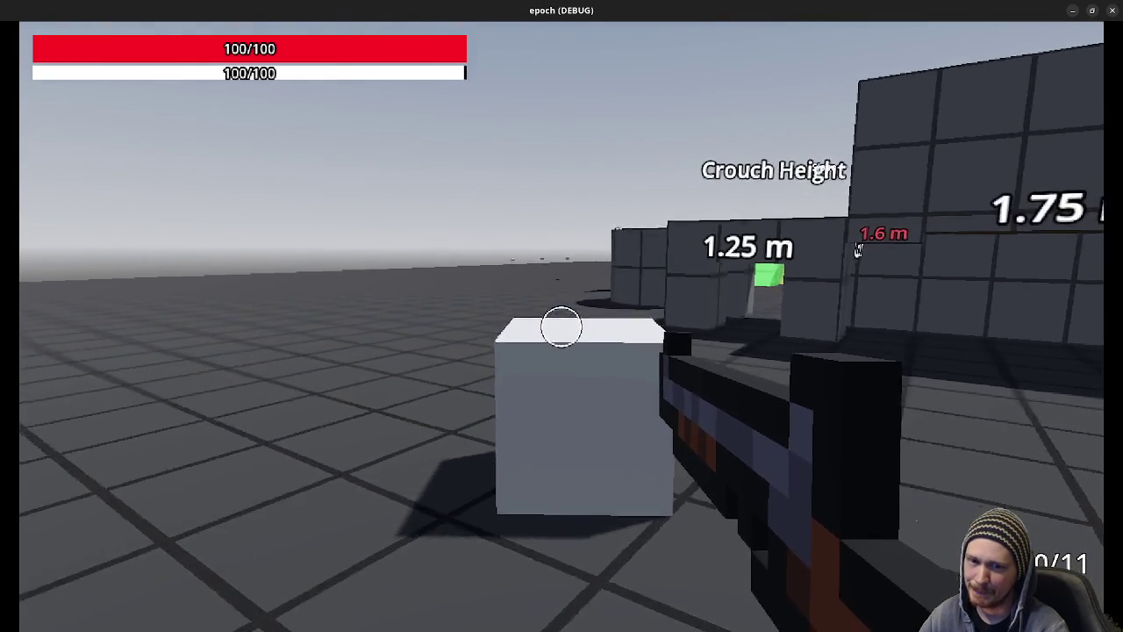
pyautogui.press('s')
pyautogui.press('r')
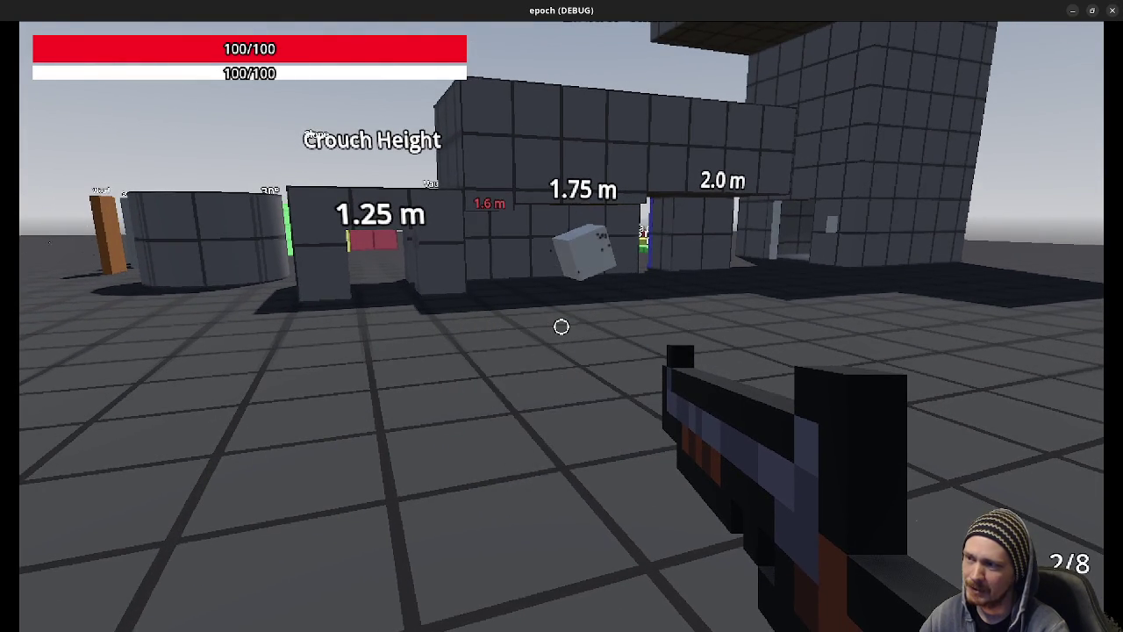
pyautogui.press('w')
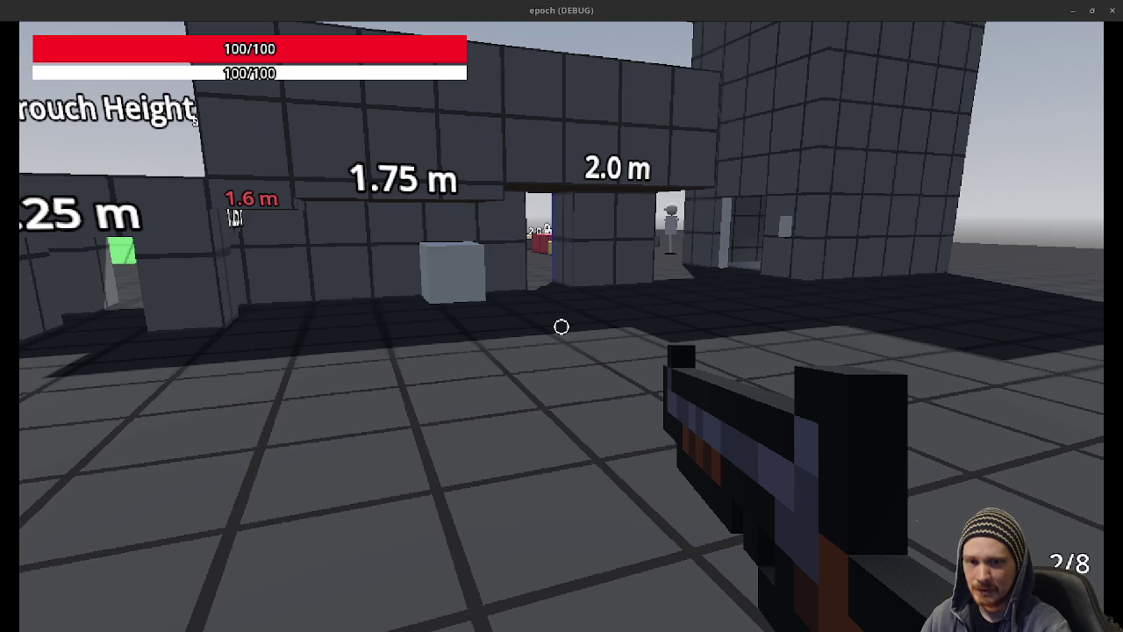
# Fire at the 2.0 m wall by the doorway, then walk through into the open area.
pyautogui.press('w')
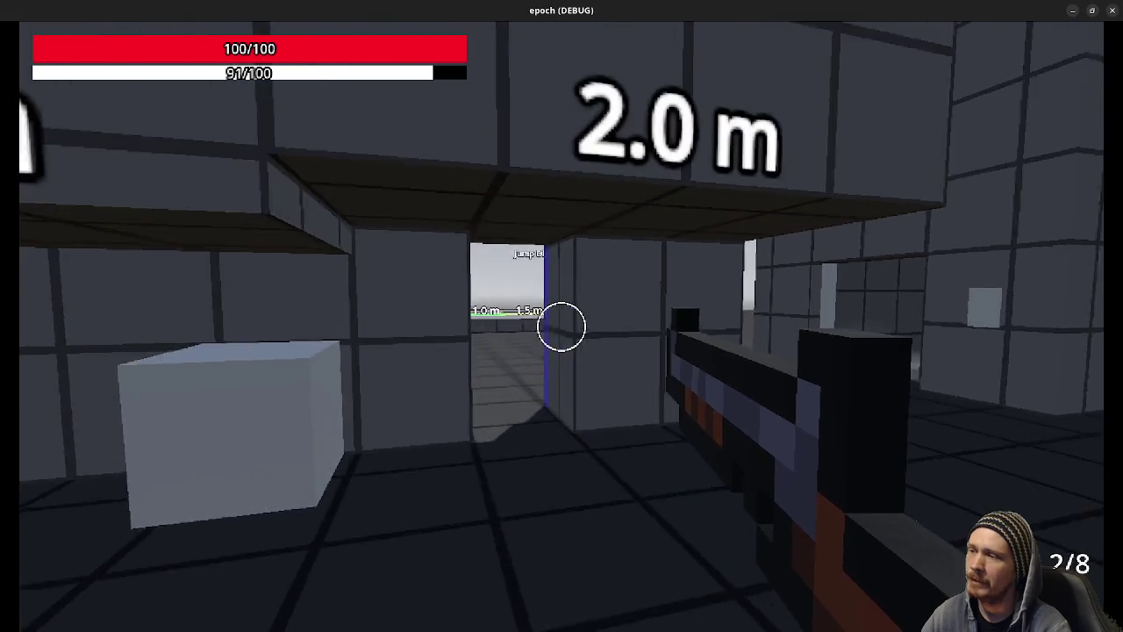
pyautogui.click(562, 326)
pyautogui.press('r')
pyautogui.press('w')
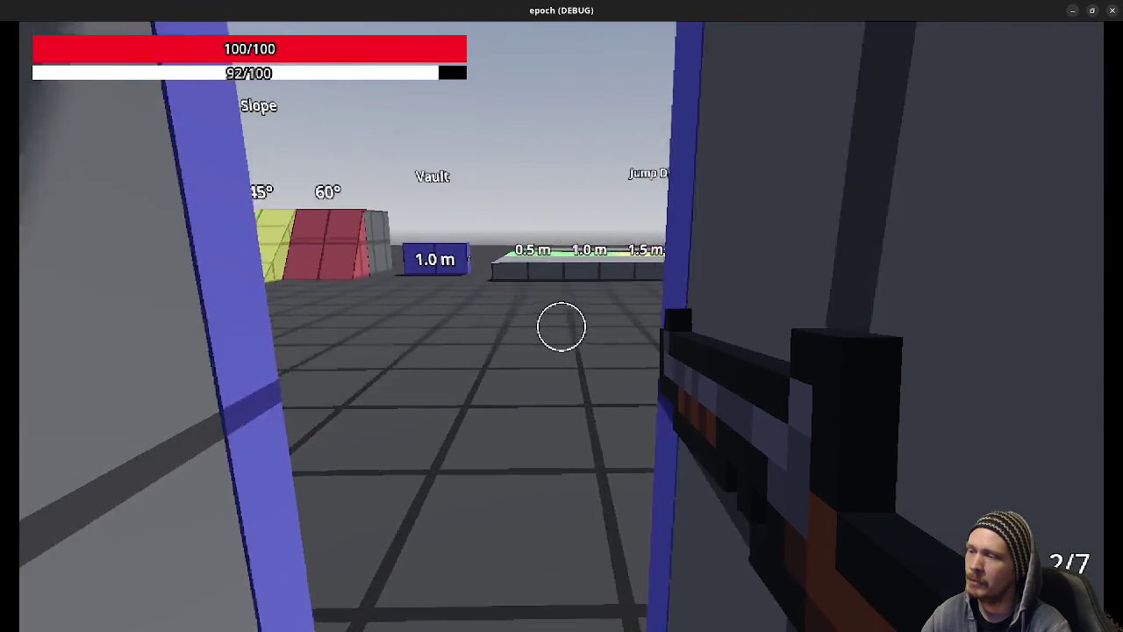
# Jump onto the 0.5 m block, shoot the blue Ladder Climb wall, then shrink the game window.
pyautogui.press('w')
pyautogui.press('space')
pyautogui.press('space')
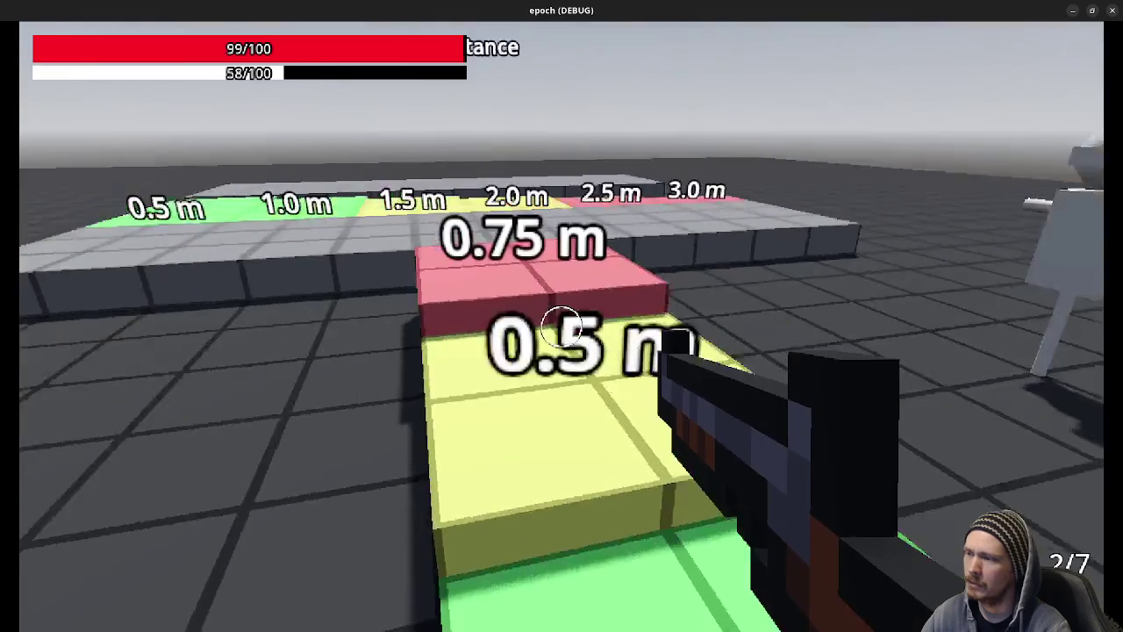
pyautogui.press('w')
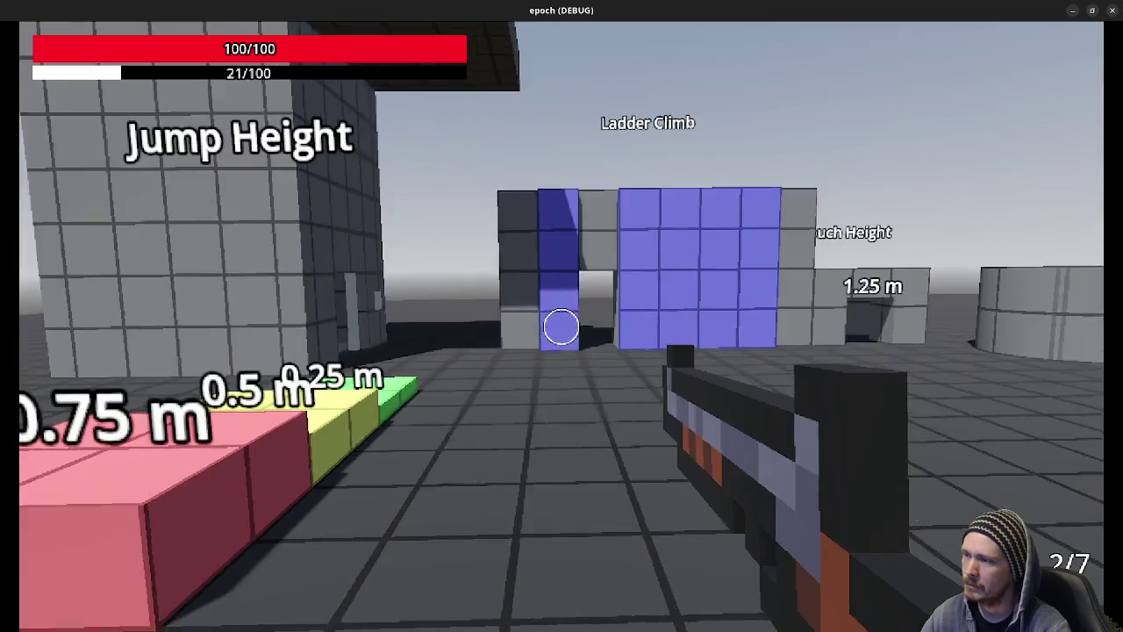
pyautogui.click(562, 327)
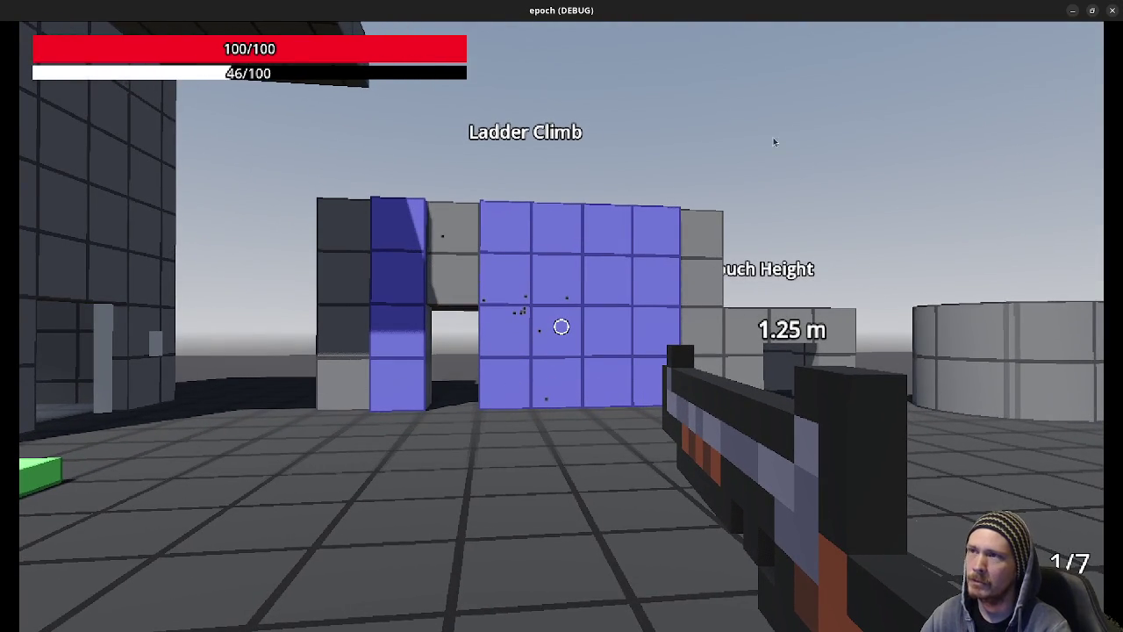
pyautogui.press('super+Down')
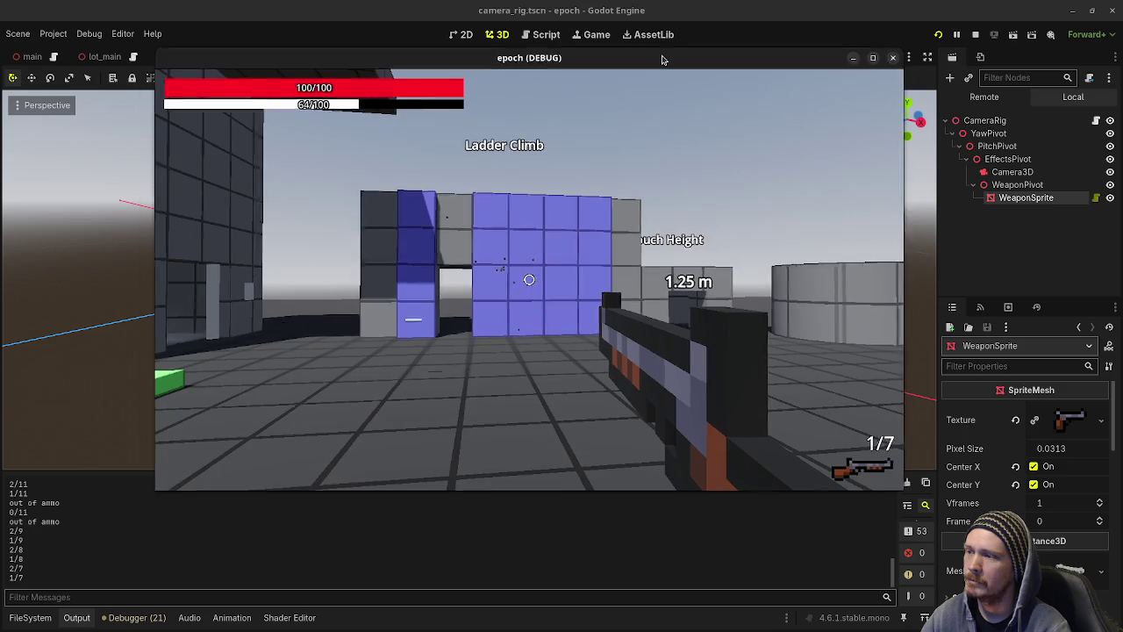
# Fire the last round at the wall, switch to the pistol, and reload it.
pyautogui.click(530, 279)
pyautogui.scroll(-2, 530, 279)
pyautogui.press('w')
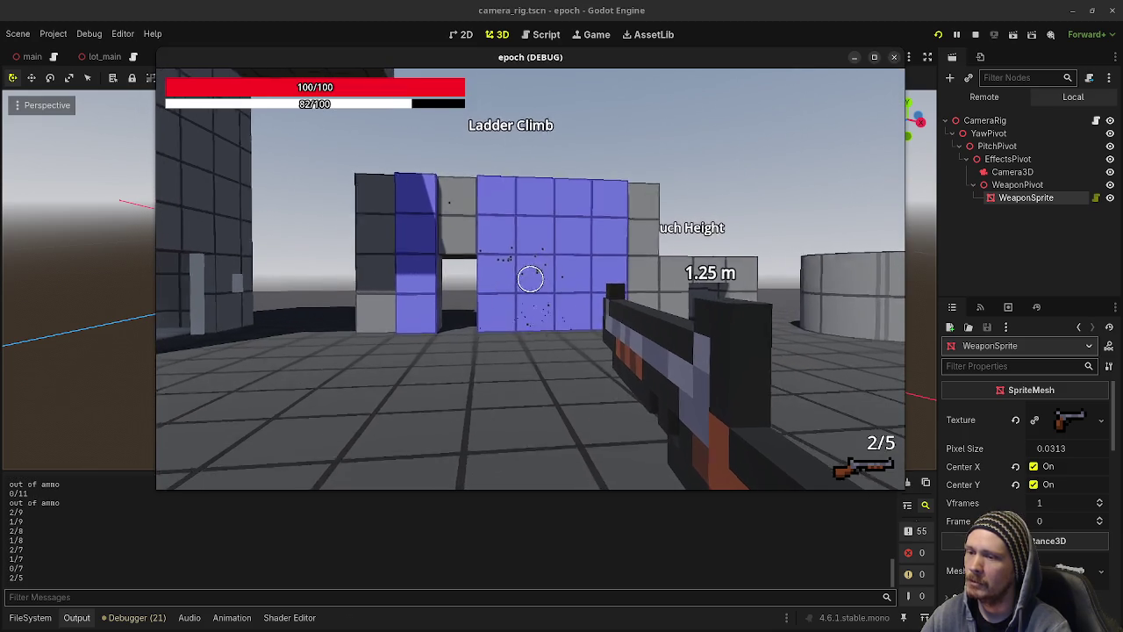
pyautogui.press('r')
# Fire five pistol shots into the blue wall, bringing ammo to 7/47, then strafe sideways.
pyautogui.click(530, 279)
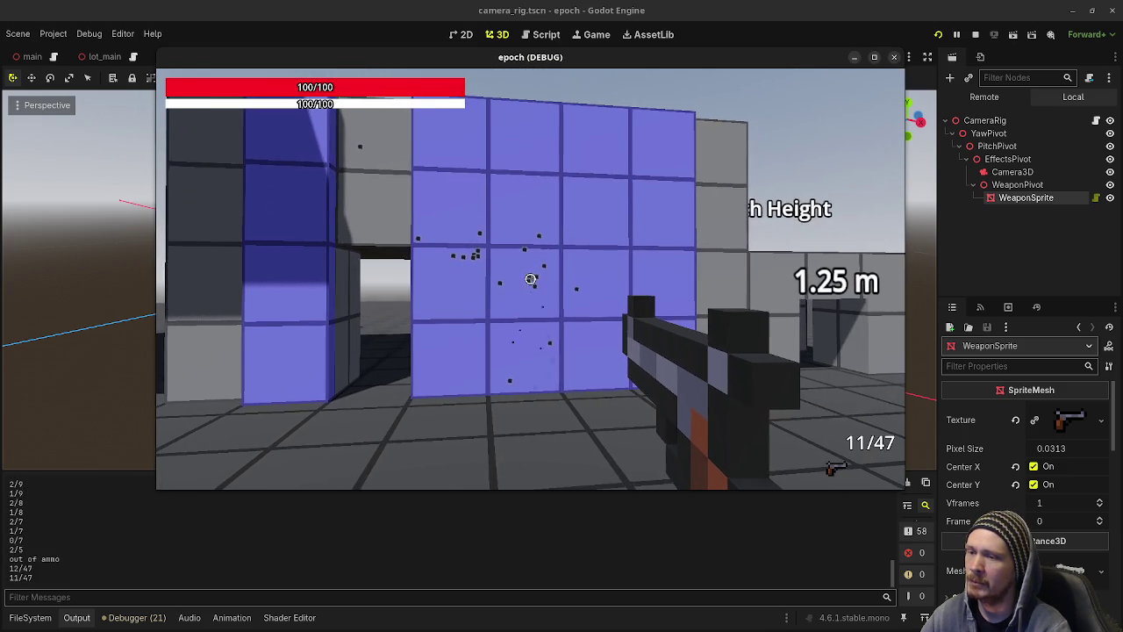
pyautogui.click(530, 279)
pyautogui.click(530, 279)
pyautogui.click(530, 279)
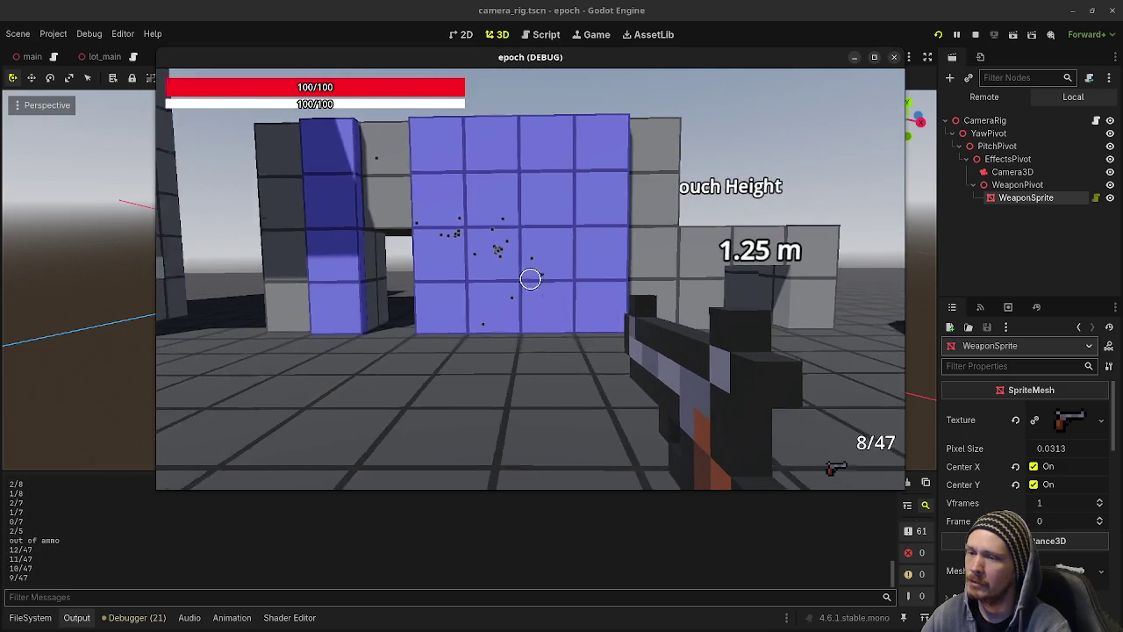
pyautogui.click(530, 279)
pyautogui.press('a')
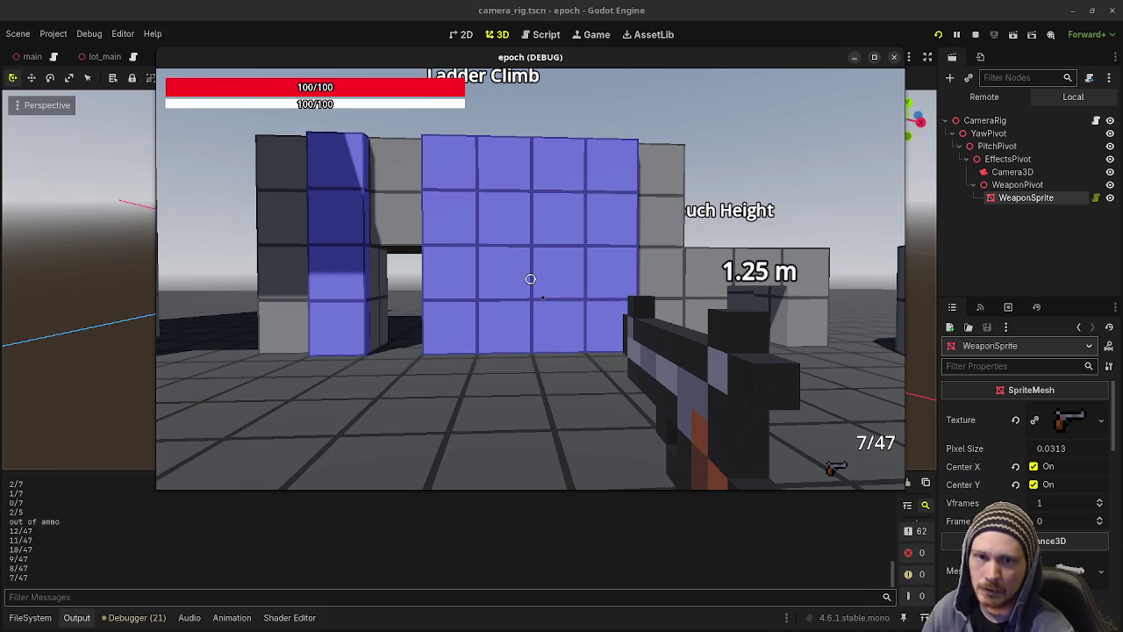
pyautogui.press('d')
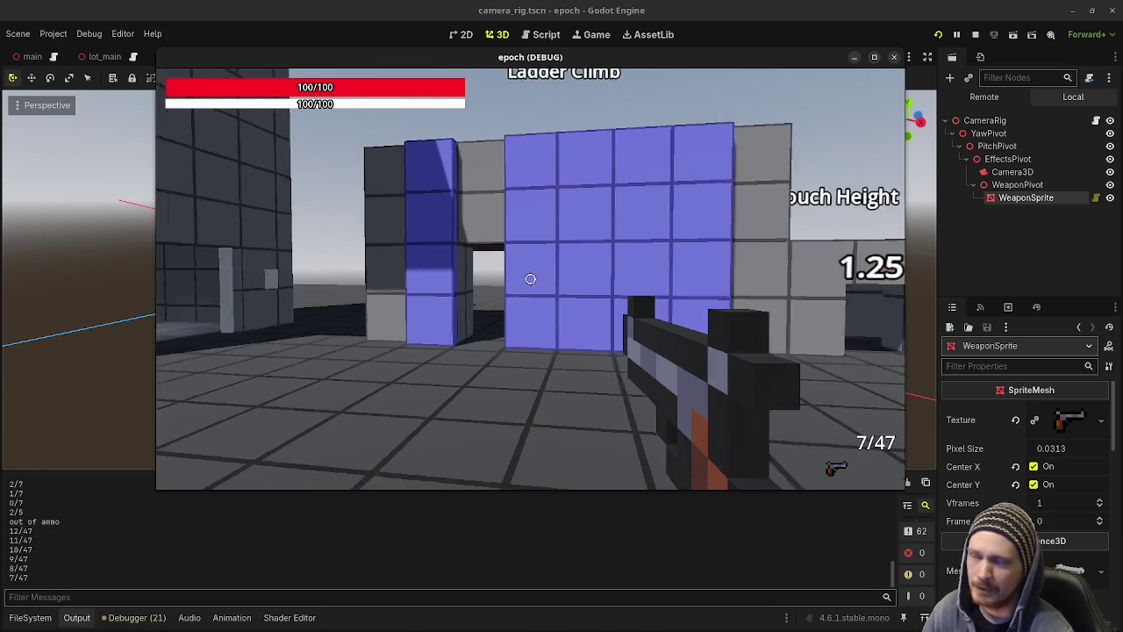
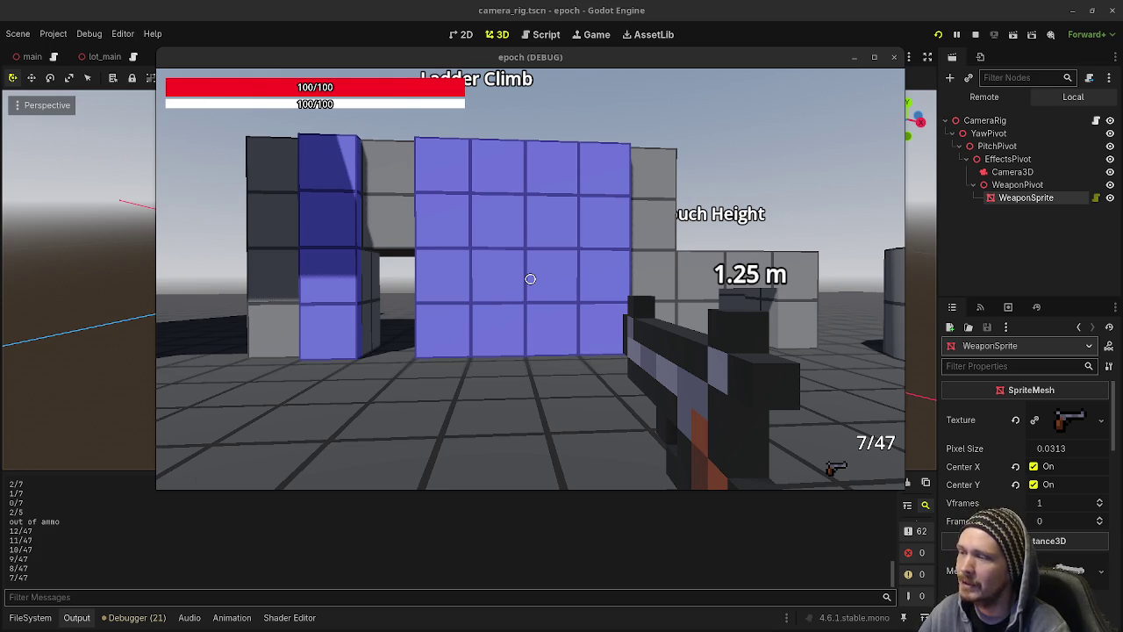
# Fire three rifle shots at the blue wall and reload.
pyautogui.click(530, 279)
pyautogui.click(530, 279)
pyautogui.click(530, 279)
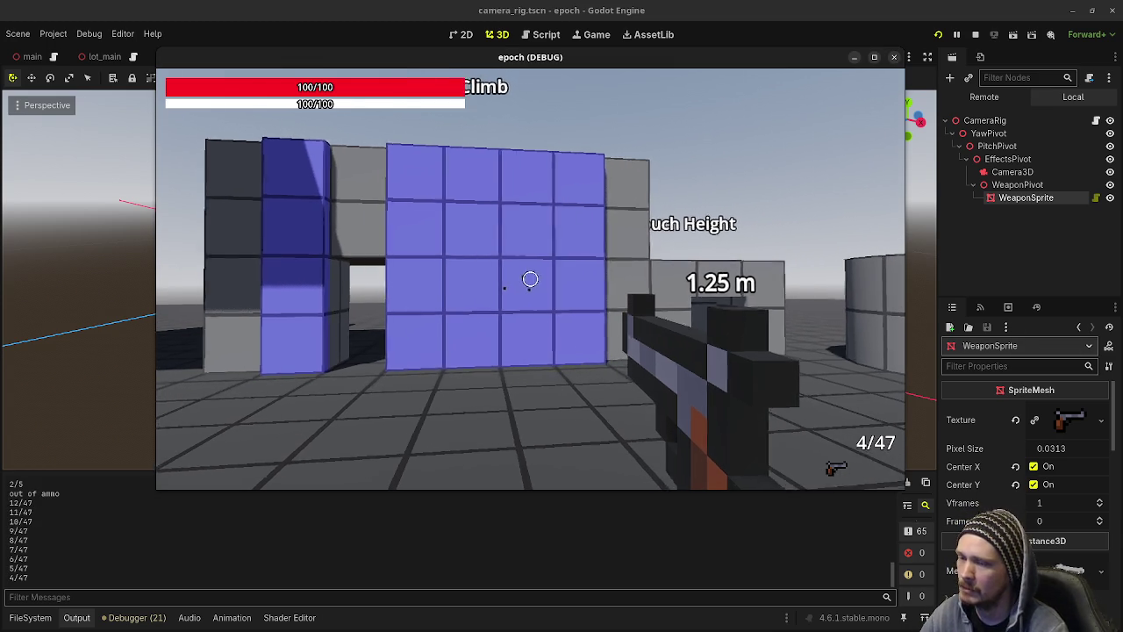
pyautogui.press('r')
# Walk past the Metal/Stone/Wood material panels toward the Jump Distance course.
pyautogui.press('w')
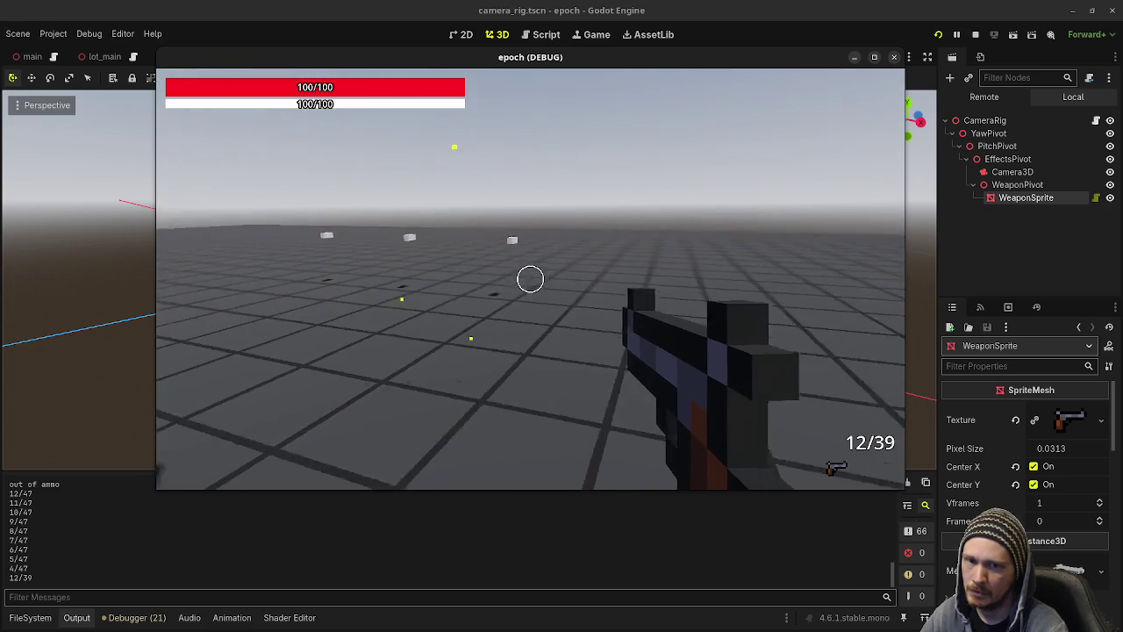
pyautogui.press('s')
pyautogui.press('w')
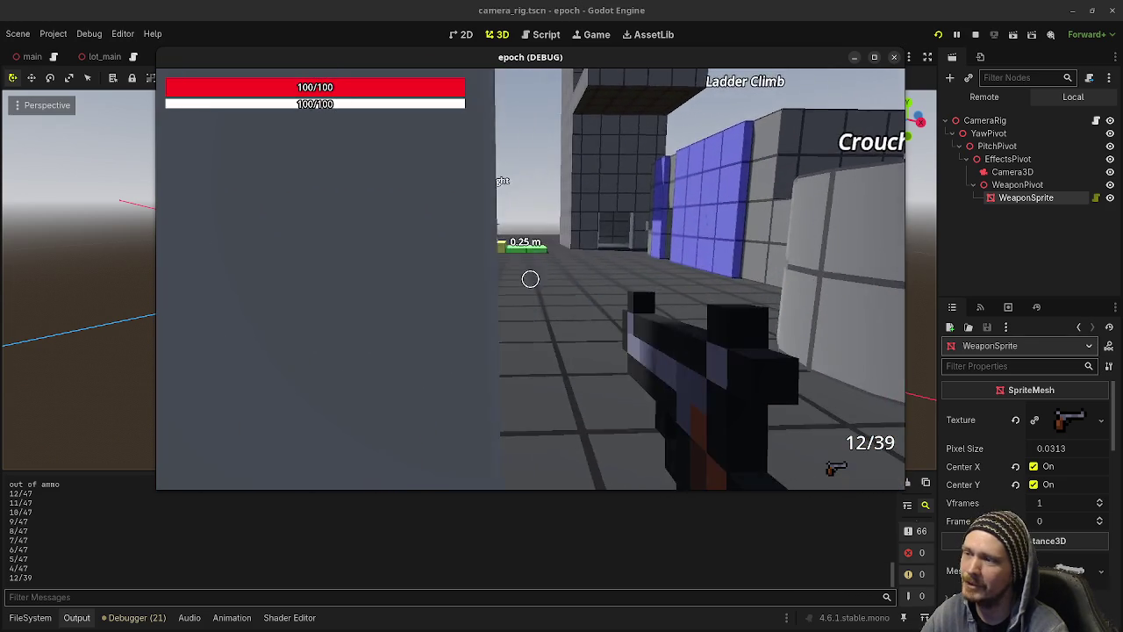
pyautogui.hotkey('shift', 'w')
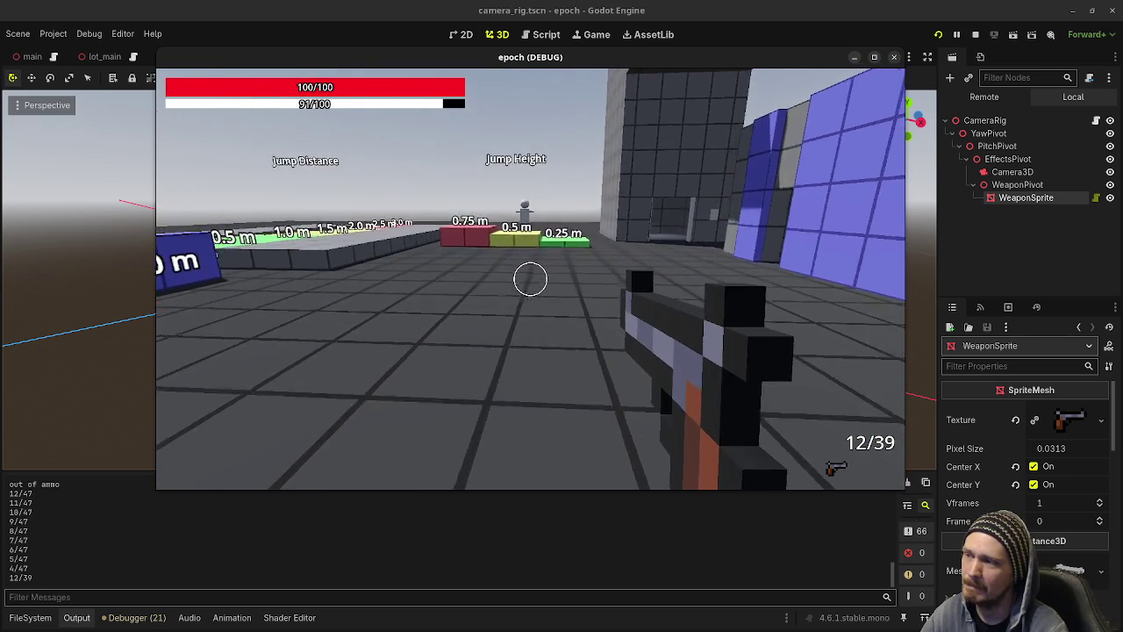
pyautogui.hotkey('shift', 'w')
# Move along the Jump Distance course and switch from the rifle to the shotgun.
pyautogui.press('s')
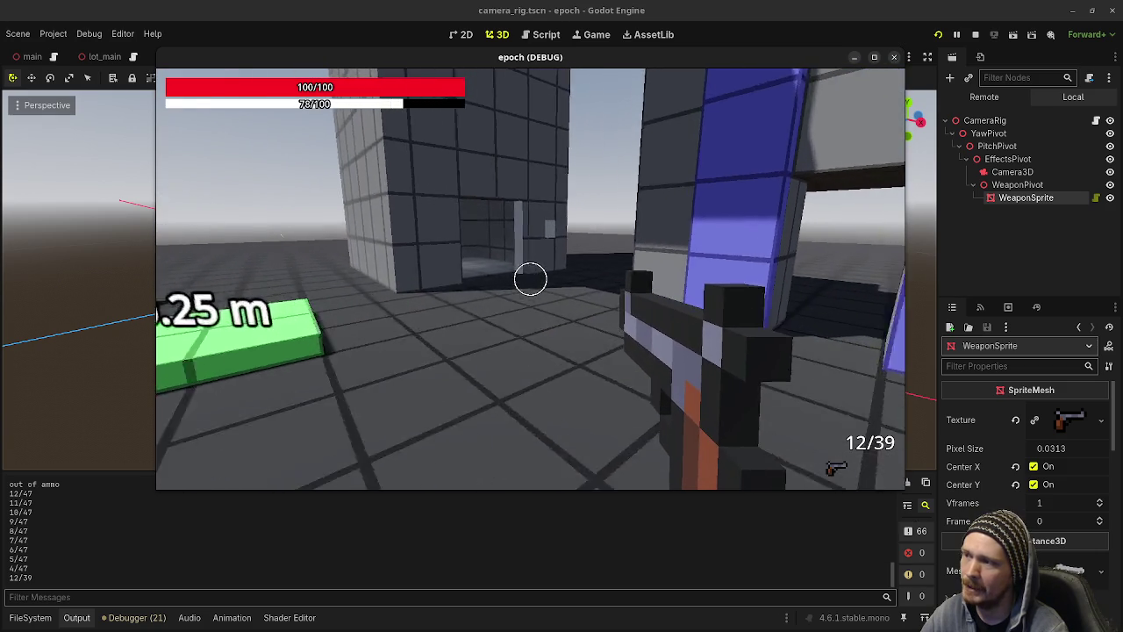
pyautogui.hotkey('shift', 'w')
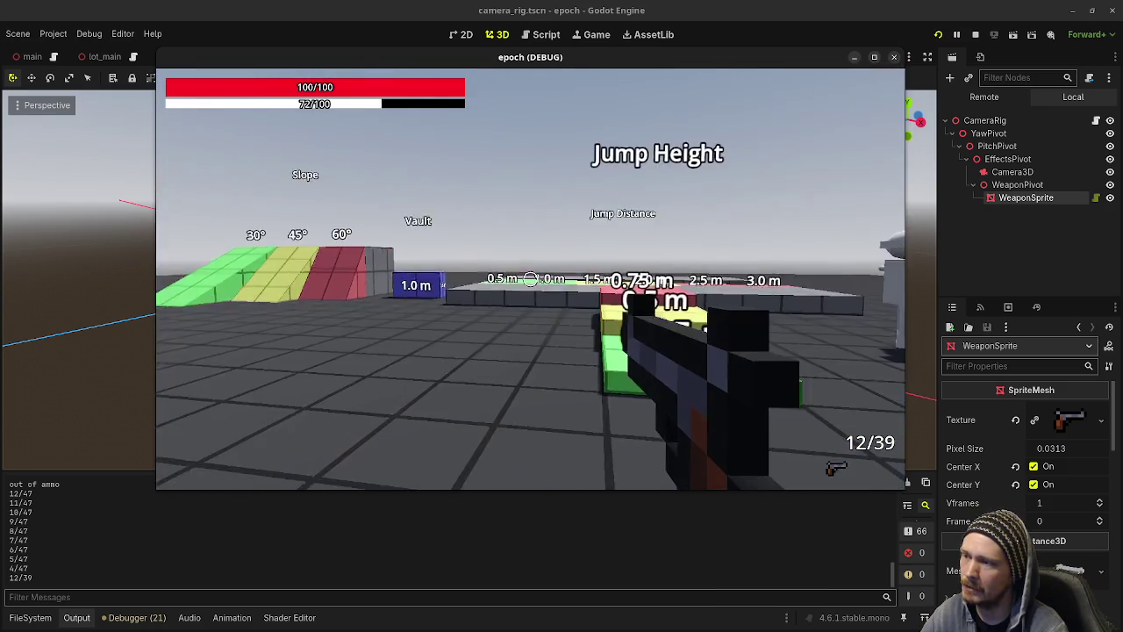
pyautogui.hotkey('shift', 'w')
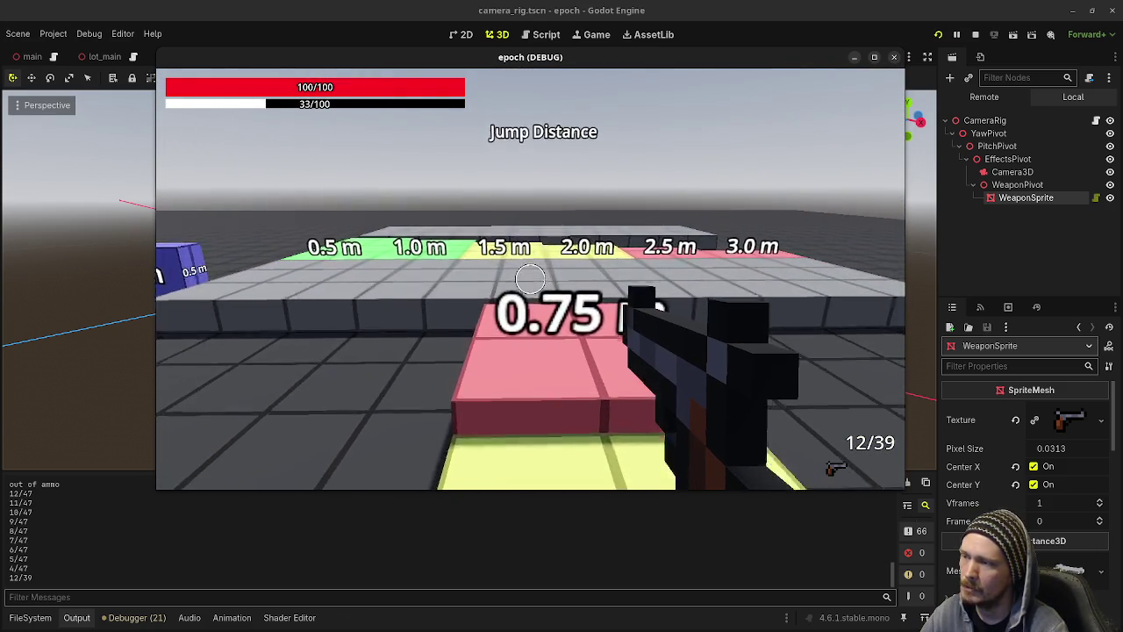
pyautogui.hotkey('shift', 'w')
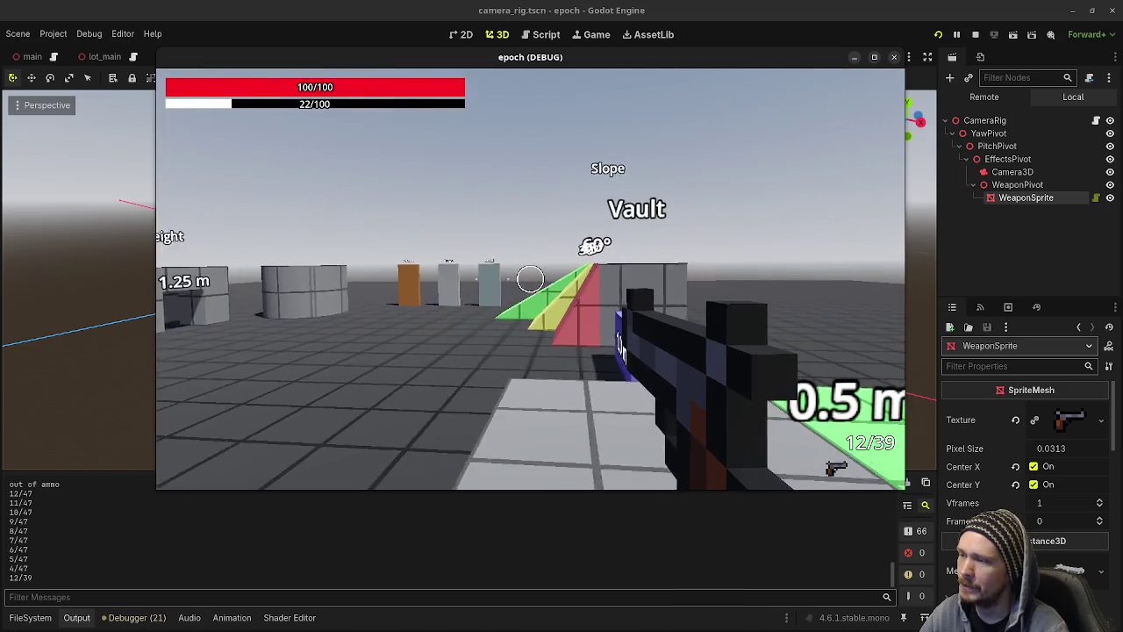
pyautogui.press('2')
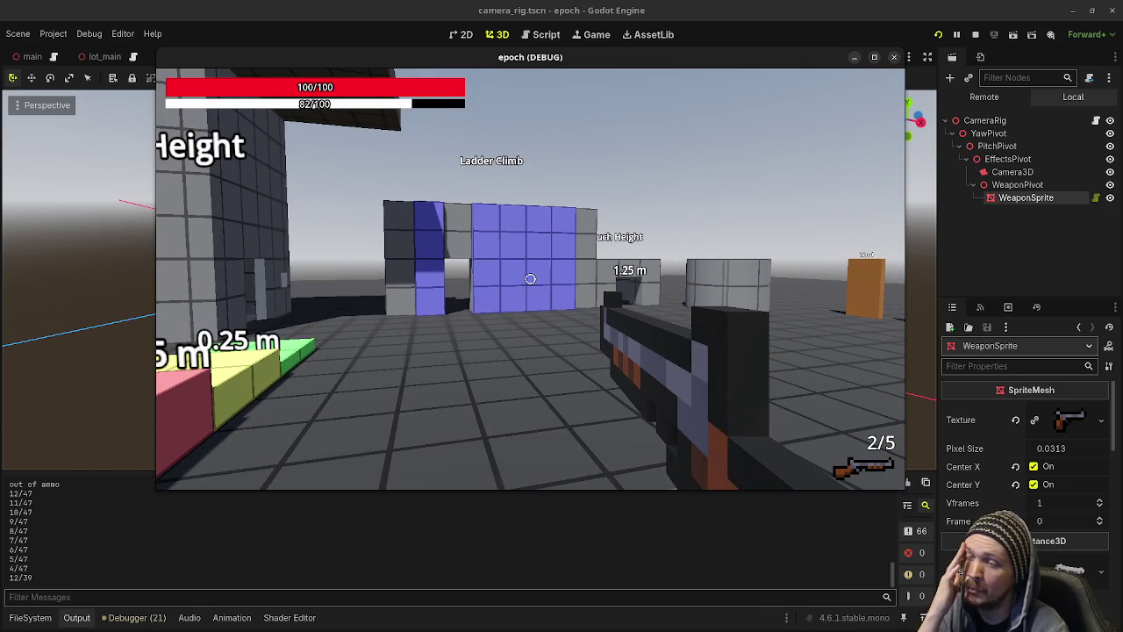
pyautogui.press('w')
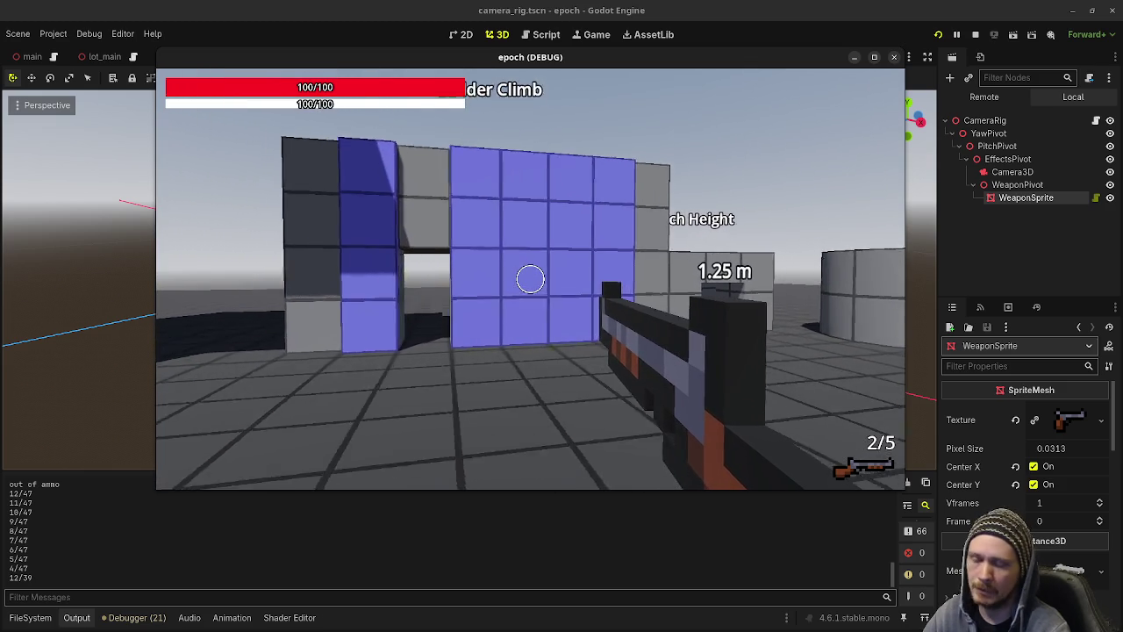
# Empty the shotgun at the blue wall, then fire the rifle repeatedly and reload it.
pyautogui.click(530, 278)
pyautogui.click(530, 278)
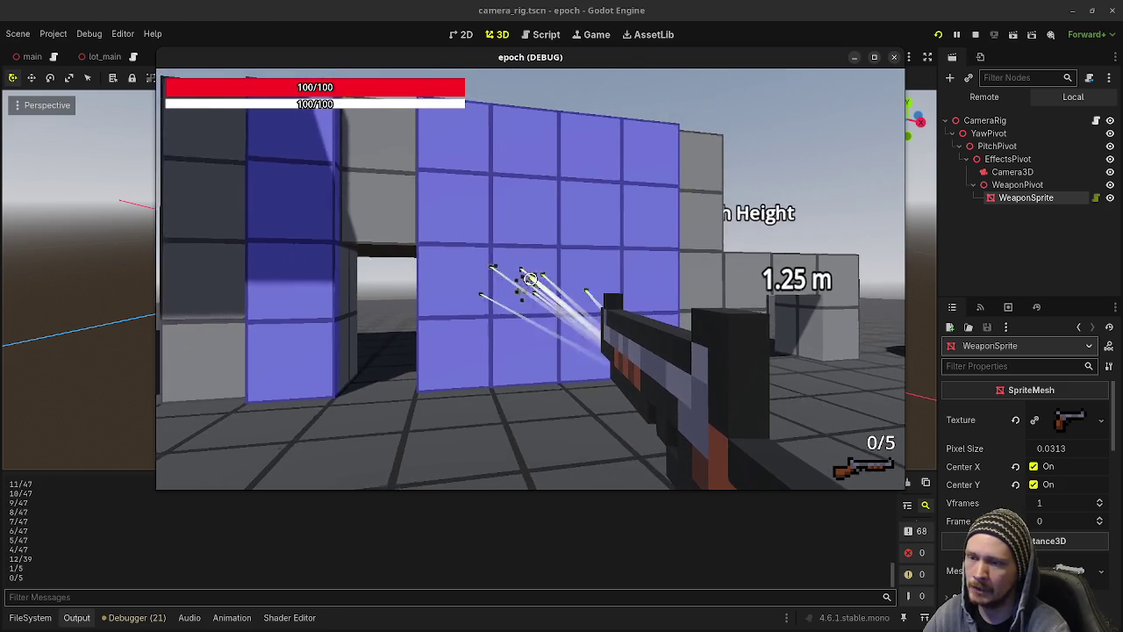
pyautogui.press('1')
pyautogui.click(530, 278)
pyautogui.press('s')
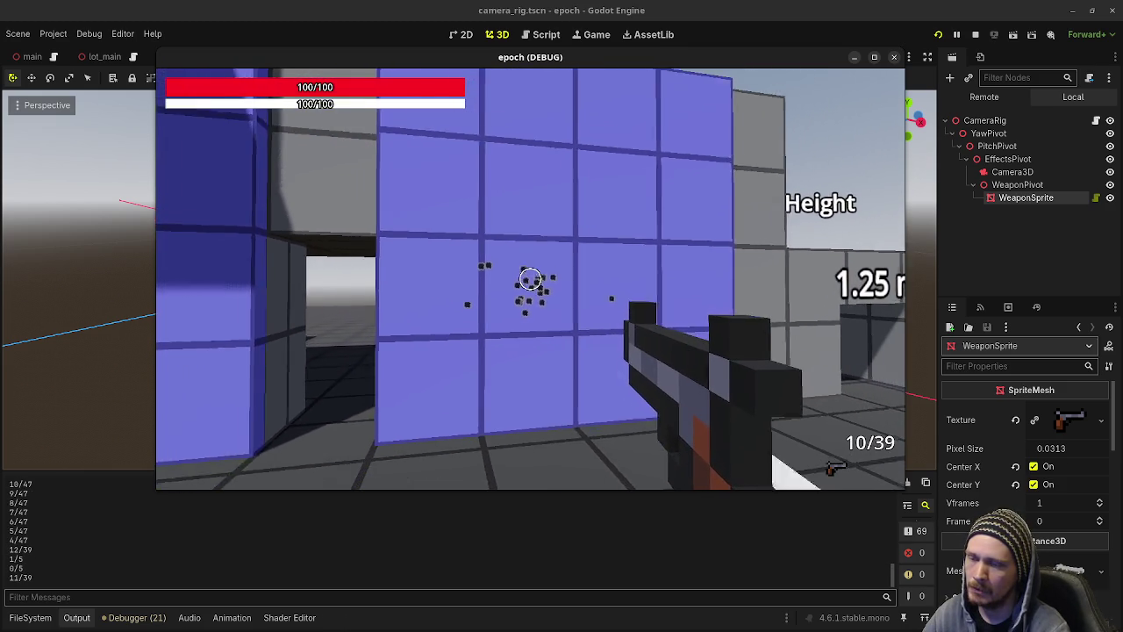
pyautogui.click(530, 278)
pyautogui.click(530, 279)
pyautogui.click(530, 278)
pyautogui.click(530, 279)
pyautogui.press('r')
# Fire two more rifle shots and reload, then three shotgun shots before returning to the rifle.
pyautogui.press('w')
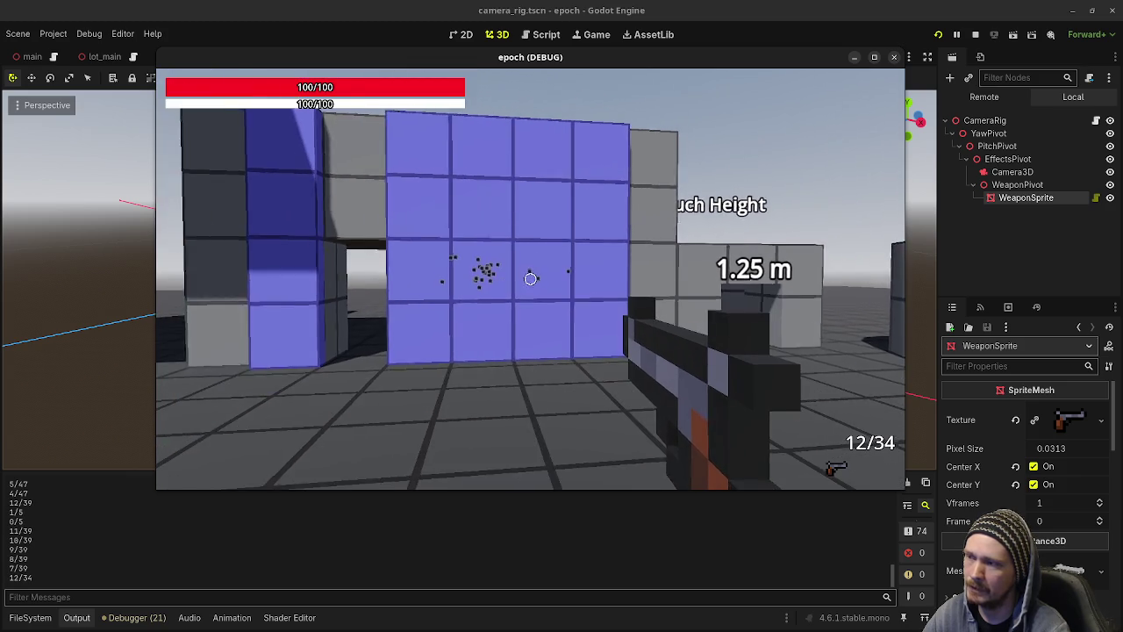
pyautogui.click(530, 278)
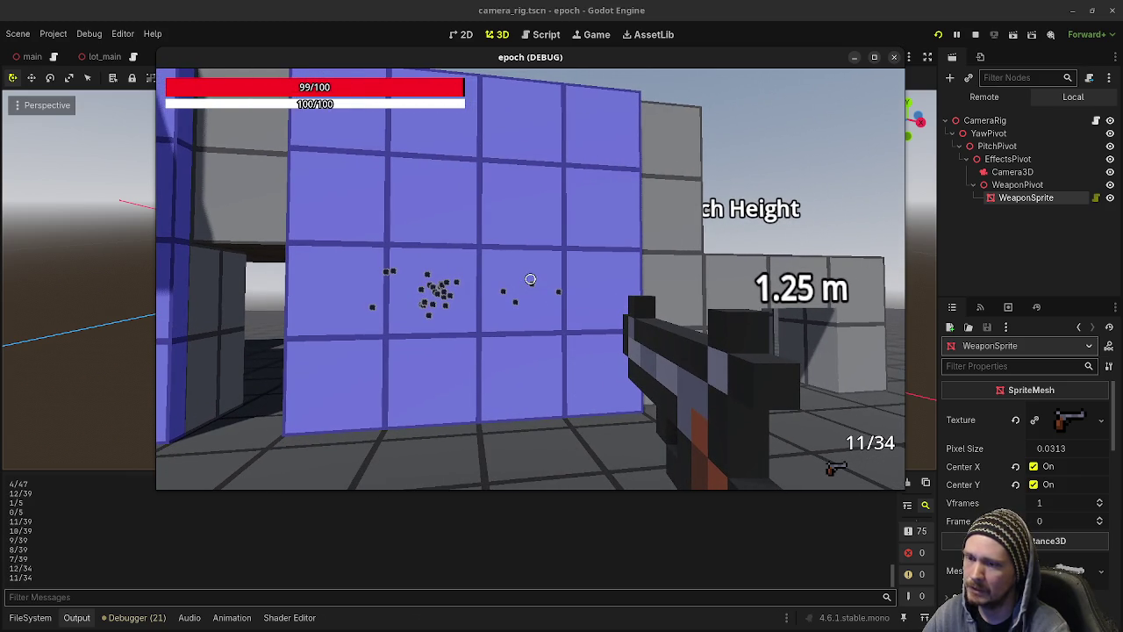
pyautogui.click(530, 279)
pyautogui.press('r')
pyautogui.click(530, 279)
pyautogui.click(530, 279)
pyautogui.click(530, 279)
pyautogui.press('s')
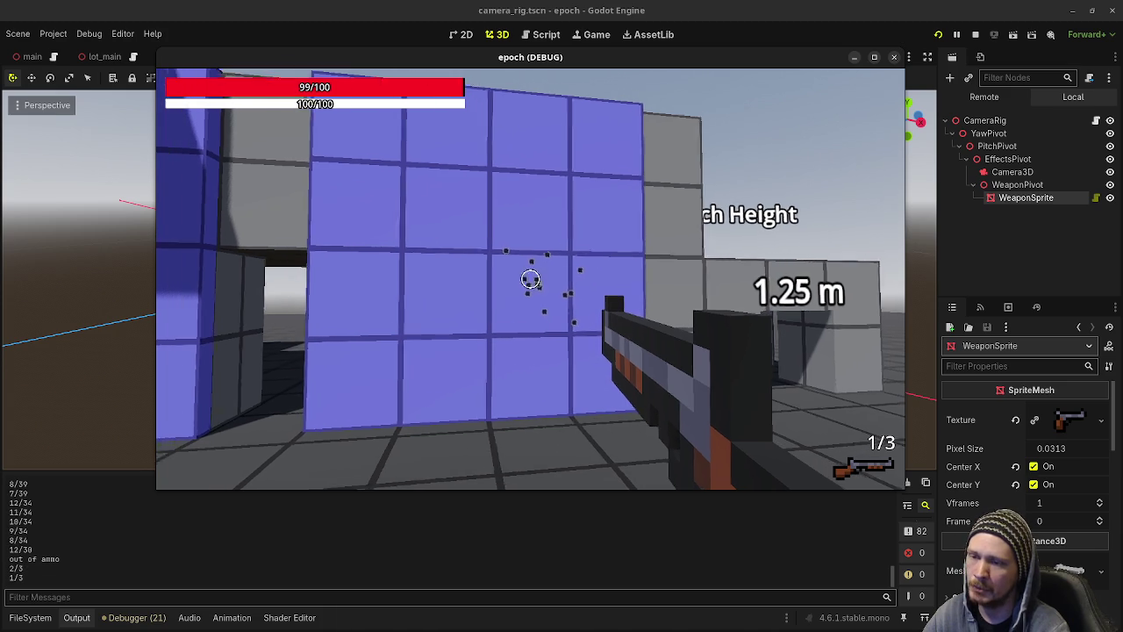
pyautogui.press('r')
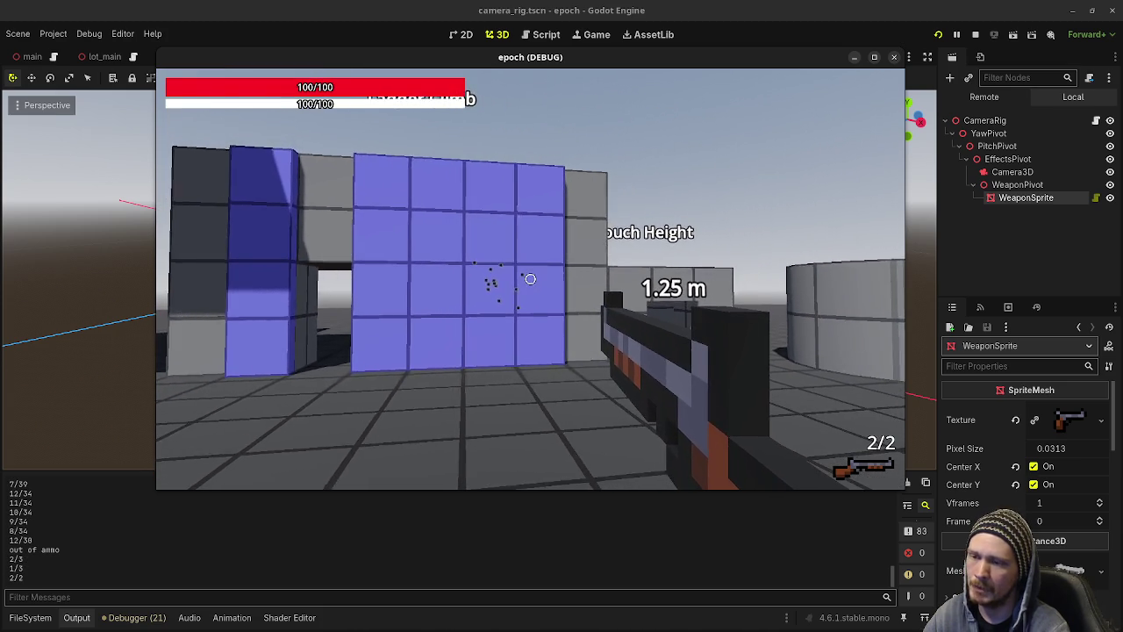
pyautogui.press('w')
pyautogui.press('1')
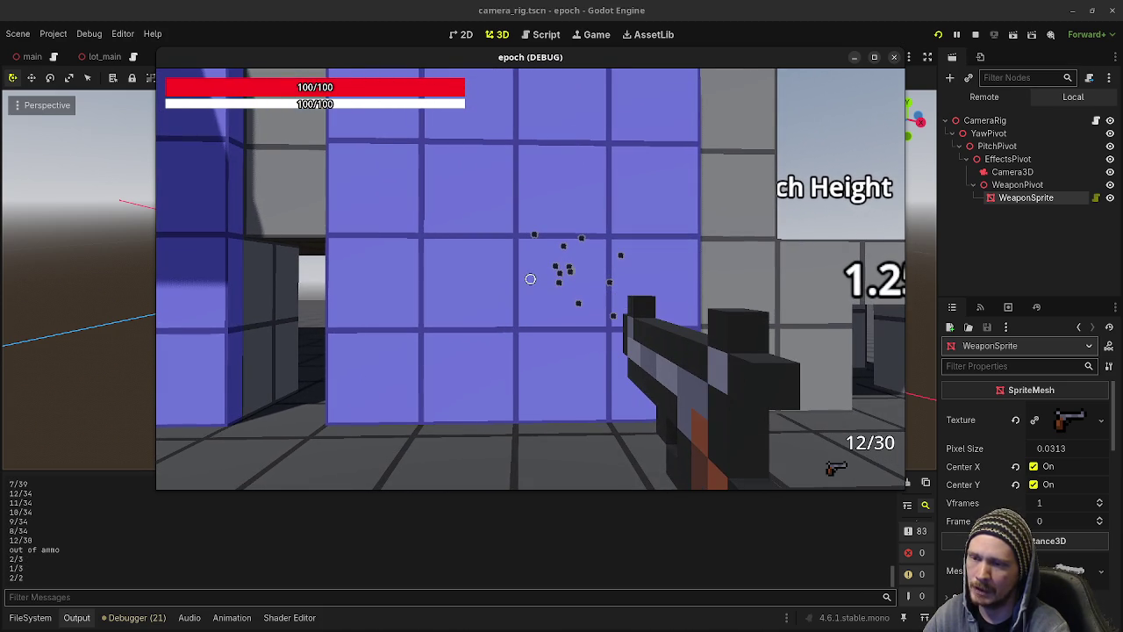
# Line up facing the blue wall and keep firing, reloading between shots.
pyautogui.press('s')
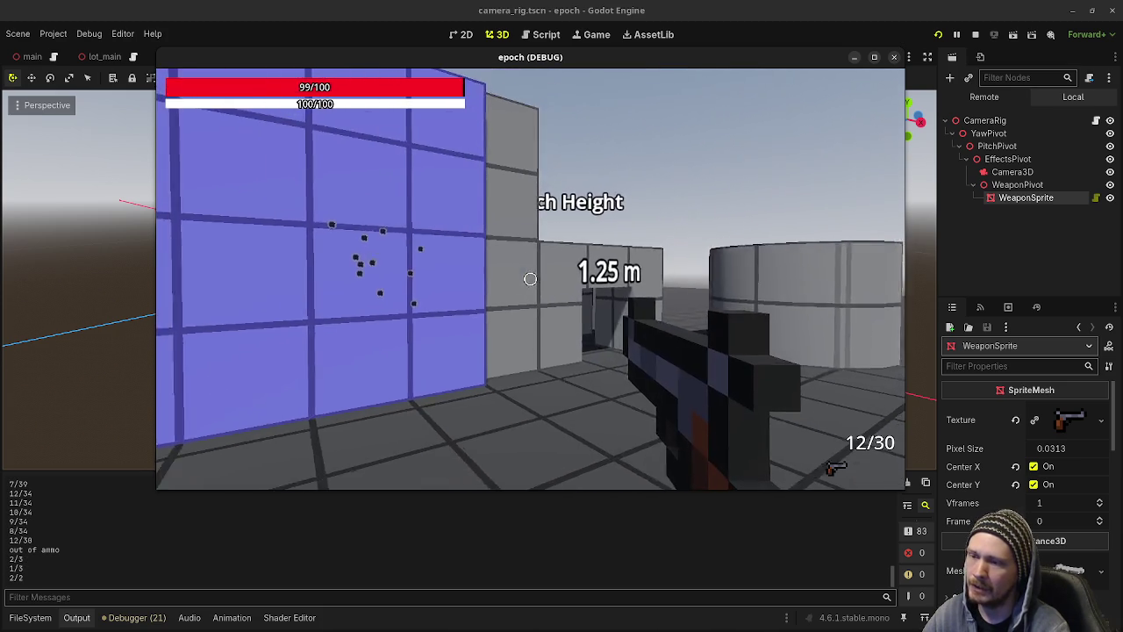
pyautogui.press('a')
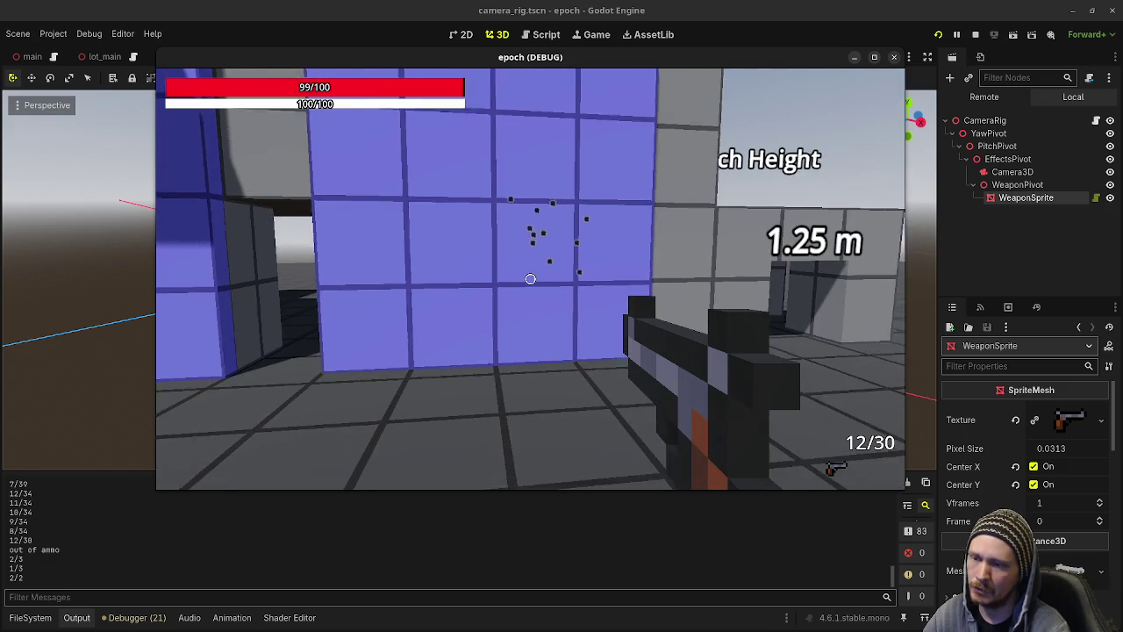
pyautogui.press('w')
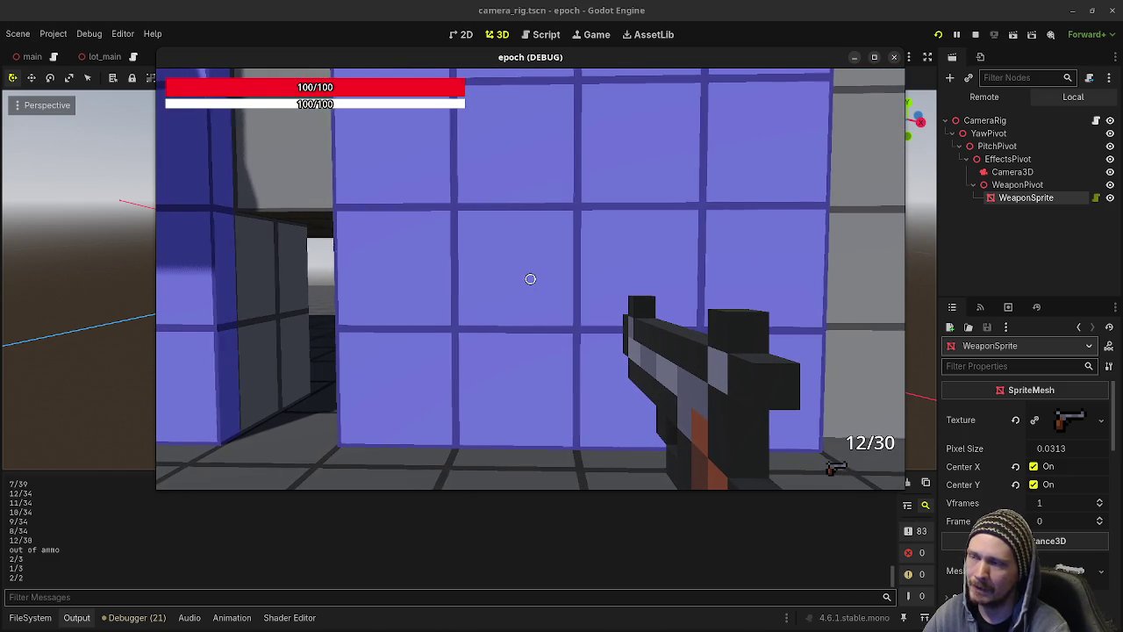
pyautogui.press('a')
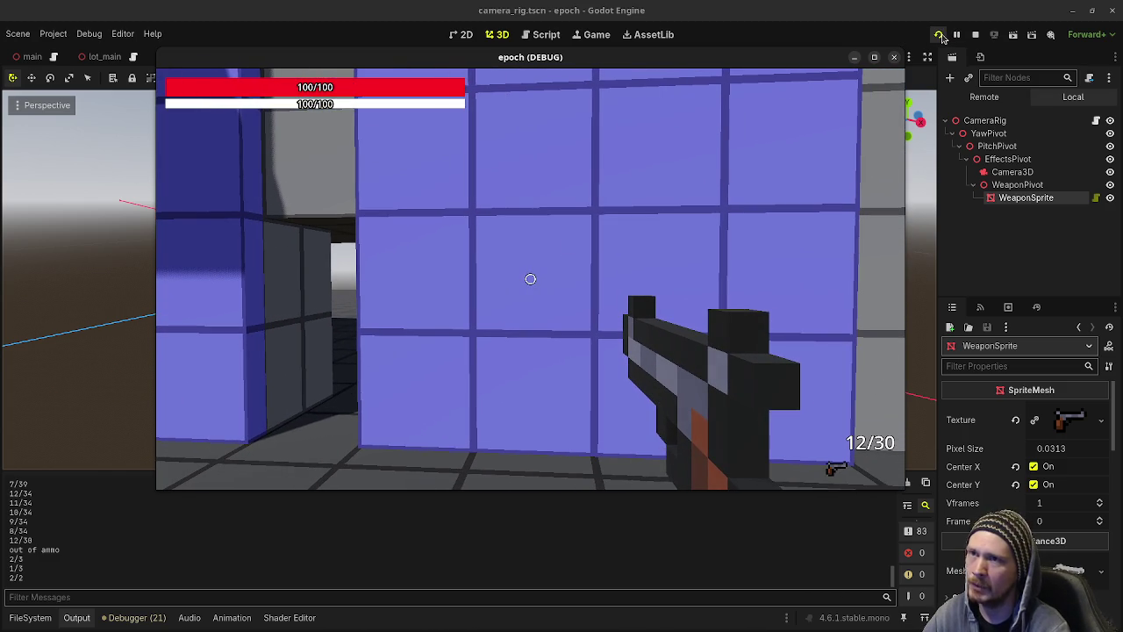
pyautogui.click(824, 365)
pyautogui.press('r')
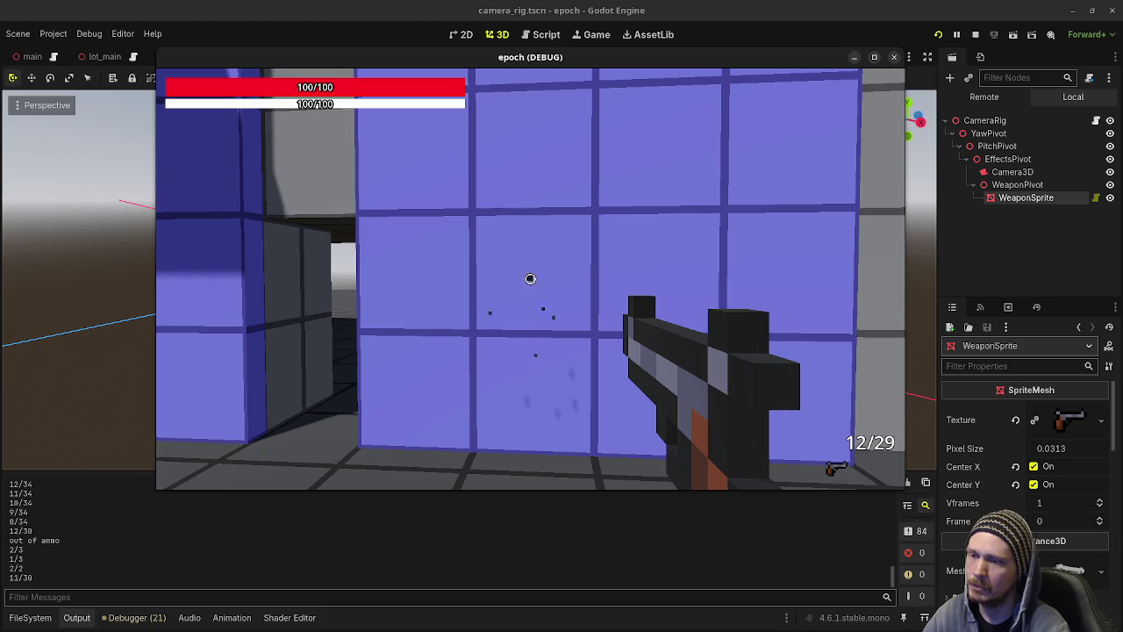
pyautogui.click(530, 278)
pyautogui.click(530, 278)
pyautogui.press('r')
pyautogui.click(530, 278)
# Fire the shotgun until empty, then switch to the SMG and reload it.
pyautogui.press('2')
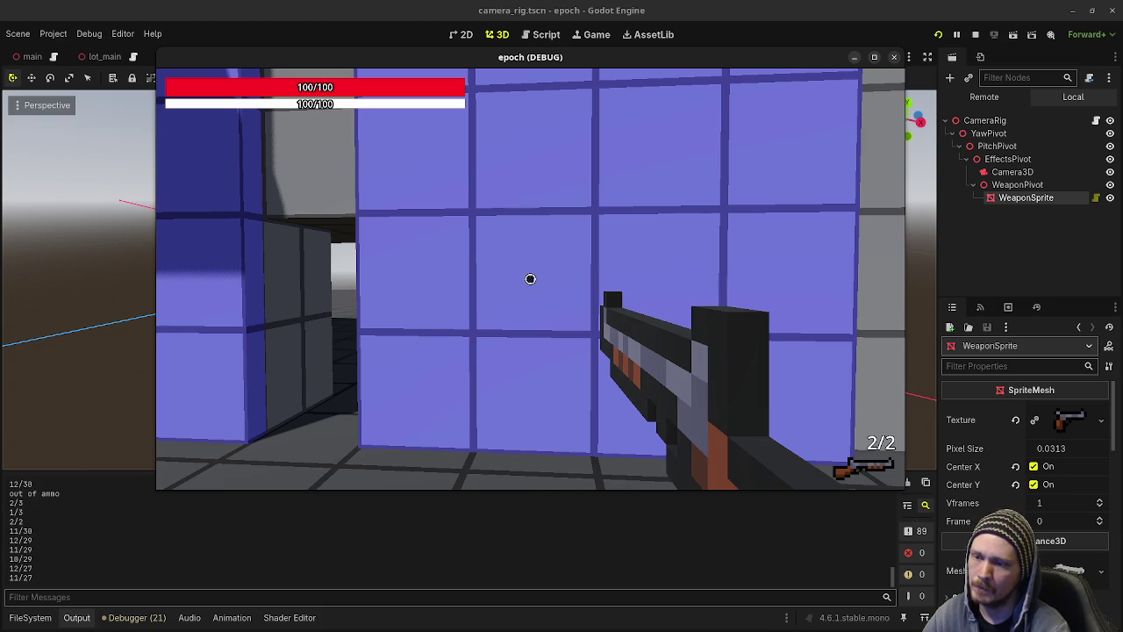
pyautogui.click(530, 278)
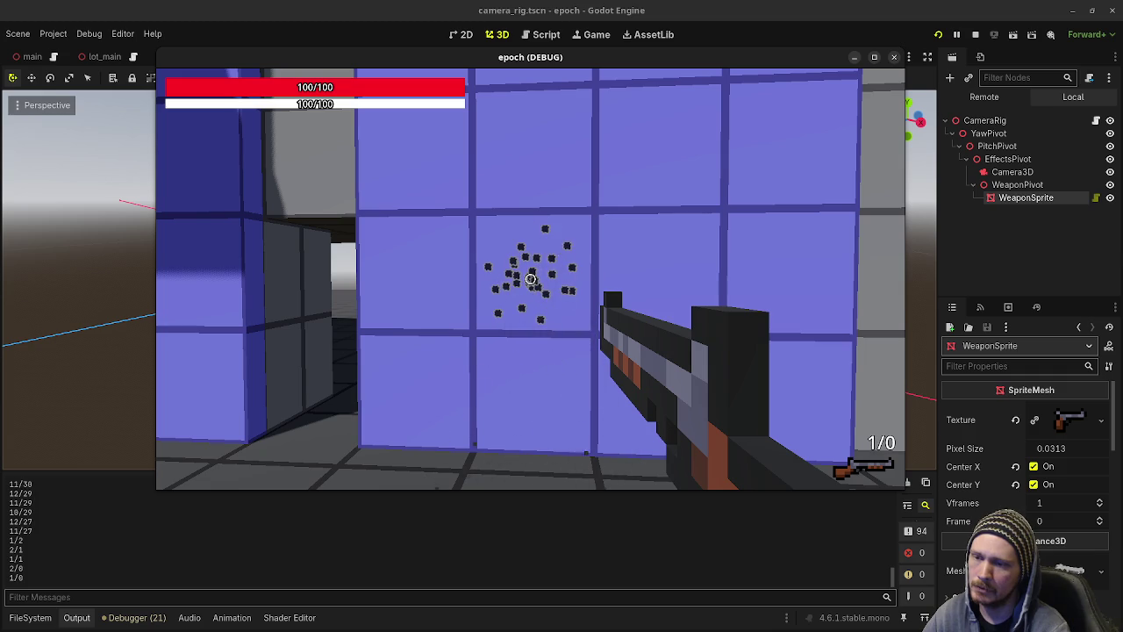
pyautogui.click(530, 278)
pyautogui.press('s')
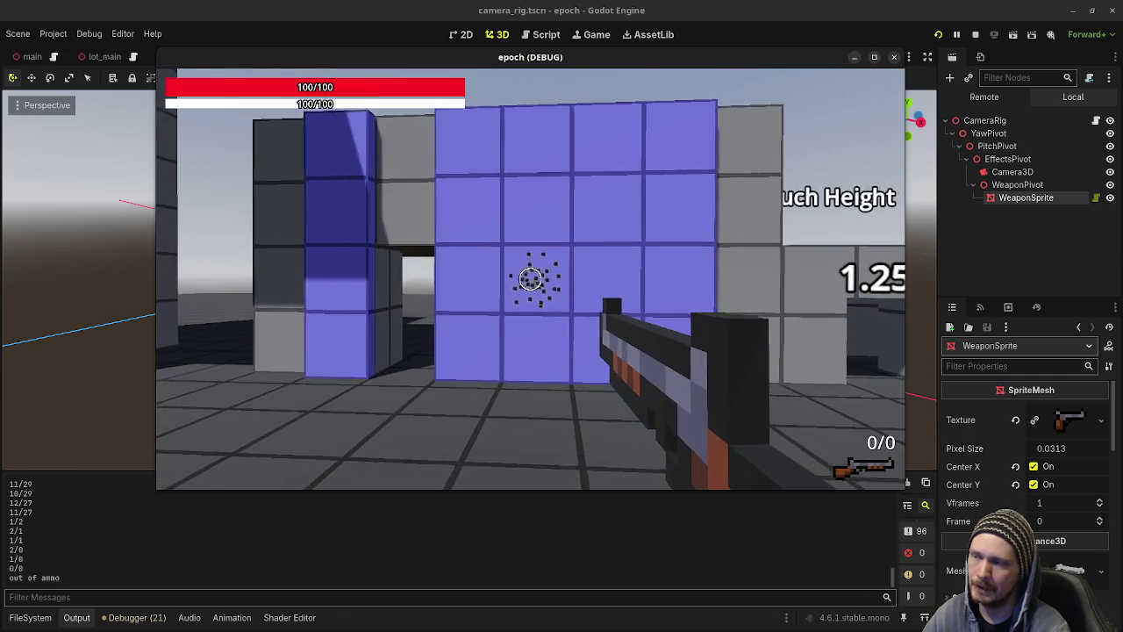
pyautogui.click(530, 278)
pyautogui.press('1')
pyautogui.press('r')
# Shoot the training dummy's head and torso with the SMG, then stop the game.
pyautogui.click(530, 278)
pyautogui.click(530, 278)
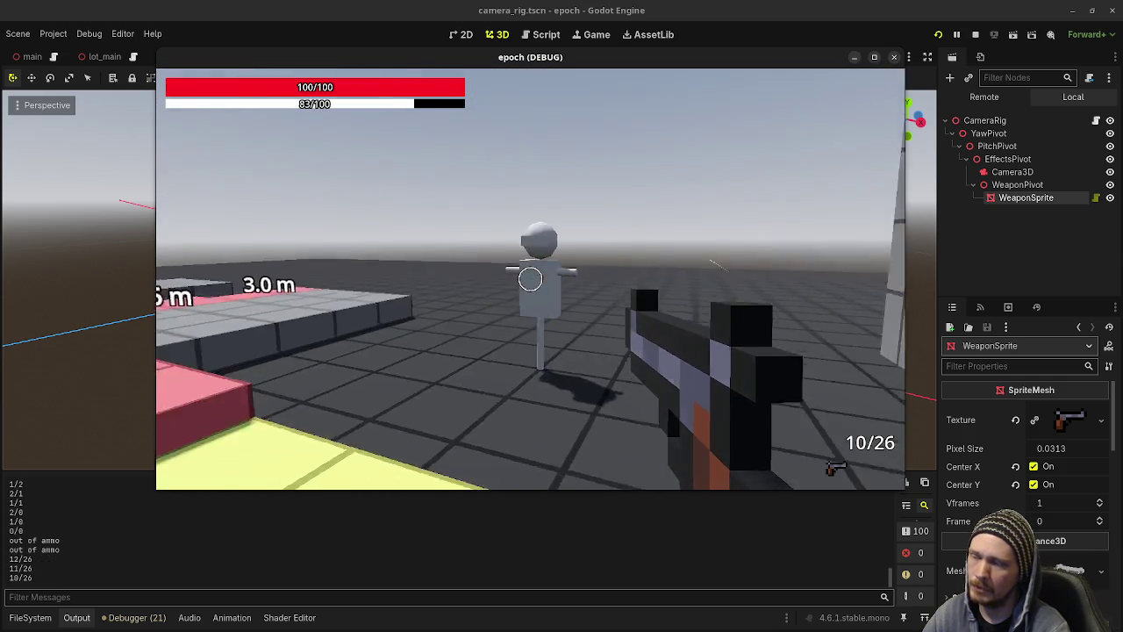
pyautogui.press('s')
pyautogui.click(530, 278)
pyautogui.click(530, 278)
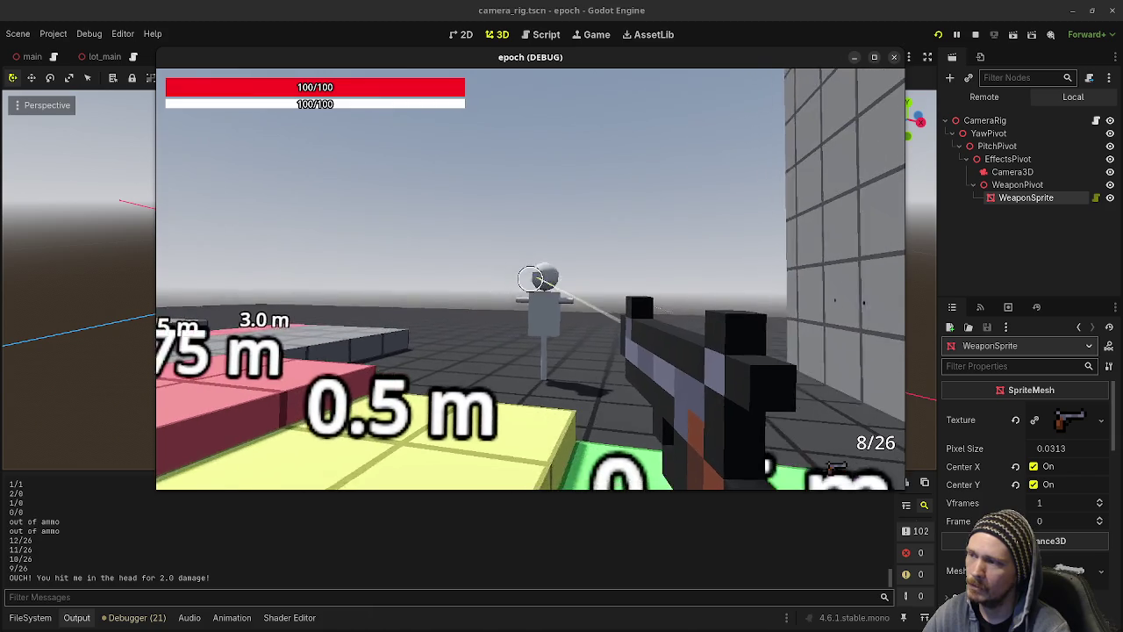
pyautogui.press('w')
pyautogui.click(530, 279)
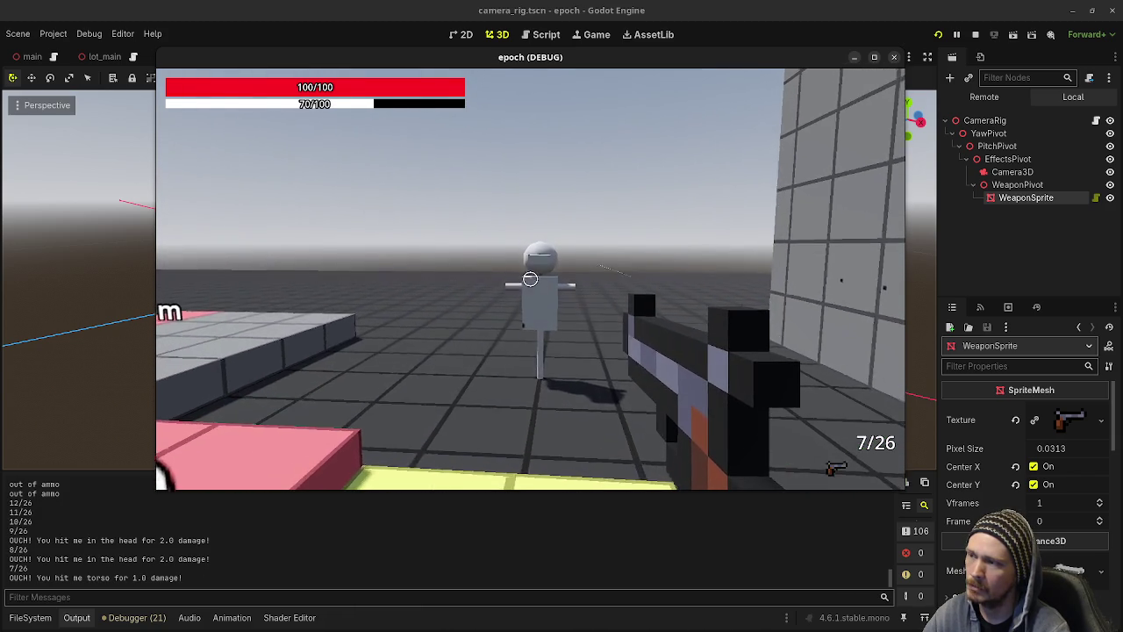
pyautogui.click(530, 278)
pyautogui.click(530, 278)
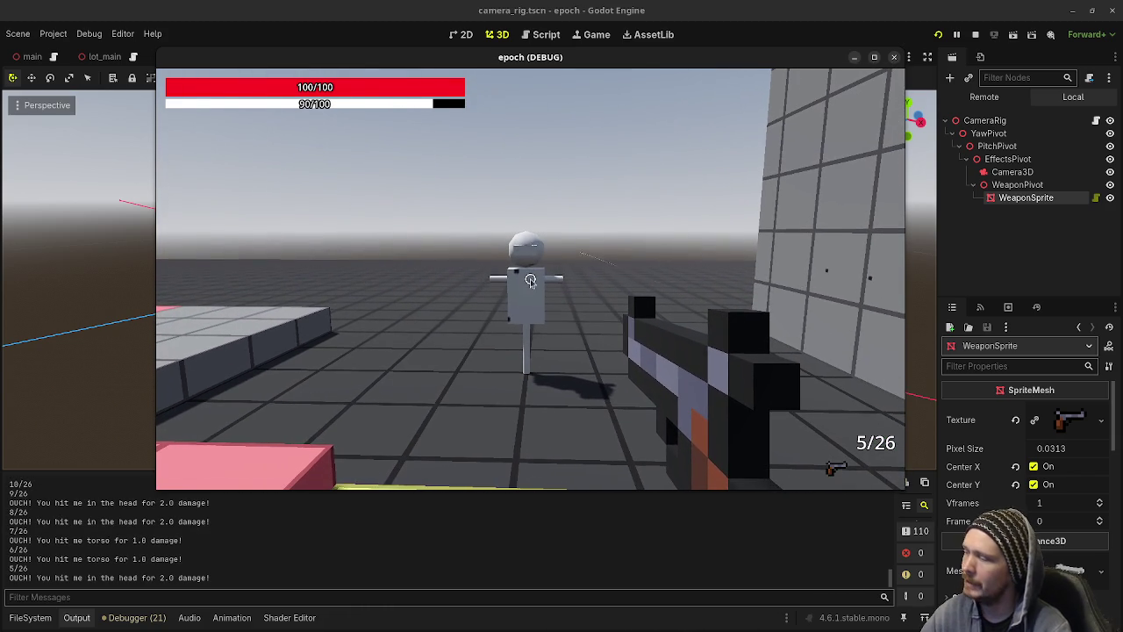
pyautogui.click(974, 37)
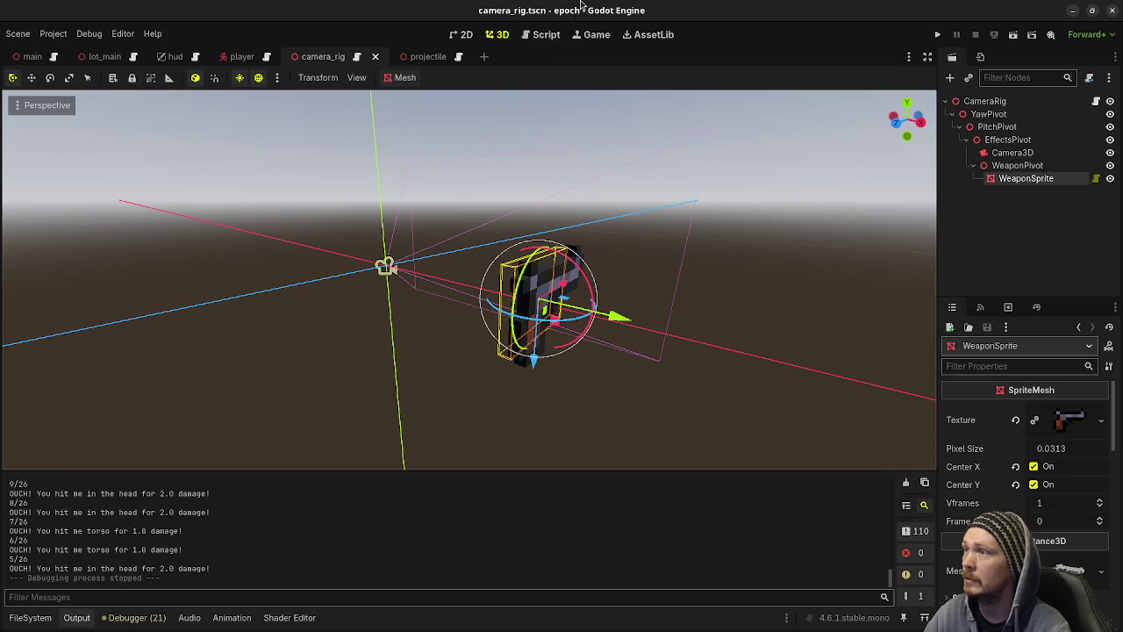
# Switch to the Script editor and open weapon.gd.
pyautogui.click(561, 41)
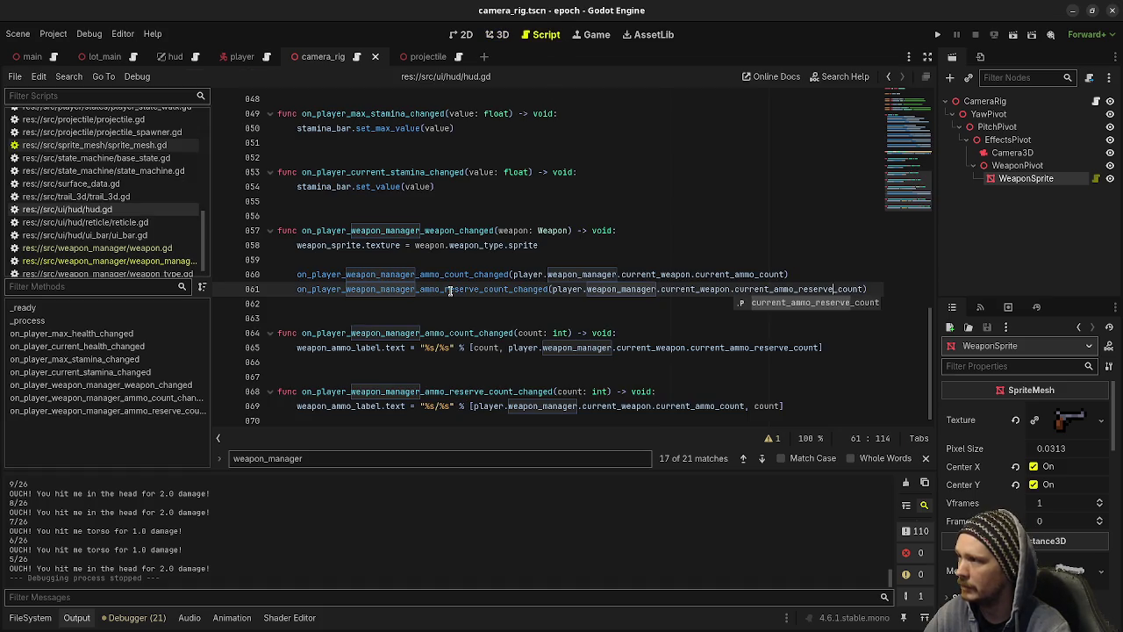
pyautogui.press('Escape')
pyautogui.keyDown('ctrl'); pyautogui.click(410, 289); pyautogui.keyUp('ctrl')
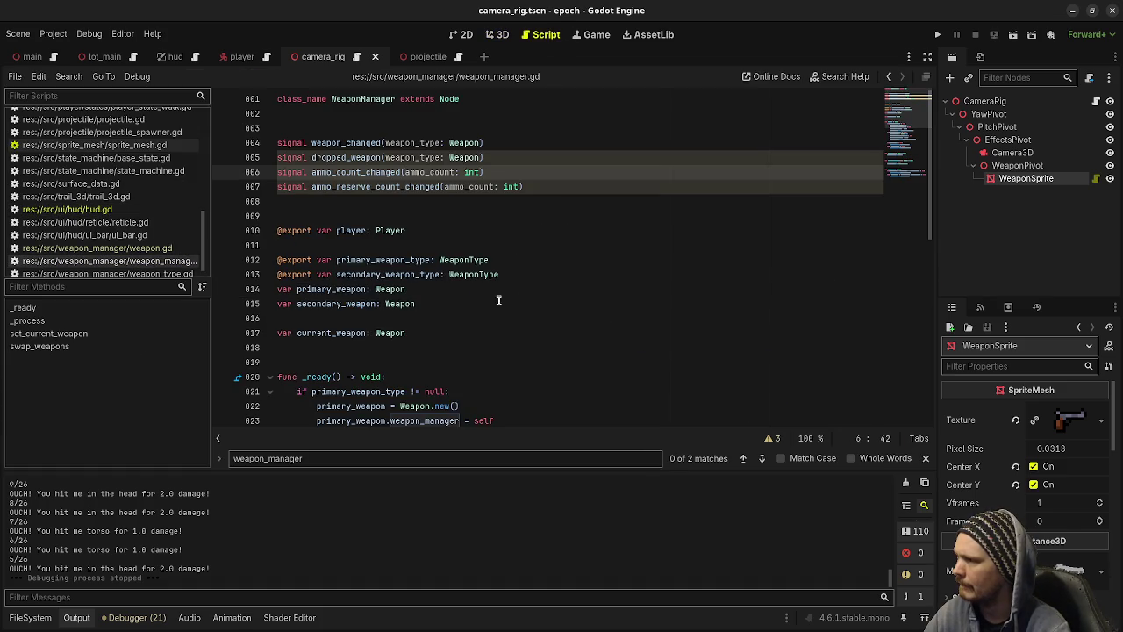
pyautogui.scroll(-10, 509, 314)
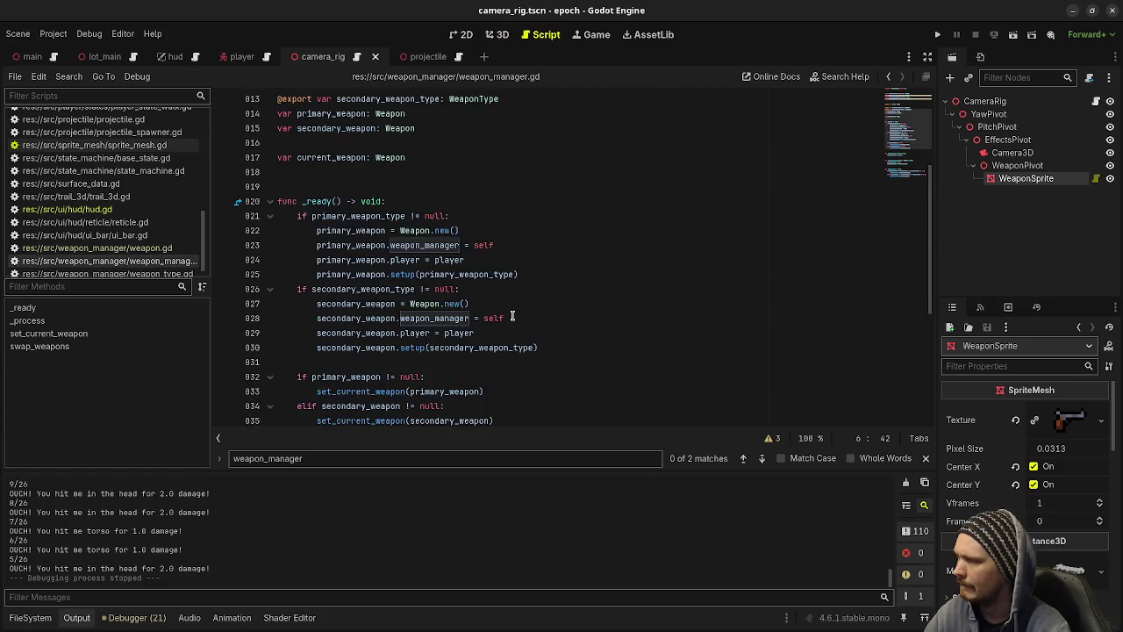
pyautogui.click(136, 249)
pyautogui.scroll(-7, 631, 294)
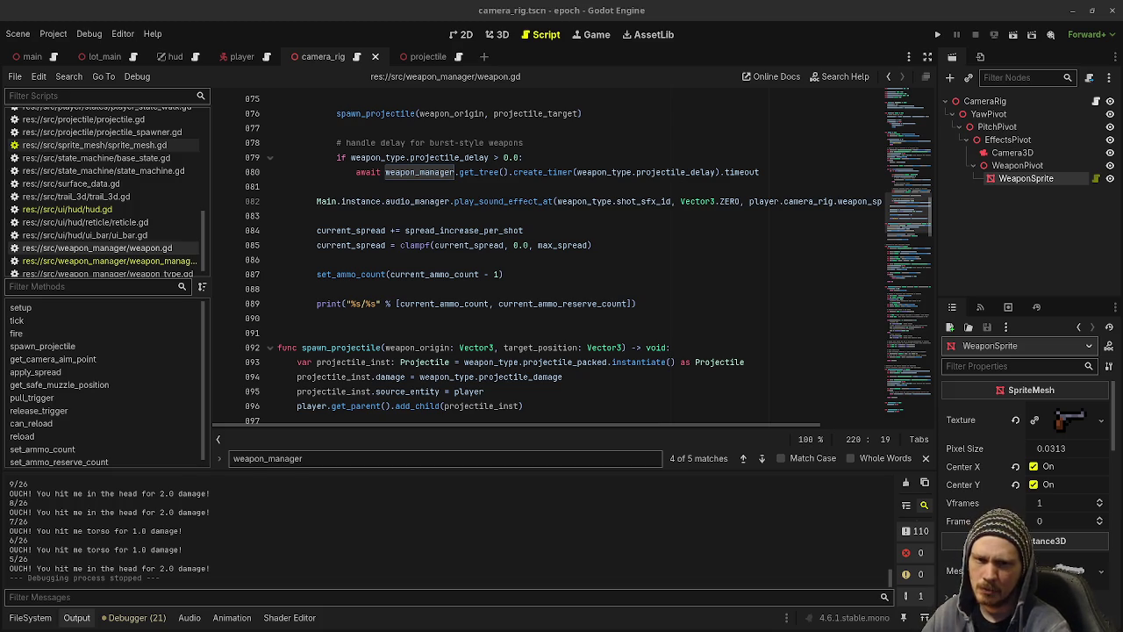
# Delete the ammo-count print line after set_ammo_count in weapon.gd and save.
pyautogui.click(533, 351)
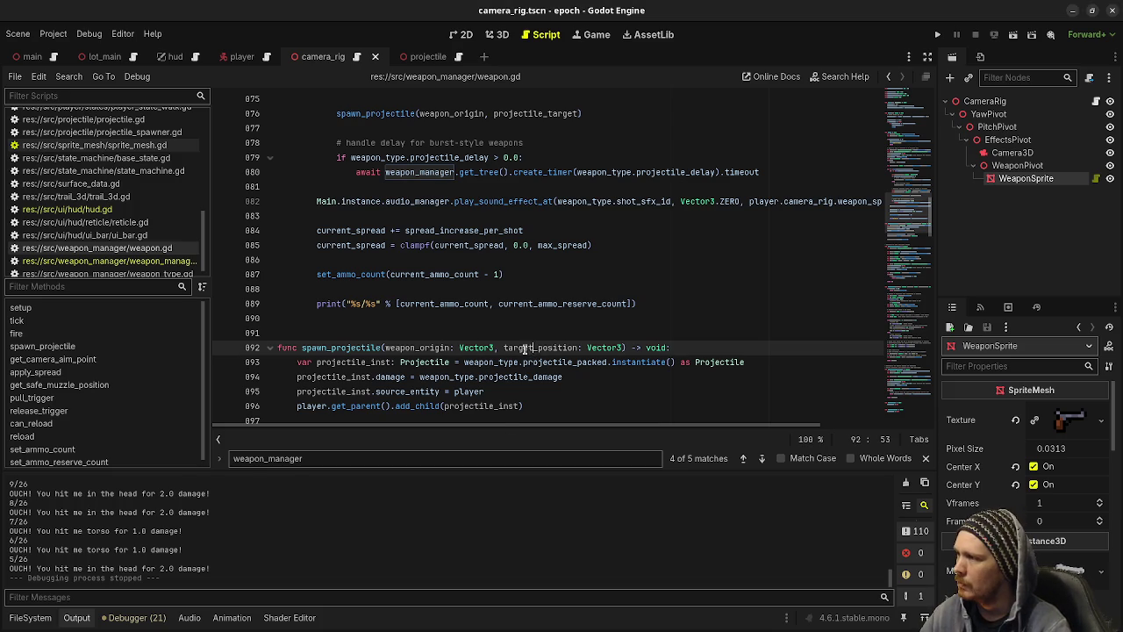
pyautogui.moveTo(646, 304); pyautogui.dragTo(650, 294)
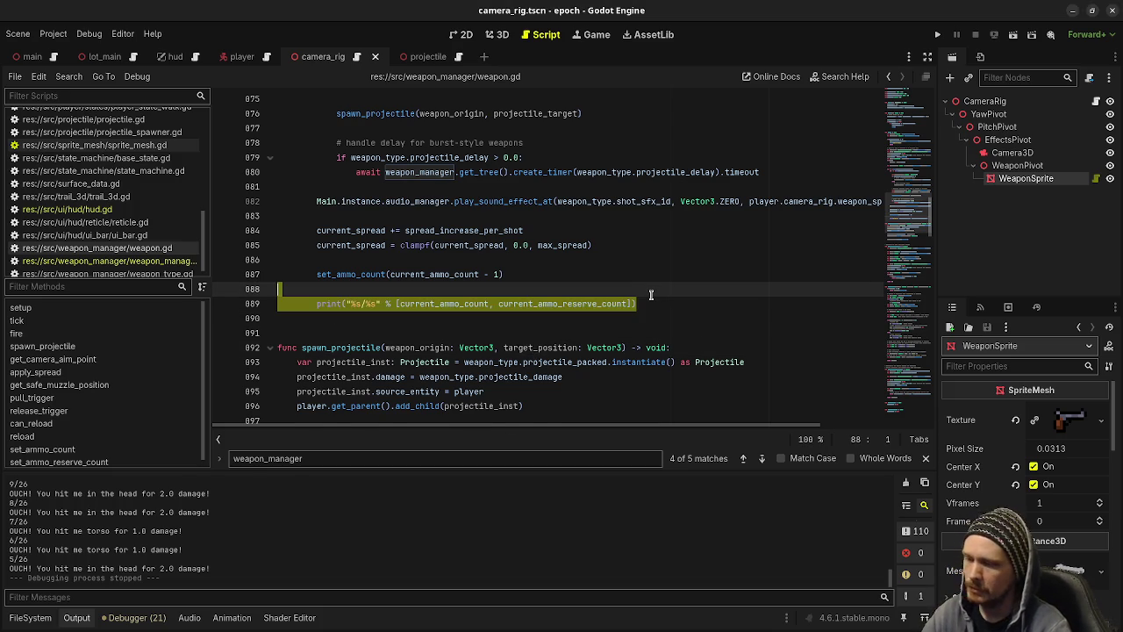
pyautogui.press('BackSpace')
pyautogui.press('BackSpace')
pyautogui.scroll(-10, 650, 295)
pyautogui.scroll(-20, 650, 294)
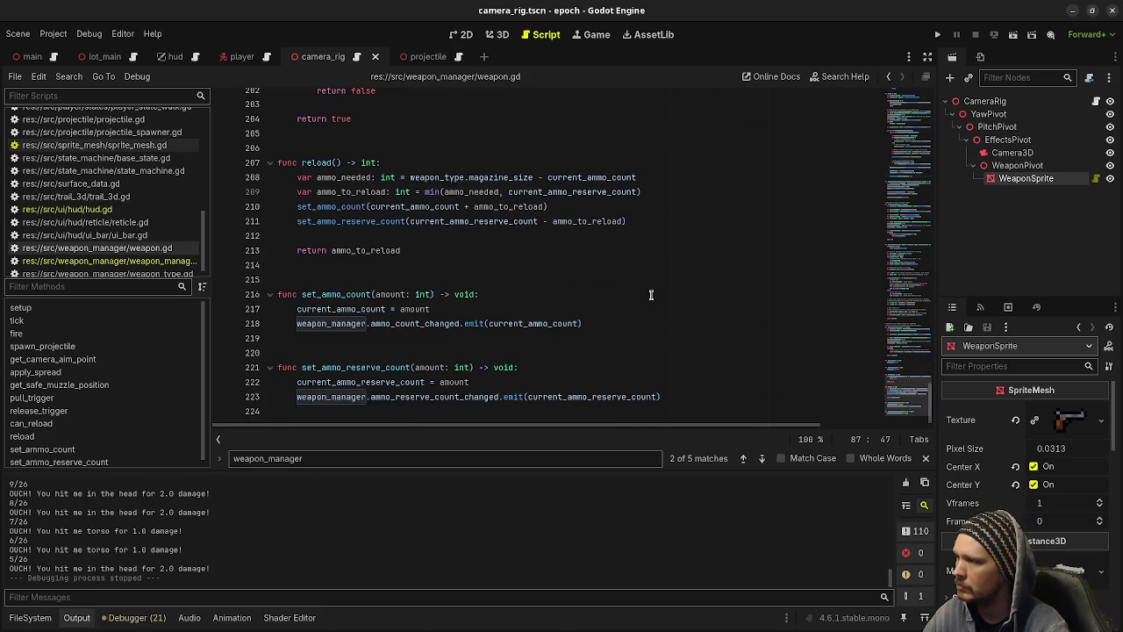
pyautogui.hotkey('ctrl', 's')
pyautogui.scroll(12, 449, 287)
pyautogui.scroll(17, 449, 287)
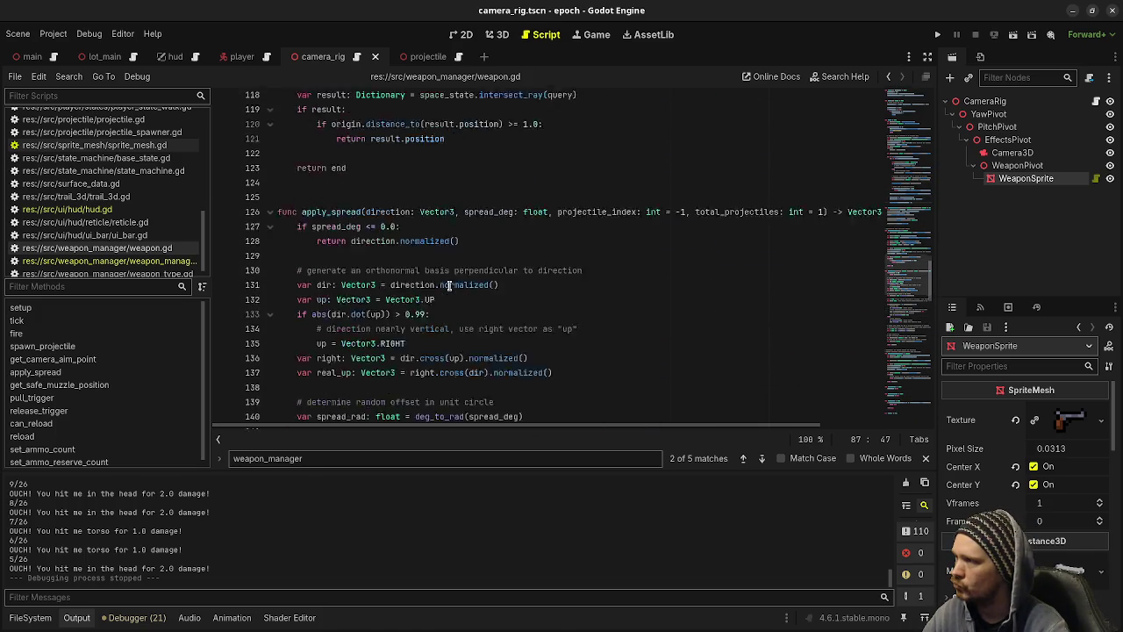
pyautogui.scroll(-7, 450, 285)
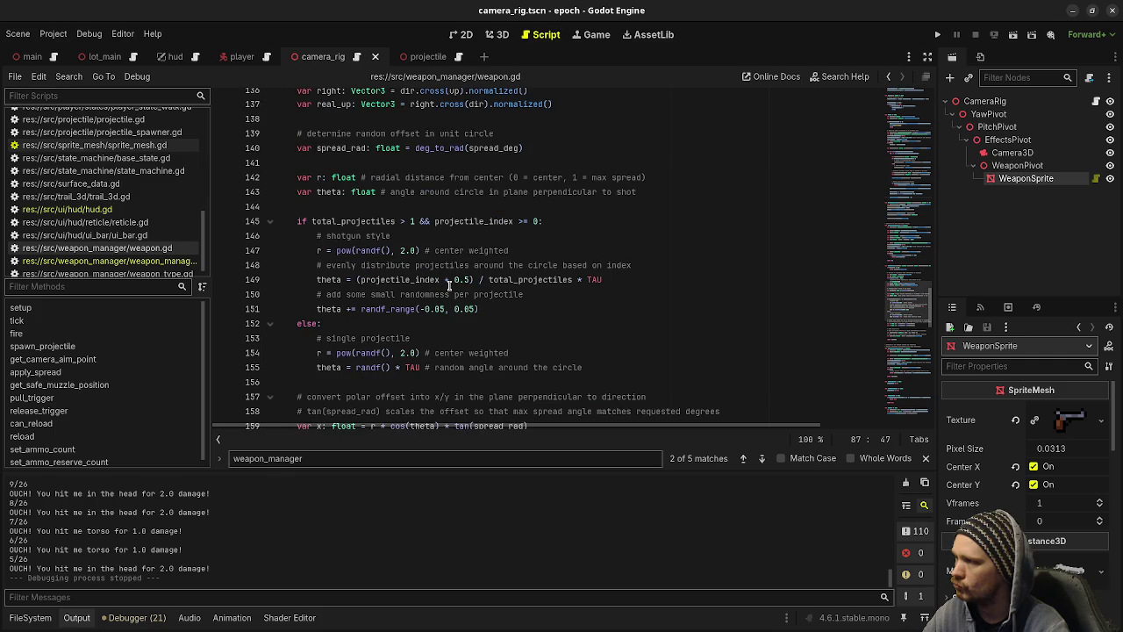
pyautogui.scroll(20, 449, 287)
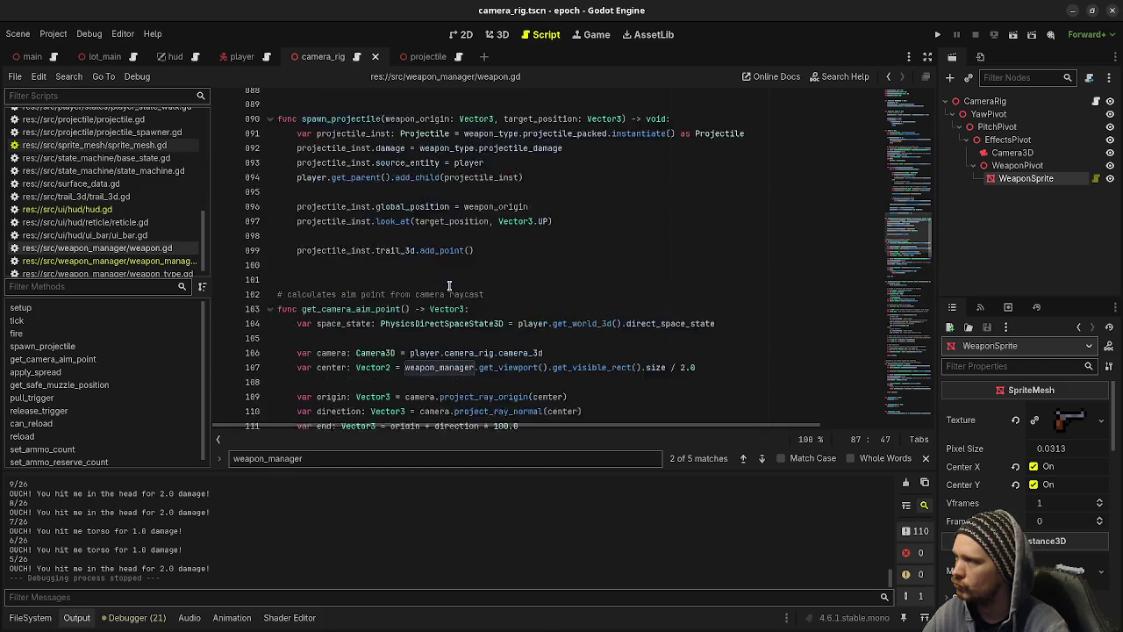
pyautogui.scroll(20, 450, 287)
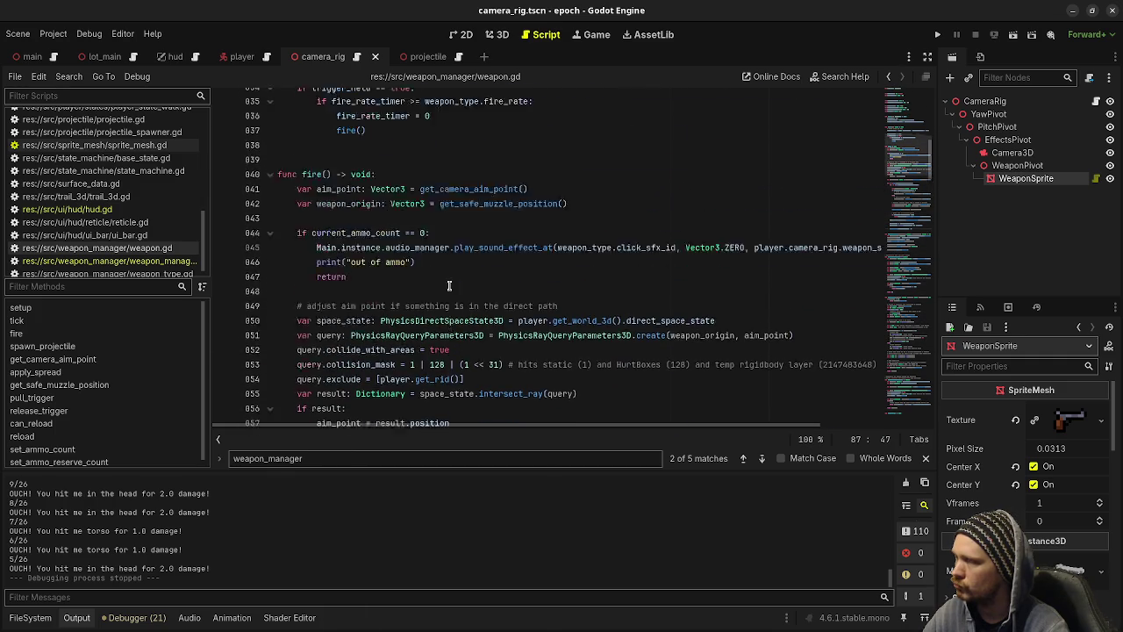
# Go to player.gd's _process reload print line, with the side docks hidden for wider code.
pyautogui.click(105, 261)
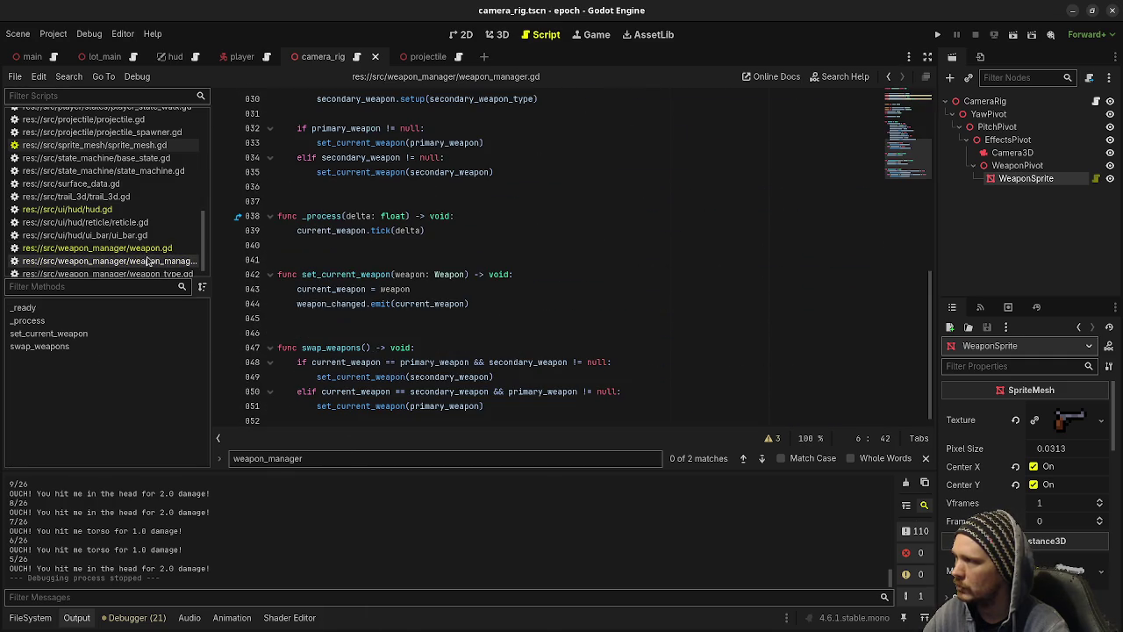
pyautogui.scroll(10, 518, 329)
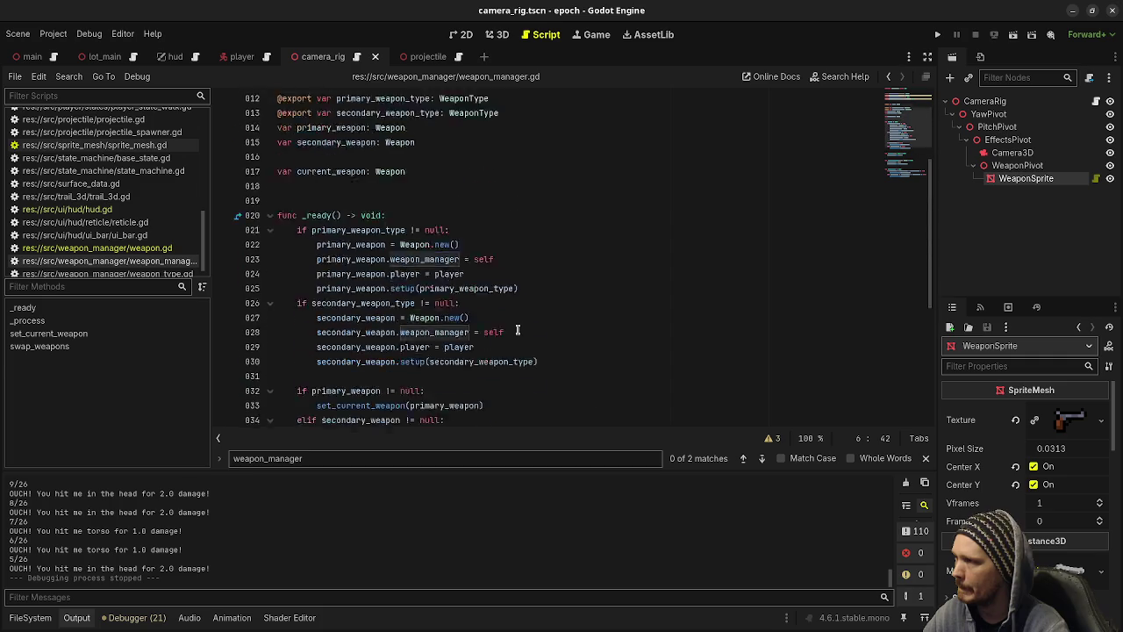
pyautogui.scroll(5, 136, 211)
pyautogui.scroll(2, 136, 211)
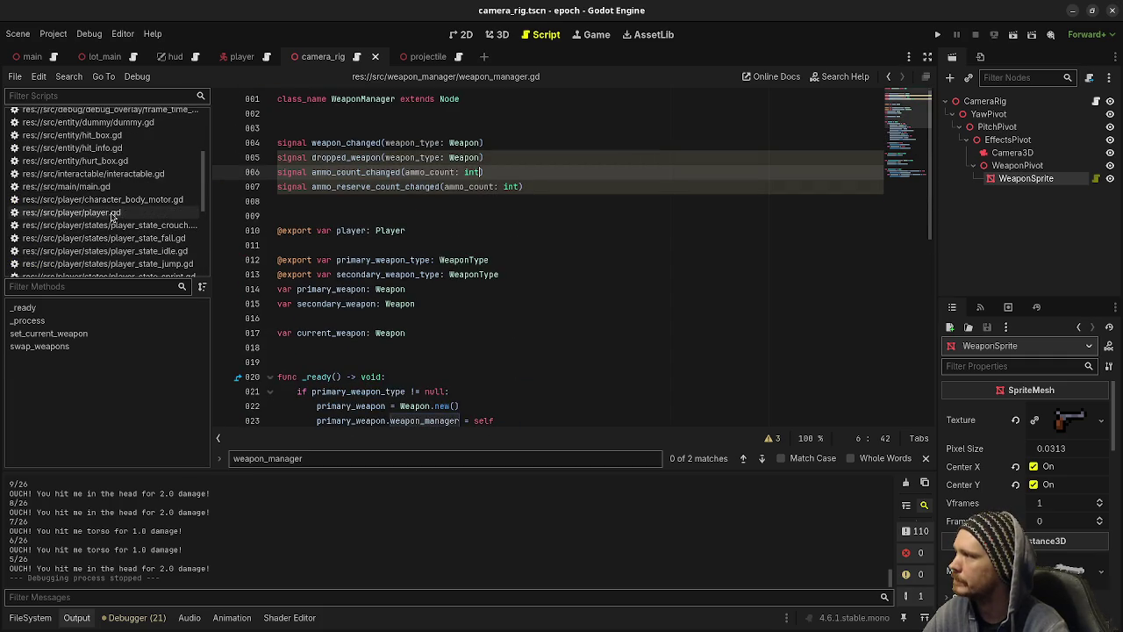
pyautogui.click(112, 213)
pyautogui.scroll(-8, 491, 301)
pyautogui.scroll(-5, 490, 300)
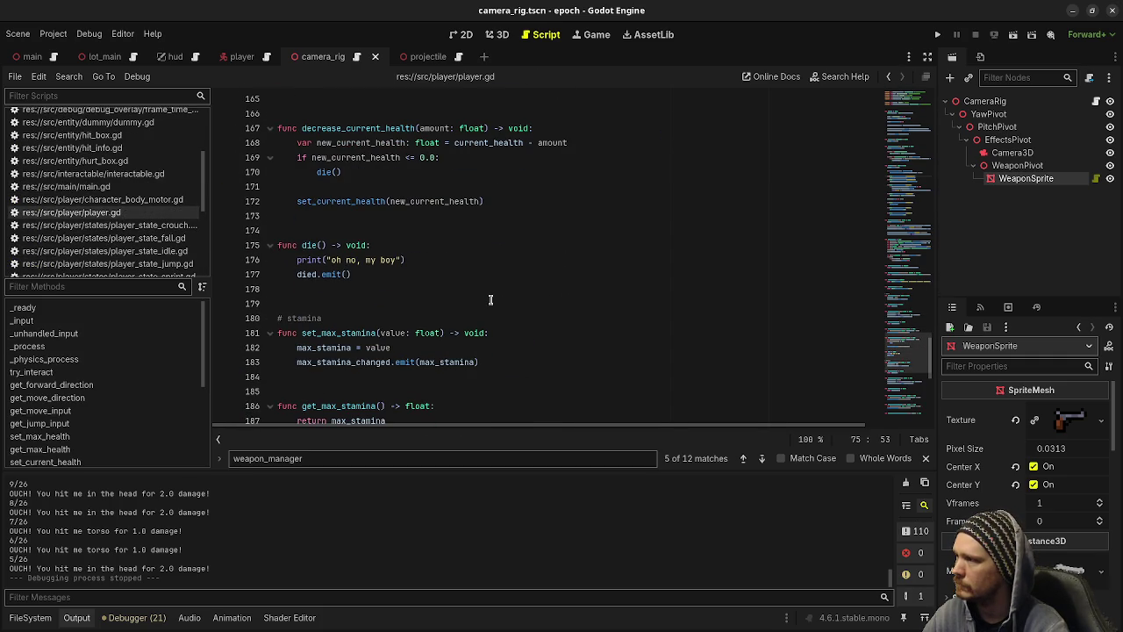
pyautogui.scroll(-10, 341, 269)
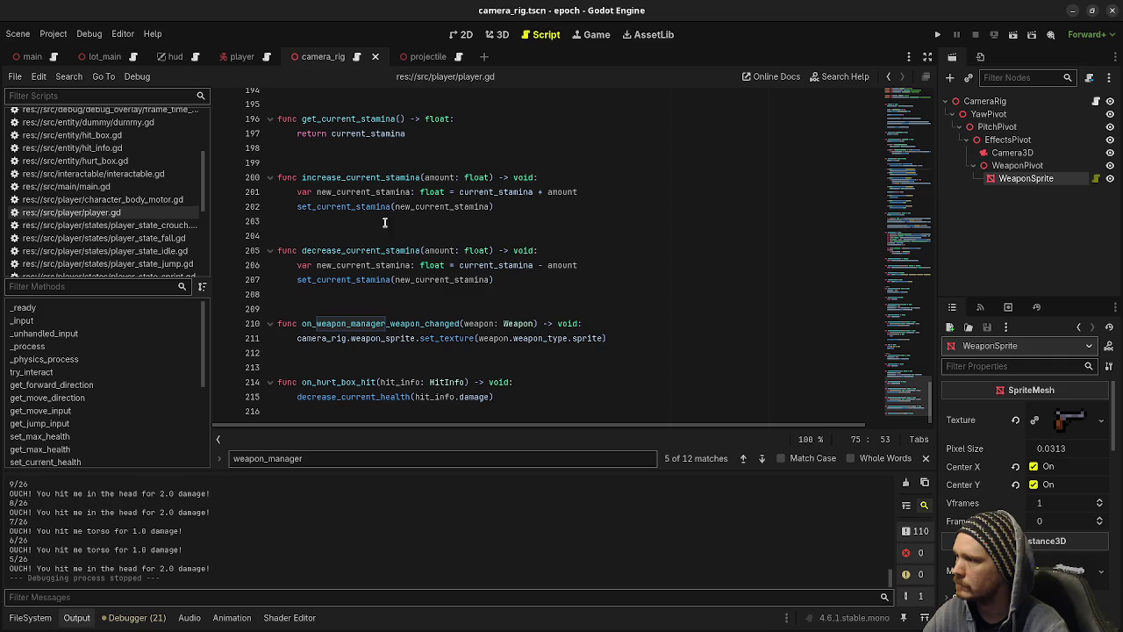
pyautogui.scroll(11, 327, 305)
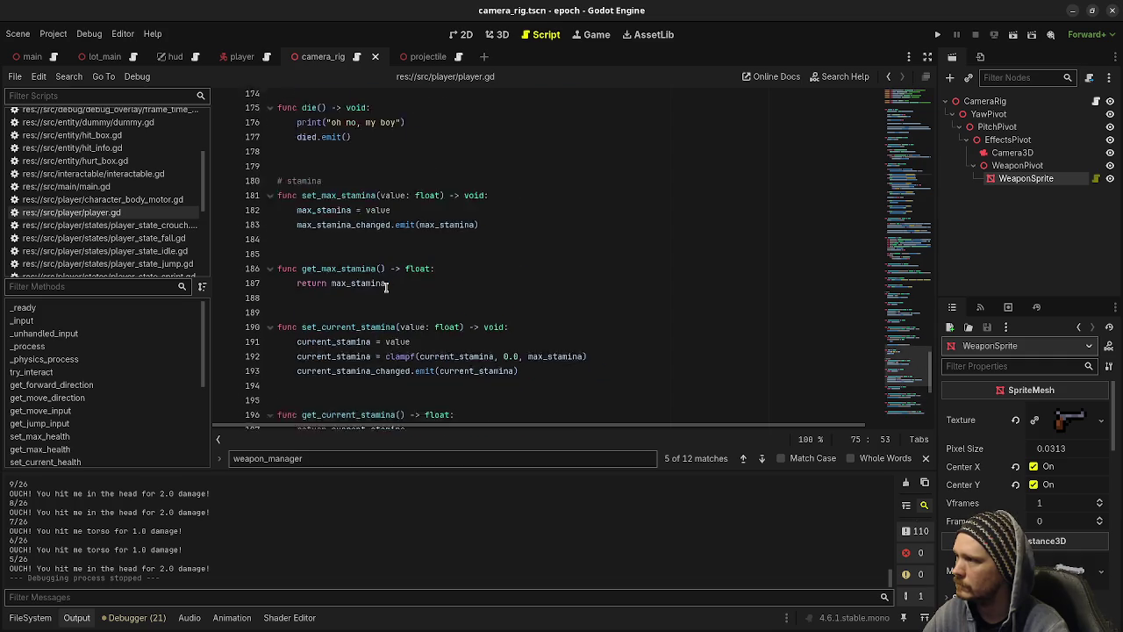
pyautogui.scroll(12, 417, 311)
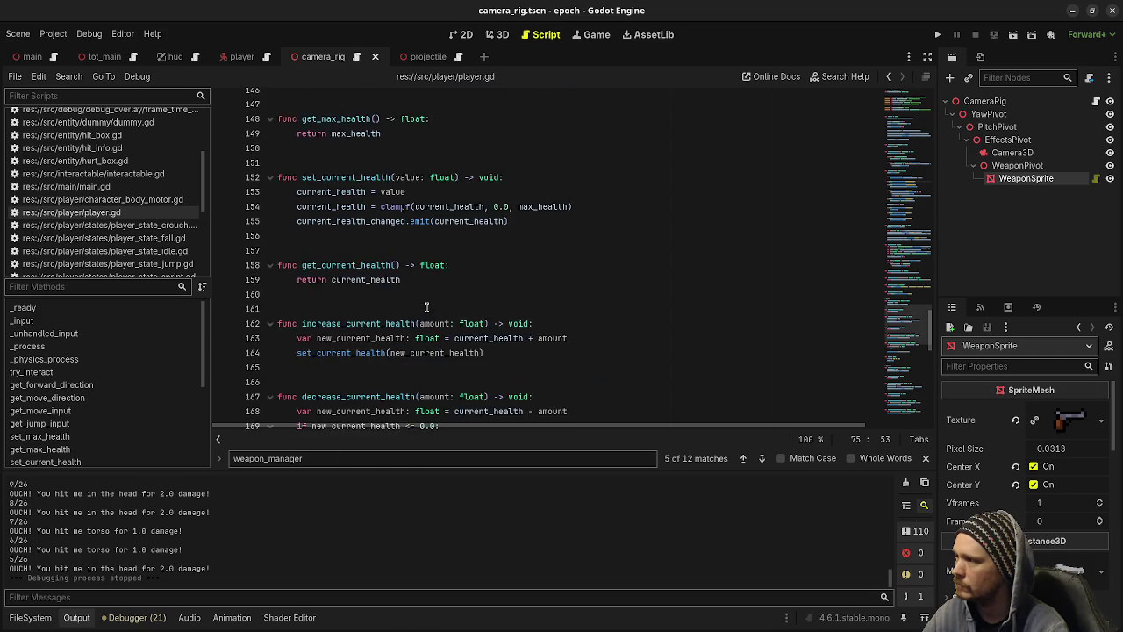
pyautogui.scroll(8, 426, 307)
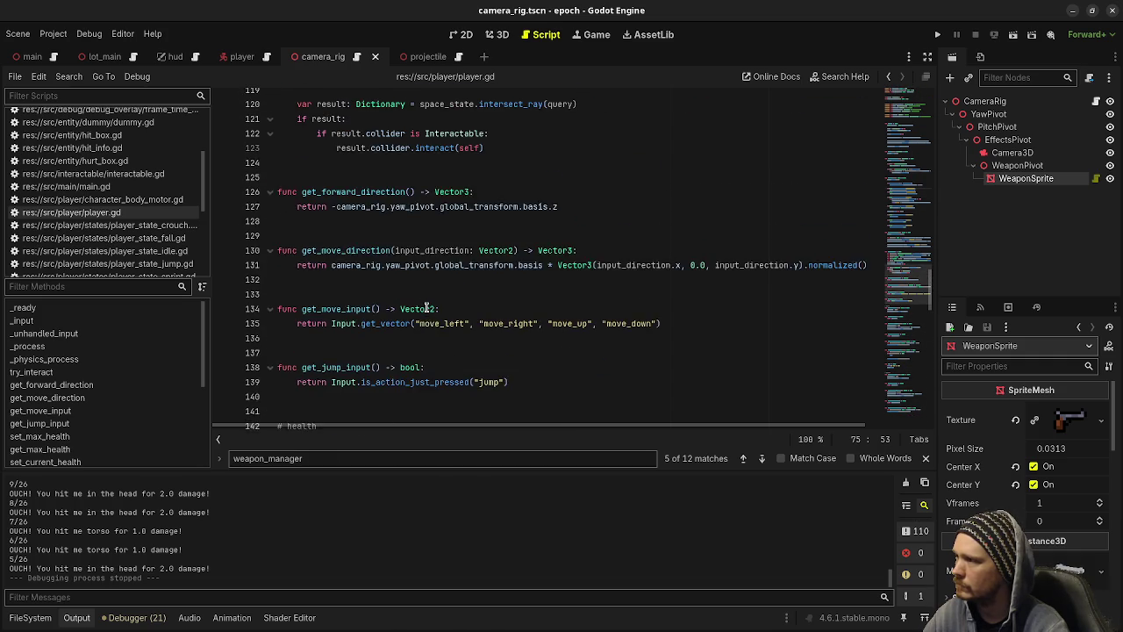
pyautogui.scroll(9, 427, 308)
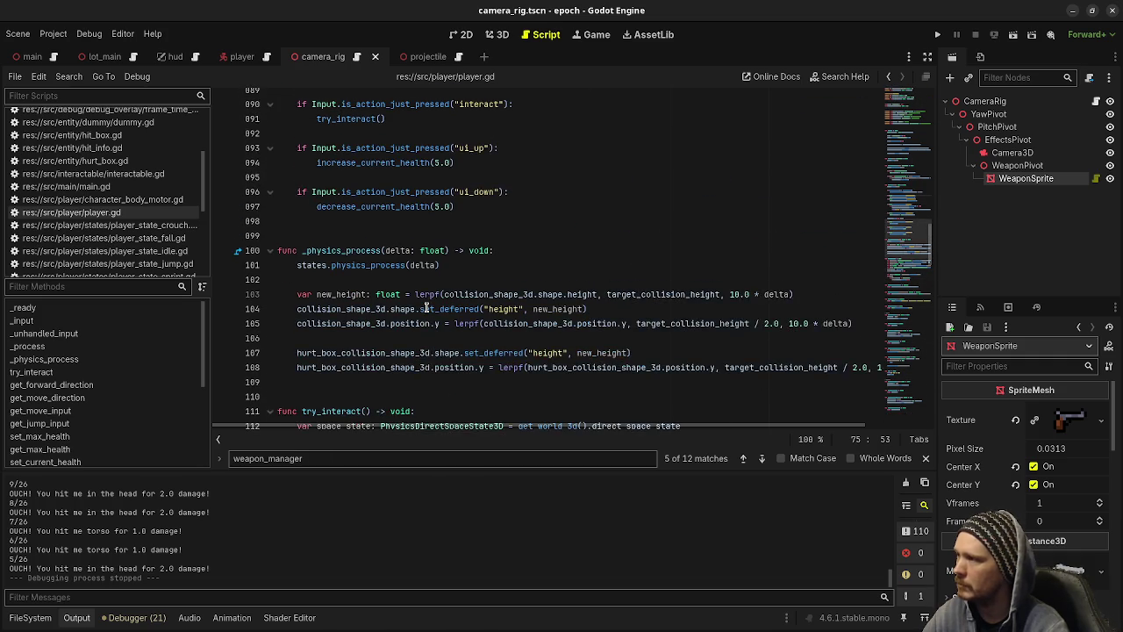
pyautogui.scroll(2, 426, 308)
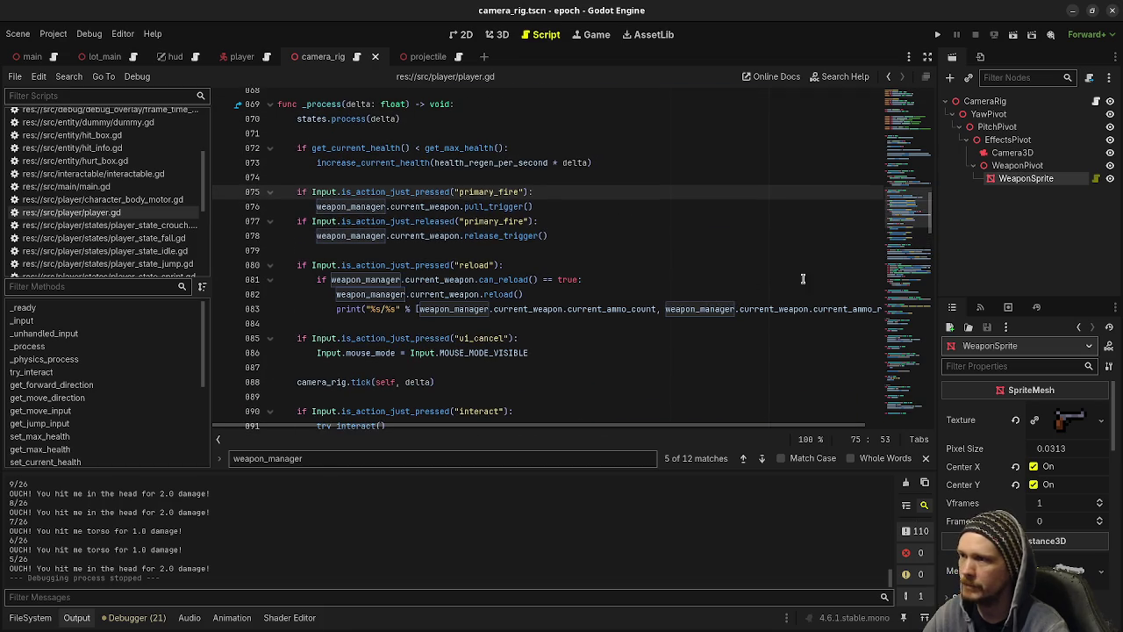
pyautogui.click(927, 56)
pyautogui.click(972, 319)
# Delete the reload debug print line in player.gd, save, and run the game.
pyautogui.hotkey('shift', 'Home')
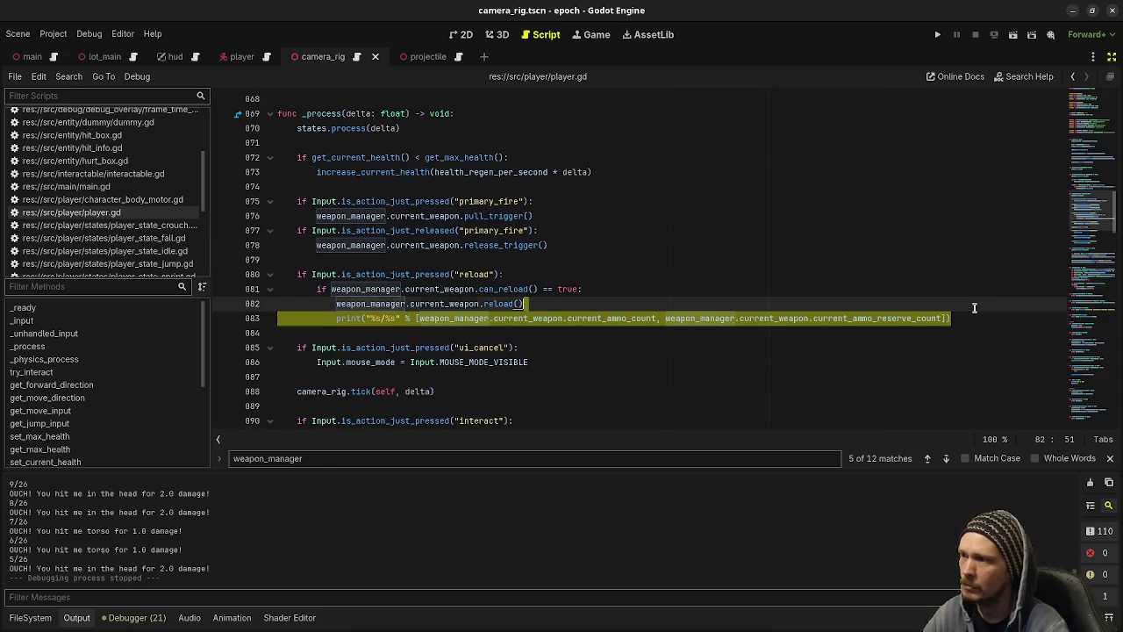
pyautogui.press('BackSpace')
pyautogui.press('BackSpace')
pyautogui.press('BackSpace')
pyautogui.hotkey('ctrl', 's')
pyautogui.press('F5')
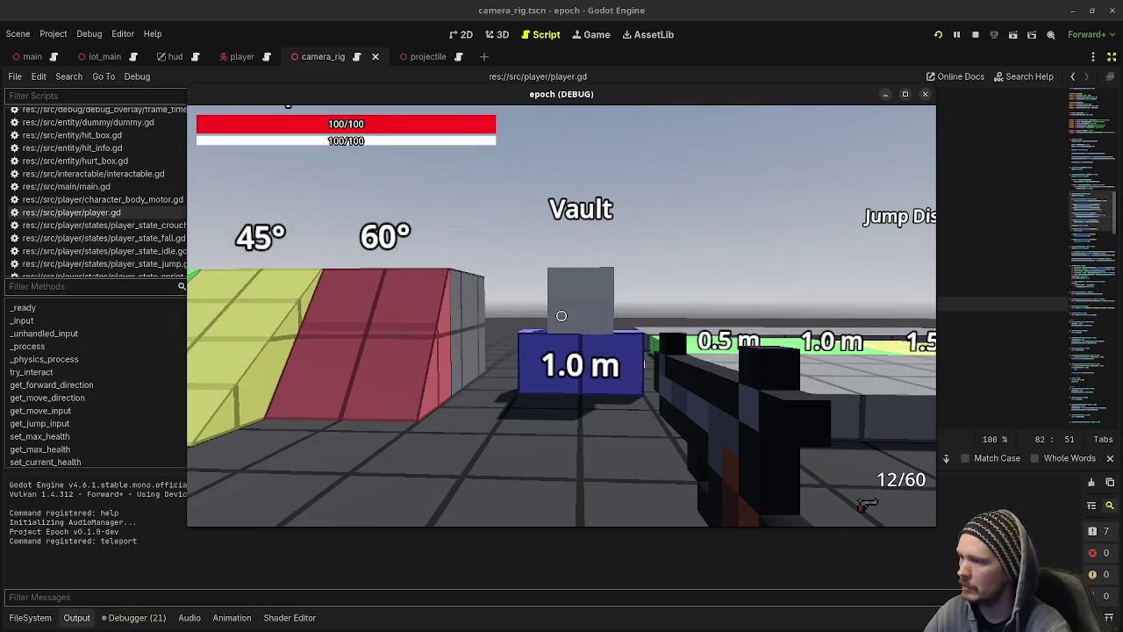
# Fire the pistol at the target dummy, including several headshots.
pyautogui.click(562, 316)
pyautogui.click(562, 316)
pyautogui.click(562, 316)
pyautogui.click(562, 316)
pyautogui.click(559, 317)
# Fire the shotgun at the dummy, run around the test level, and stop the game.
pyautogui.press('2')
pyautogui.press('w')
pyautogui.click(561, 315)
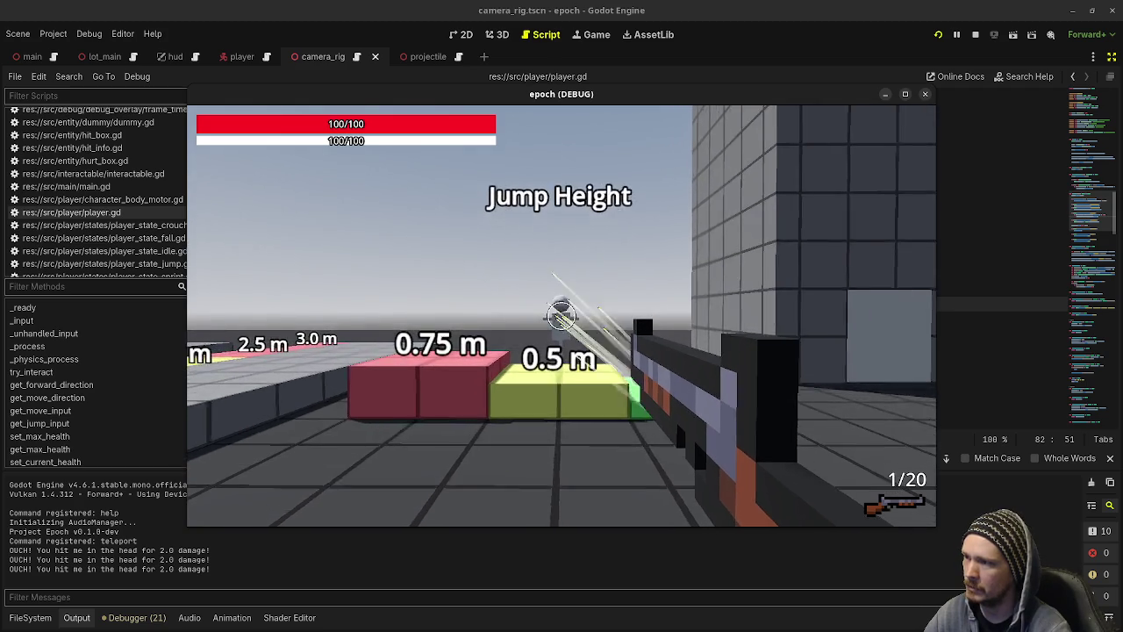
pyautogui.hotkey('shift', 'w')
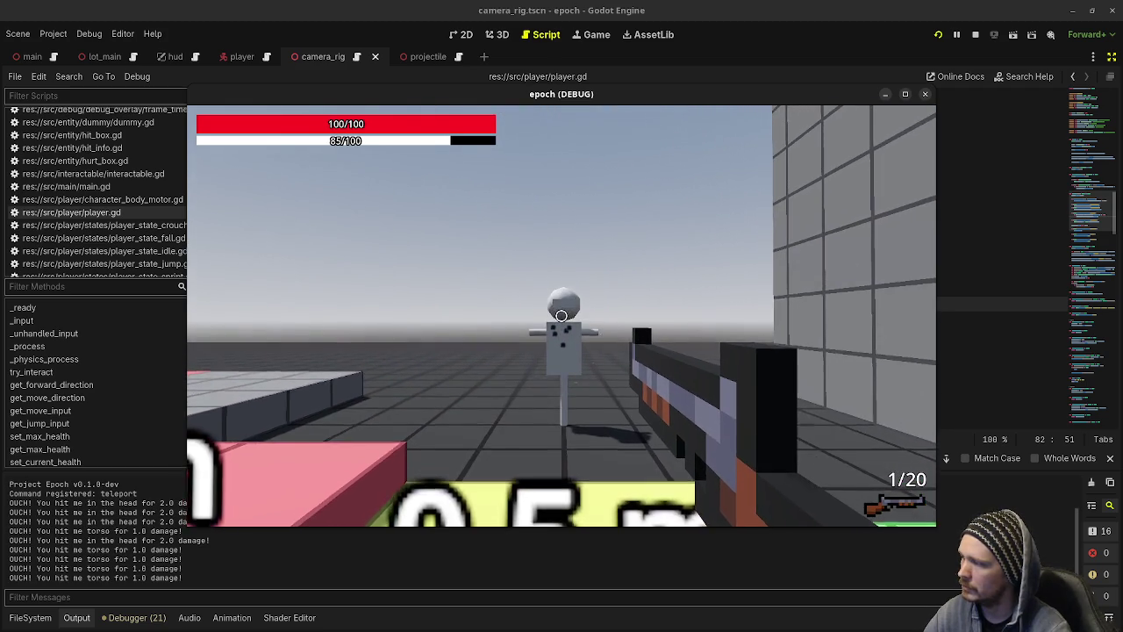
pyautogui.click(561, 316)
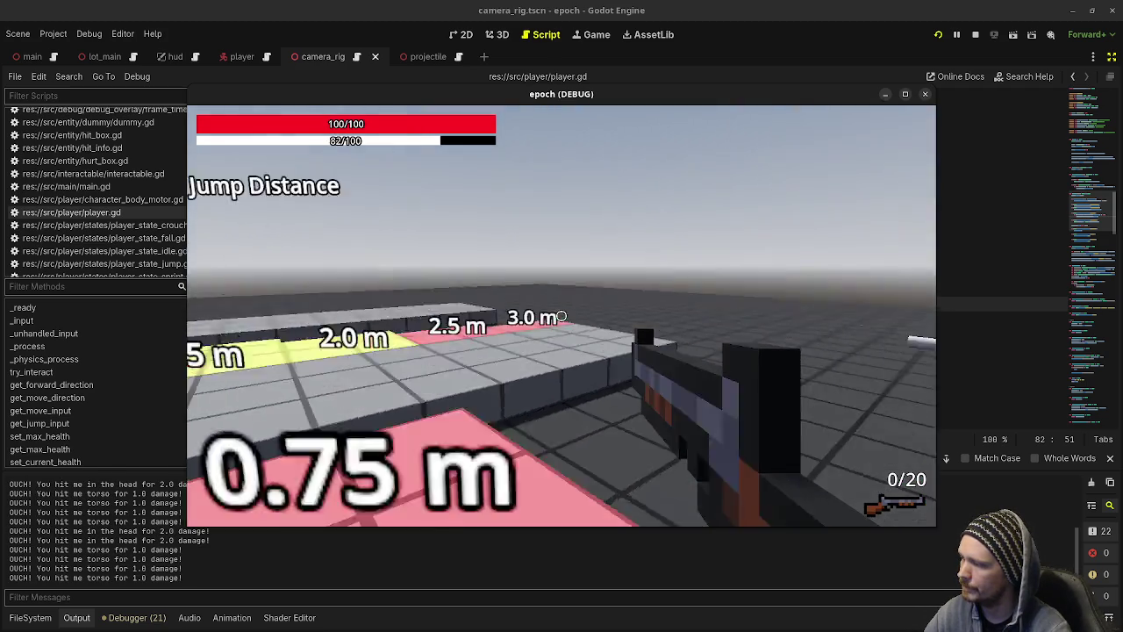
pyautogui.press('w')
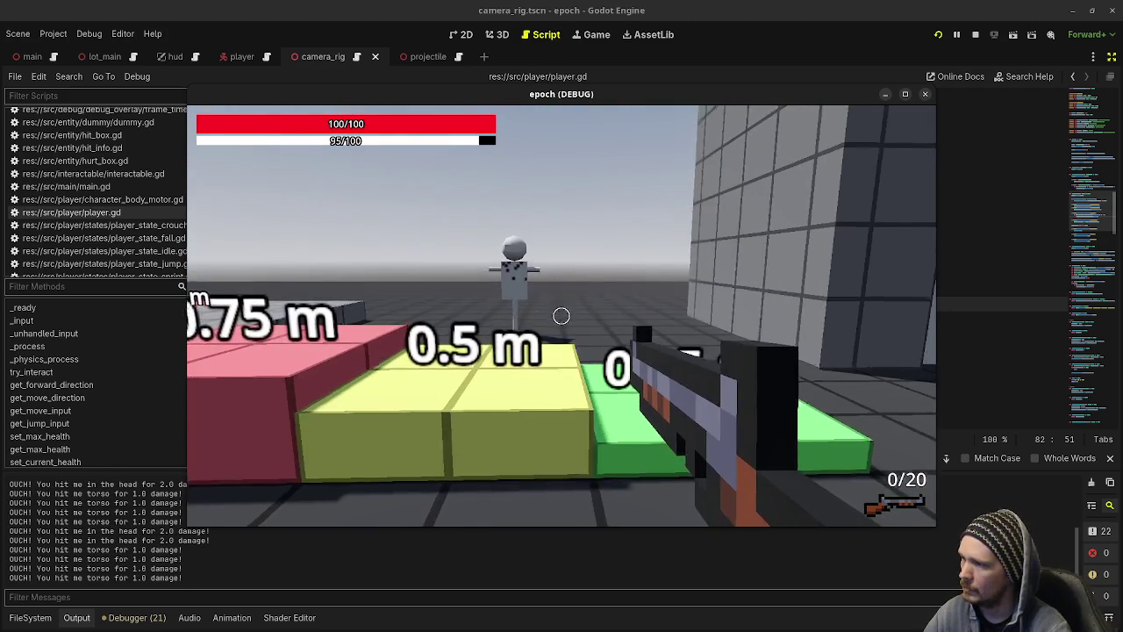
pyautogui.hotkey('shift', 'w')
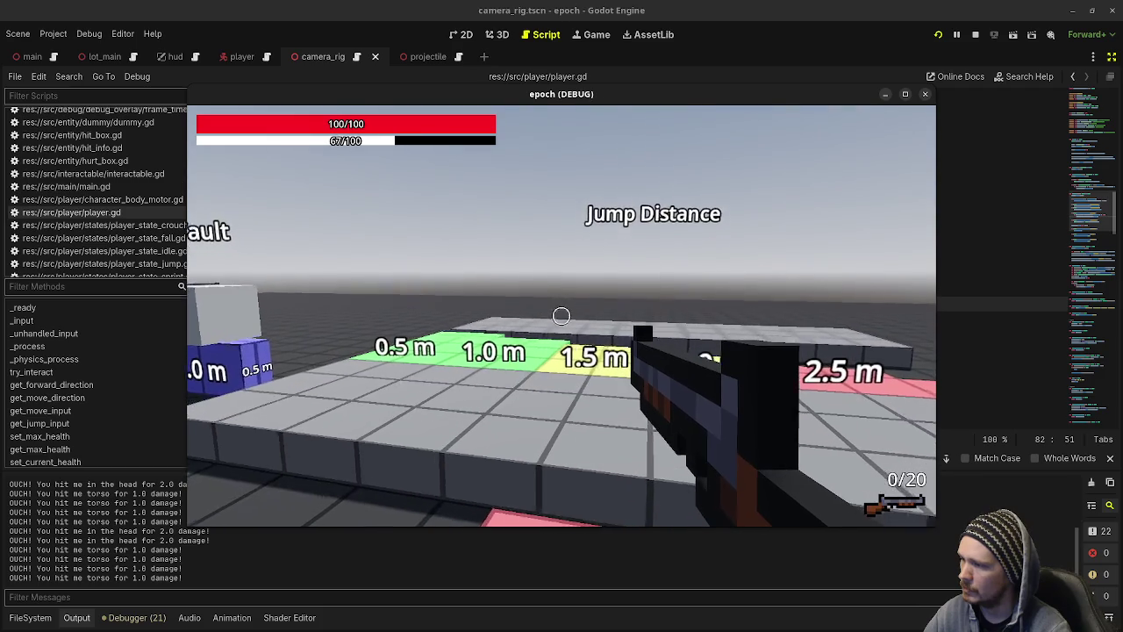
pyautogui.press('Escape')
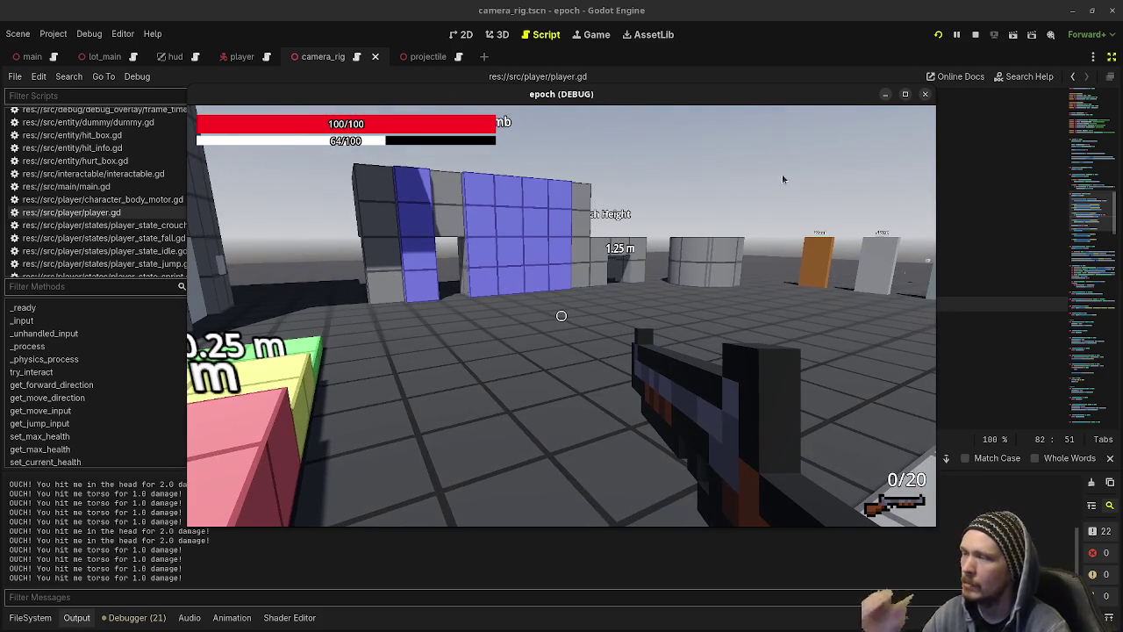
pyautogui.click(975, 34)
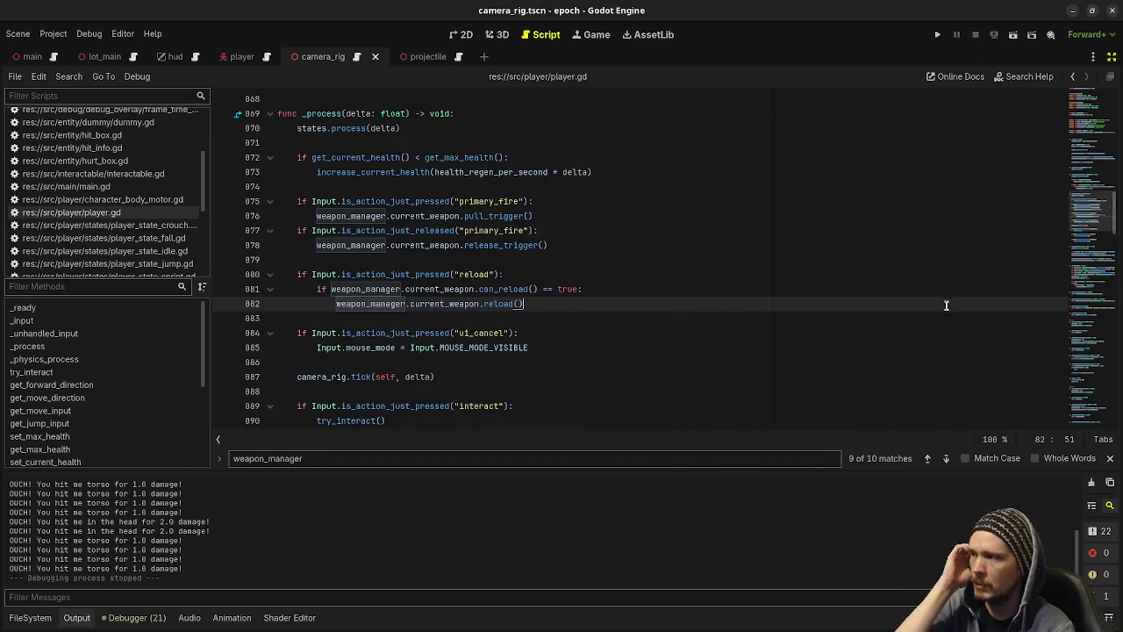
# Drag the 'make Trail3D mesh a cross mesh' card from priority into in progress.
pyautogui.hotkey('alt', 'Tab')
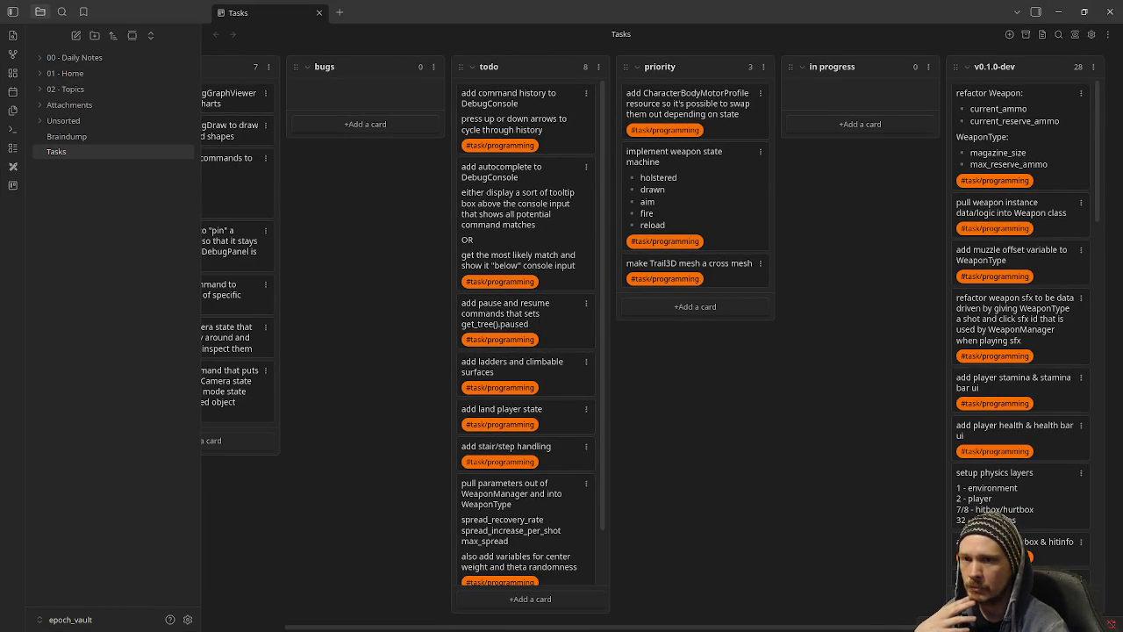
pyautogui.hotkey('alt', 'Tab')
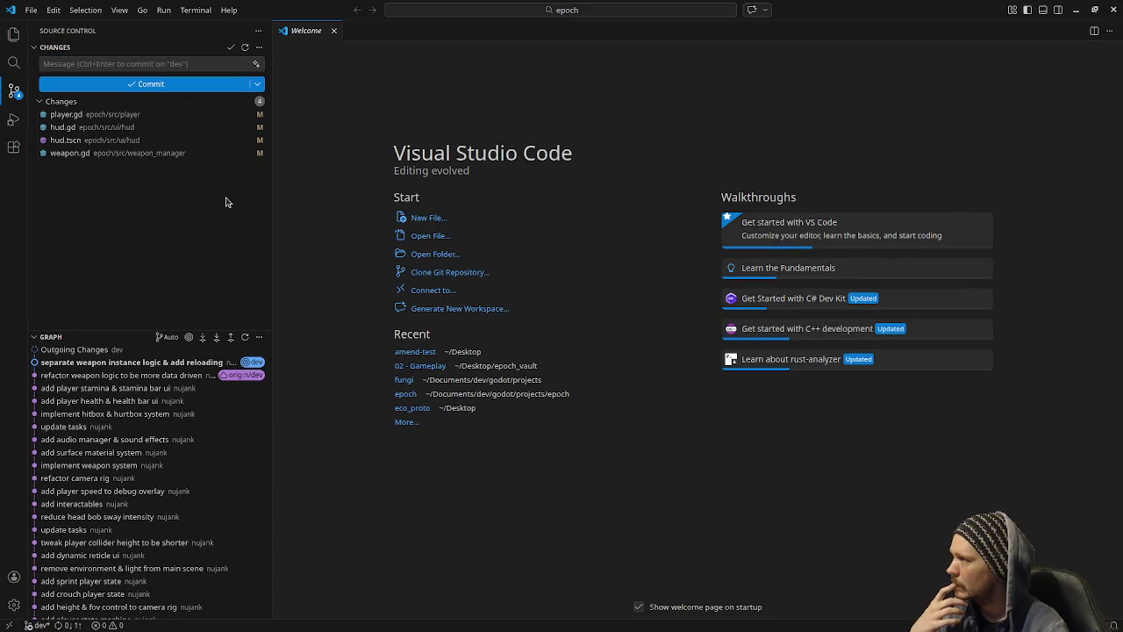
pyautogui.click(1077, 10)
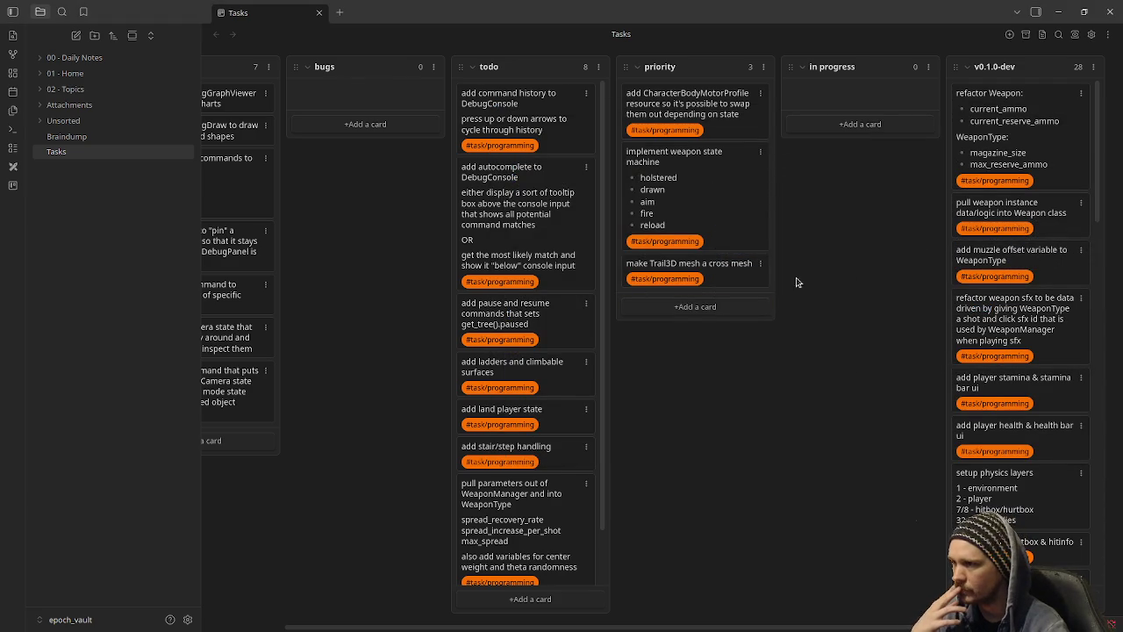
pyautogui.moveTo(718, 274)
pyautogui.mouseDown()
pyautogui.moveTo(876, 107)
pyautogui.moveTo(877, 90)
pyautogui.mouseUp()
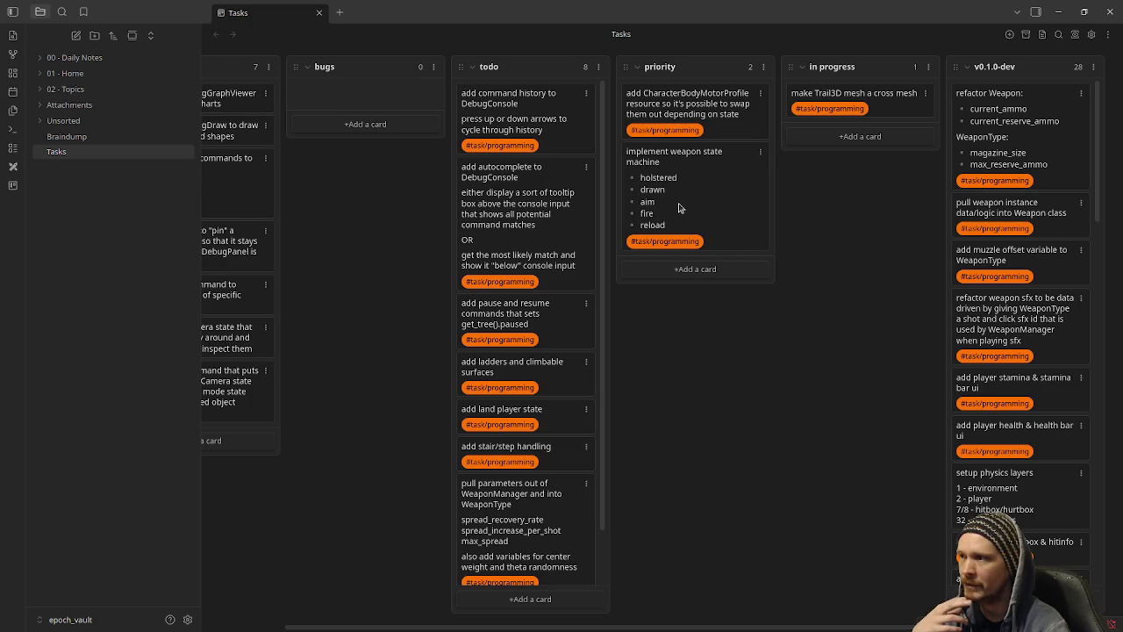
# Review the Tasks board, then minimize Obsidian and return to VS Code.
pyautogui.scroll(-2, 543, 380)
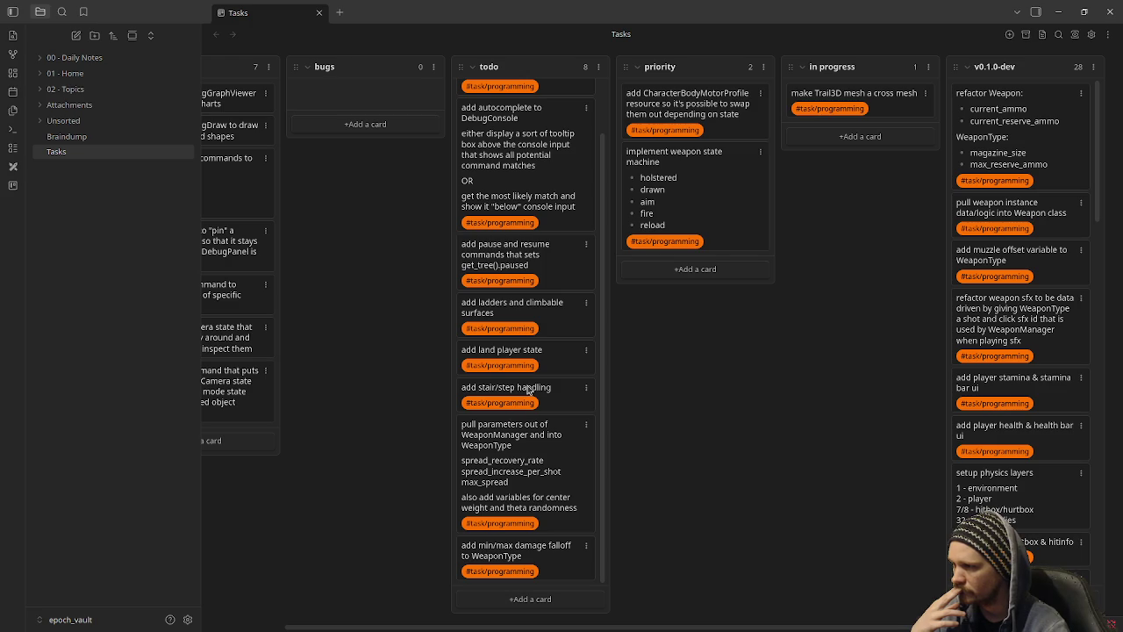
pyautogui.scroll(2, 529, 384)
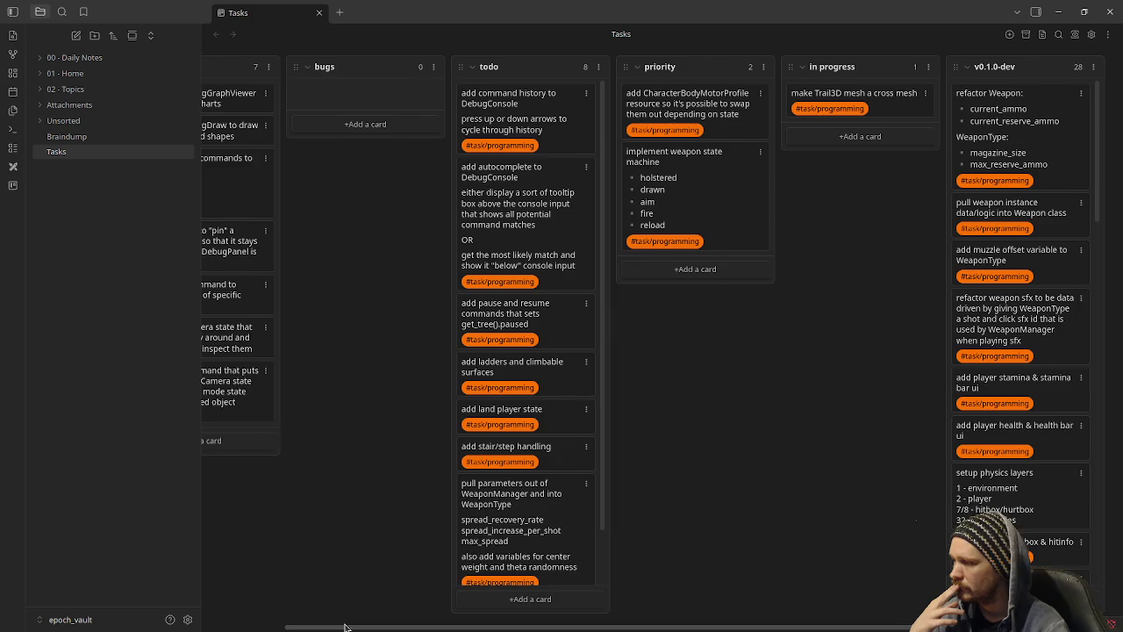
pyautogui.moveTo(346, 627); pyautogui.dragTo(168, 628)
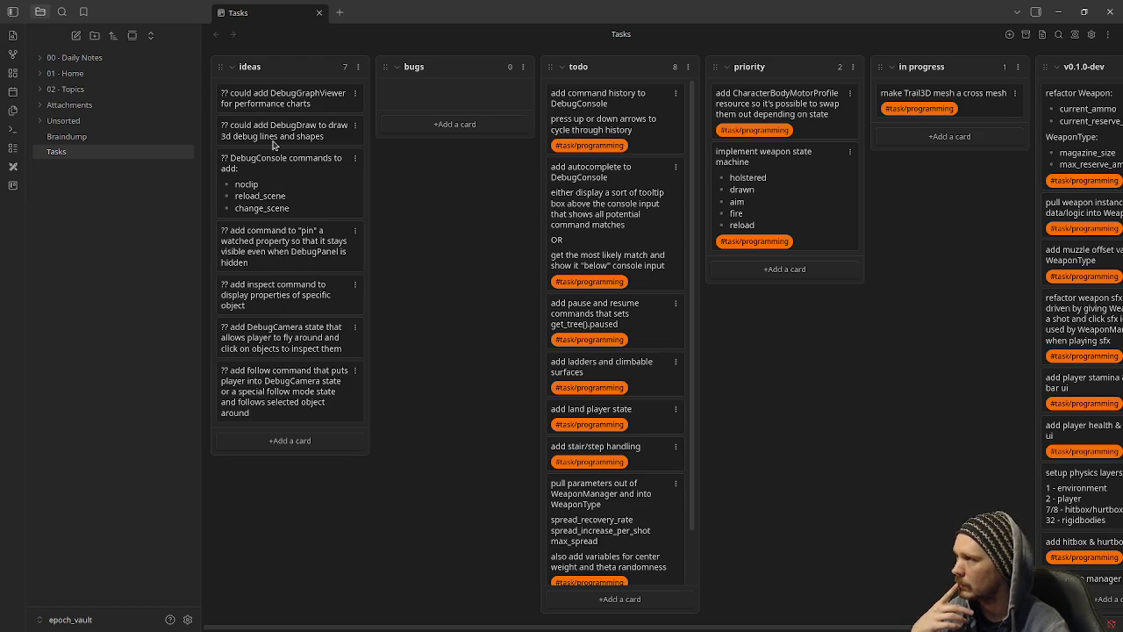
pyautogui.click(1058, 11)
pyautogui.hotkey('alt', 'Tab')
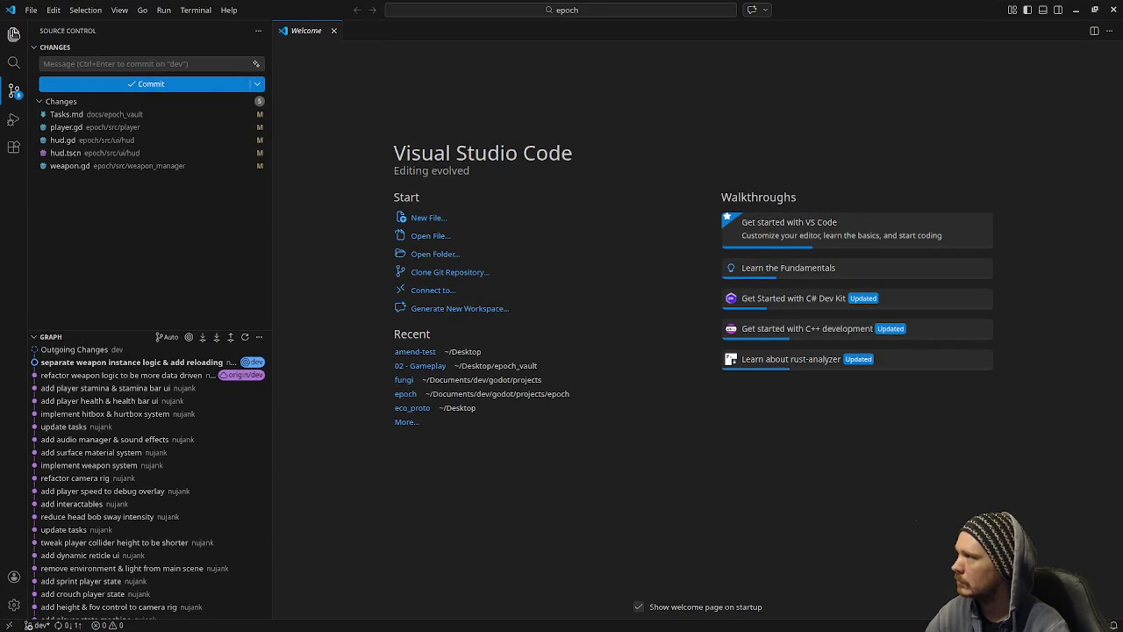
# Open Braindump.md from the Explorer and skim through its notes.
pyautogui.click(13, 33)
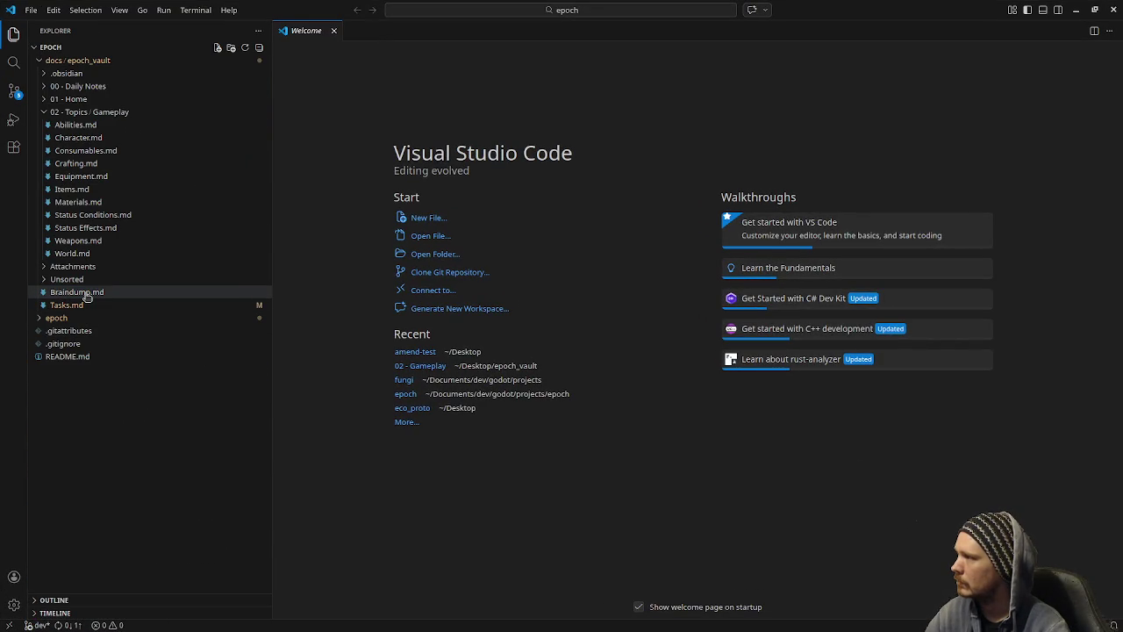
pyautogui.click(79, 293)
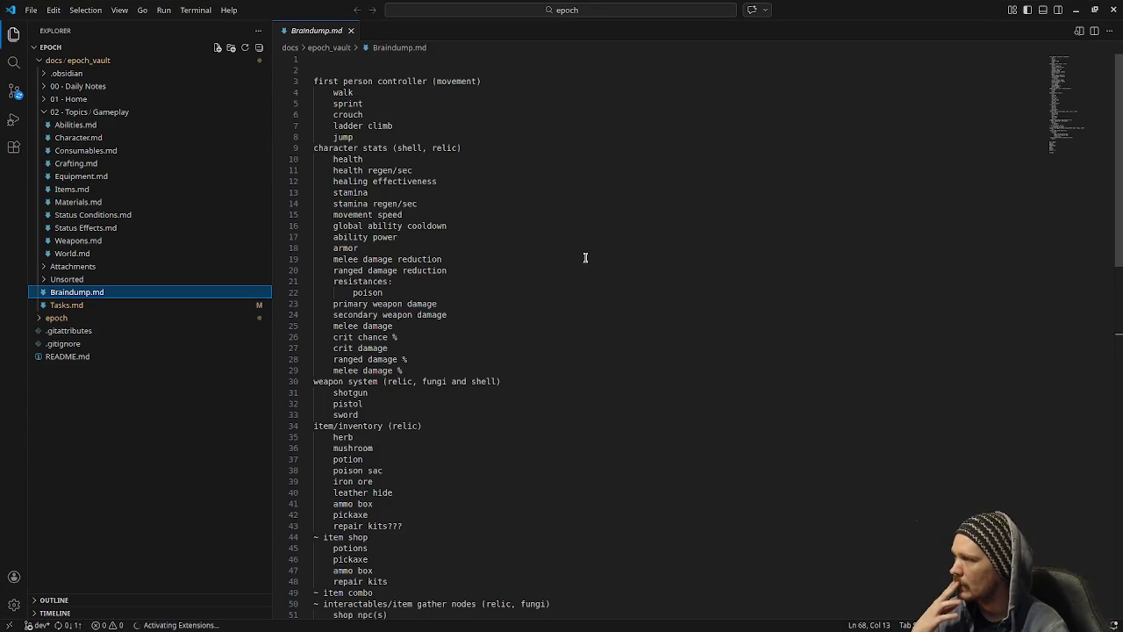
pyautogui.moveTo(351, 70); pyautogui.dragTo(406, 301)
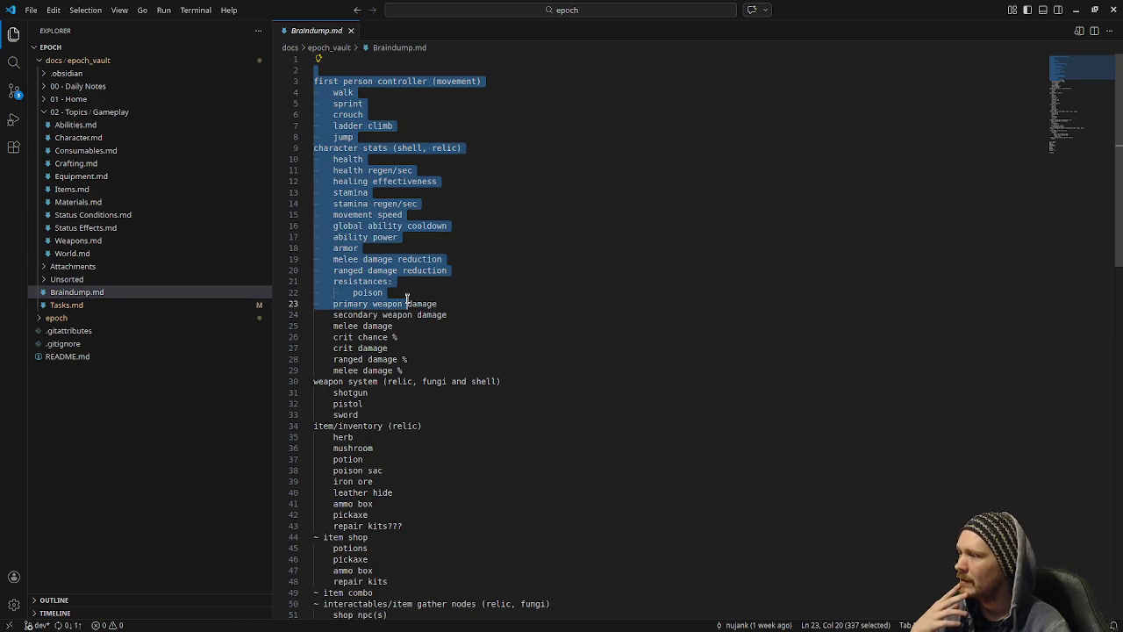
pyautogui.scroll(-1, 407, 298)
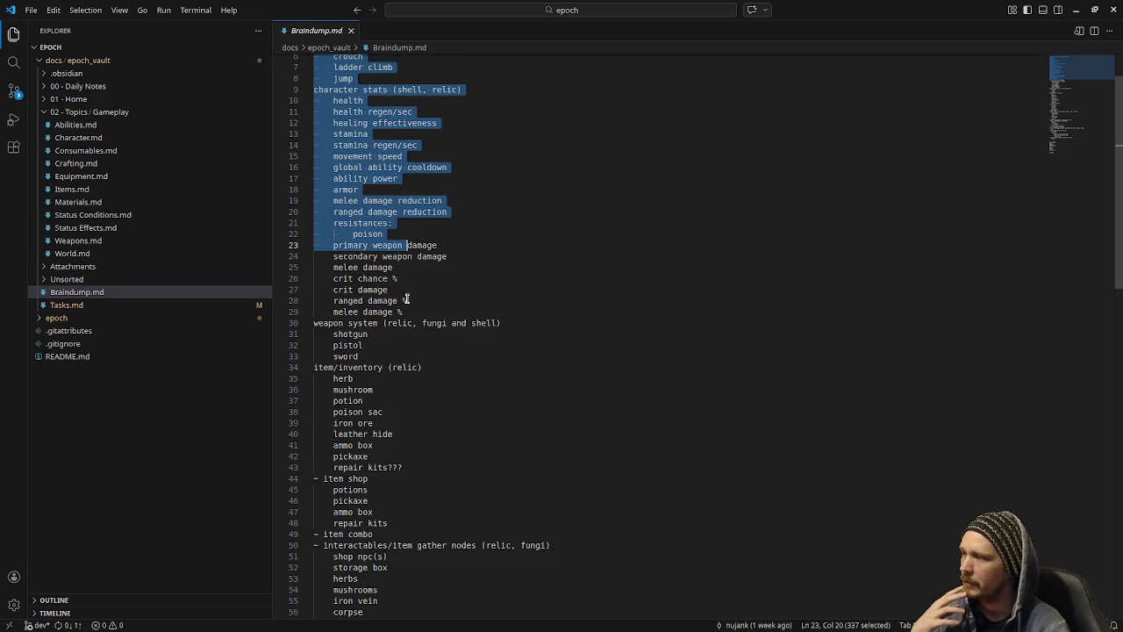
pyautogui.scroll(-3, 406, 299)
pyautogui.click(535, 376)
pyautogui.scroll(-5, 452, 439)
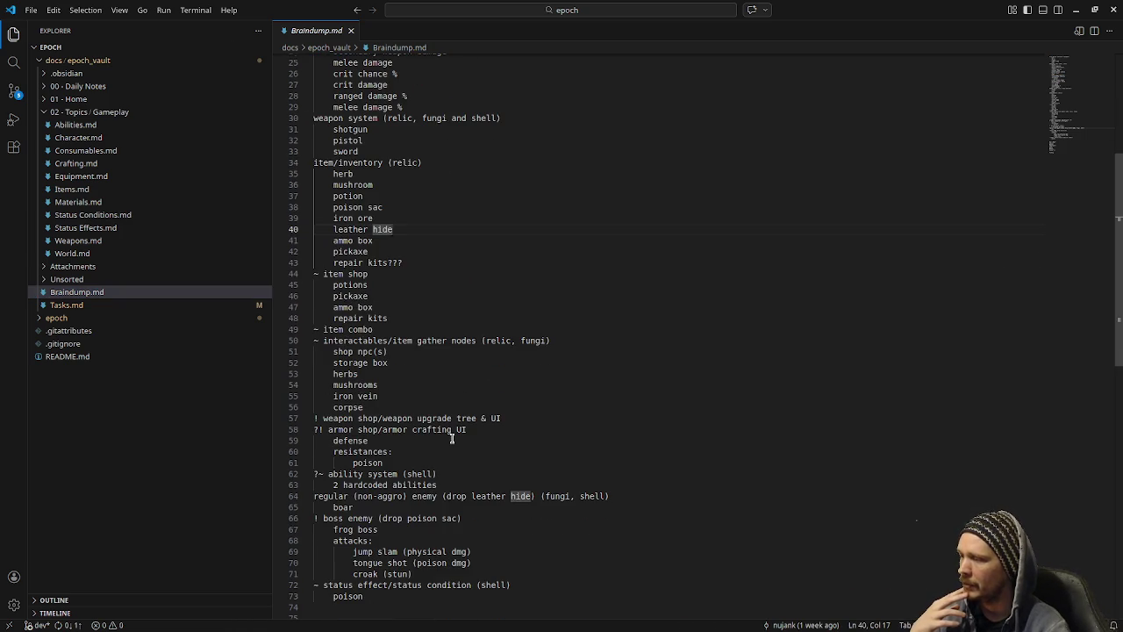
pyautogui.click(383, 602)
pyautogui.moveTo(383, 602)
pyautogui.mouseDown()
pyautogui.moveTo(351, 590)
pyautogui.moveTo(377, 197)
pyautogui.moveTo(369, 55)
pyautogui.moveTo(314, 55)
pyautogui.mouseUp()
pyautogui.click(497, 256)
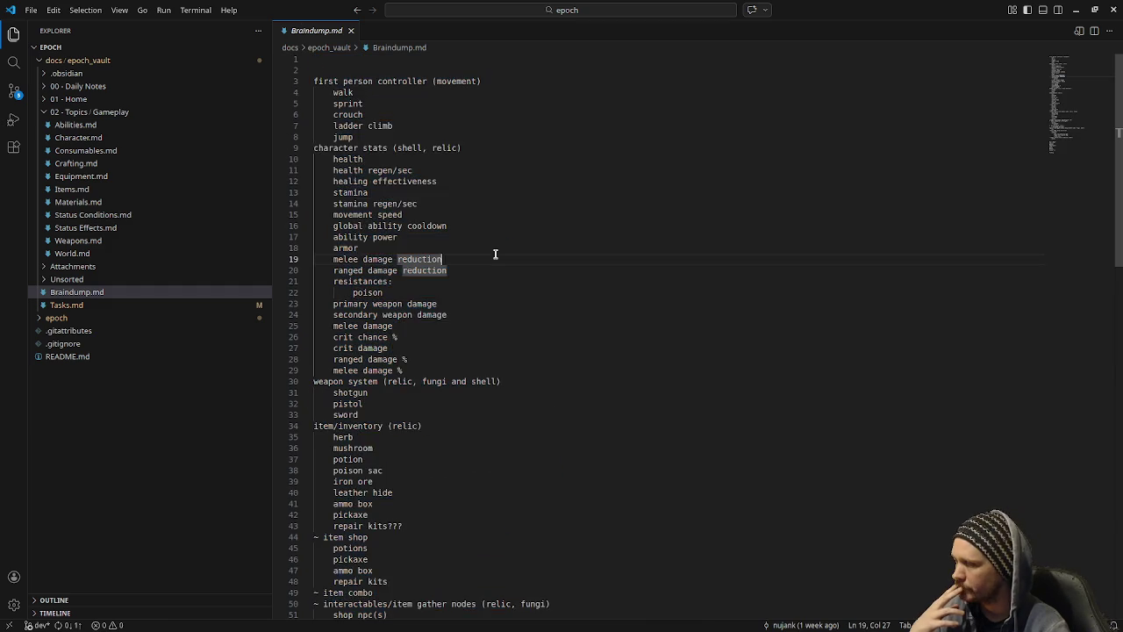
# Review Braindump's movement list (lines 3–7) and character stats list (lines 10–29).
pyautogui.scroll(-2, 497, 254)
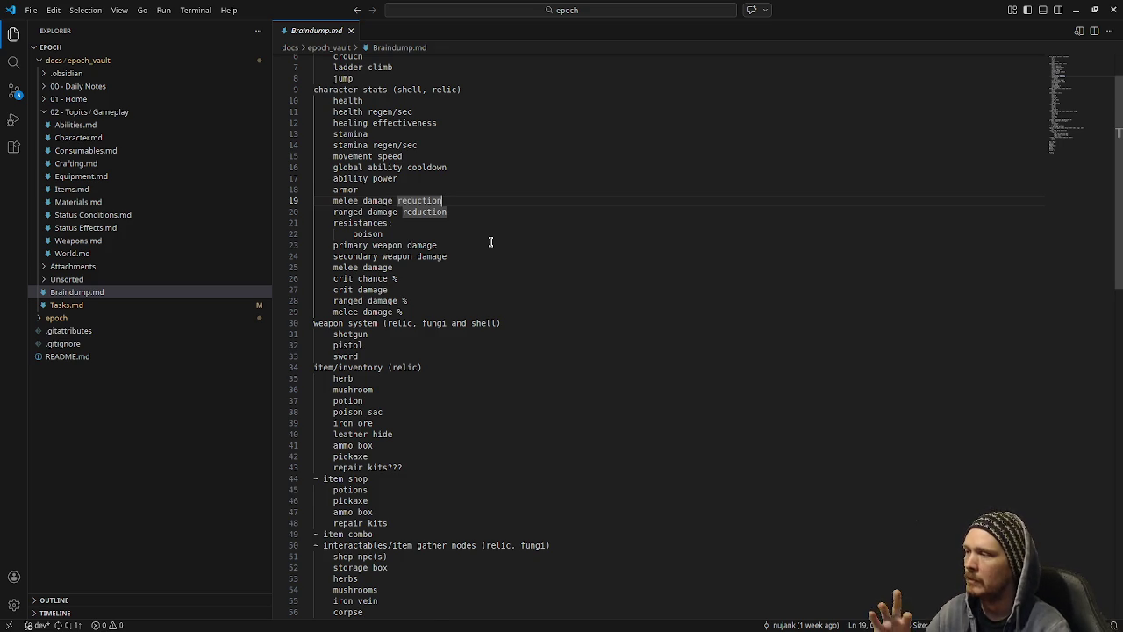
pyautogui.scroll(-2, 491, 241)
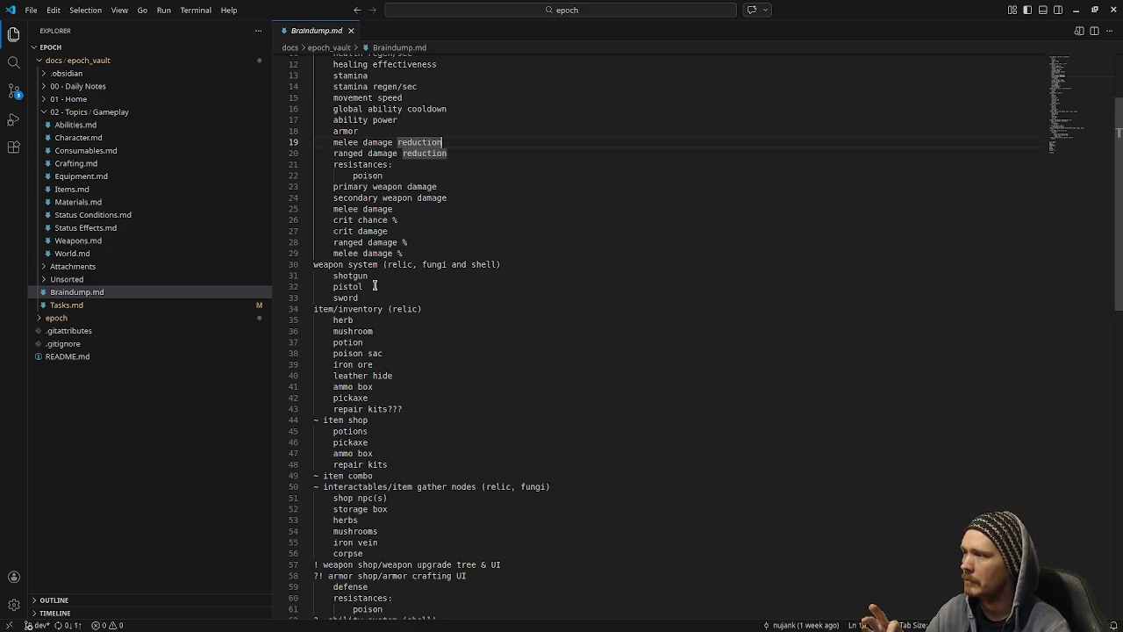
pyautogui.scroll(4, 404, 272)
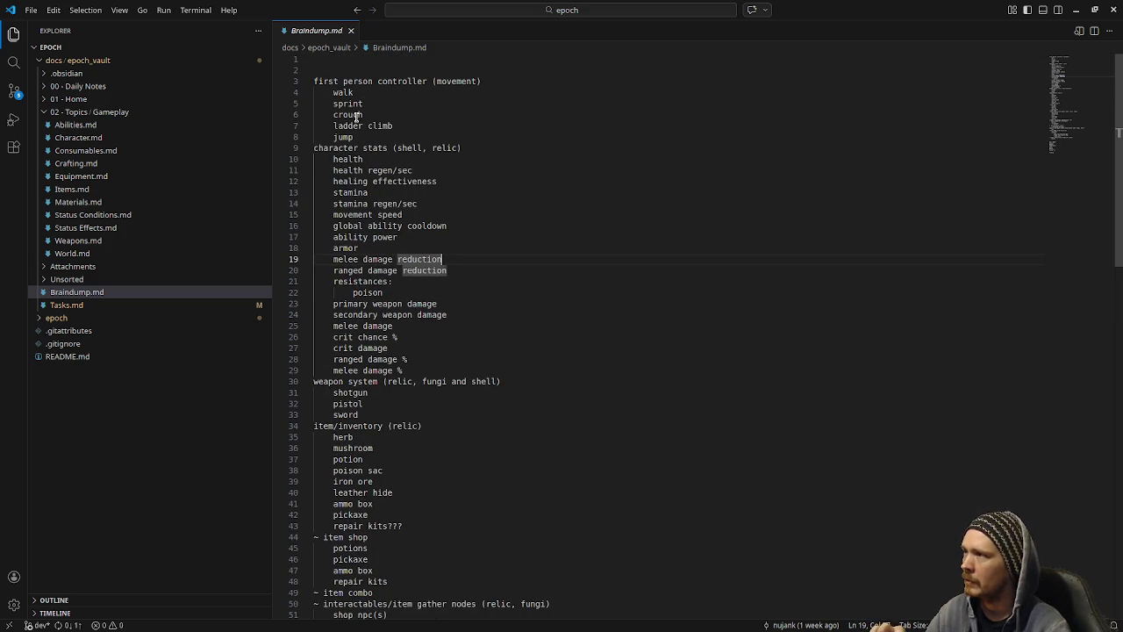
pyautogui.moveTo(342, 80); pyautogui.dragTo(367, 126)
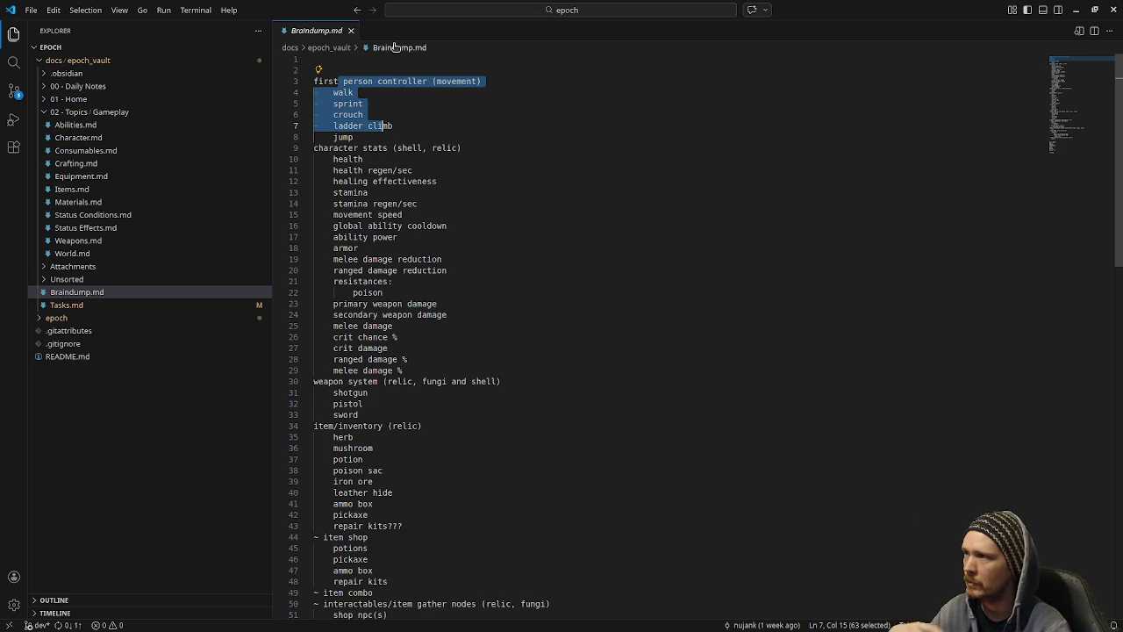
pyautogui.click(373, 148)
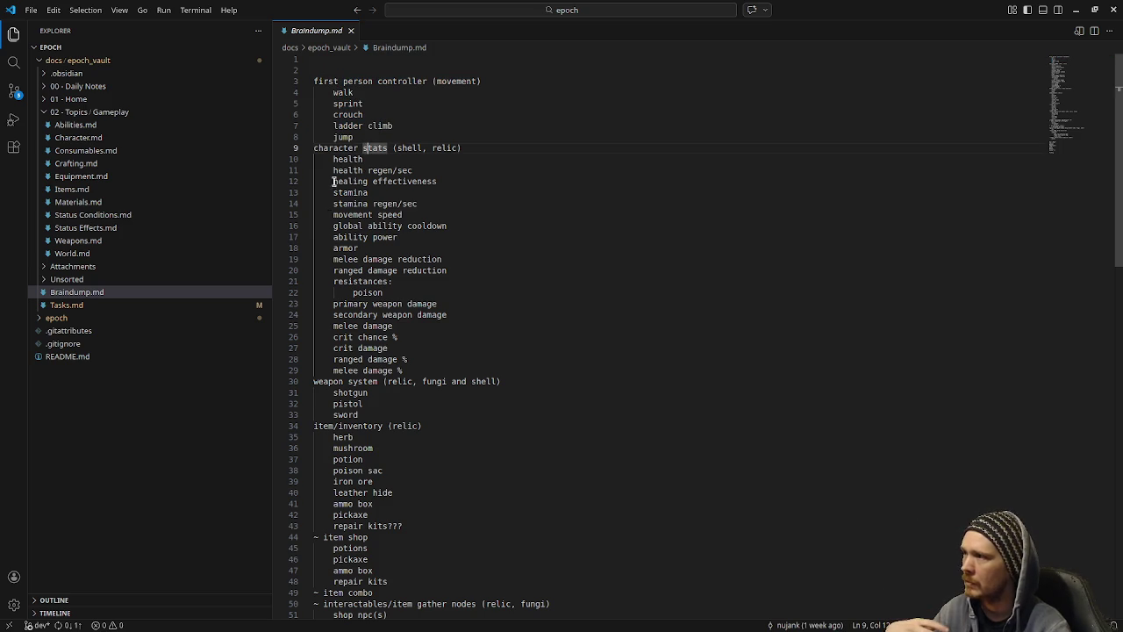
pyautogui.moveTo(334, 159)
pyautogui.mouseDown()
pyautogui.moveTo(439, 304)
pyautogui.moveTo(442, 366)
pyautogui.mouseUp()
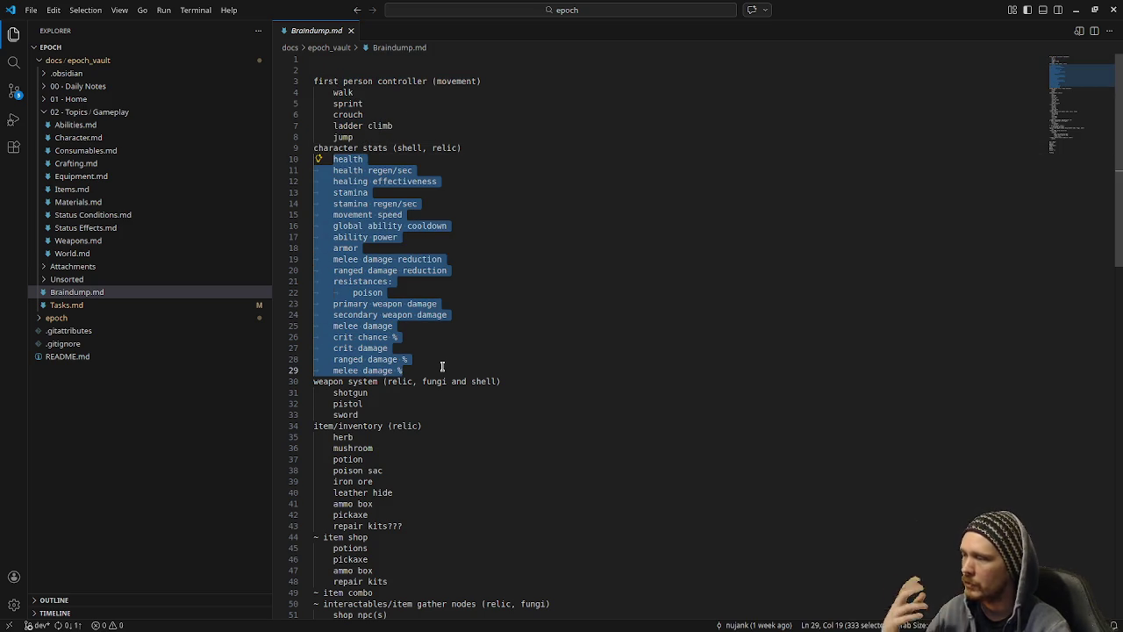
# Compare against Character.md's damage calculation lines, then return to Braindump.md.
pyautogui.click(79, 138)
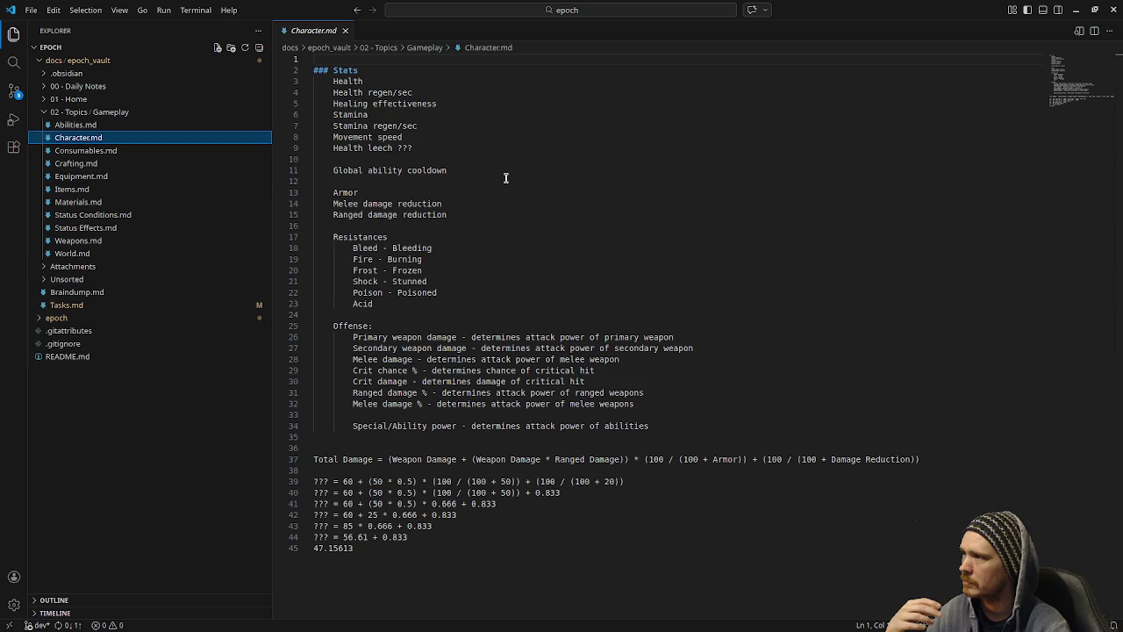
pyautogui.moveTo(570, 548)
pyautogui.mouseDown()
pyautogui.moveTo(312, 483)
pyautogui.moveTo(307, 471)
pyautogui.mouseUp()
pyautogui.click(521, 425)
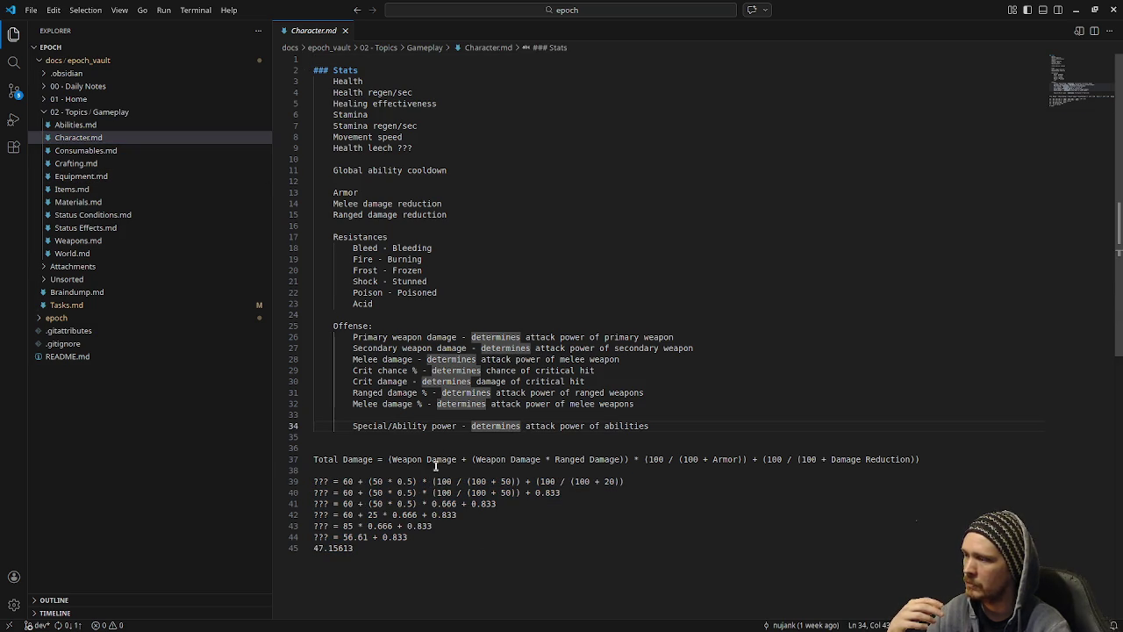
pyautogui.click(77, 293)
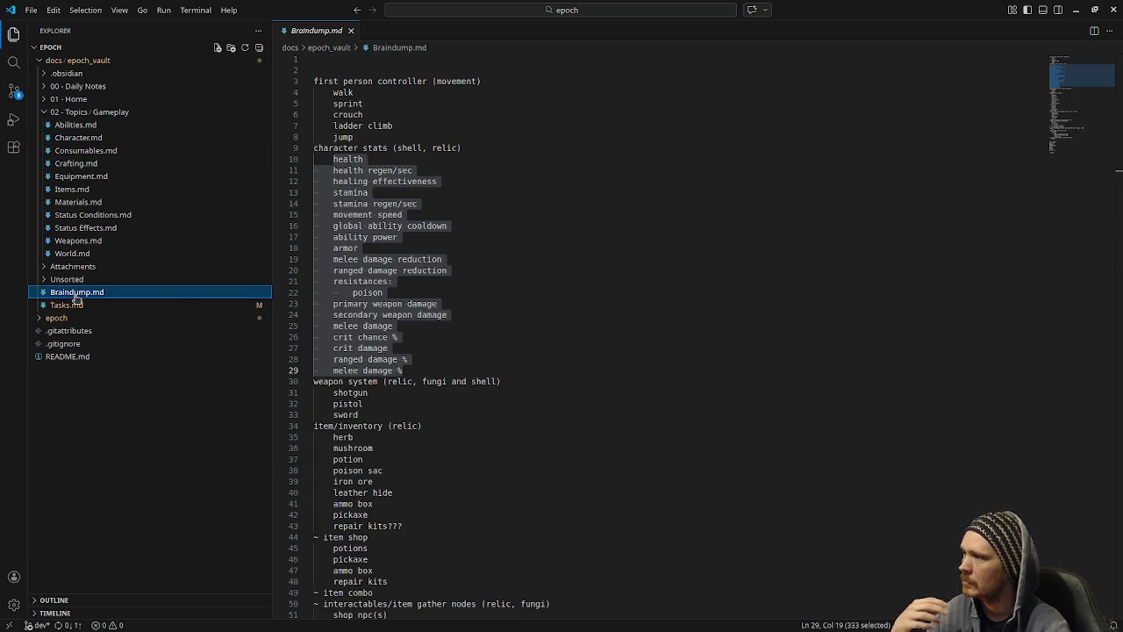
pyautogui.click(422, 314)
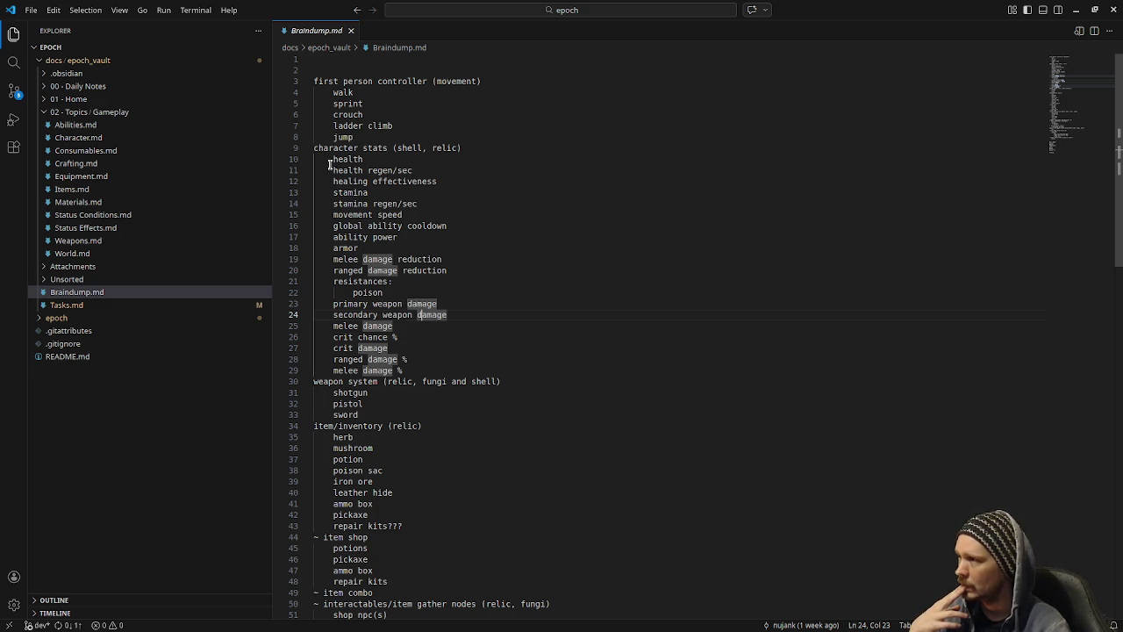
pyautogui.moveTo(331, 160); pyautogui.dragTo(421, 168)
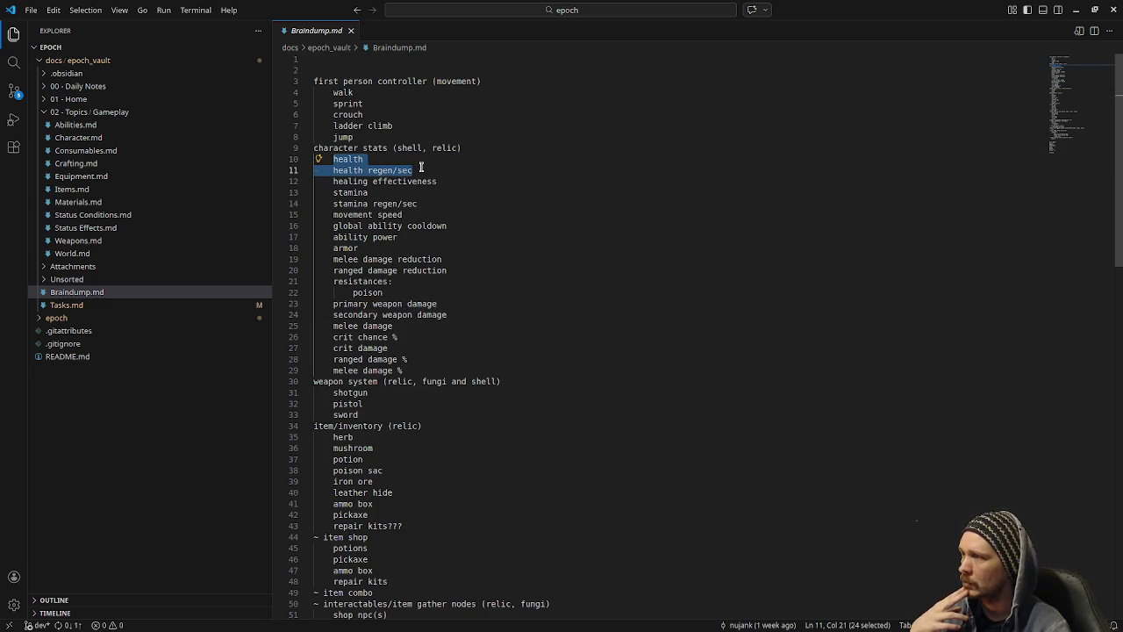
pyautogui.moveTo(338, 193)
pyautogui.mouseDown()
pyautogui.moveTo(414, 204)
pyautogui.moveTo(405, 214)
pyautogui.mouseUp()
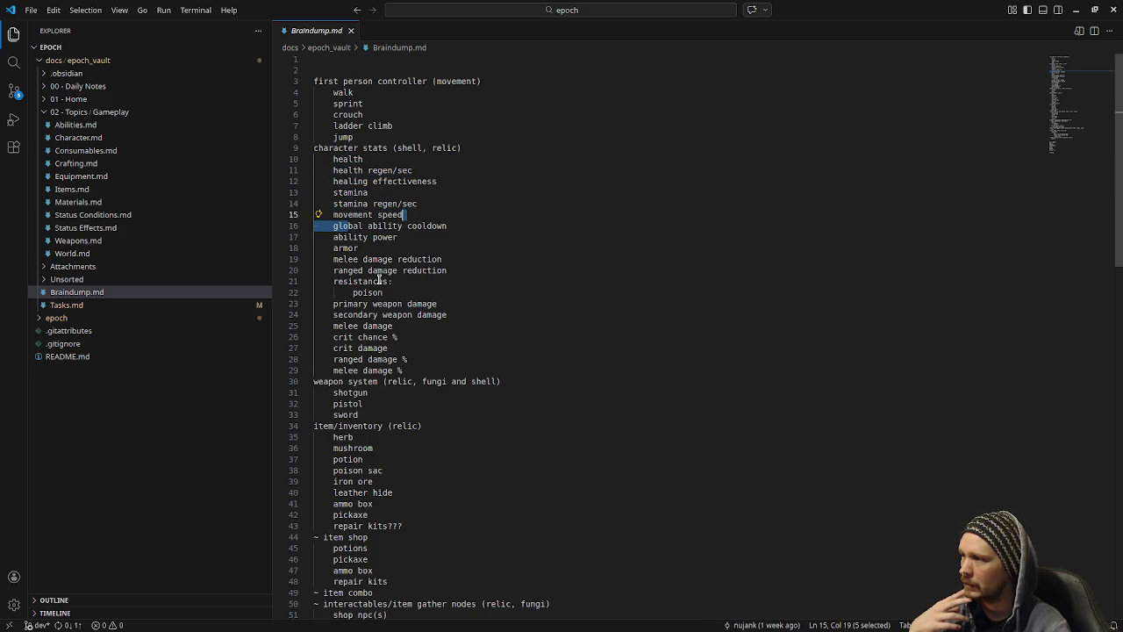
pyautogui.scroll(-1, 450, 302)
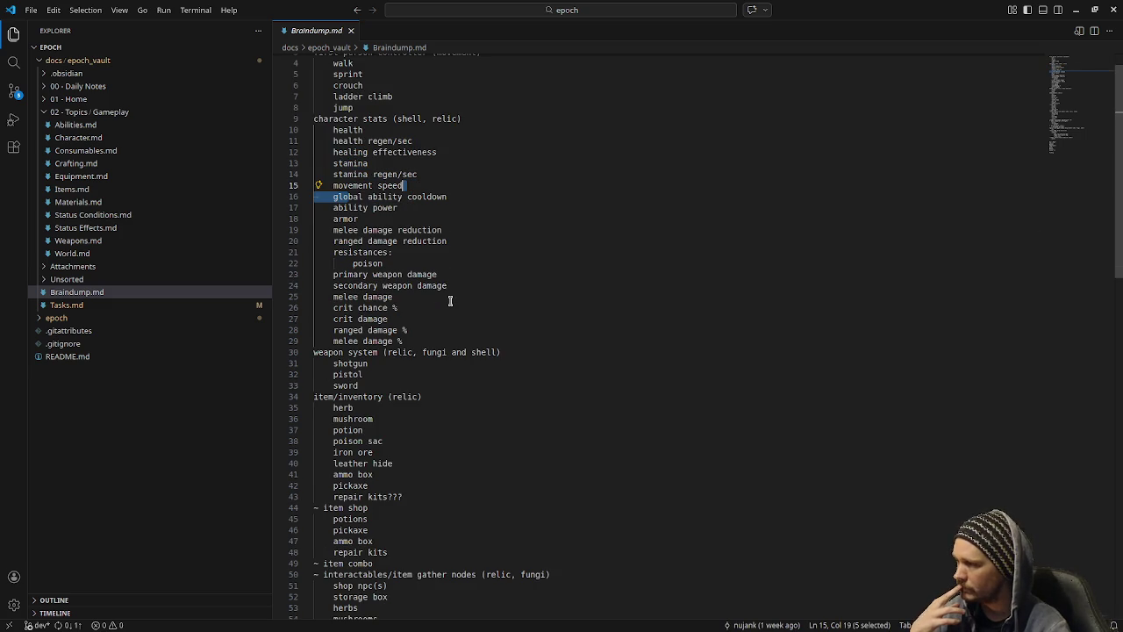
pyautogui.moveTo(379, 377); pyautogui.dragTo(308, 349)
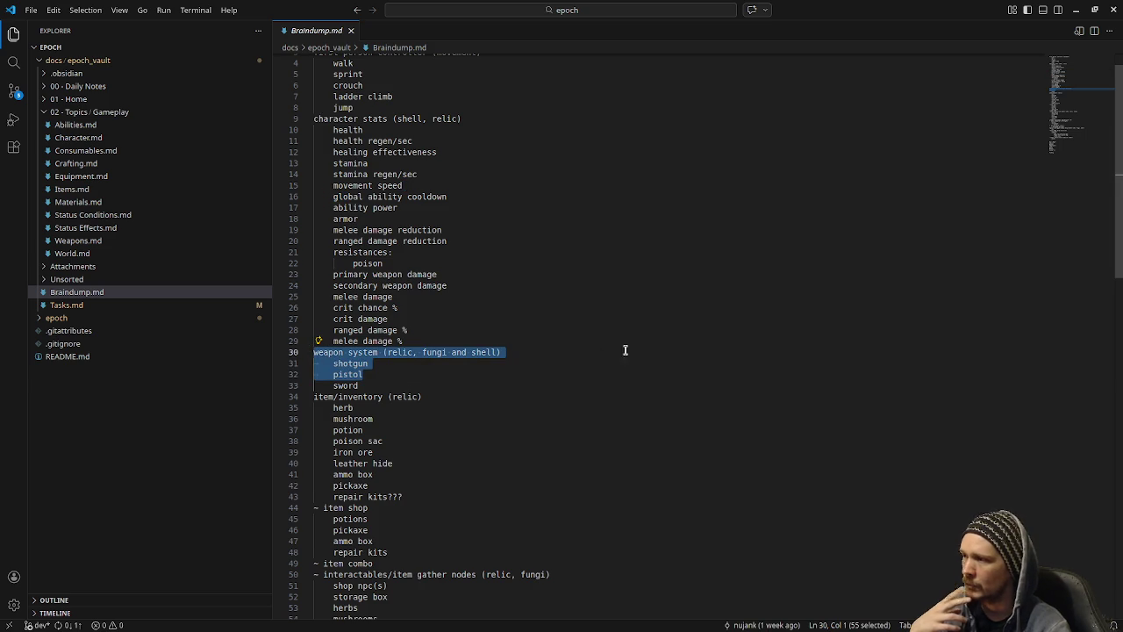
pyautogui.doubleClick(338, 384)
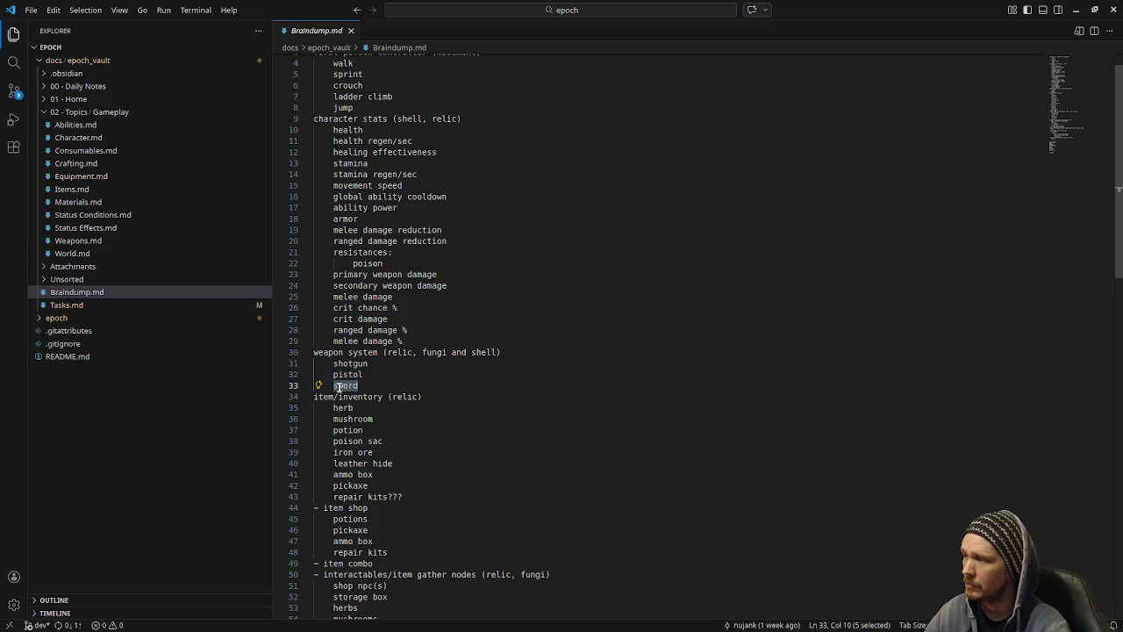
pyautogui.click(402, 387)
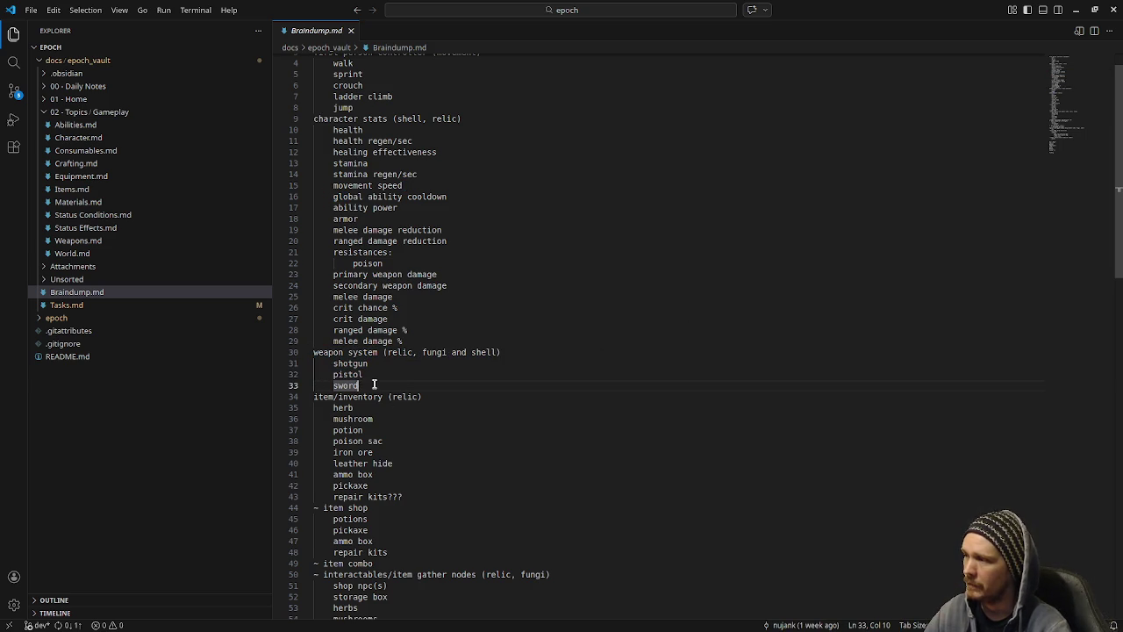
pyautogui.scroll(-1, 474, 431)
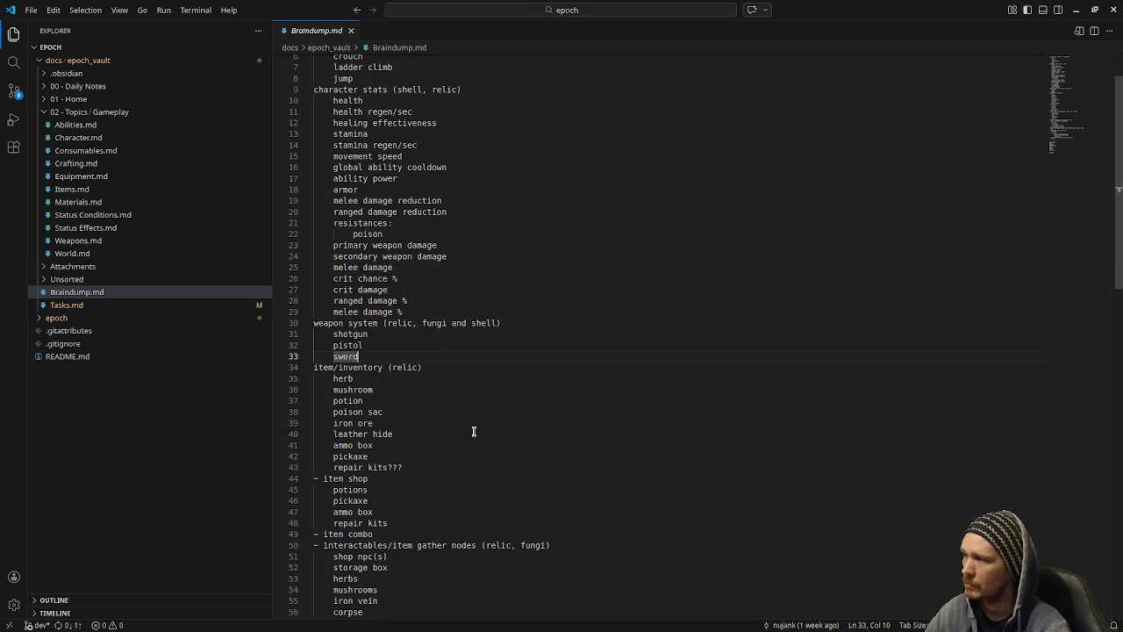
pyautogui.scroll(-1, 473, 431)
pyautogui.moveTo(319, 338)
pyautogui.mouseDown()
pyautogui.moveTo(430, 439)
pyautogui.moveTo(405, 436)
pyautogui.moveTo(321, 348)
pyautogui.mouseUp()
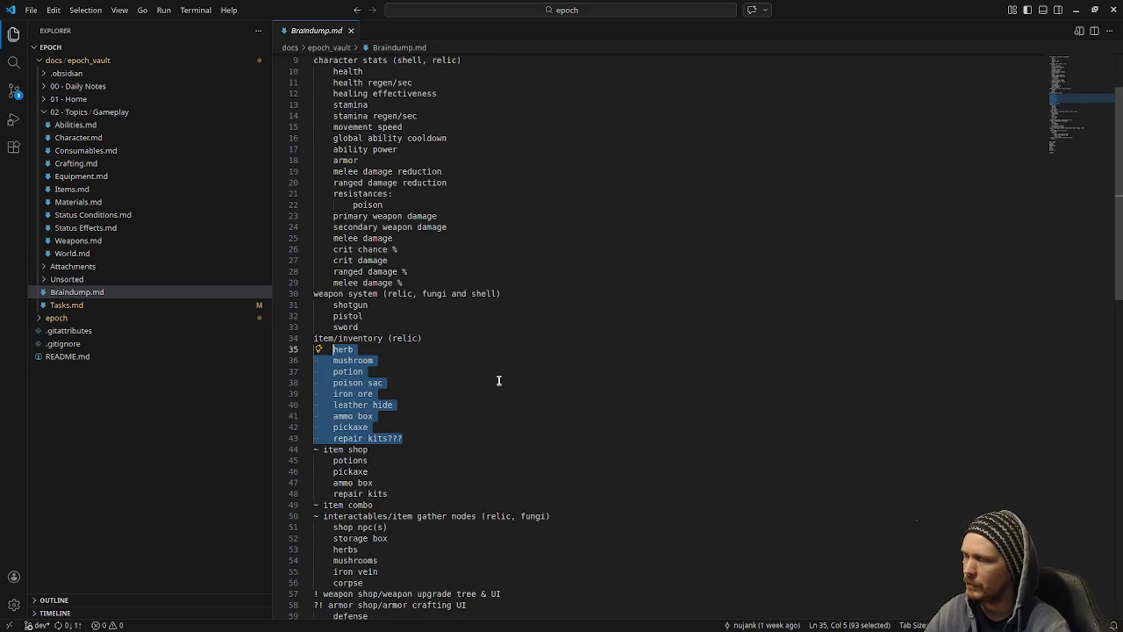
pyautogui.click(456, 404)
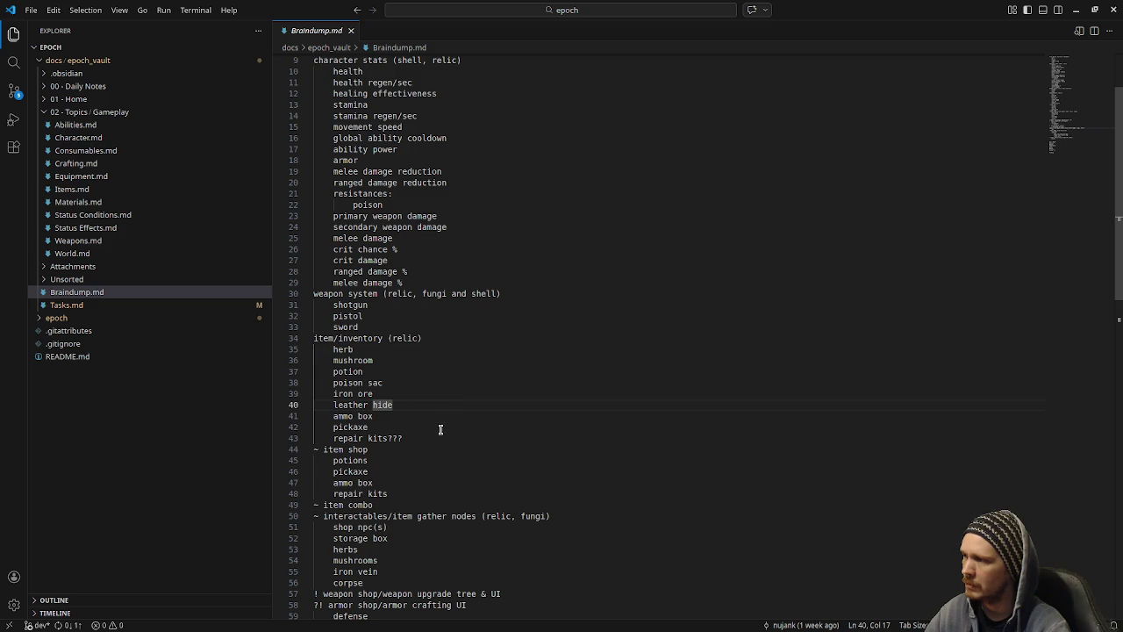
pyautogui.scroll(-2, 380, 468)
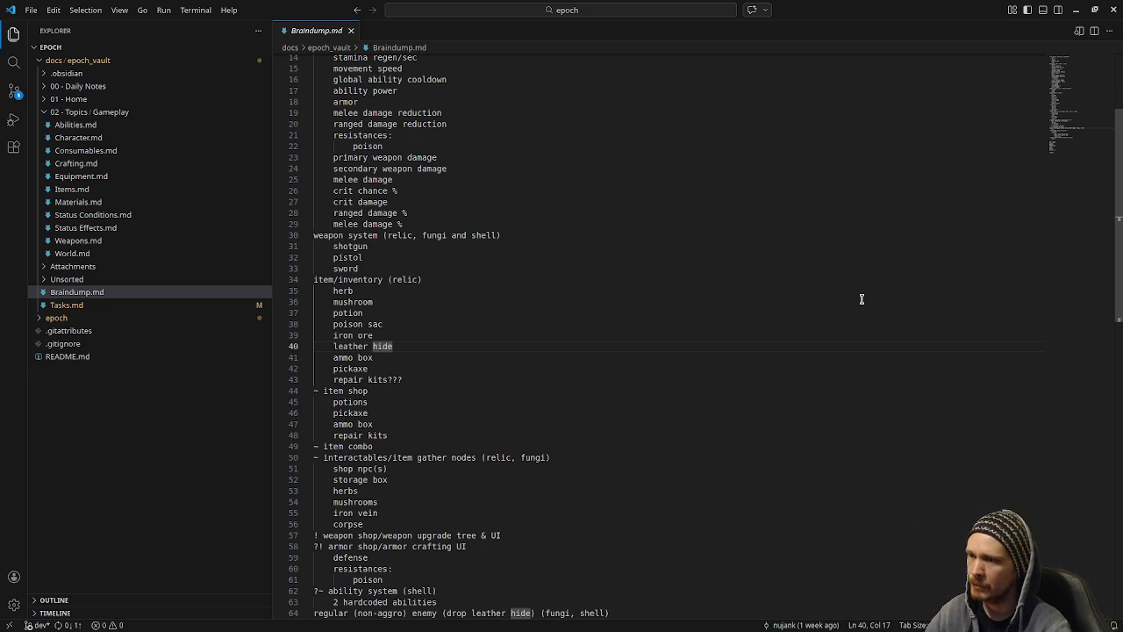
pyautogui.doubleClick(381, 502)
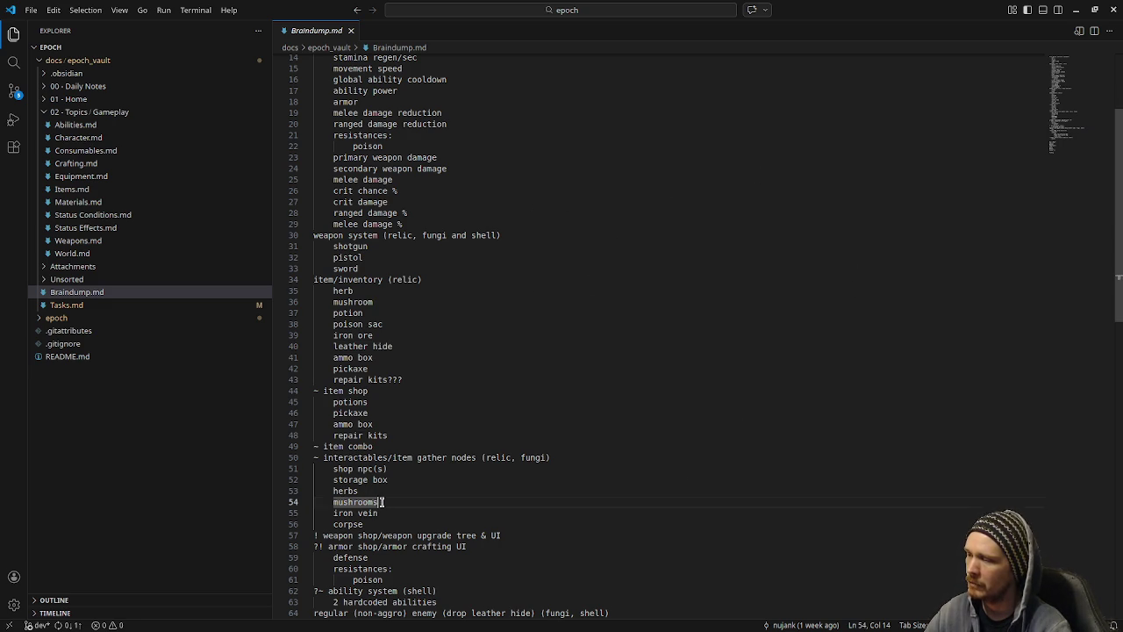
pyautogui.moveTo(382, 501); pyautogui.dragTo(325, 491)
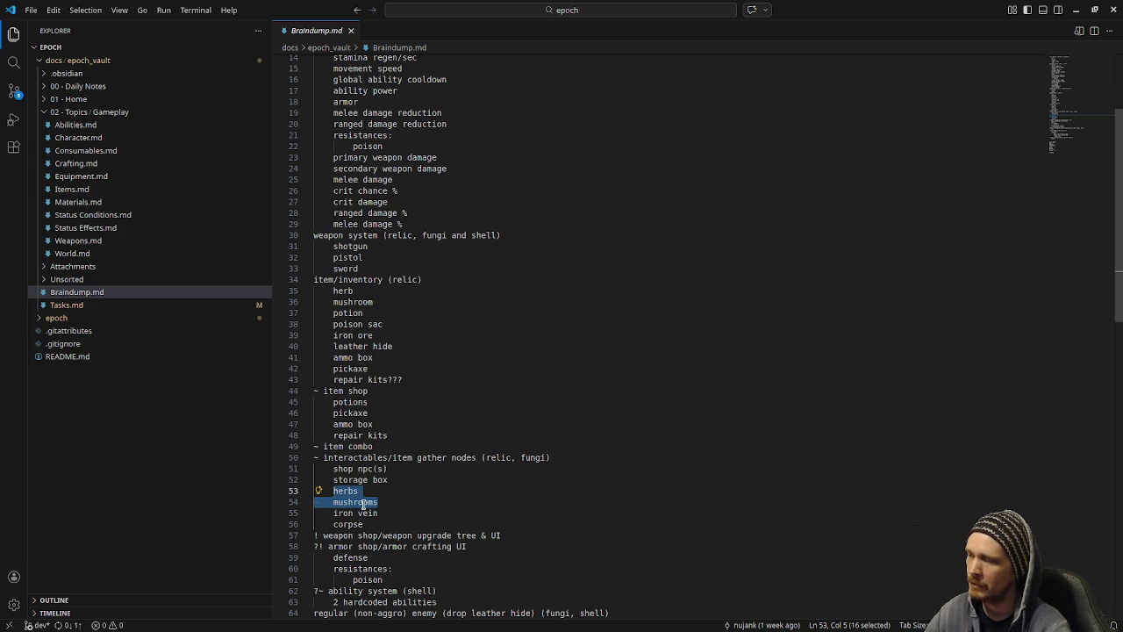
pyautogui.click(444, 502)
pyautogui.moveTo(332, 491); pyautogui.dragTo(382, 498)
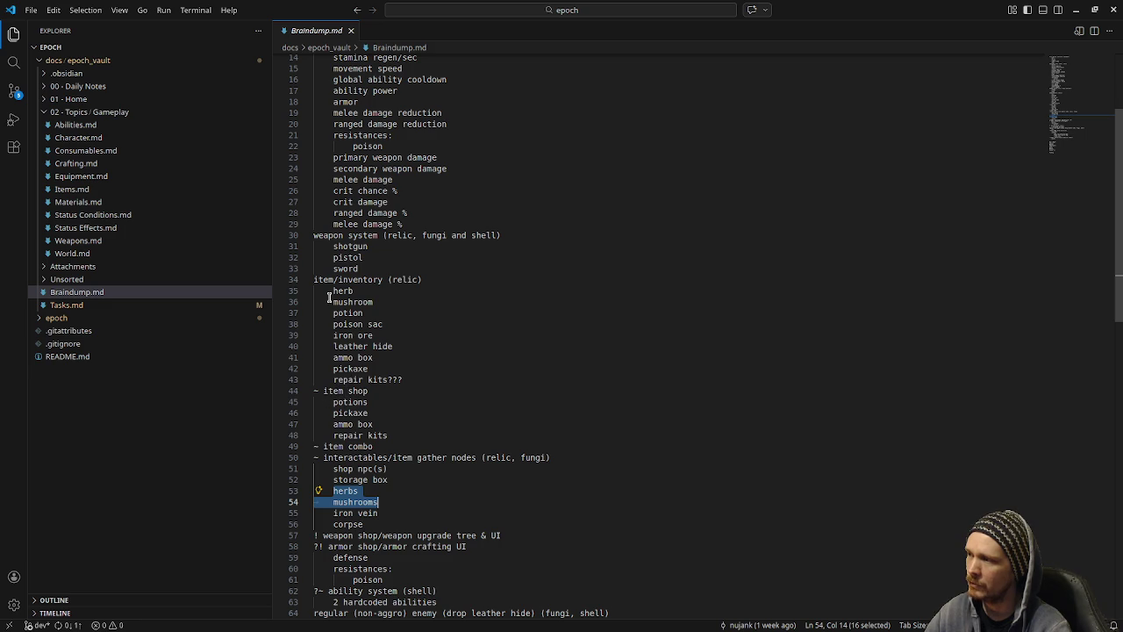
pyautogui.doubleClick(335, 312)
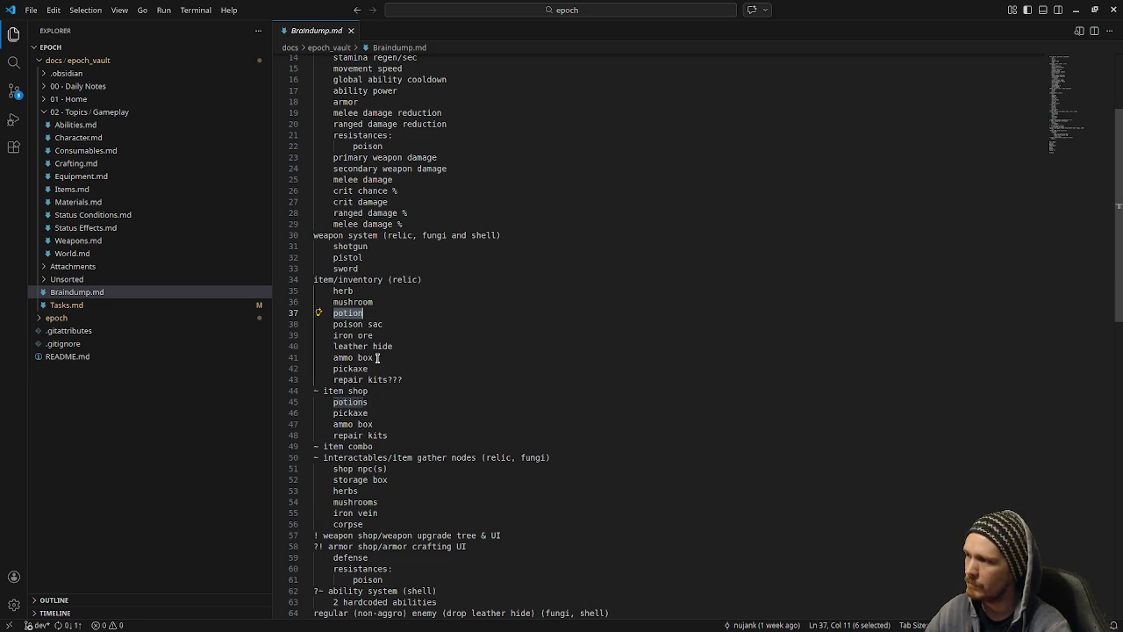
pyautogui.scroll(-3, 444, 468)
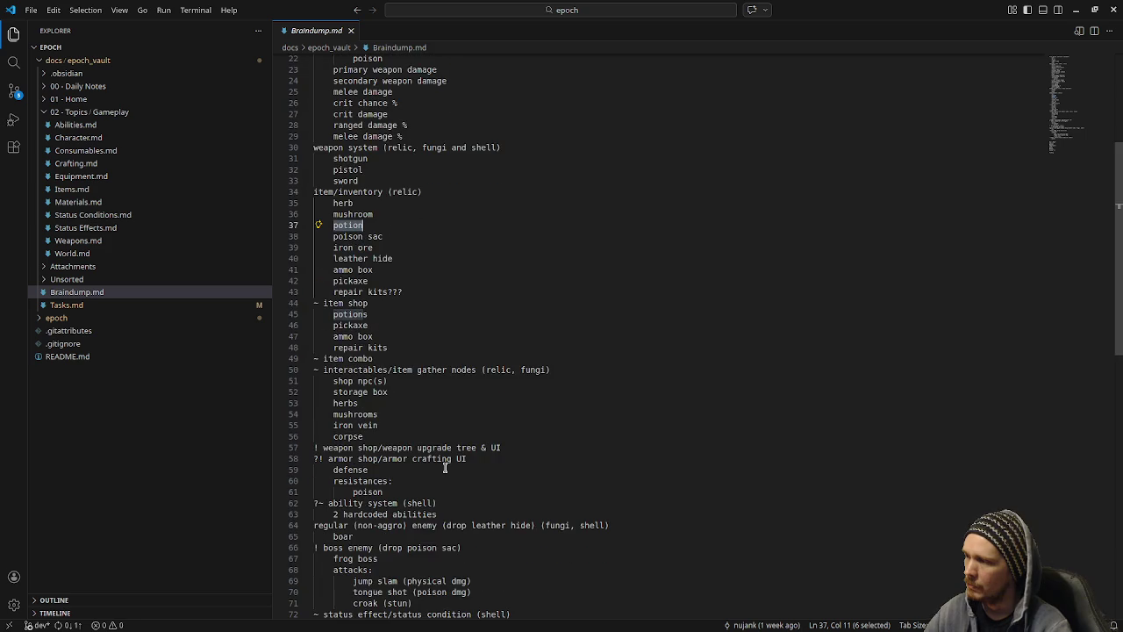
pyautogui.scroll(-1, 445, 467)
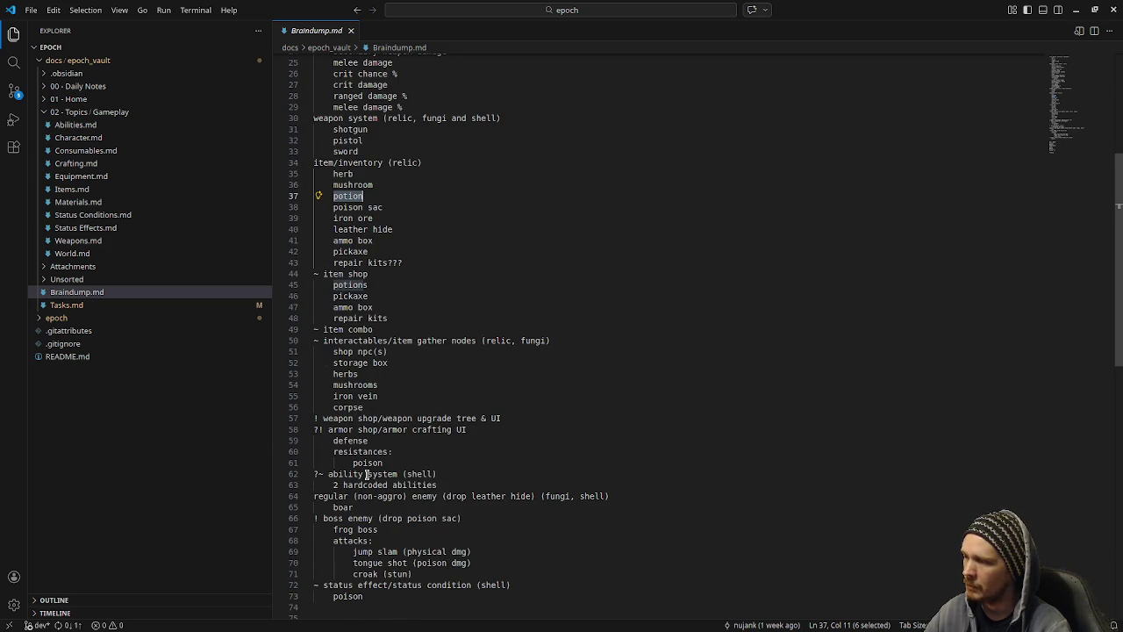
pyautogui.moveTo(328, 474)
pyautogui.mouseDown()
pyautogui.moveTo(344, 484)
pyautogui.moveTo(436, 479)
pyautogui.mouseUp()
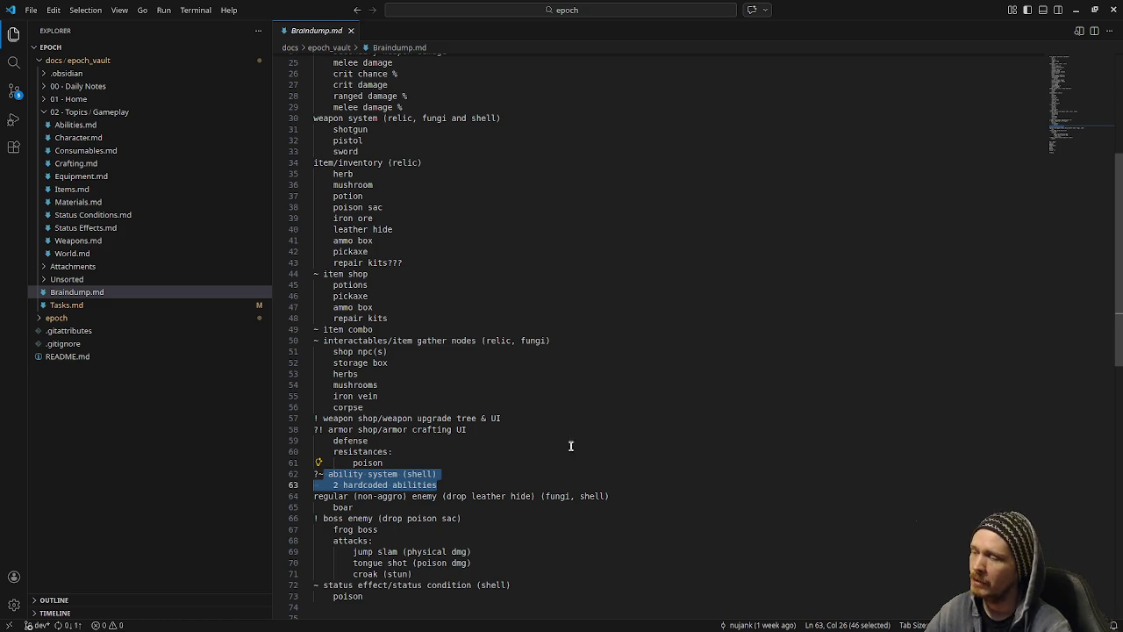
pyautogui.scroll(2, 345, 327)
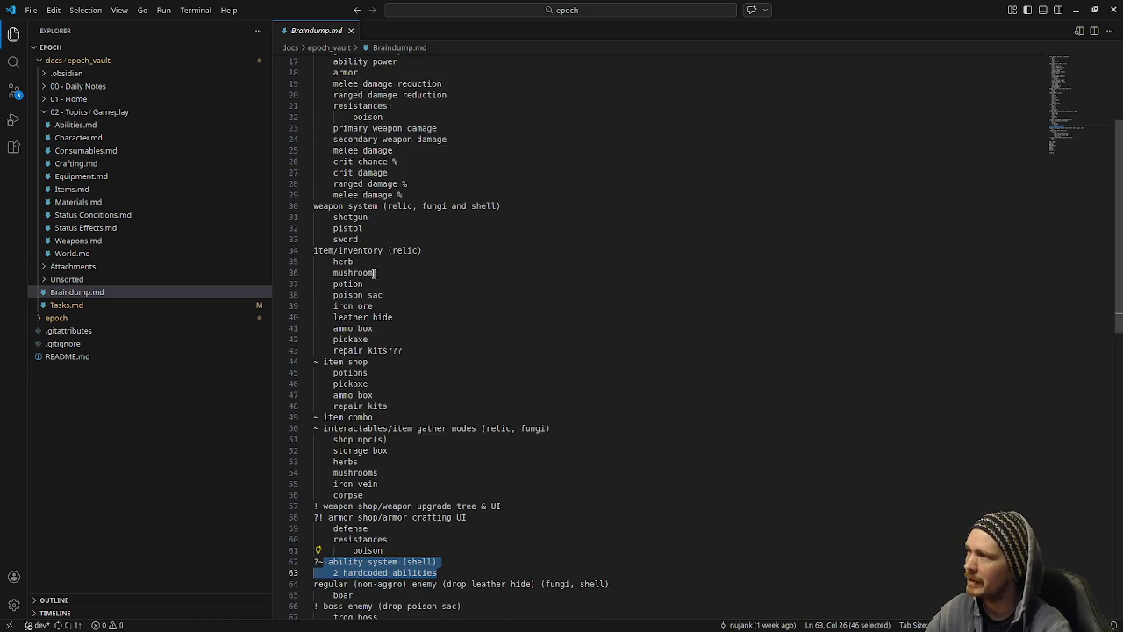
pyautogui.scroll(4, 344, 327)
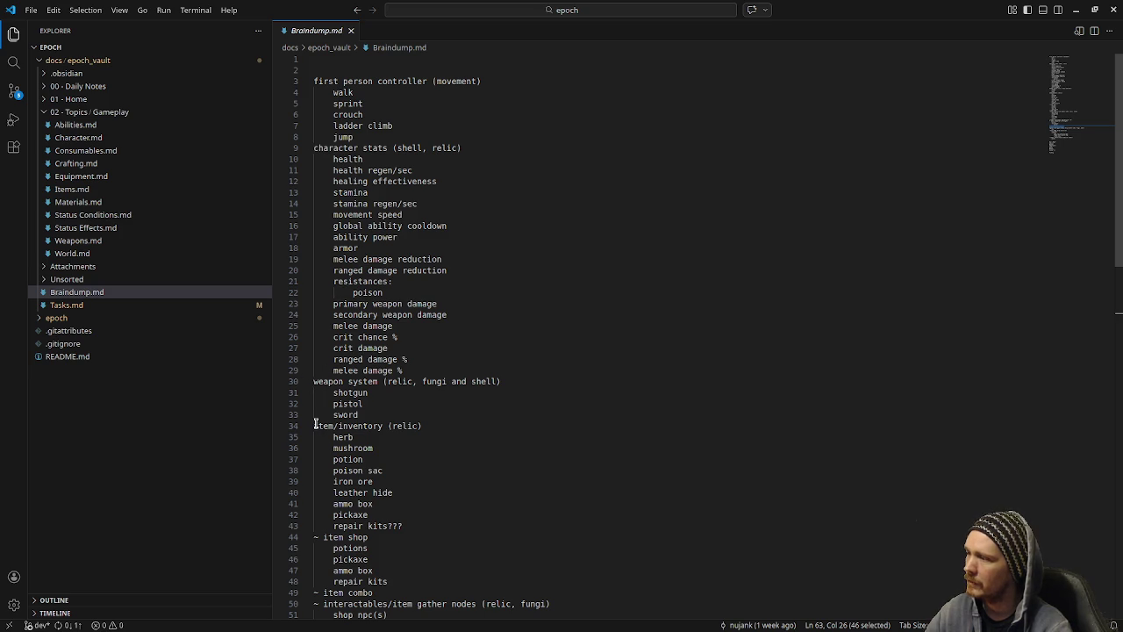
pyautogui.scroll(-1, 372, 526)
pyautogui.click(316, 507)
pyautogui.scroll(-3, 315, 456)
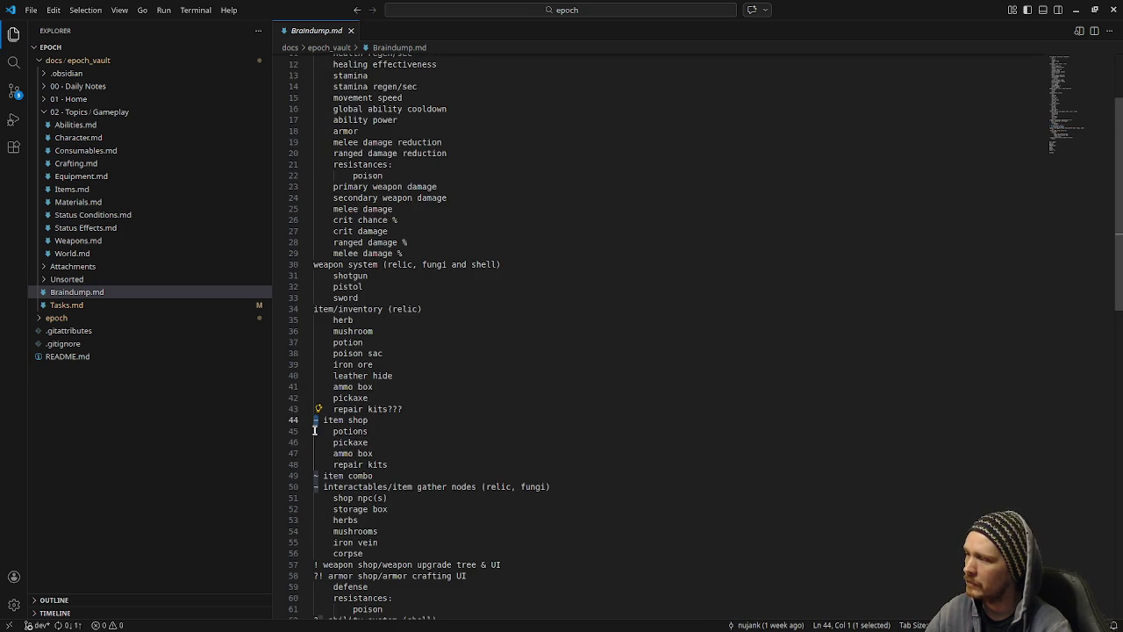
pyautogui.scroll(4, 320, 413)
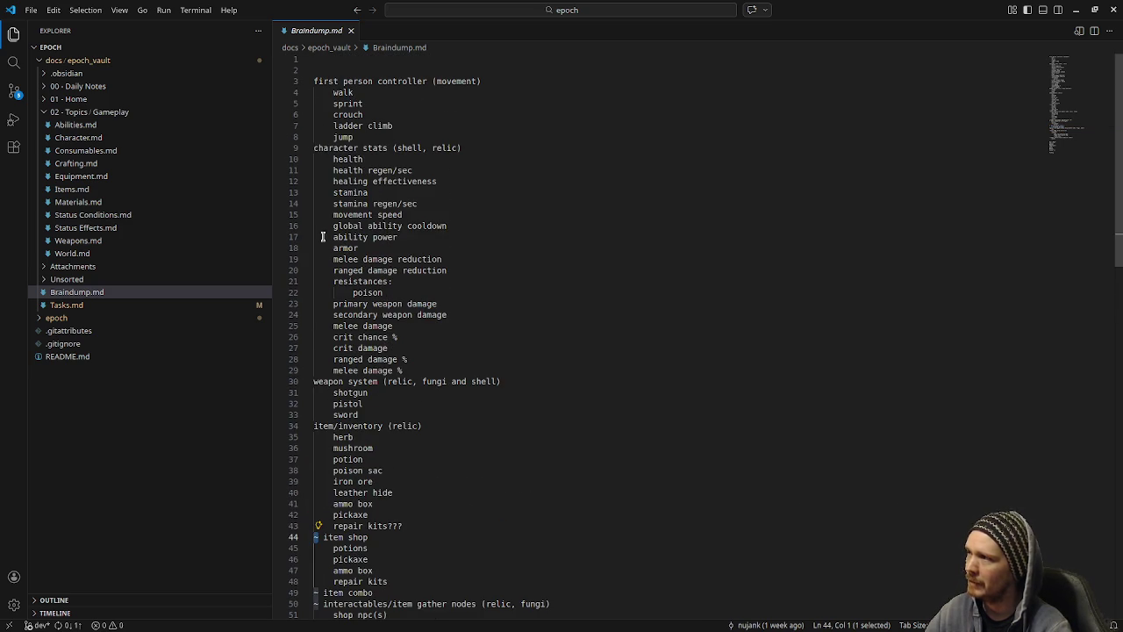
pyautogui.scroll(-5, 308, 459)
pyautogui.click(483, 429)
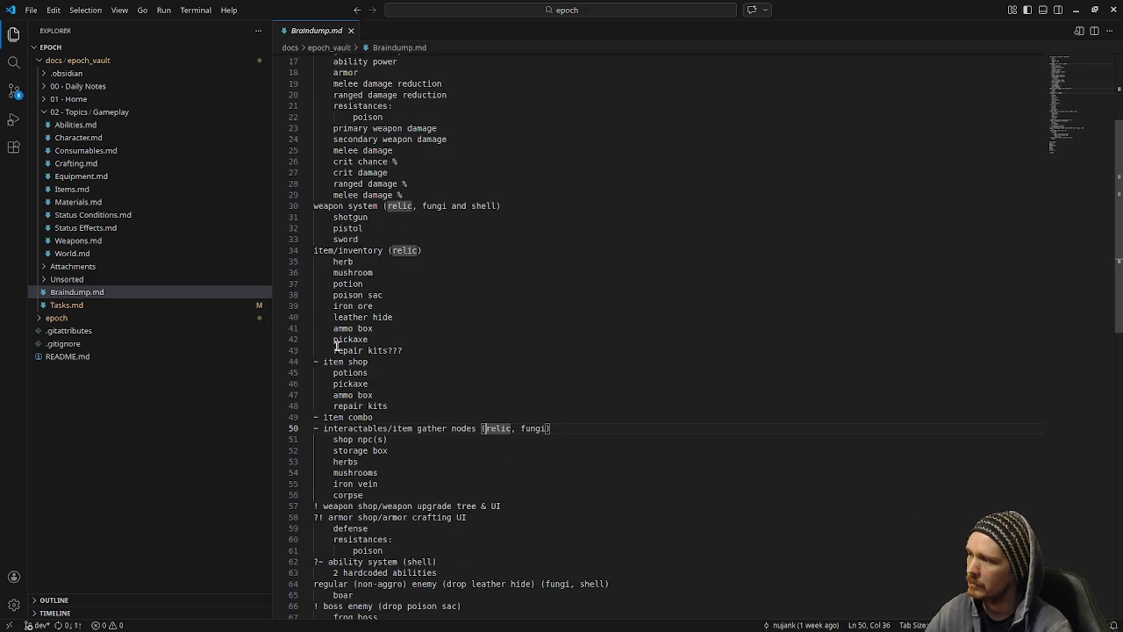
pyautogui.doubleClick(317, 361)
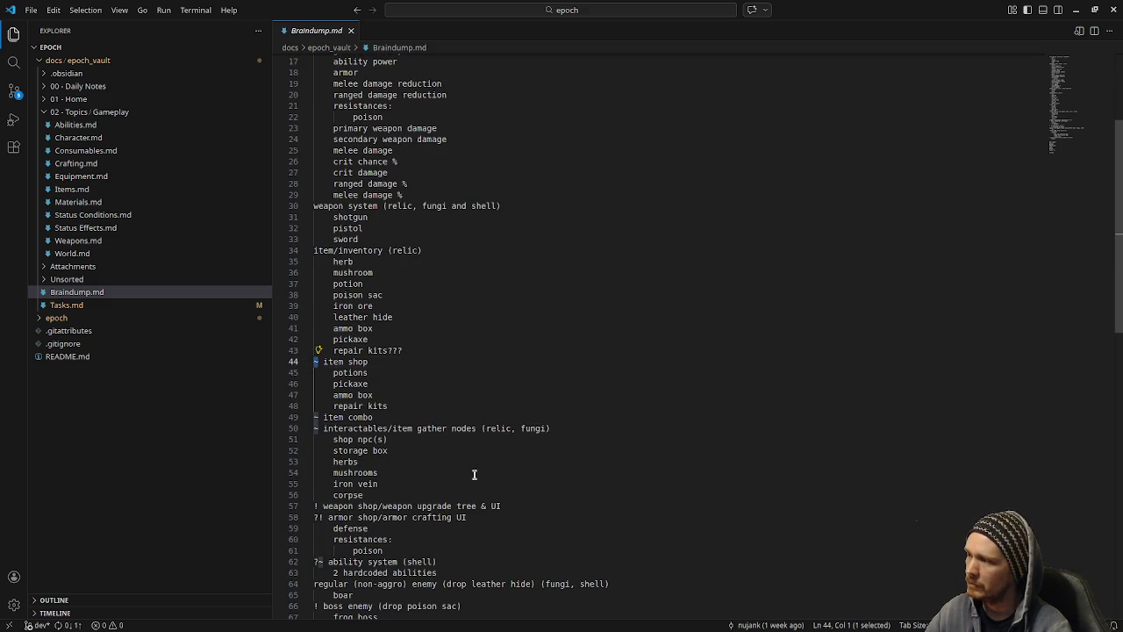
pyautogui.scroll(-3, 474, 474)
pyautogui.scroll(-2, 474, 474)
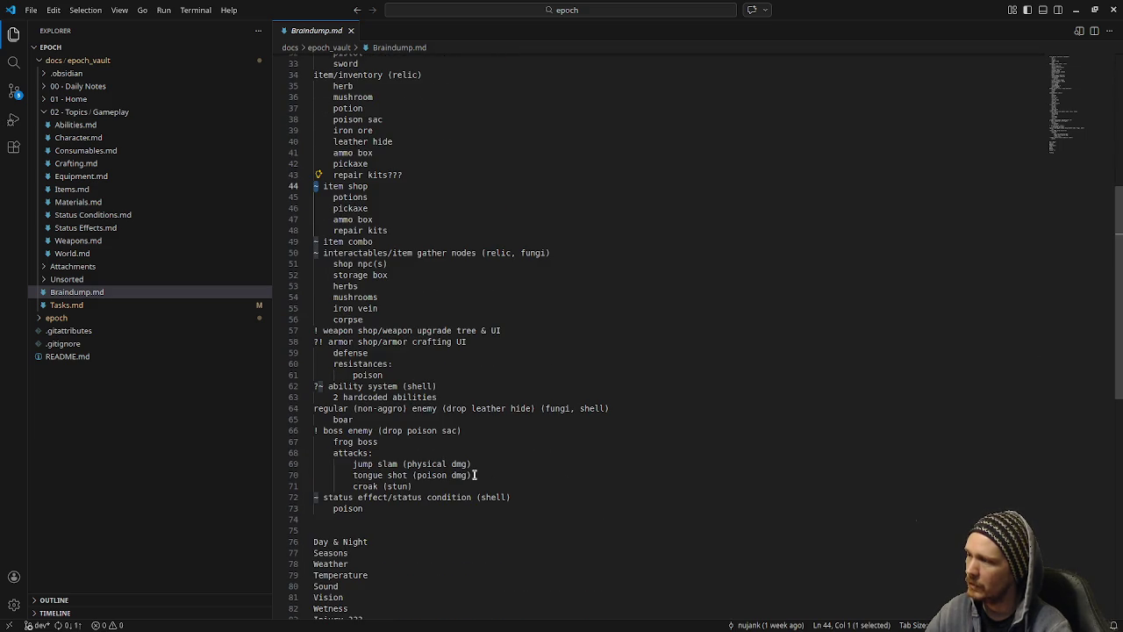
pyautogui.click(586, 366)
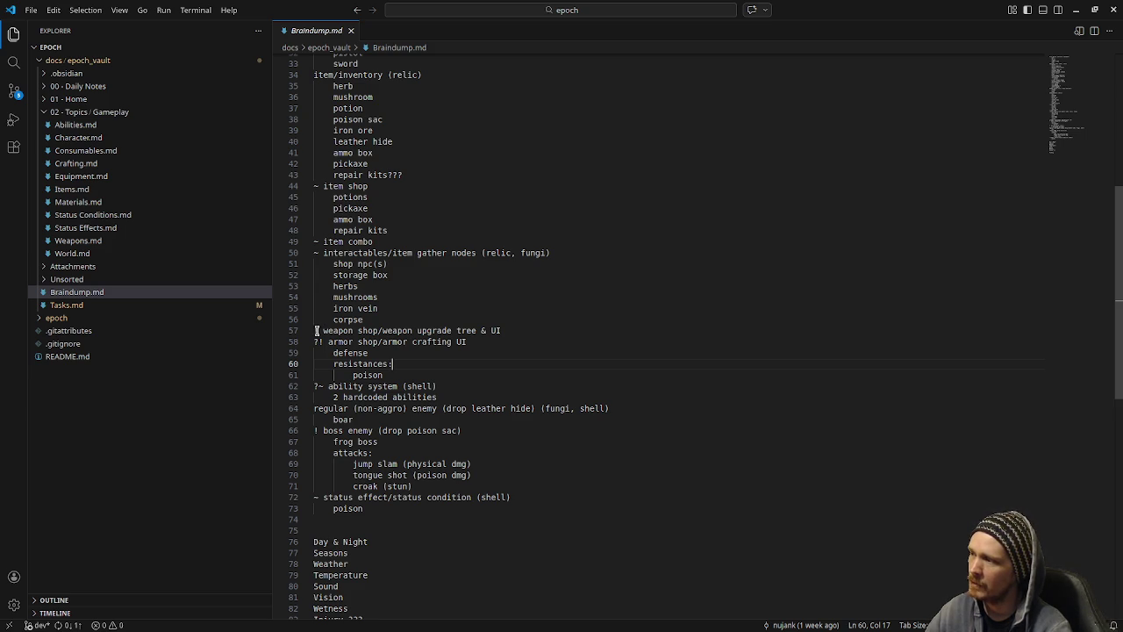
pyautogui.moveTo(321, 331); pyautogui.dragTo(314, 342)
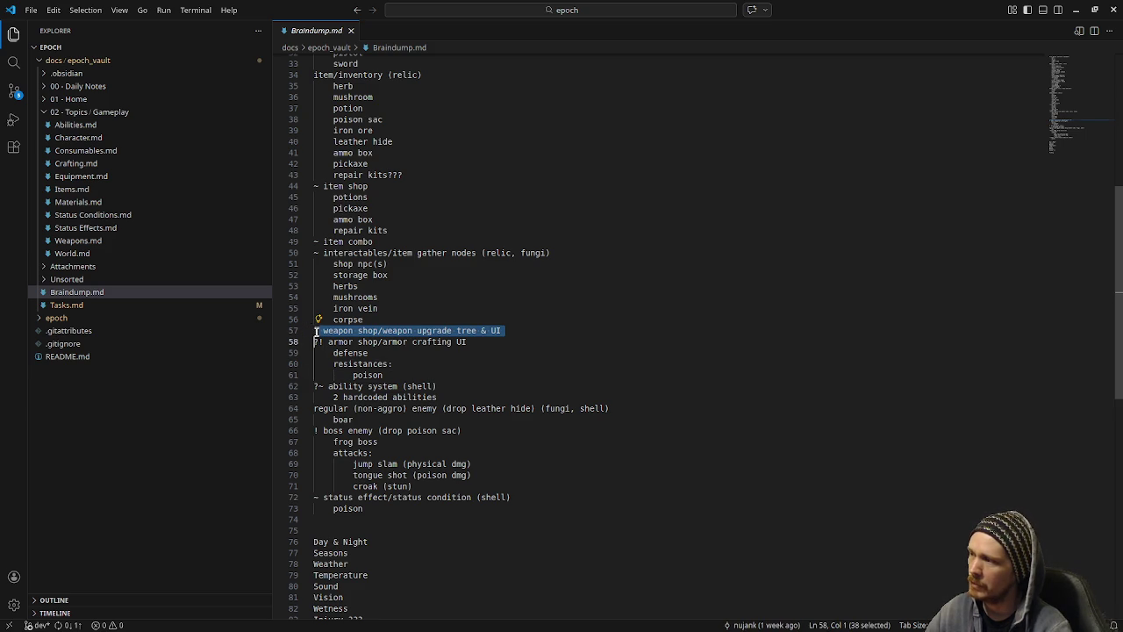
pyautogui.click(395, 323)
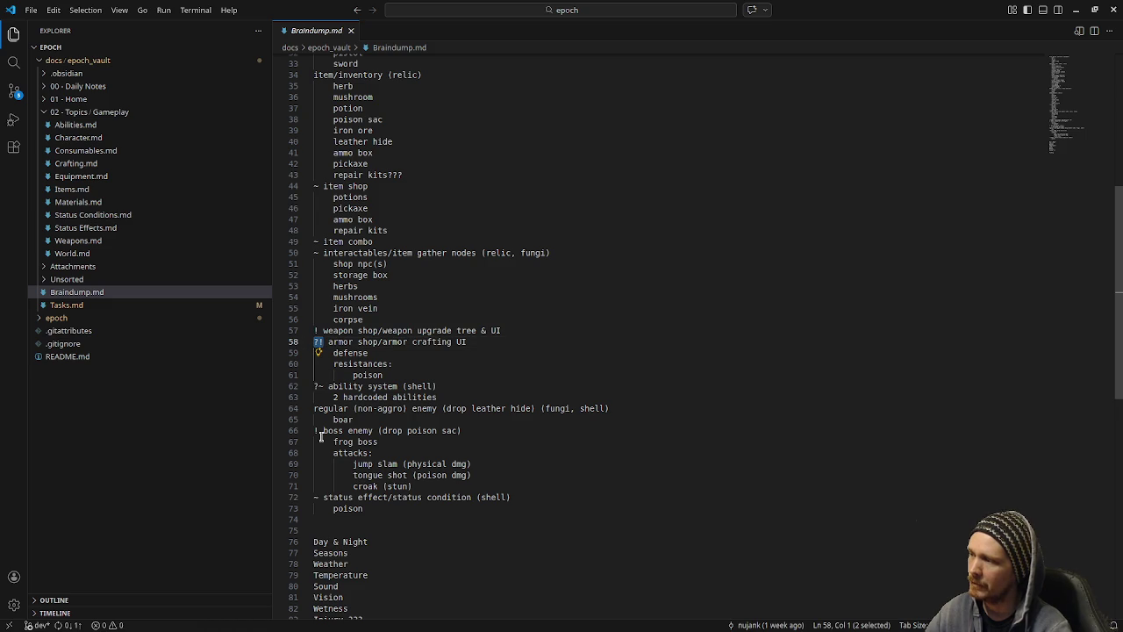
pyautogui.moveTo(320, 430); pyautogui.dragTo(305, 429)
pyautogui.click(574, 441)
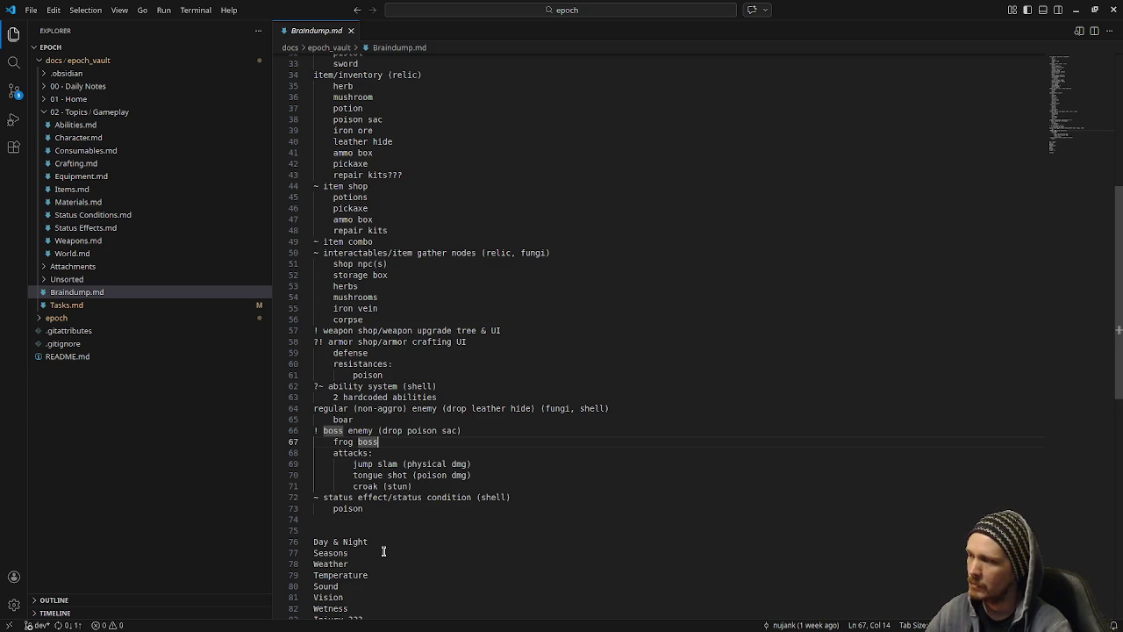
pyautogui.scroll(1, 384, 550)
pyautogui.click(383, 539)
pyautogui.scroll(5, 420, 306)
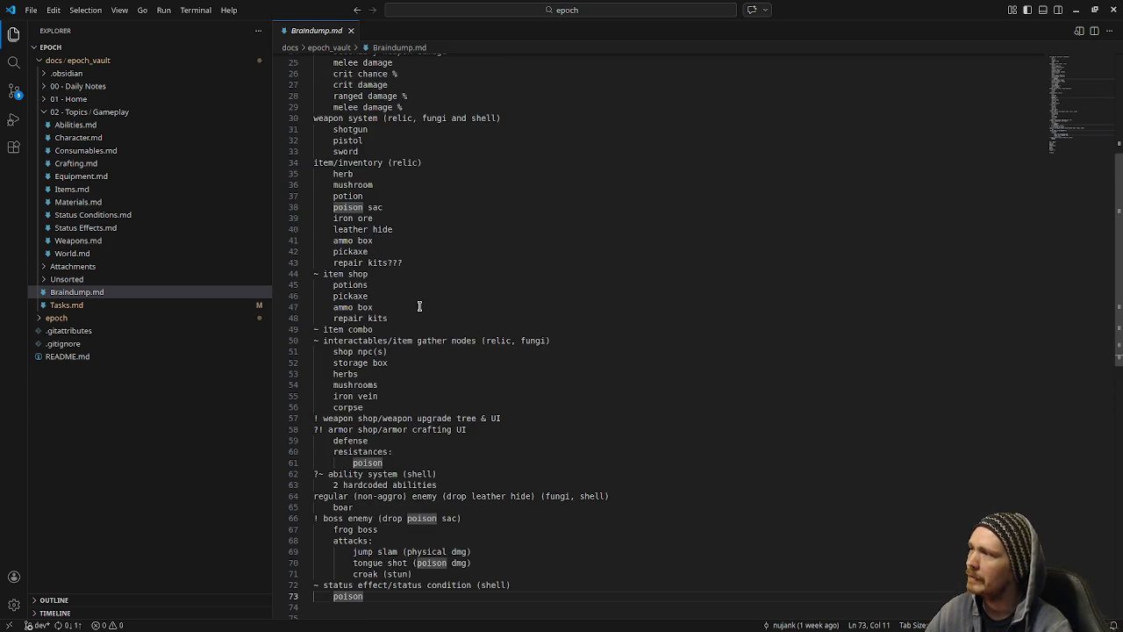
pyautogui.scroll(2, 420, 307)
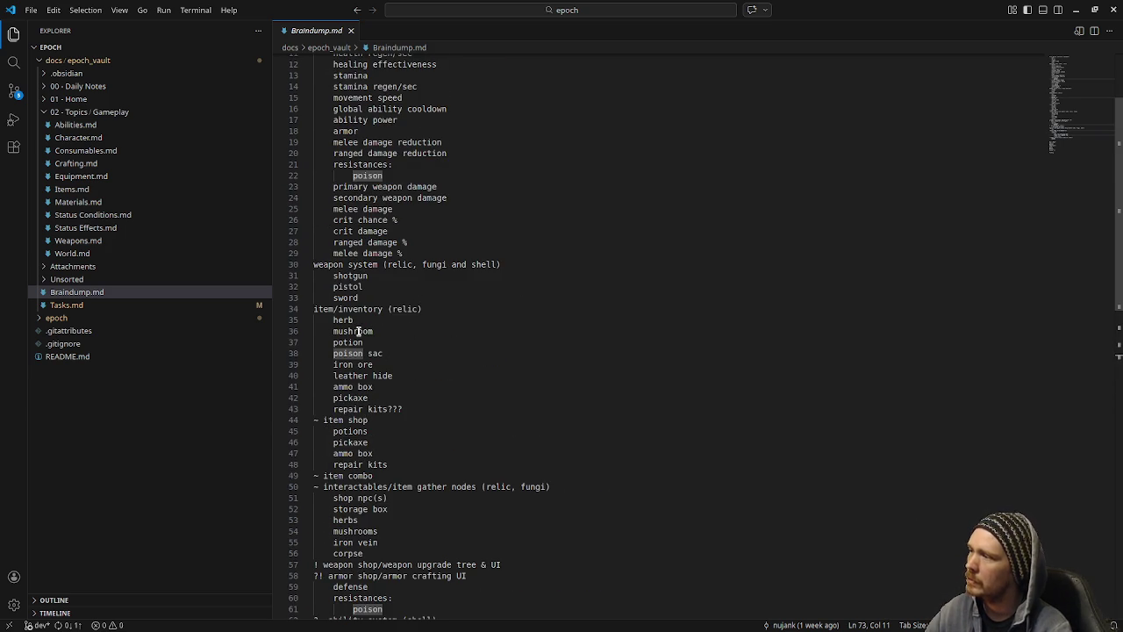
pyautogui.scroll(1, 442, 336)
pyautogui.scroll(2, 441, 336)
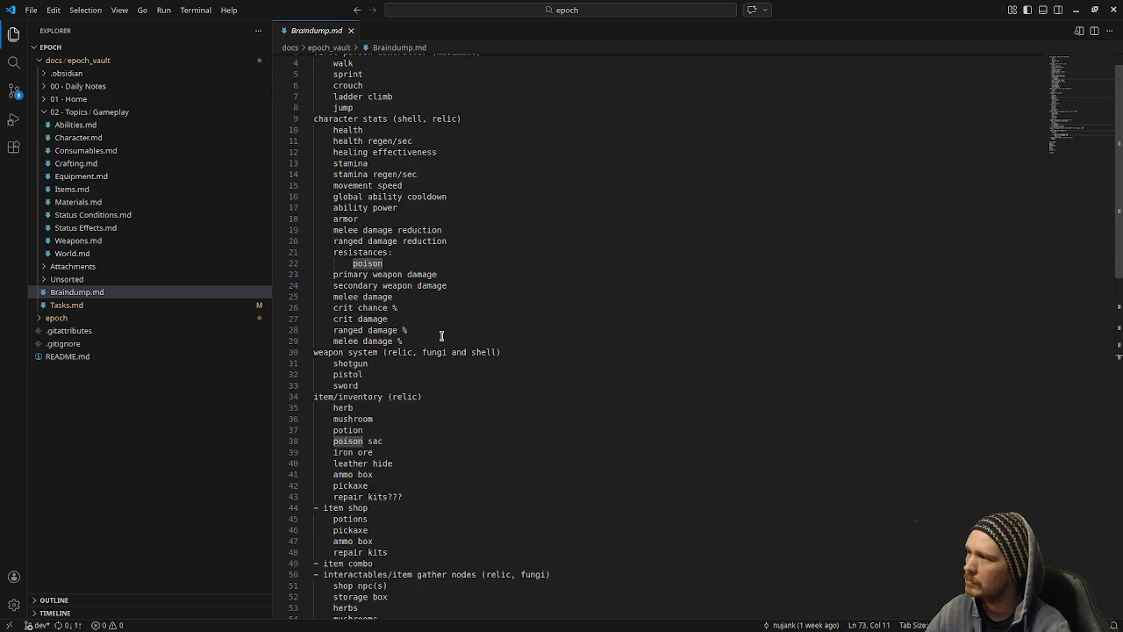
pyautogui.scroll(-4, 441, 336)
pyautogui.scroll(-3, 442, 336)
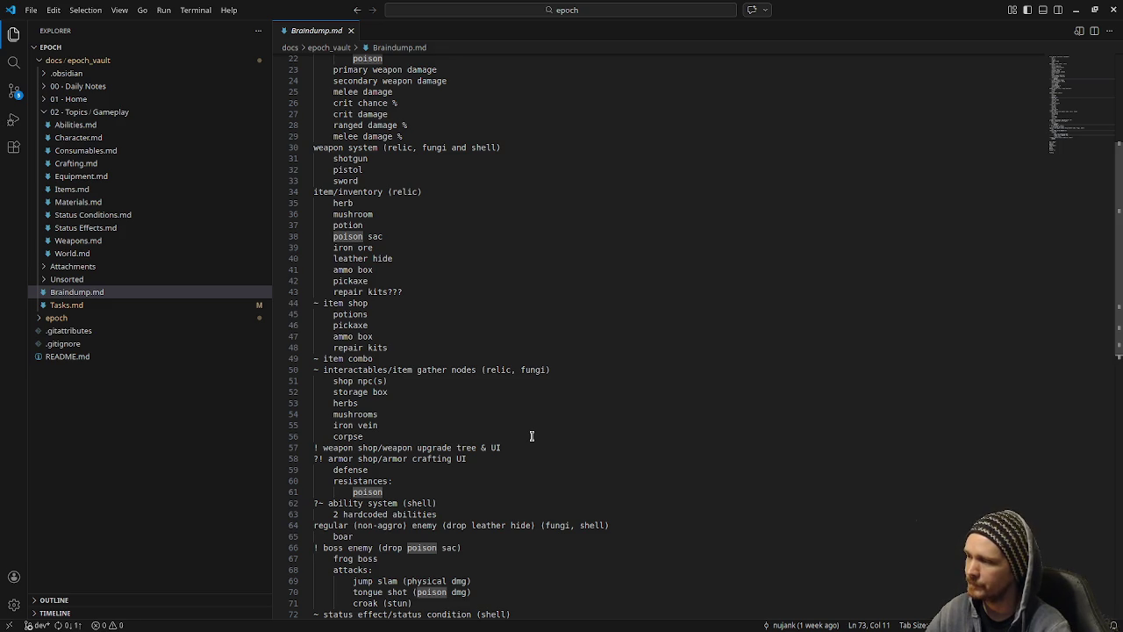
pyautogui.scroll(-2, 531, 436)
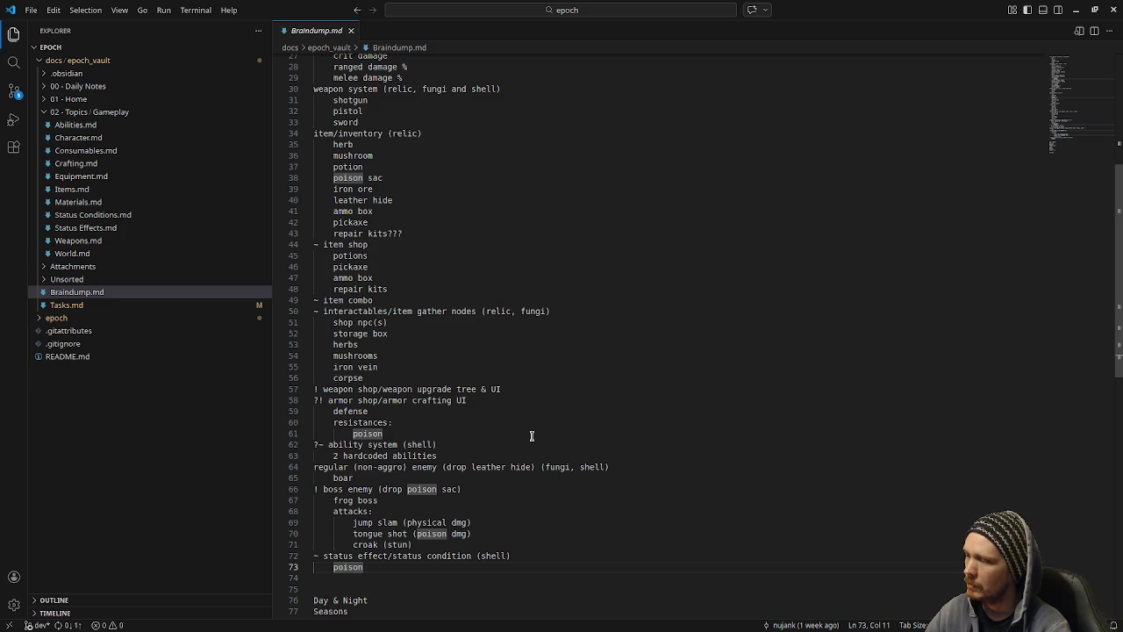
pyautogui.scroll(10, 531, 436)
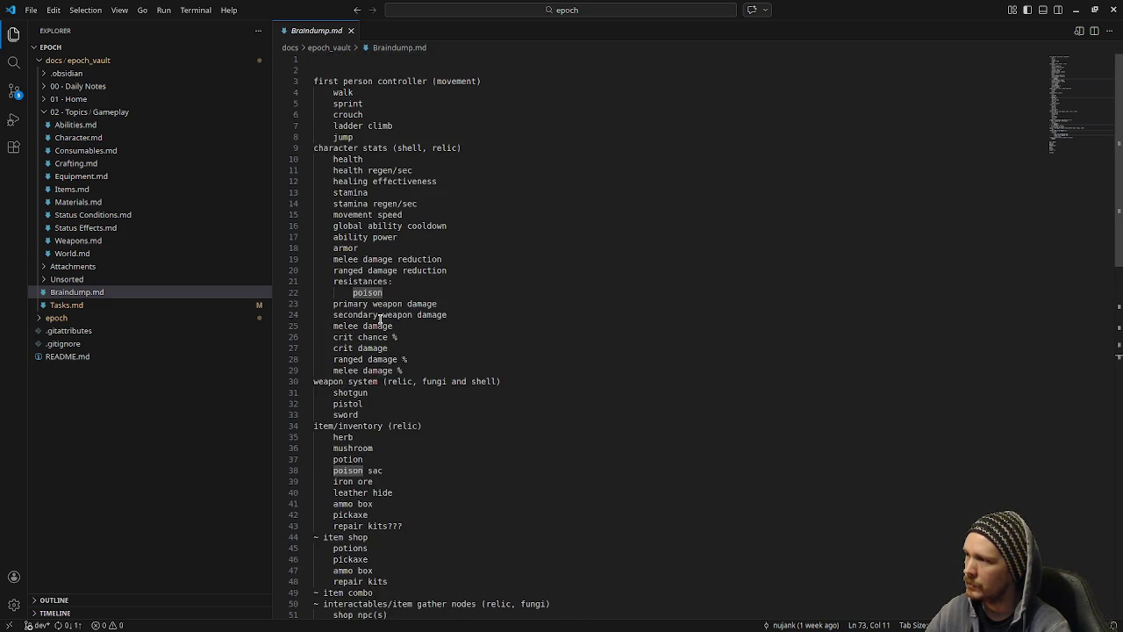
pyautogui.click(331, 159)
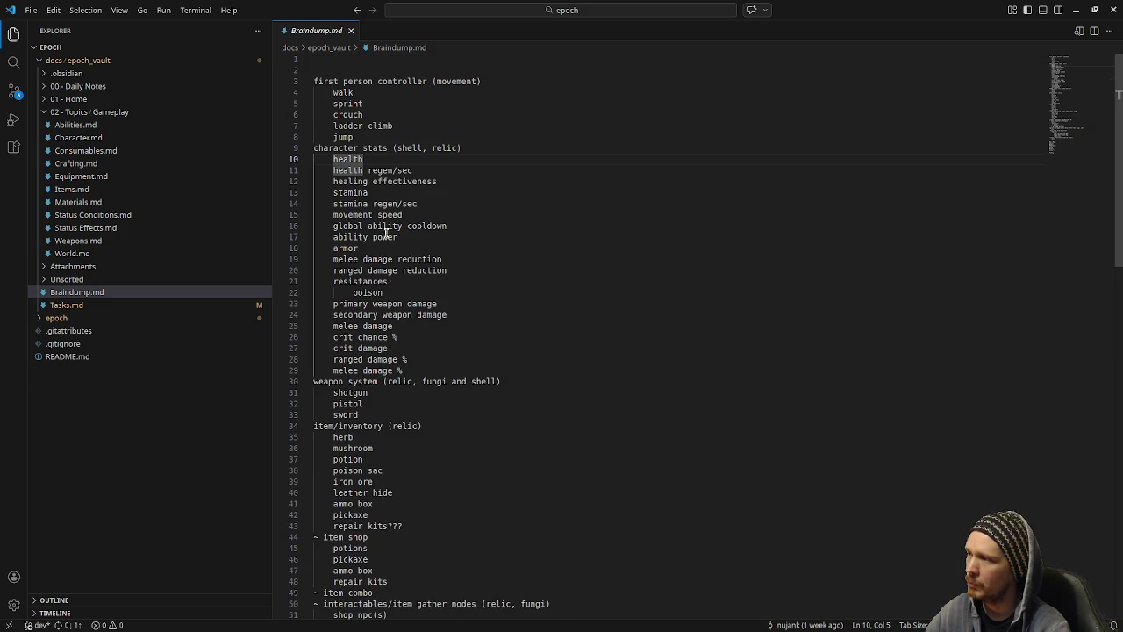
pyautogui.scroll(-11, 575, 373)
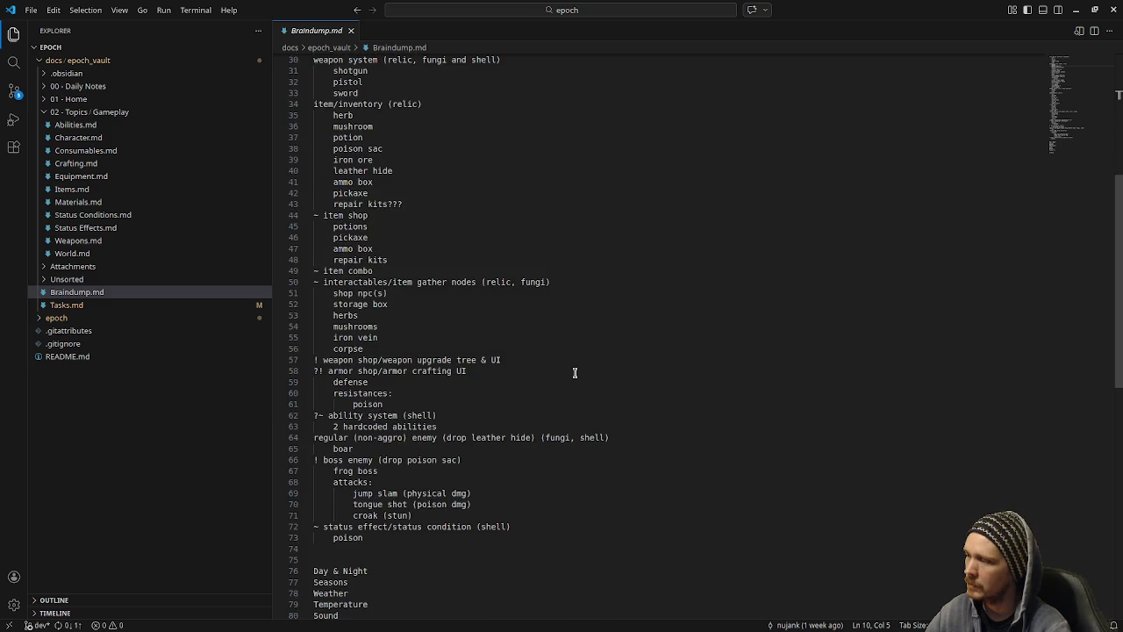
pyautogui.scroll(1, 575, 373)
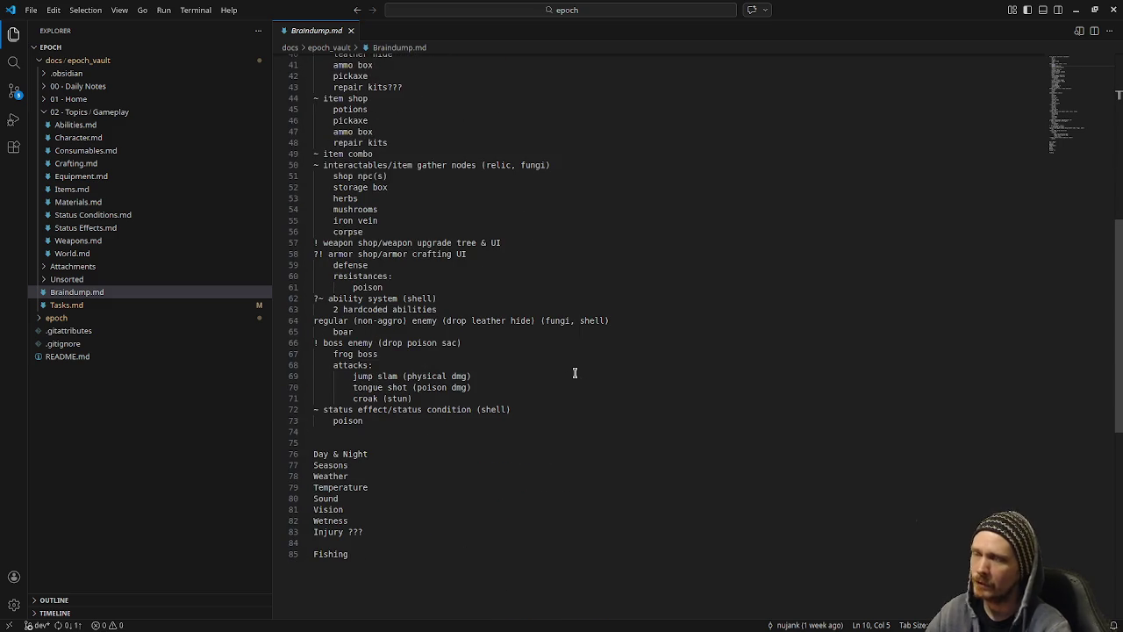
pyautogui.scroll(2, 575, 373)
pyautogui.scroll(-4, 575, 373)
pyautogui.scroll(2, 574, 373)
pyautogui.scroll(11, 574, 373)
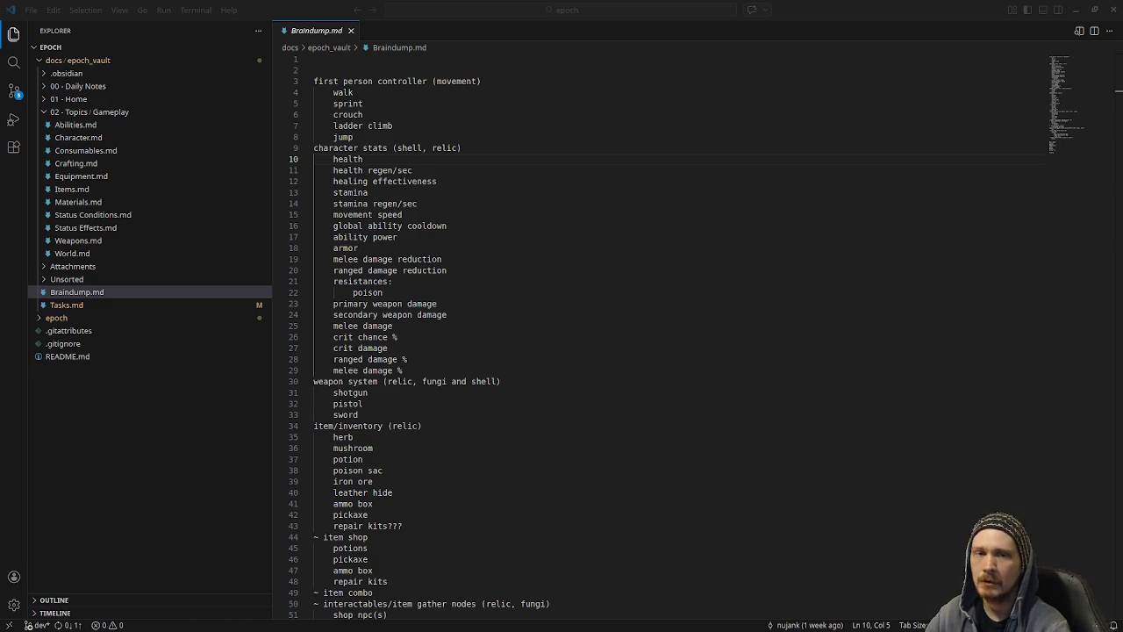
pyautogui.hotkey('alt', 'Tab')
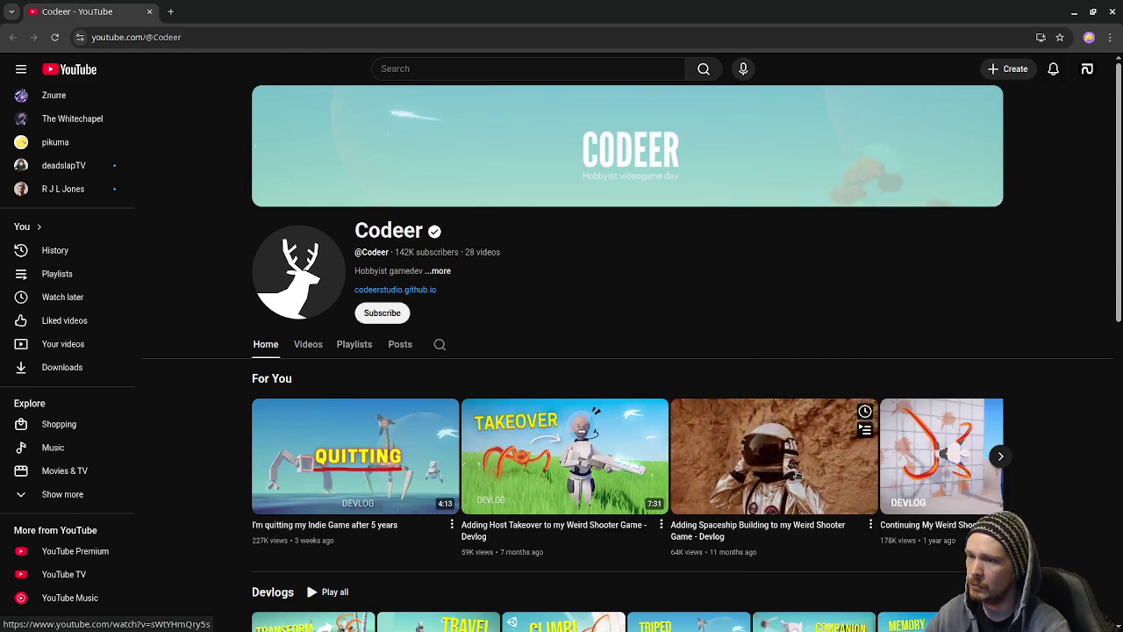
# Scroll down and back up through the Codeer channel page, then return to VS Code.
pyautogui.scroll(-1, 799, 474)
pyautogui.scroll(-3, 823, 512)
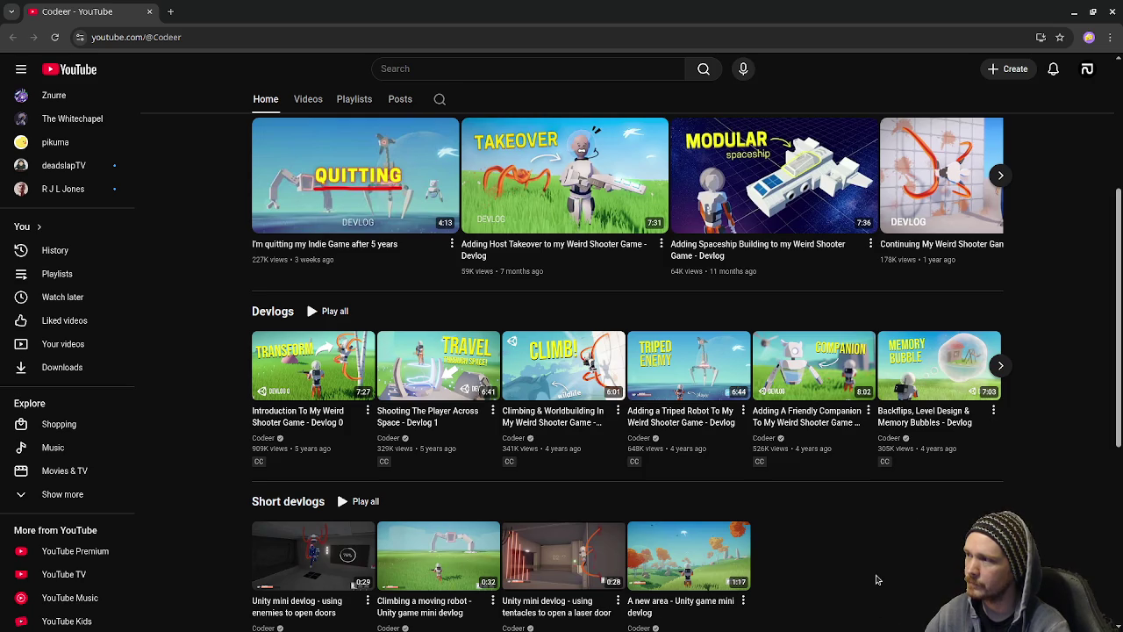
pyautogui.scroll(-2, 878, 579)
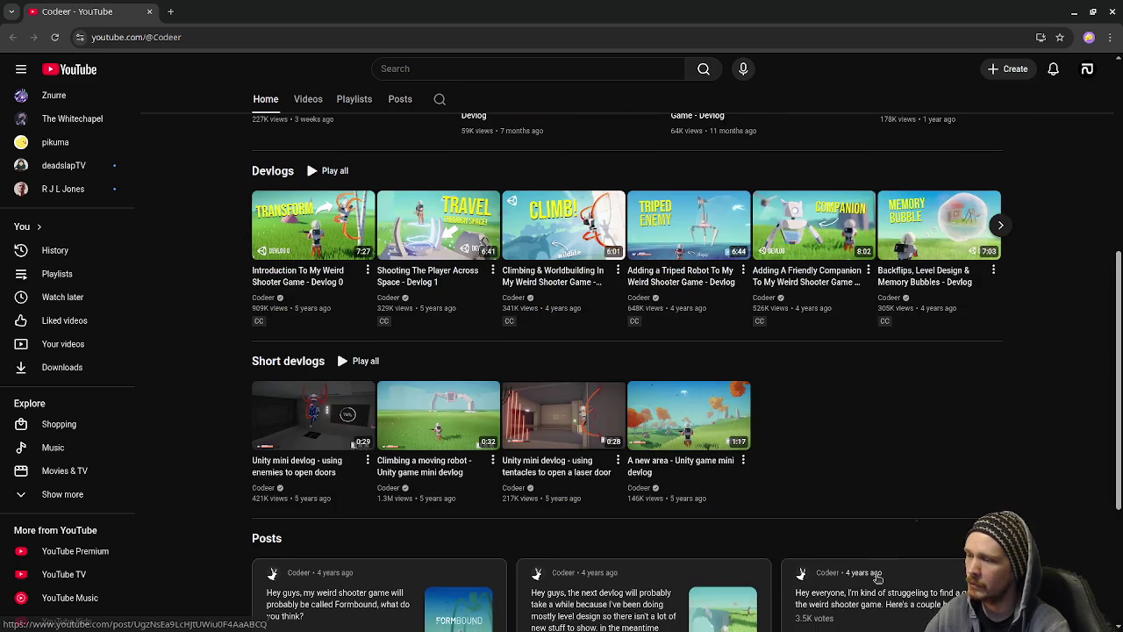
pyautogui.scroll(-2, 880, 555)
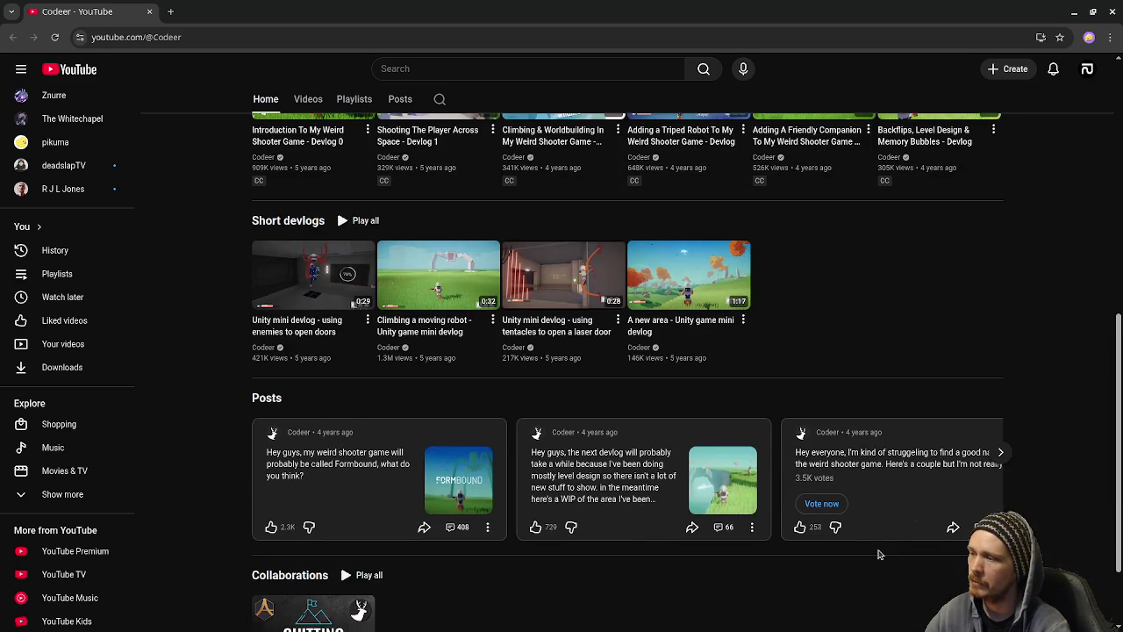
pyautogui.scroll(-2, 880, 555)
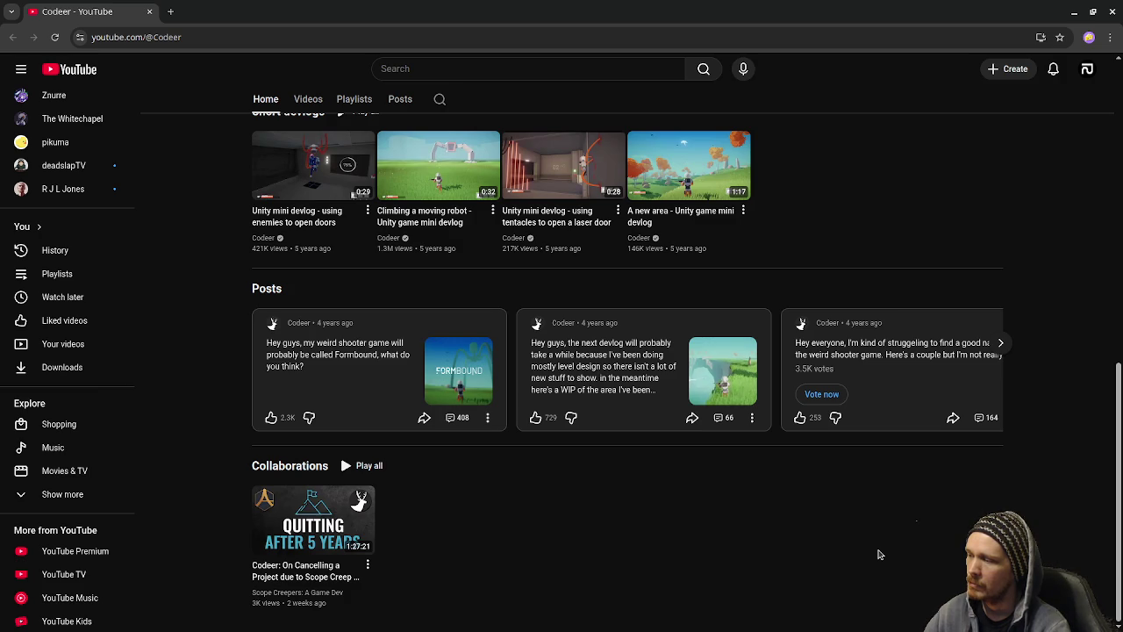
pyautogui.scroll(3, 880, 554)
pyautogui.scroll(5, 881, 555)
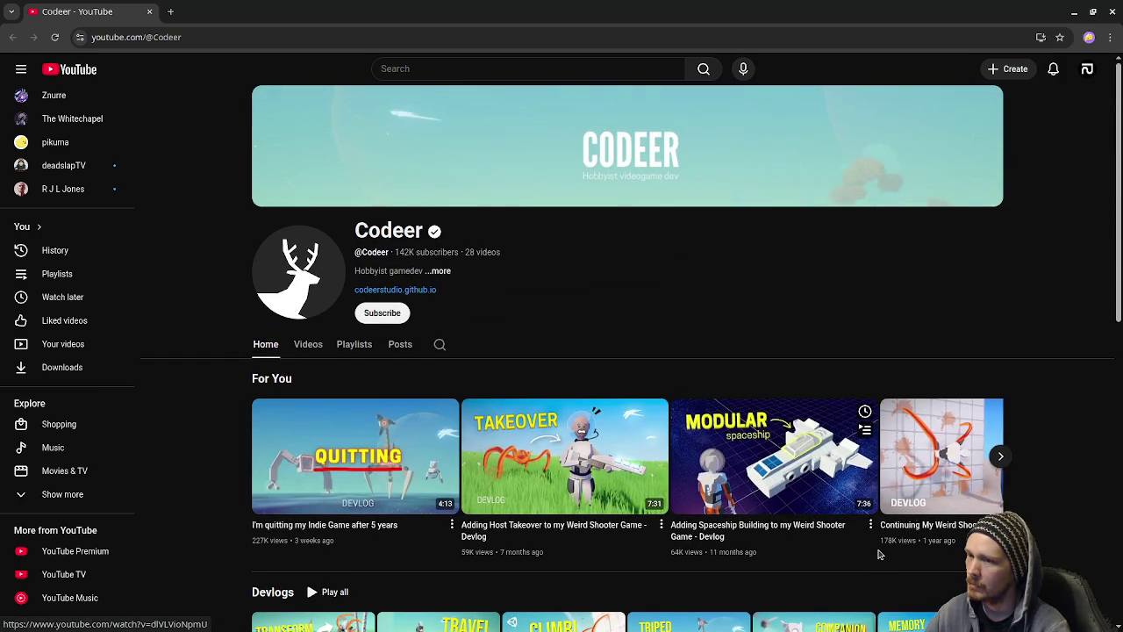
pyautogui.scroll(-1, 880, 555)
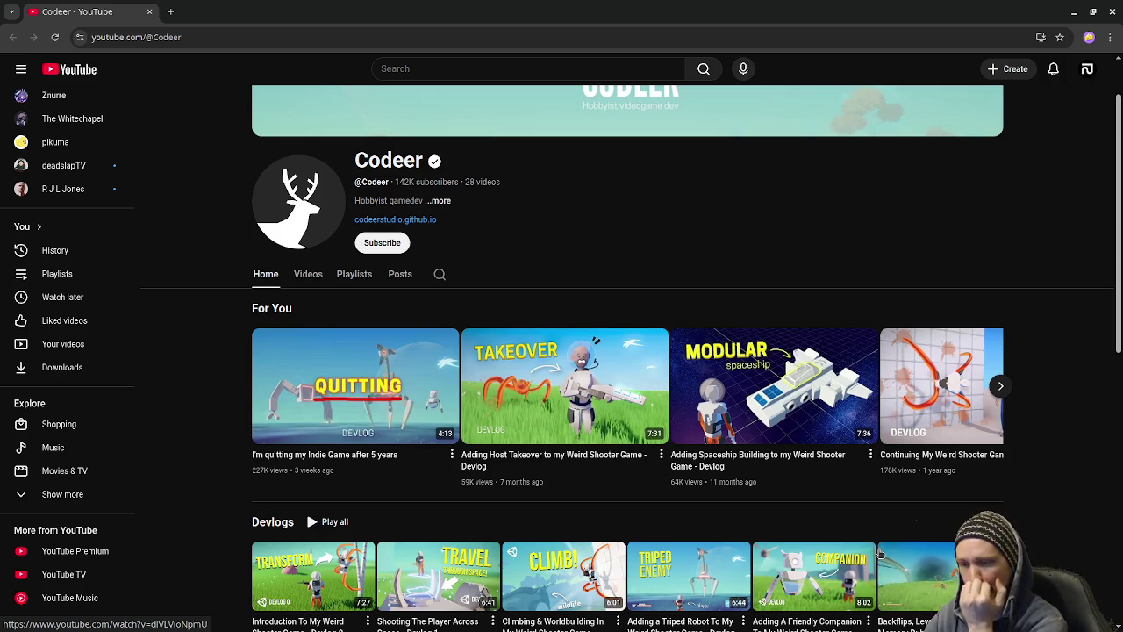
pyautogui.scroll(-2, 880, 552)
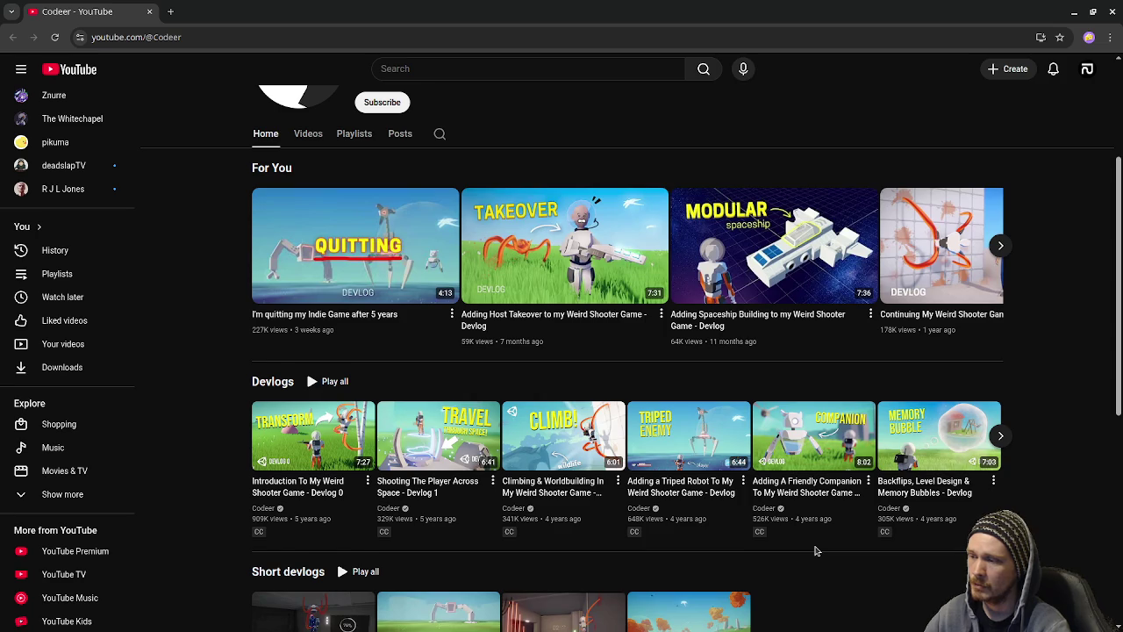
pyautogui.scroll(-2, 816, 550)
pyautogui.scroll(4, 816, 550)
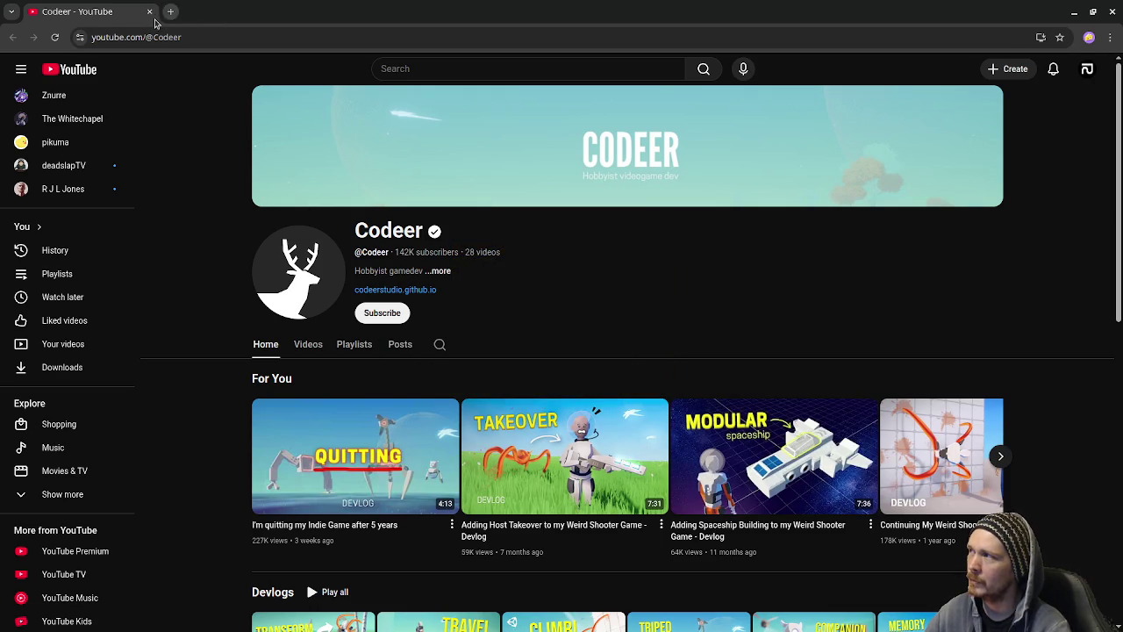
pyautogui.hotkey('alt', 'Tab')
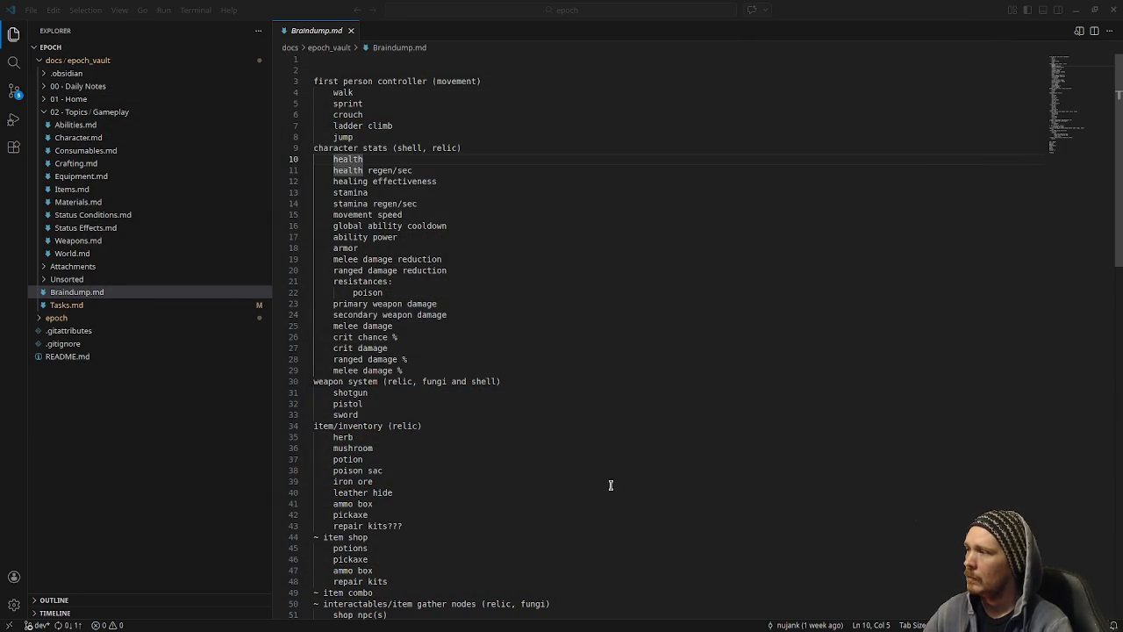
# Show VS Code's Source Control with its five changed files, then switch to the Obsidian Tasks board.
pyautogui.click(1076, 9)
pyautogui.click(556, 291)
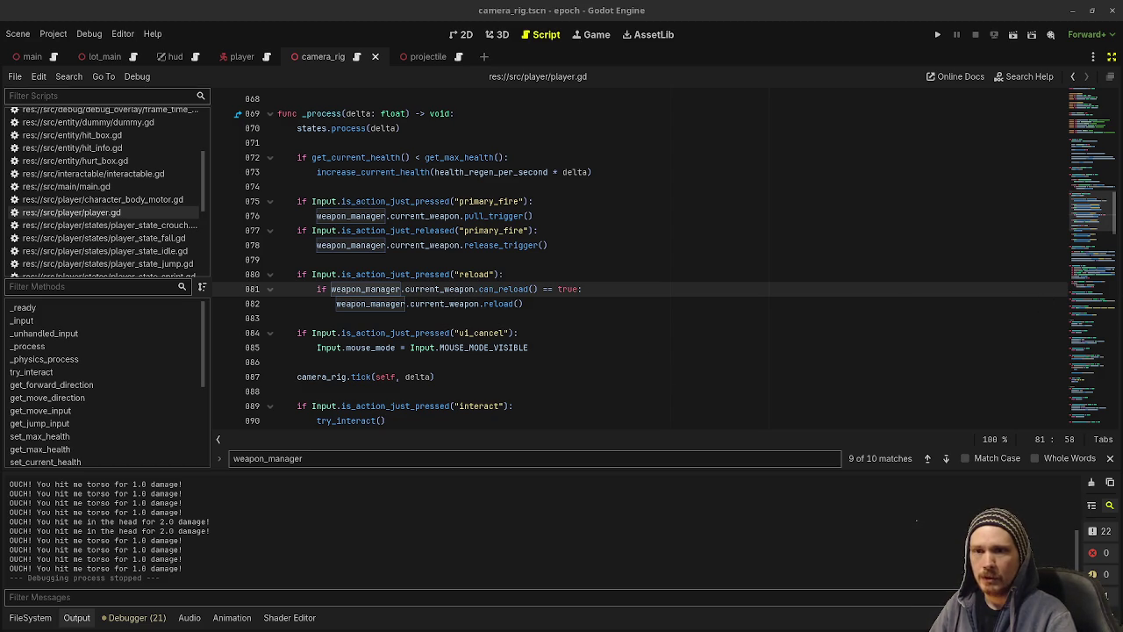
pyautogui.hotkey('alt', 'Tab')
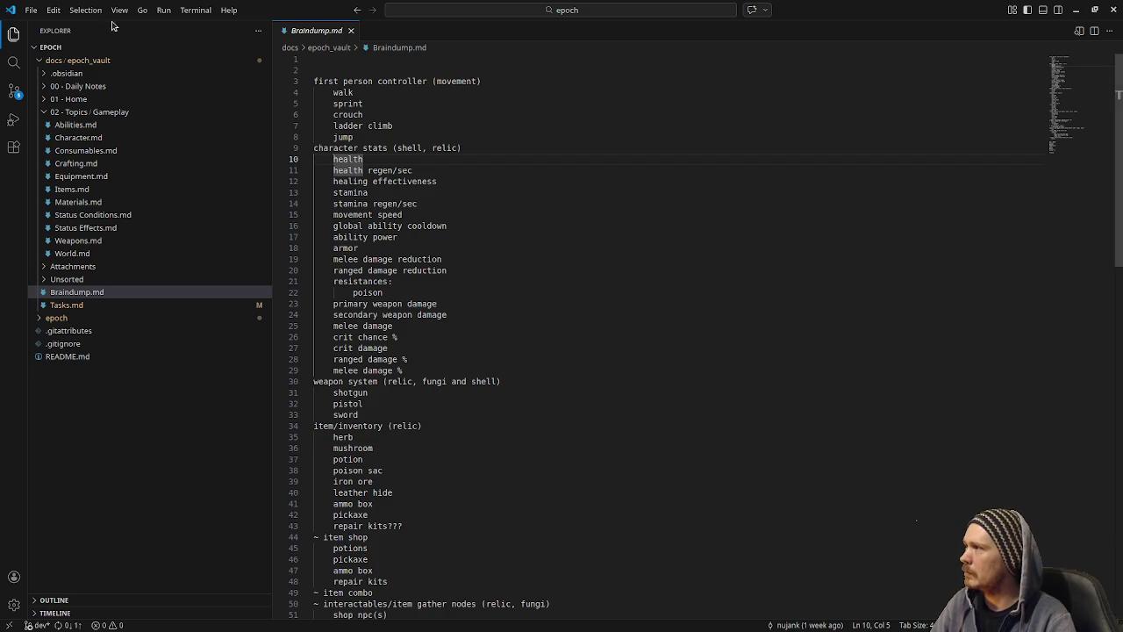
pyautogui.click(14, 91)
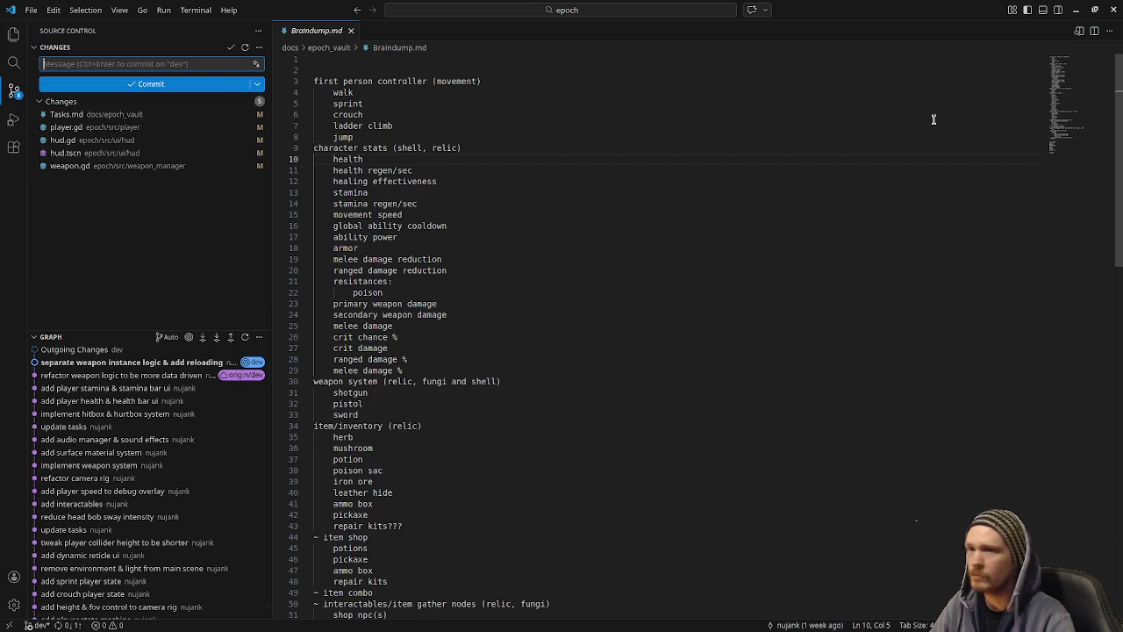
pyautogui.hotkey('alt', 'Tab')
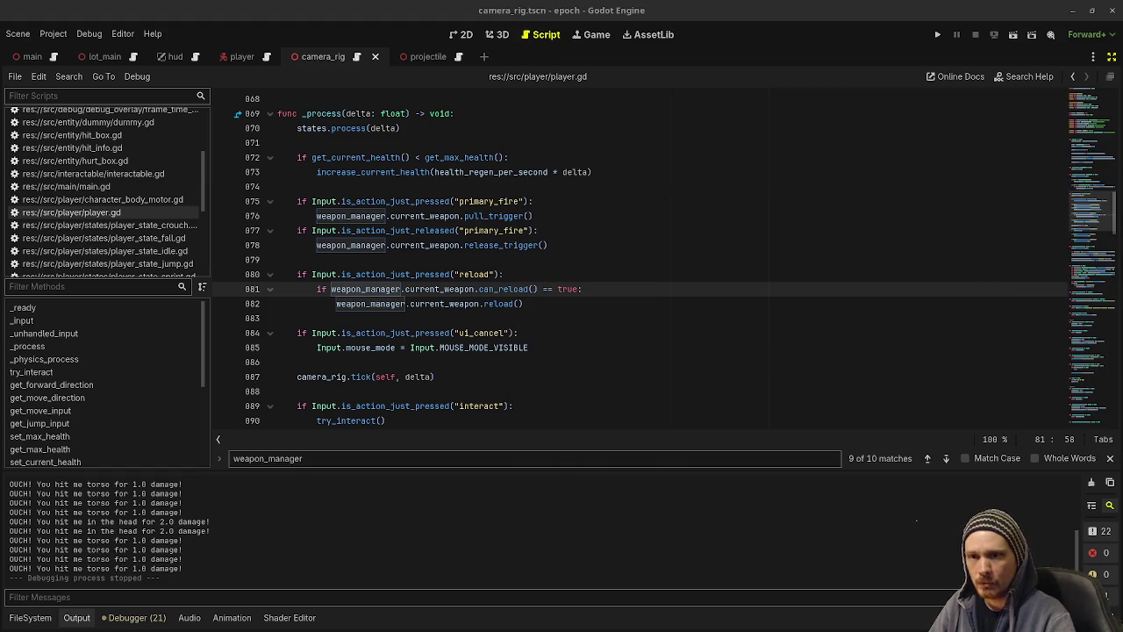
pyautogui.hotkey('alt', 'Tab')
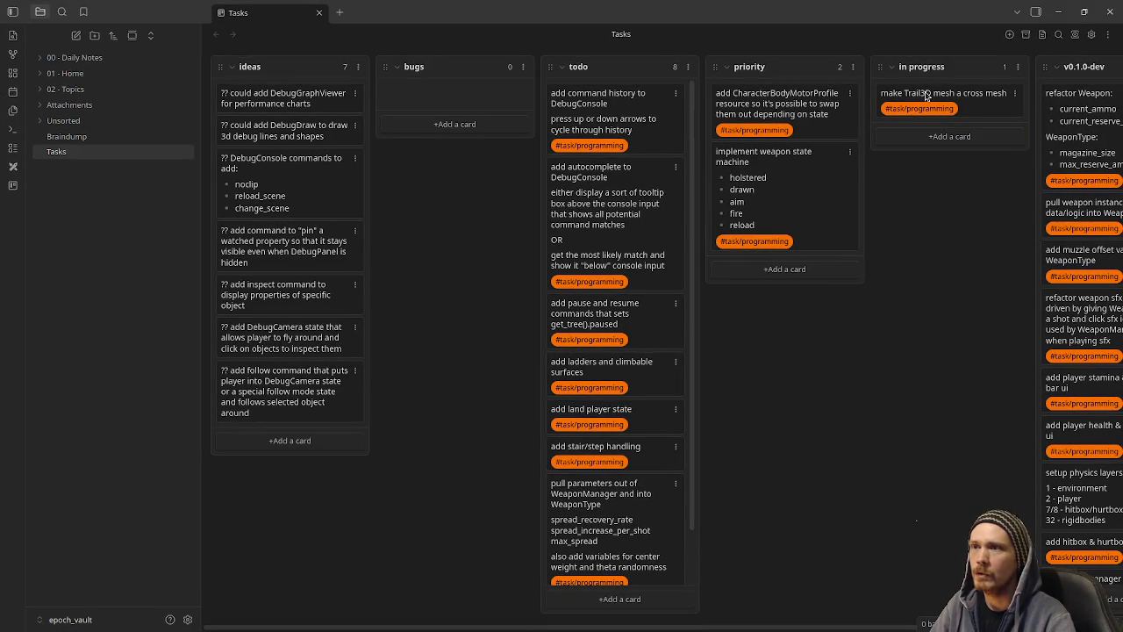
# Add an 'add stat system' card tagged #task/programming to the in progress column, then minimise Obsidian.
pyautogui.click(943, 137)
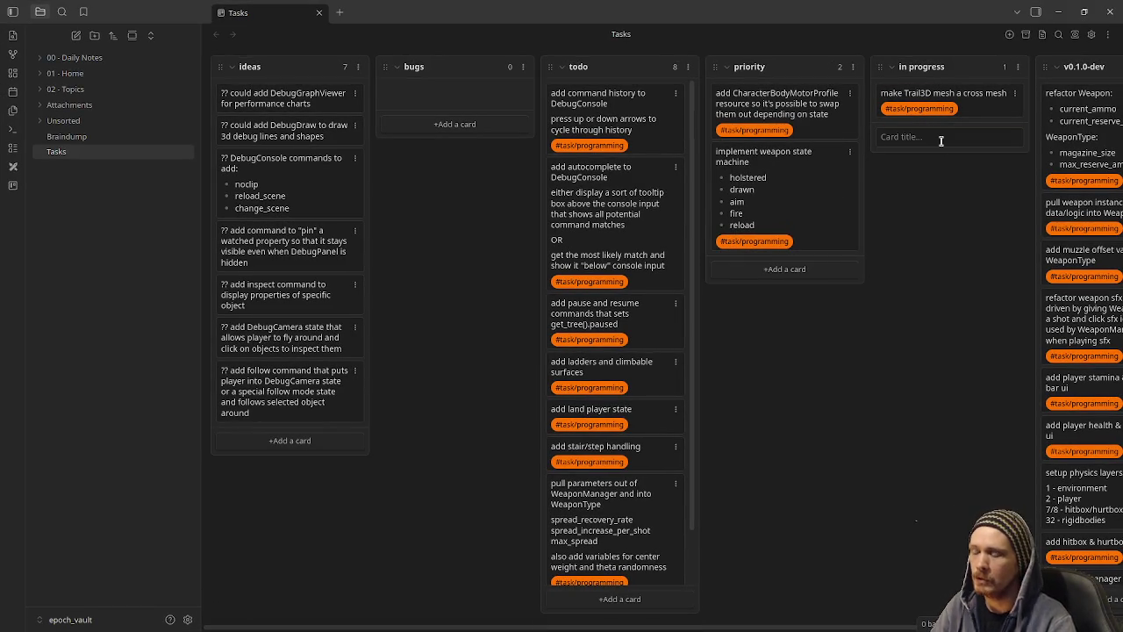
pyautogui.write('add')
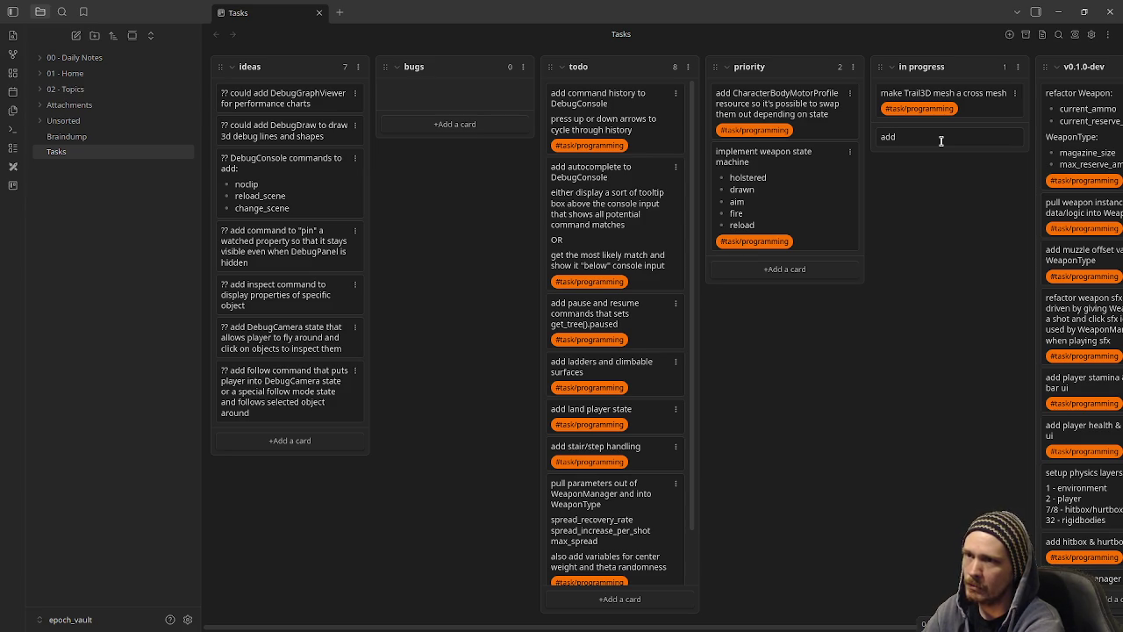
pyautogui.write(' stat sste')
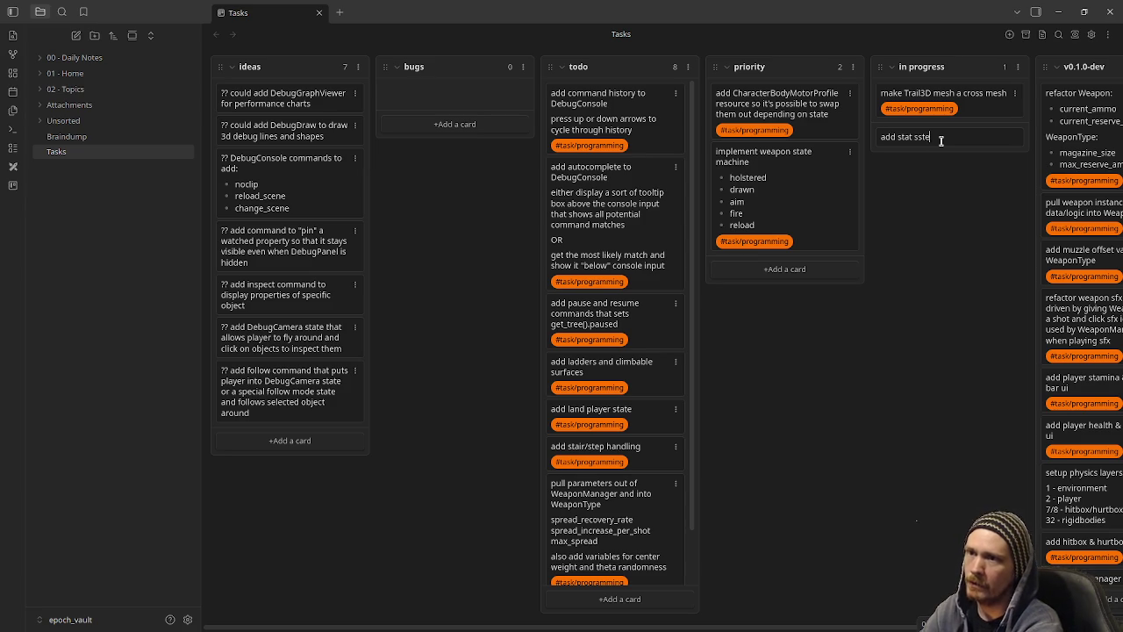
pyautogui.press('BackSpace')
pyautogui.press('BackSpace')
pyautogui.press('BackSpace')
pyautogui.write('ystem')
pyautogui.hotkey('shift', 'Return')
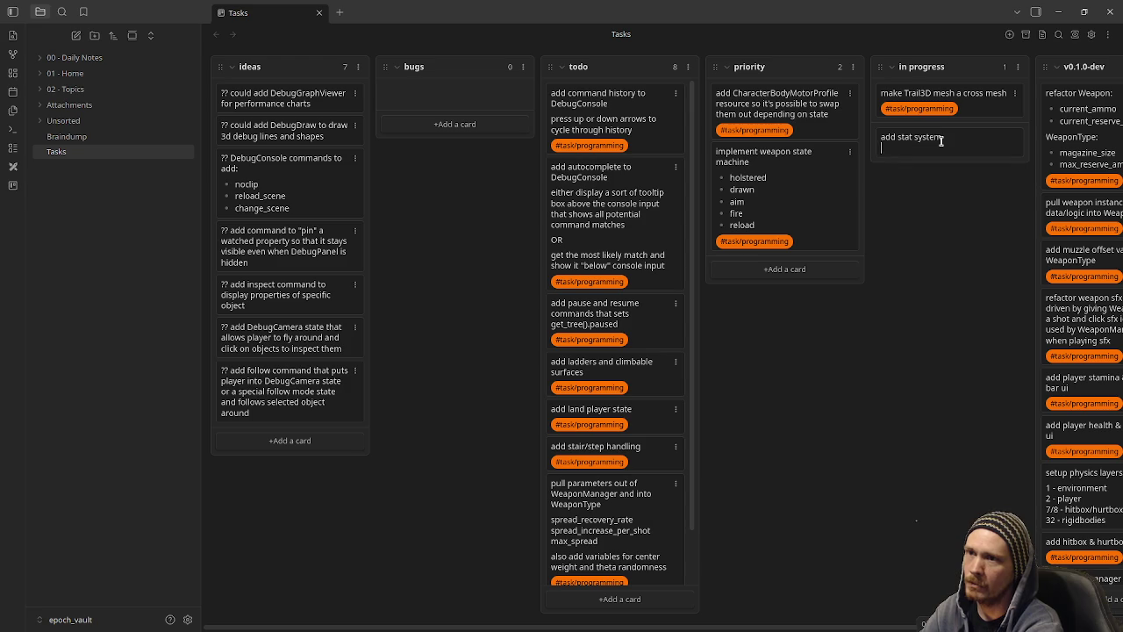
pyautogui.write('#task/prog')
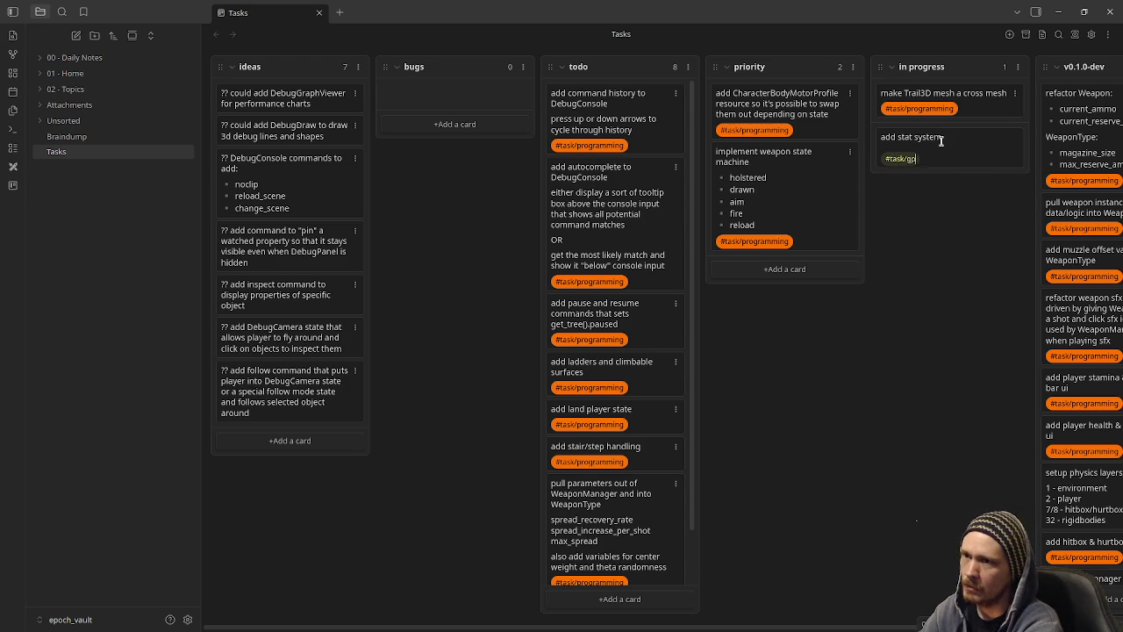
pyautogui.press('Return')
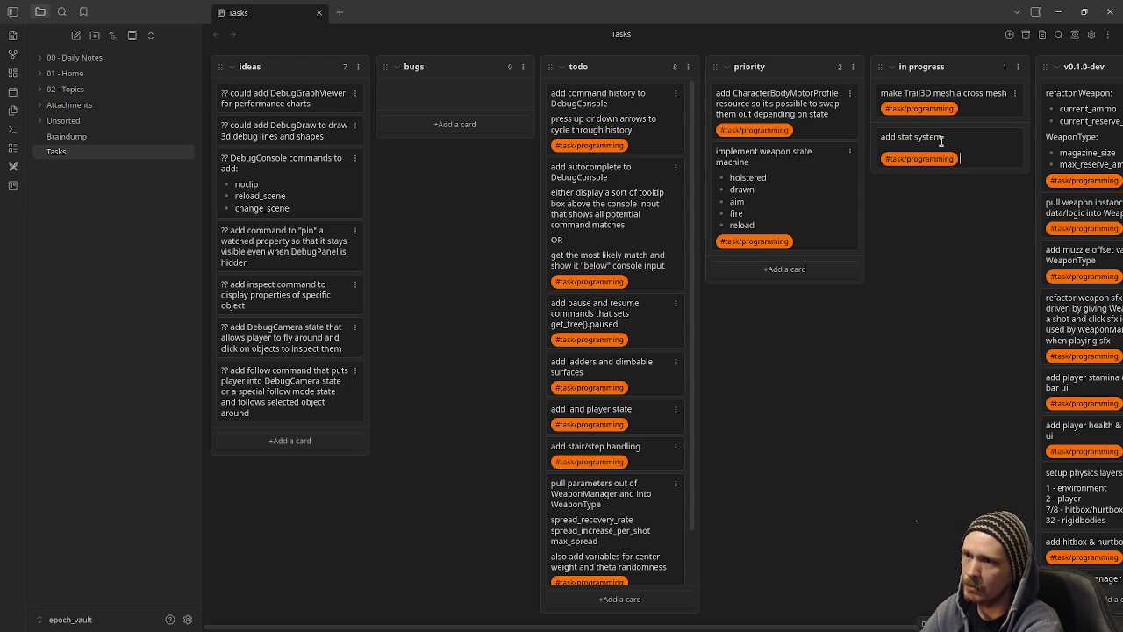
pyautogui.press('Return')
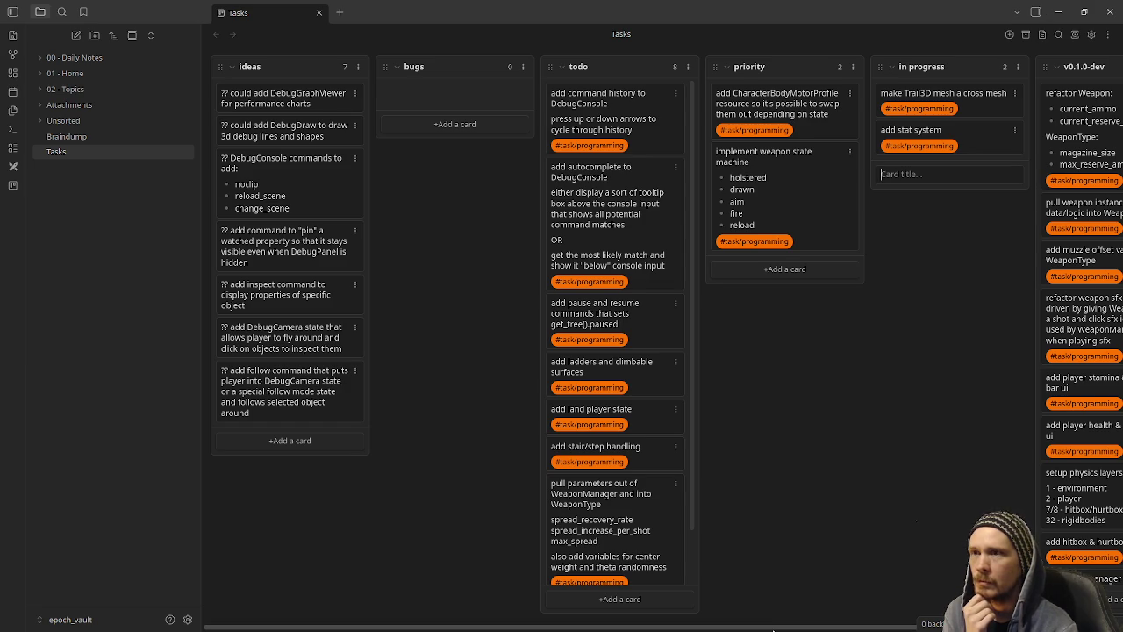
pyautogui.moveTo(799, 628); pyautogui.dragTo(860, 629)
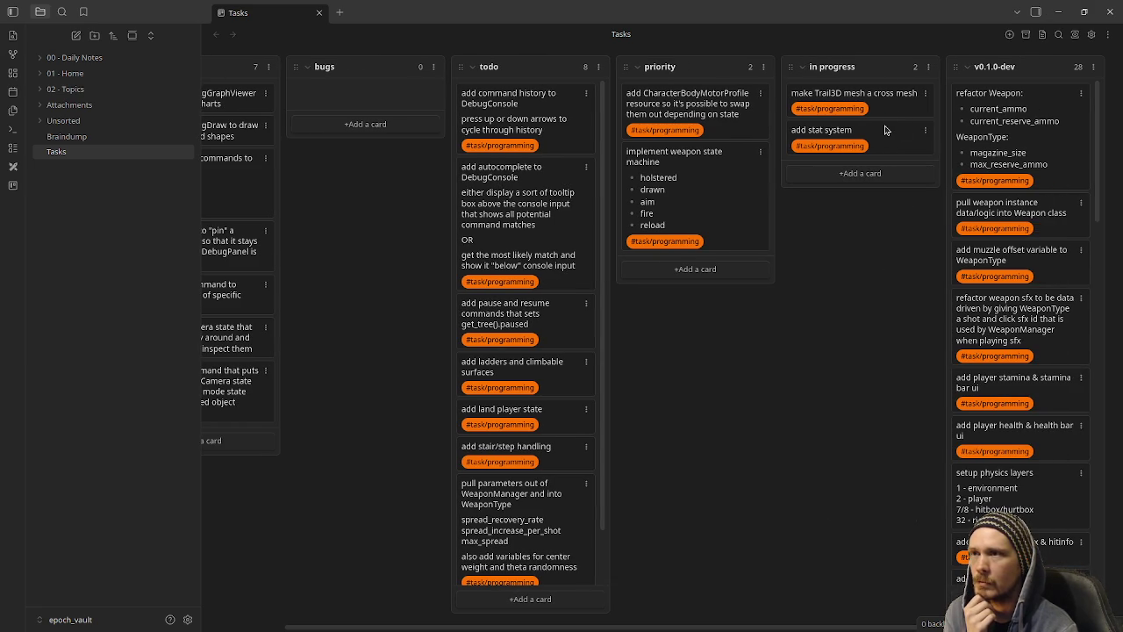
pyautogui.click(1059, 12)
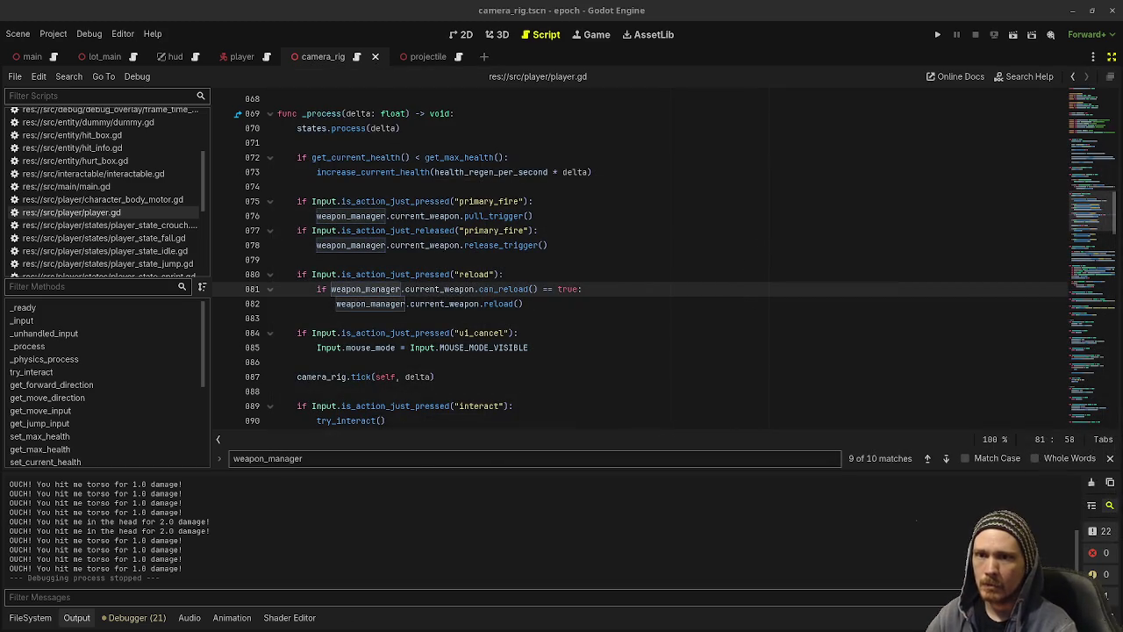
# Test-run the game in Godot, fire the weapon, stop it, and switch to the git terminal.
pyautogui.hotkey('alt', 'Tab')
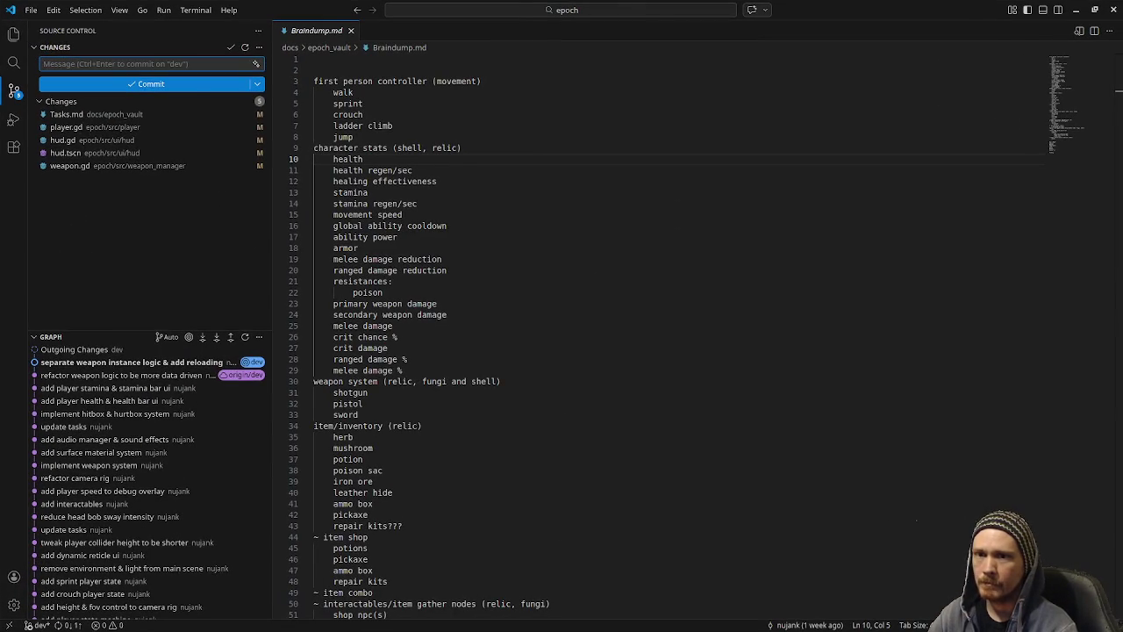
pyautogui.hotkey('alt', 'Tab')
pyautogui.click(938, 35)
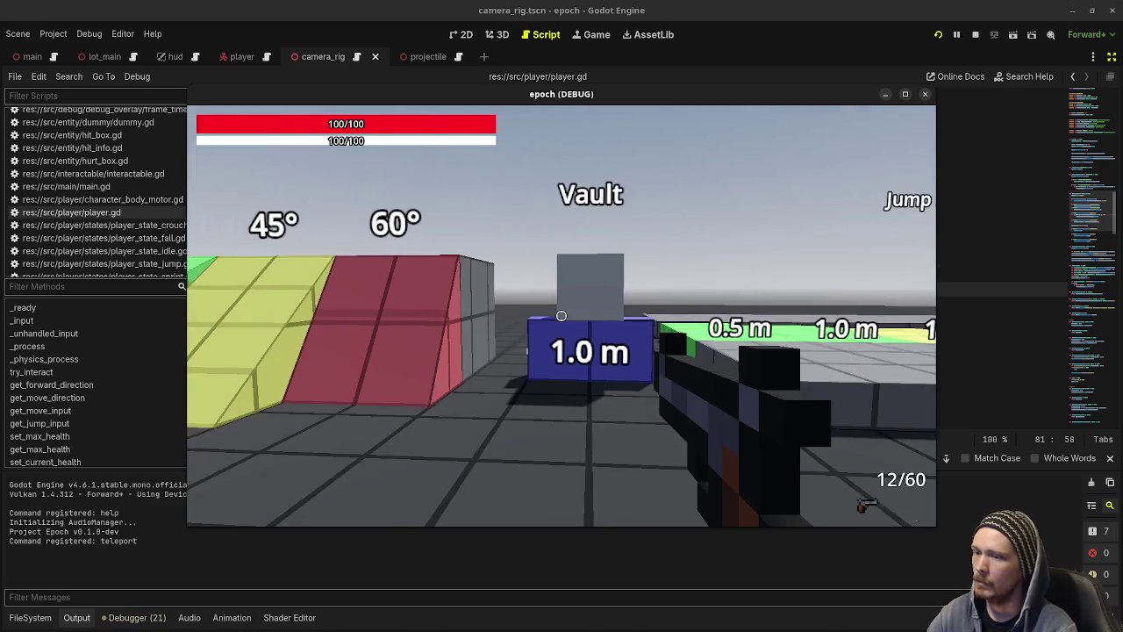
pyautogui.click(561, 315)
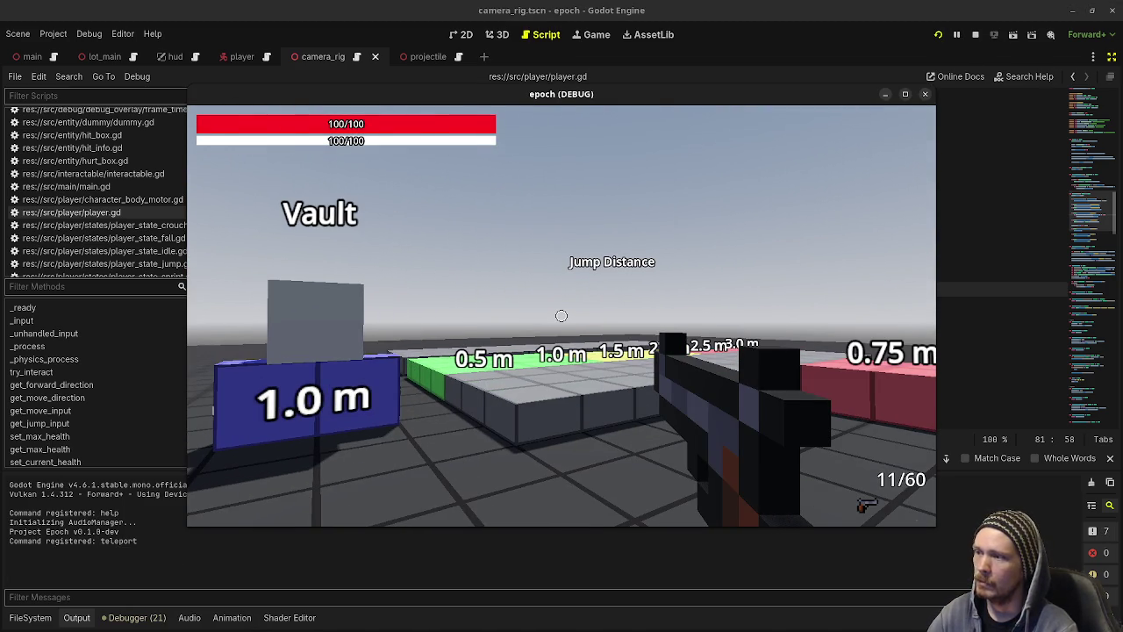
pyautogui.press('Escape')
pyautogui.click(975, 34)
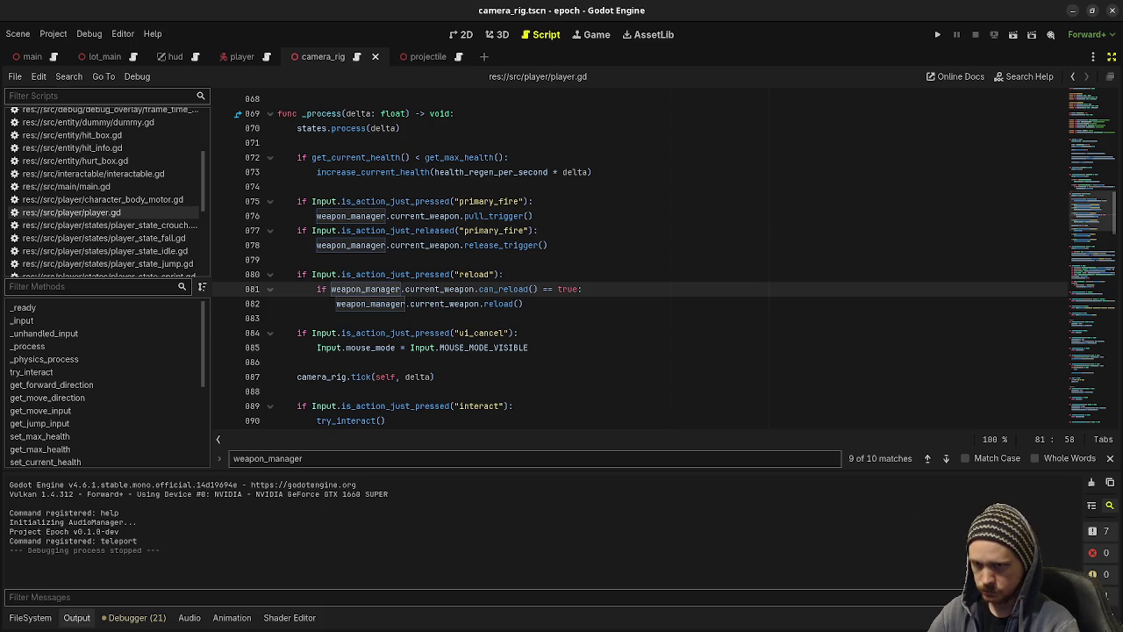
pyautogui.hotkey('alt', 'Tab')
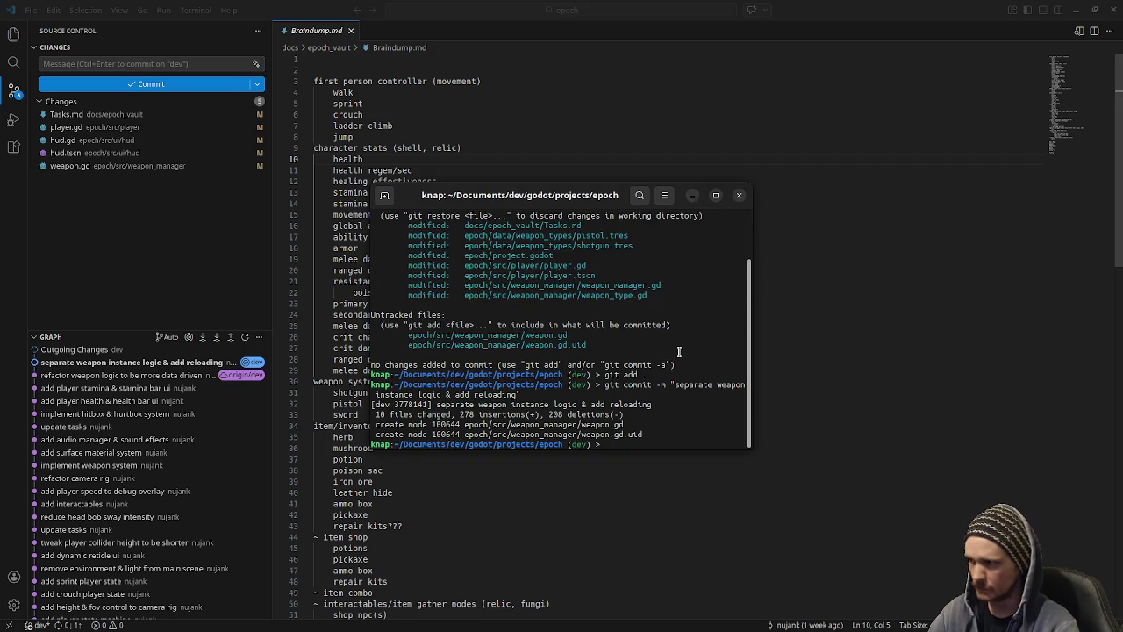
# Check git status and review the weapon.gd and player.gd diffs in Source Control.
pyautogui.write('git status')
pyautogui.press('Return')
pyautogui.write('git add .')
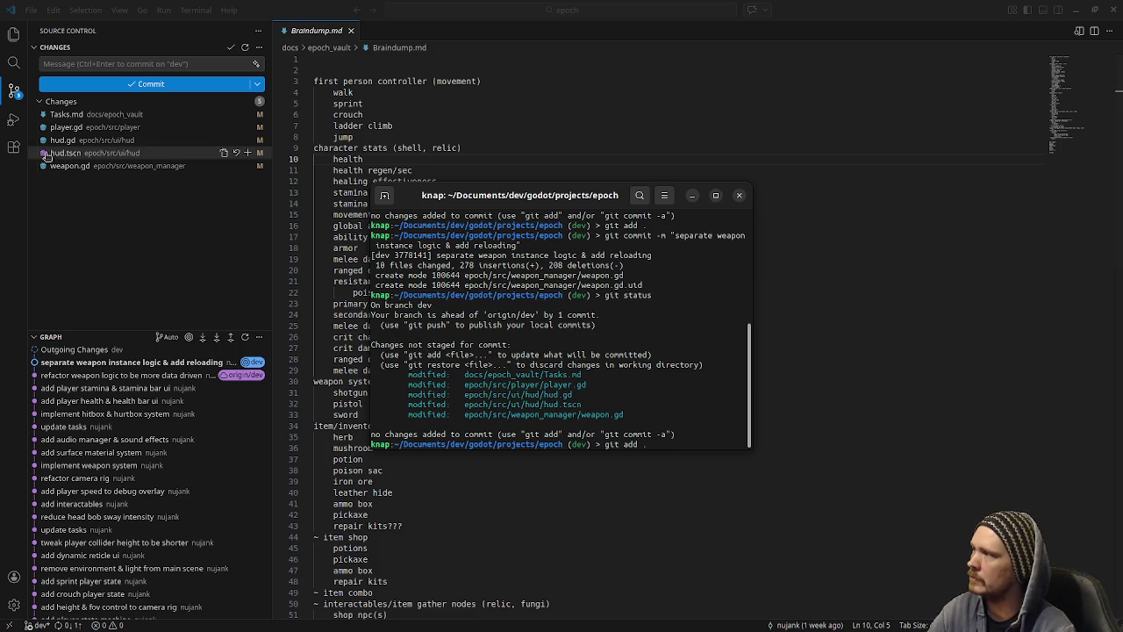
pyautogui.click(109, 167)
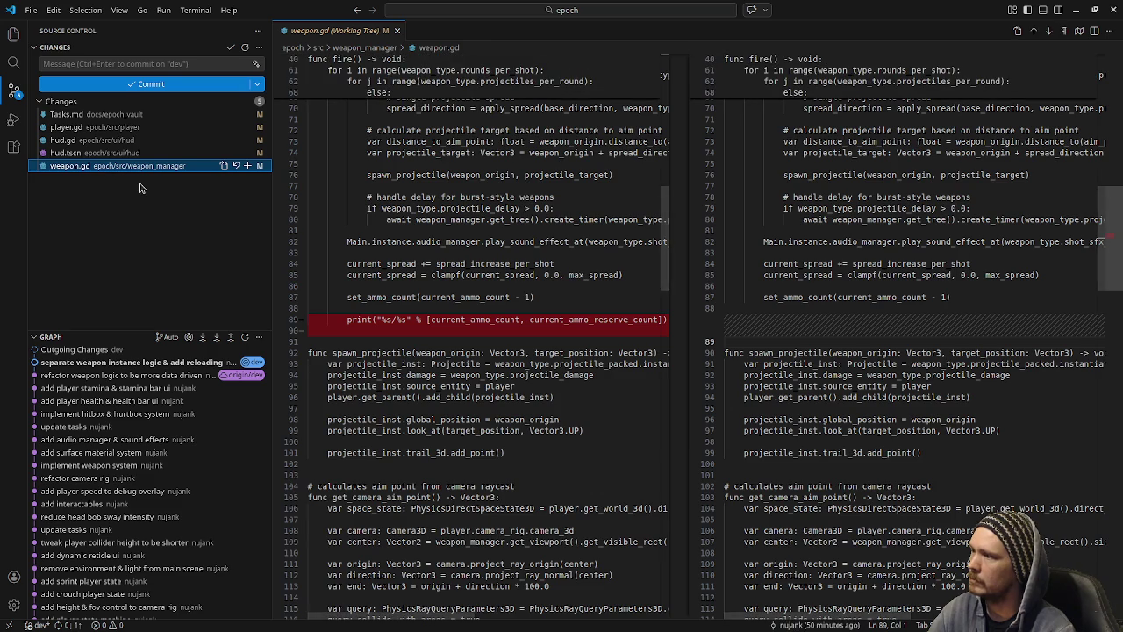
pyautogui.scroll(-15, 766, 395)
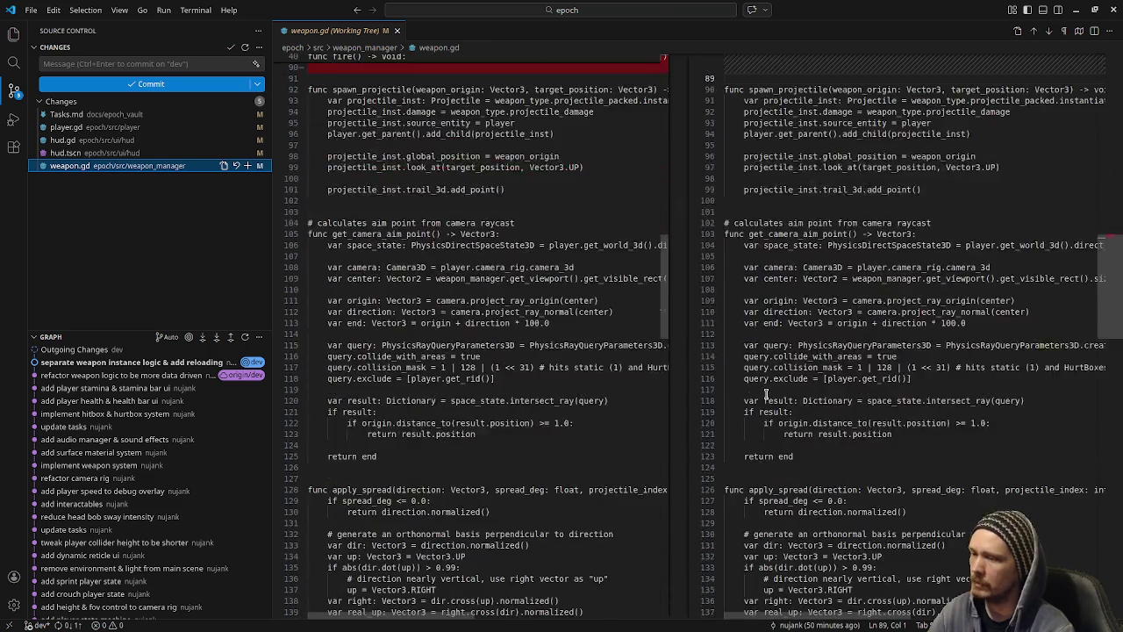
pyautogui.scroll(-20, 766, 394)
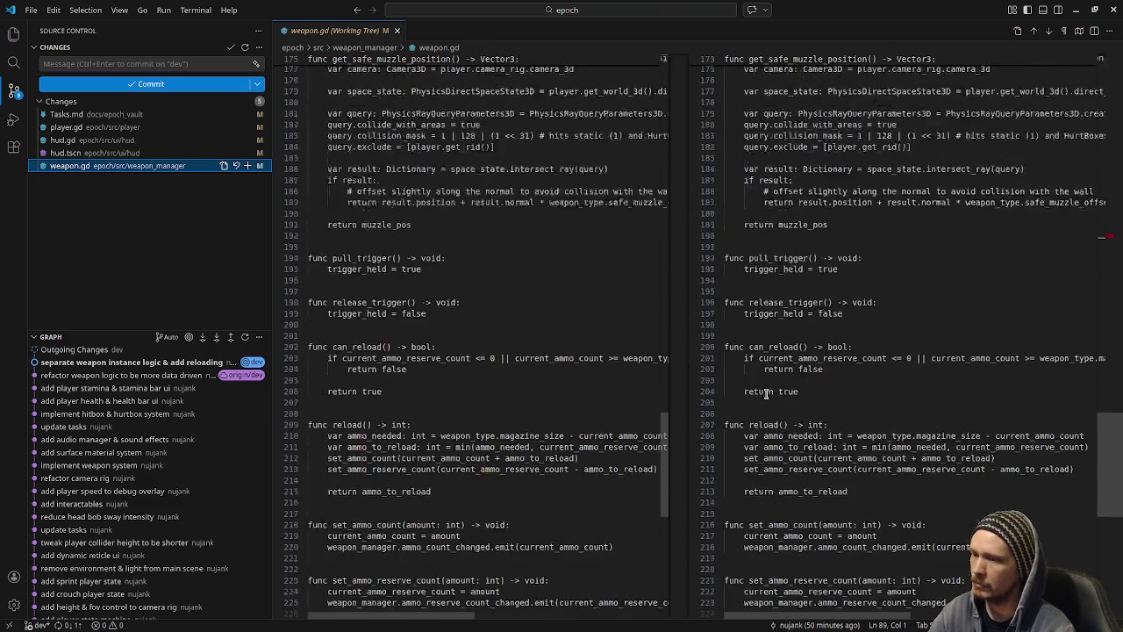
pyautogui.scroll(5, 766, 394)
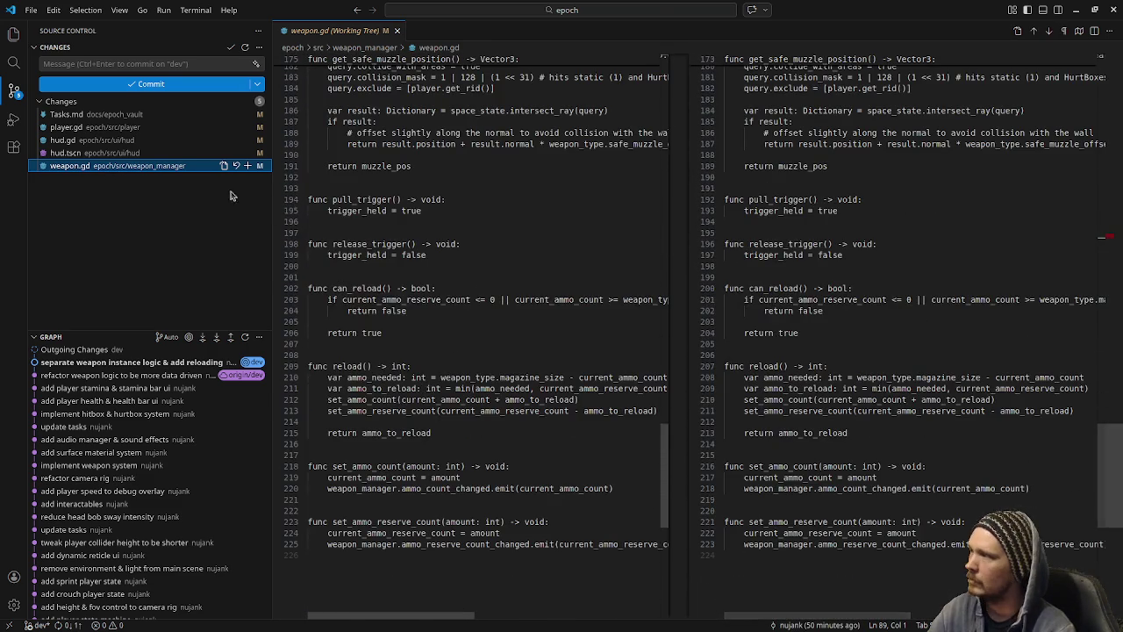
pyautogui.click(84, 126)
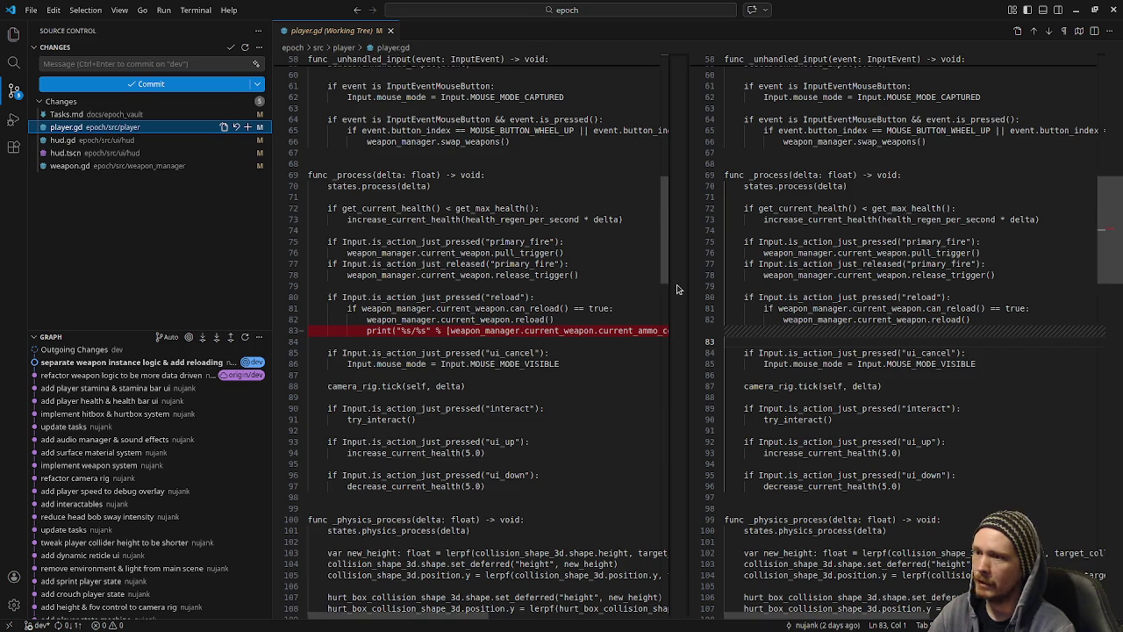
pyautogui.scroll(-10, 653, 288)
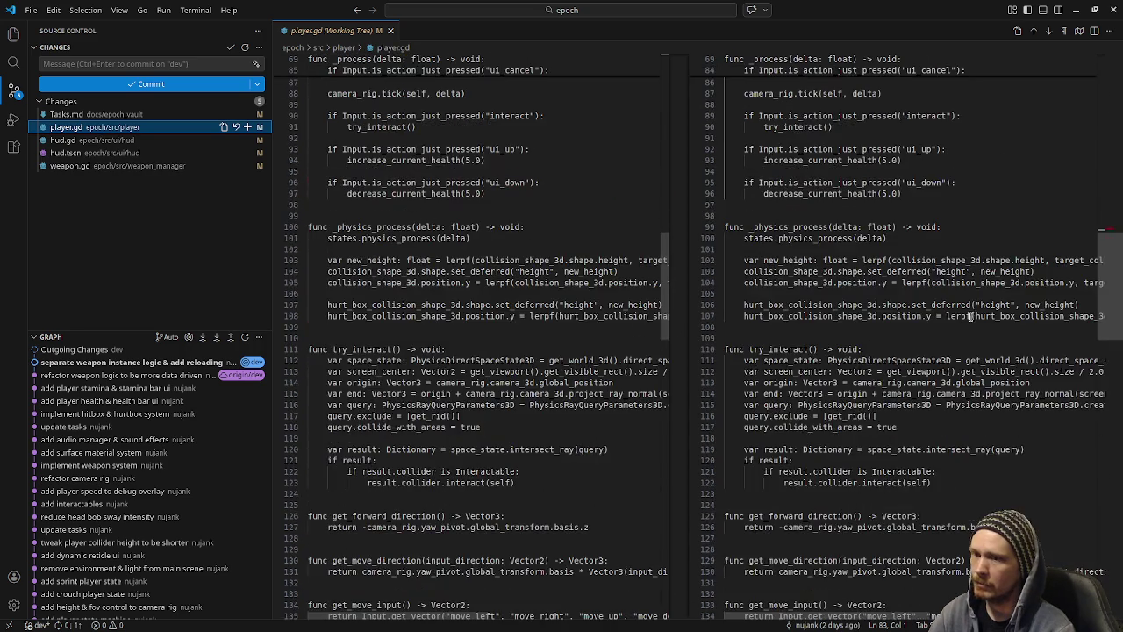
pyautogui.scroll(5, 489, 213)
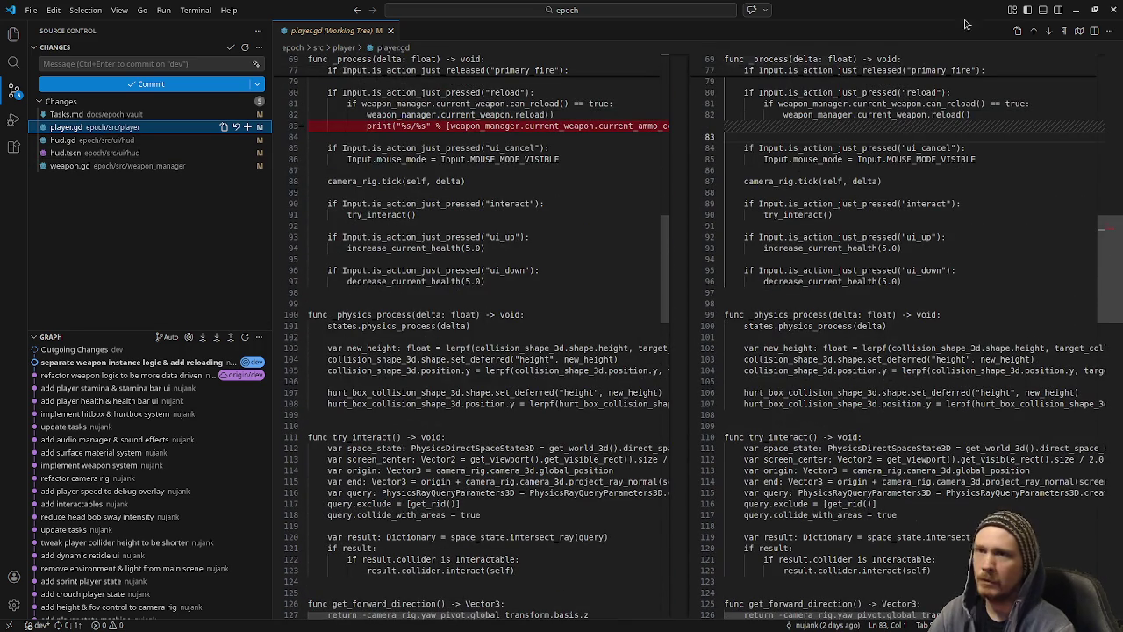
# Stage all changes, commit them as "add weapon ui", and close the player.gd diff.
pyautogui.click(1077, 10)
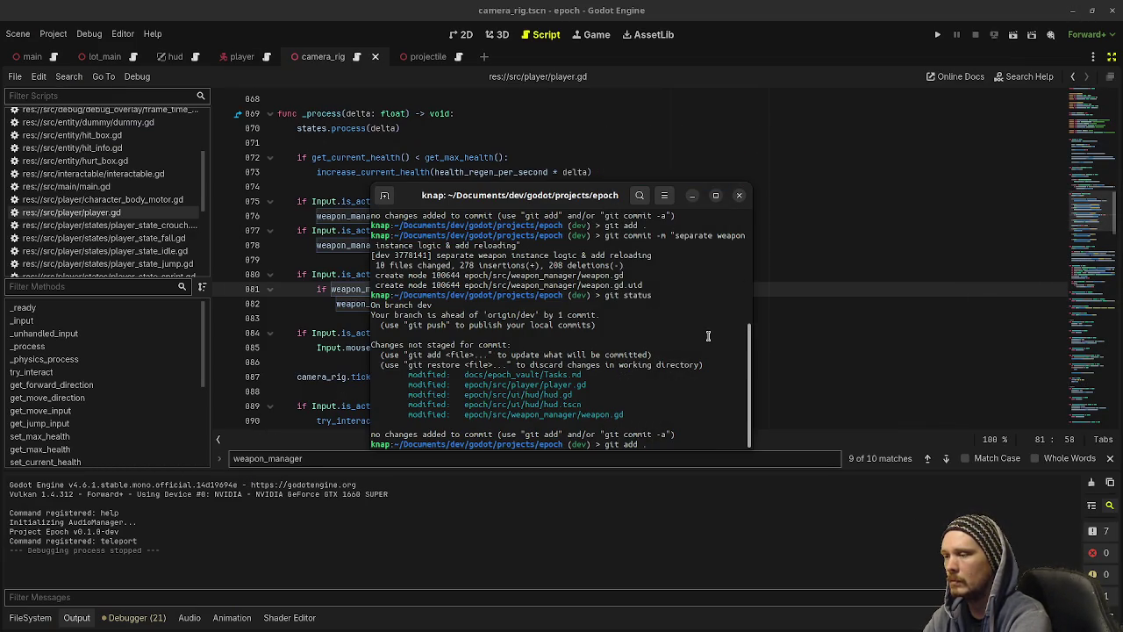
pyautogui.press('Return')
pyautogui.write('git comm')
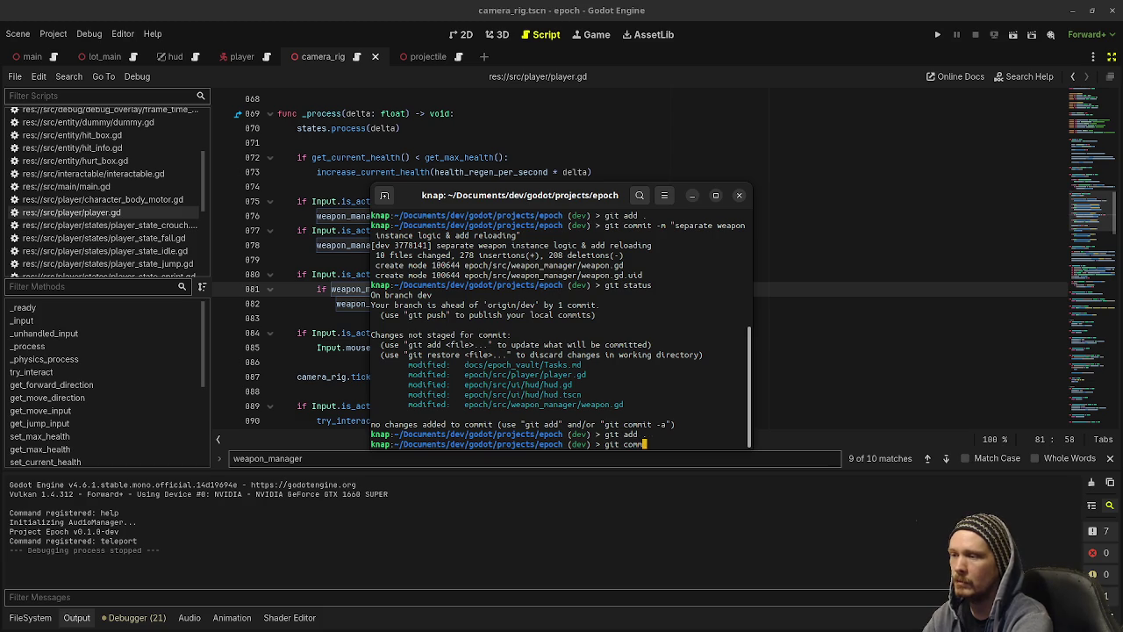
pyautogui.write('it -m "add weapon ui"')
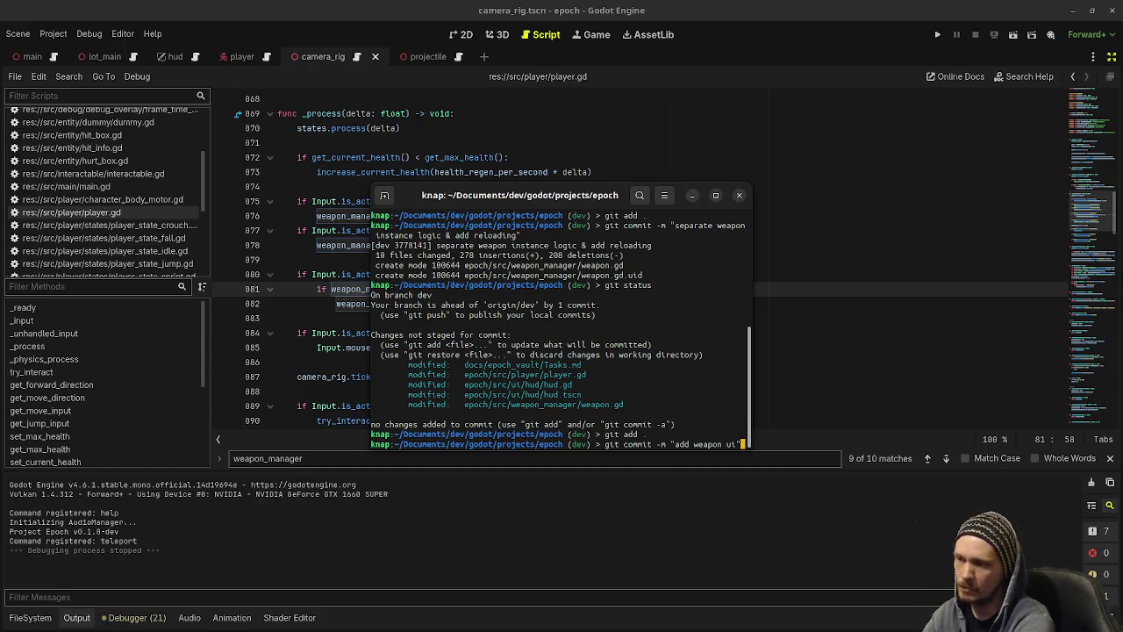
pyautogui.press('Return')
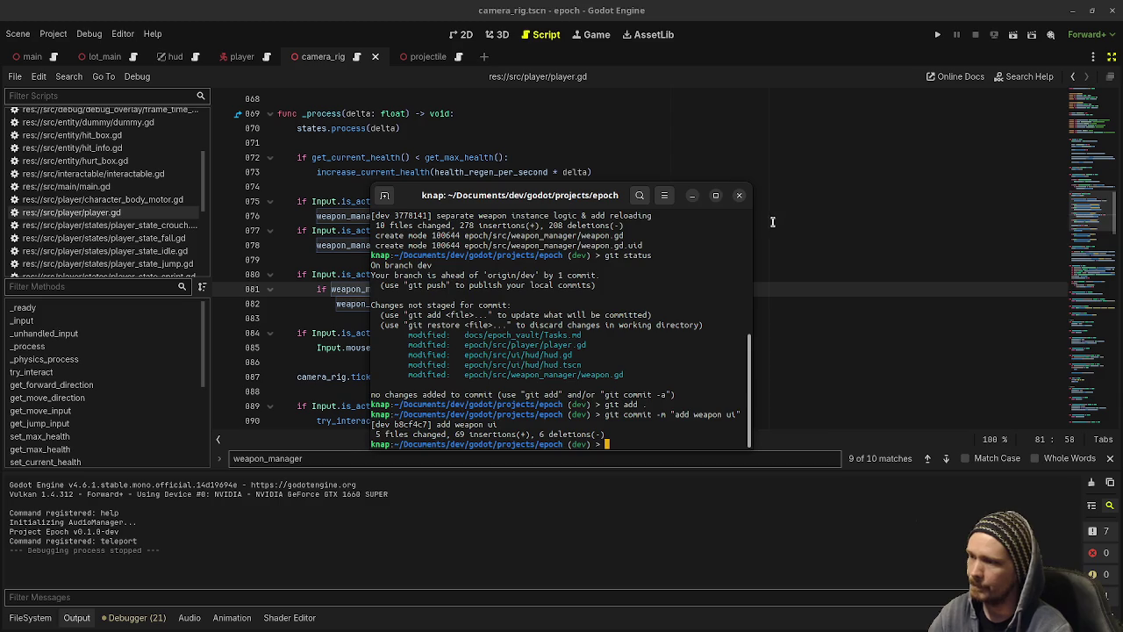
pyautogui.click(834, 258)
pyautogui.hotkey('alt', 'Tab')
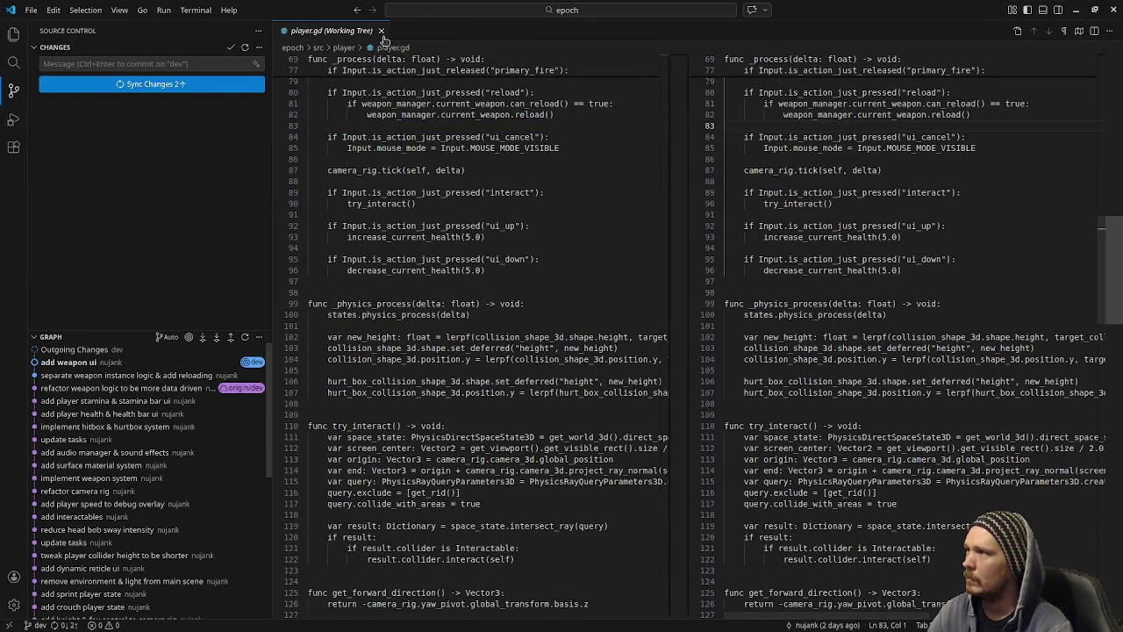
pyautogui.click(381, 32)
pyautogui.click(1076, 9)
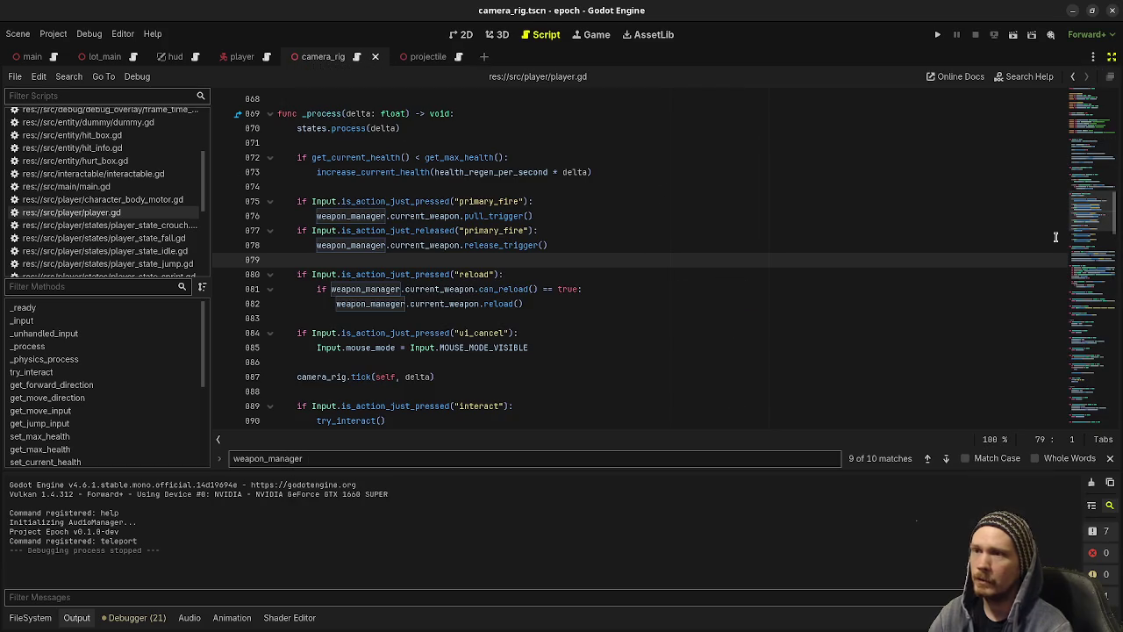
# Restore the side panels and open trail_3d.gd from the trail_3d folder.
pyautogui.click(1111, 56)
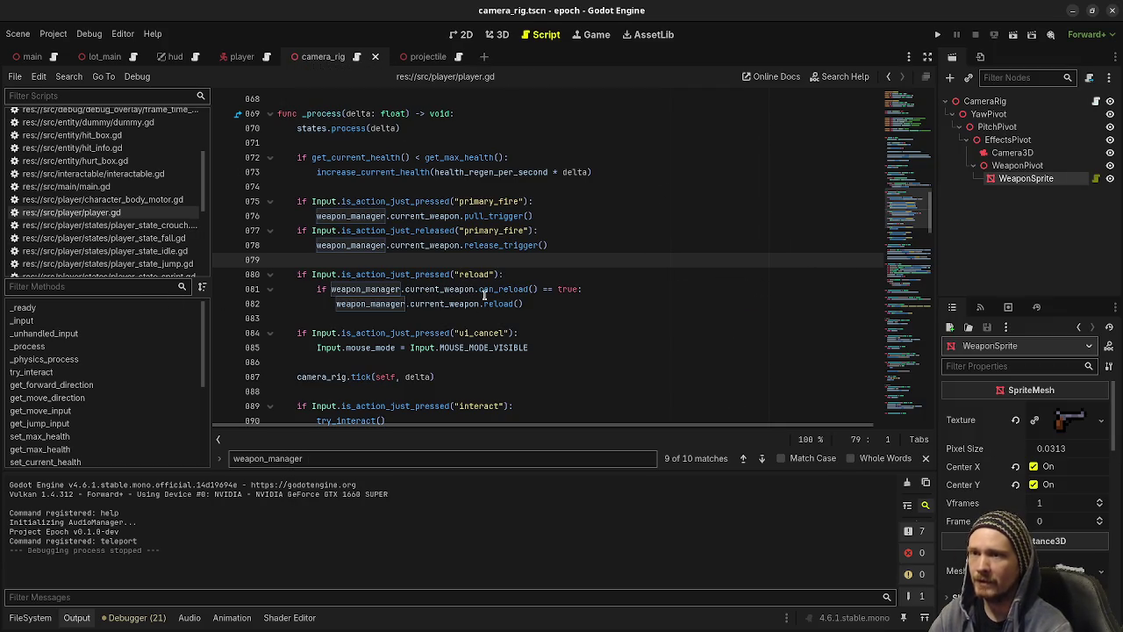
pyautogui.click(27, 617)
pyautogui.scroll(-8, 105, 562)
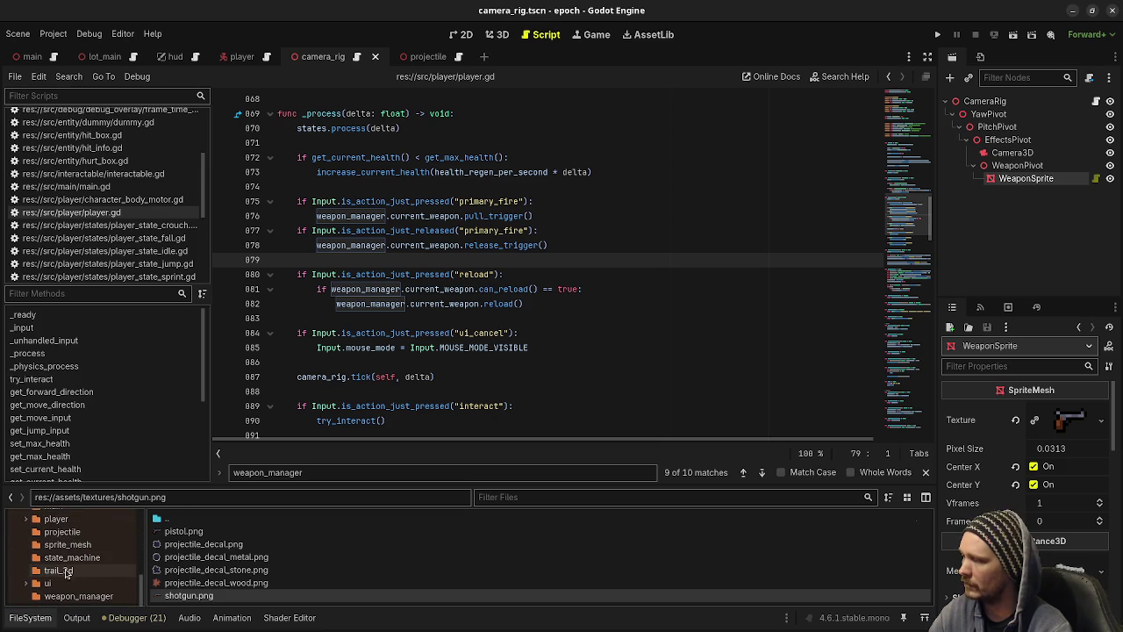
pyautogui.click(69, 573)
pyautogui.doubleClick(183, 534)
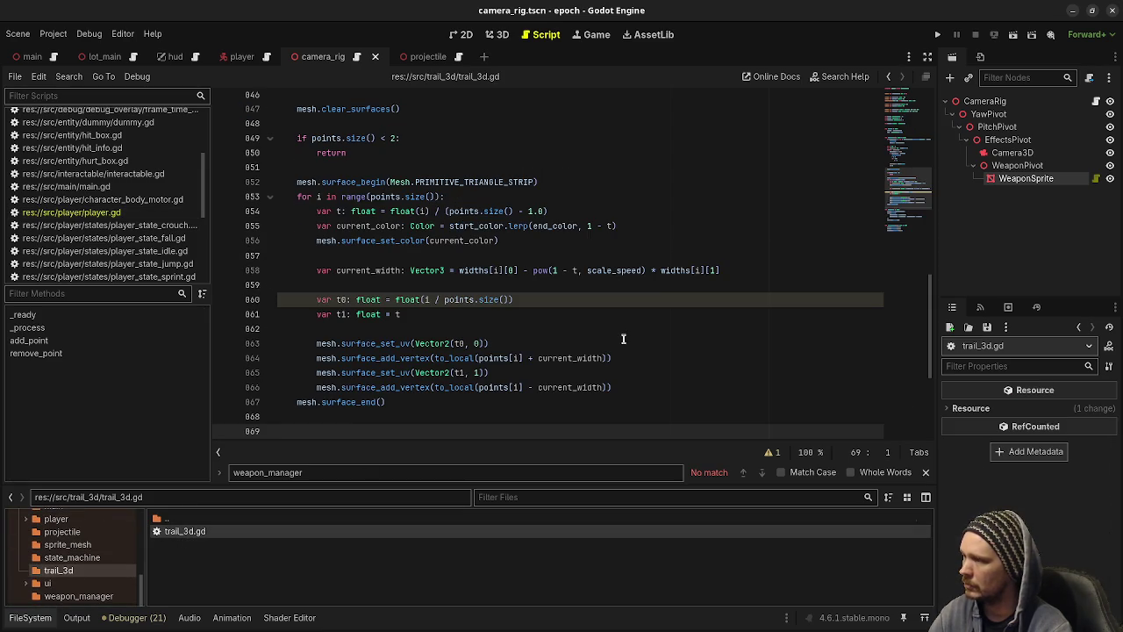
pyautogui.scroll(15, 402, 328)
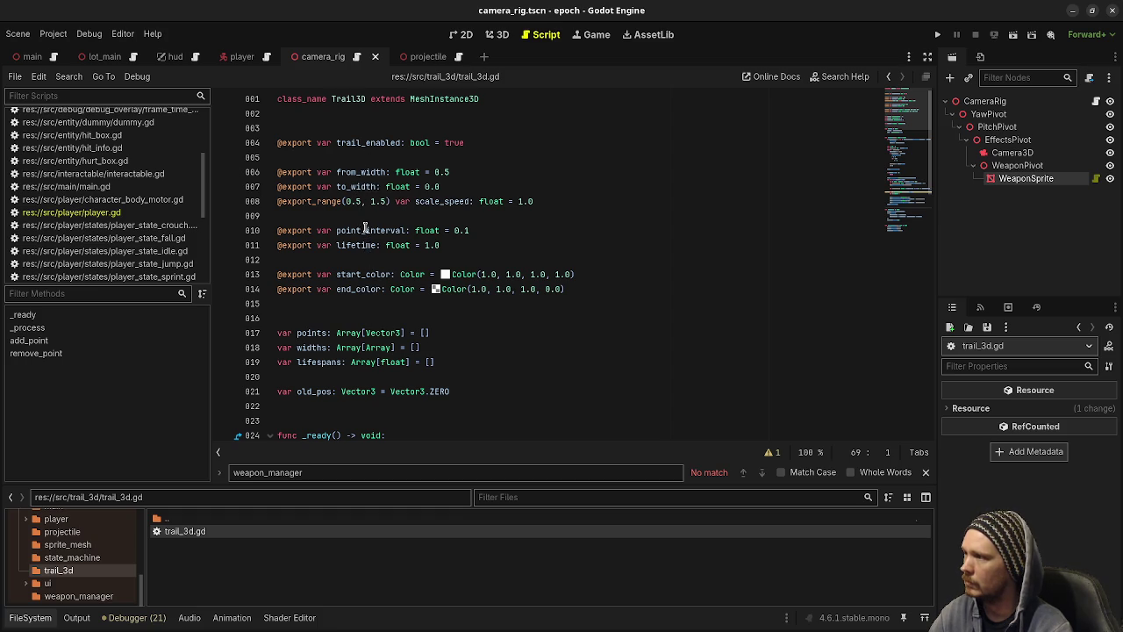
# Add 'var heights: Array[Array] = []' on a new line below widths.
pyautogui.click(446, 350)
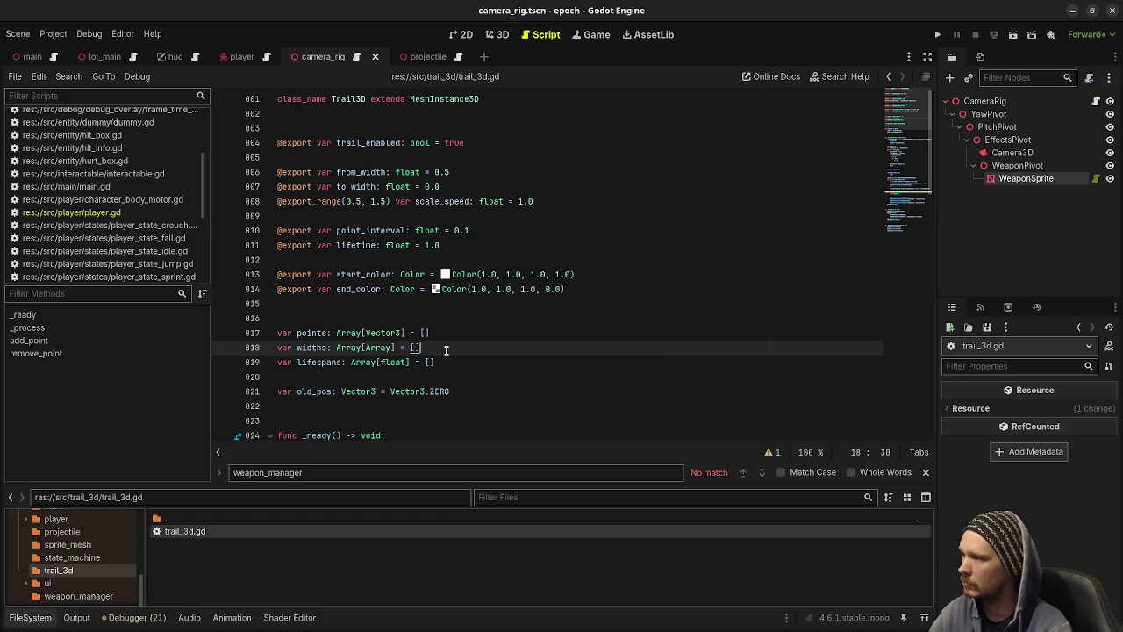
pyautogui.press('Return')
pyautogui.write('var heights: ')
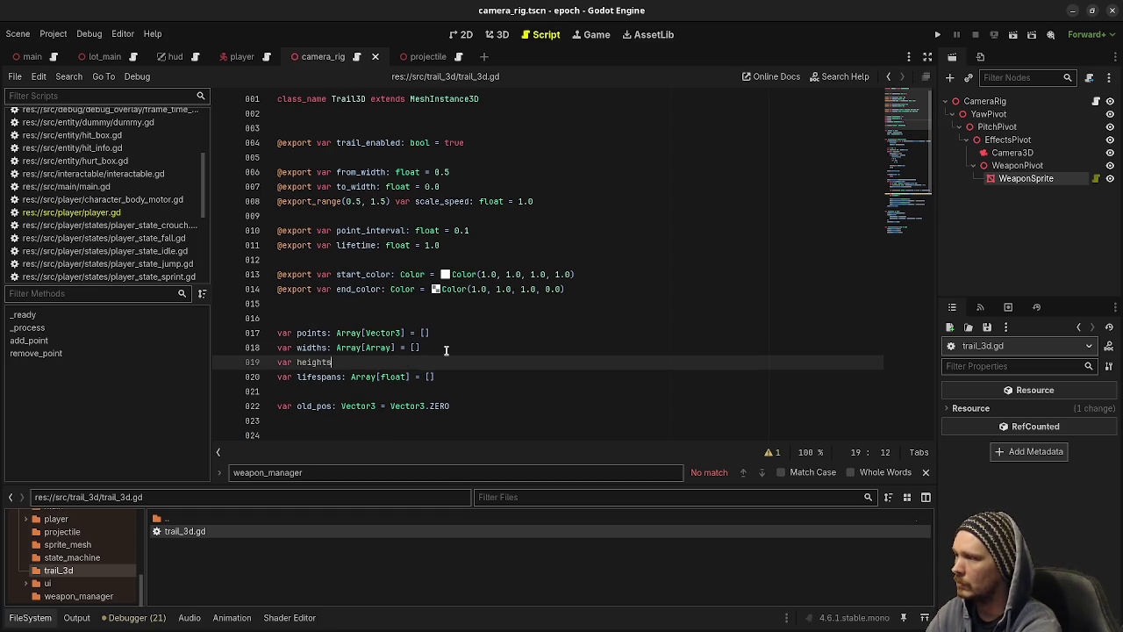
pyautogui.write('Array[A')
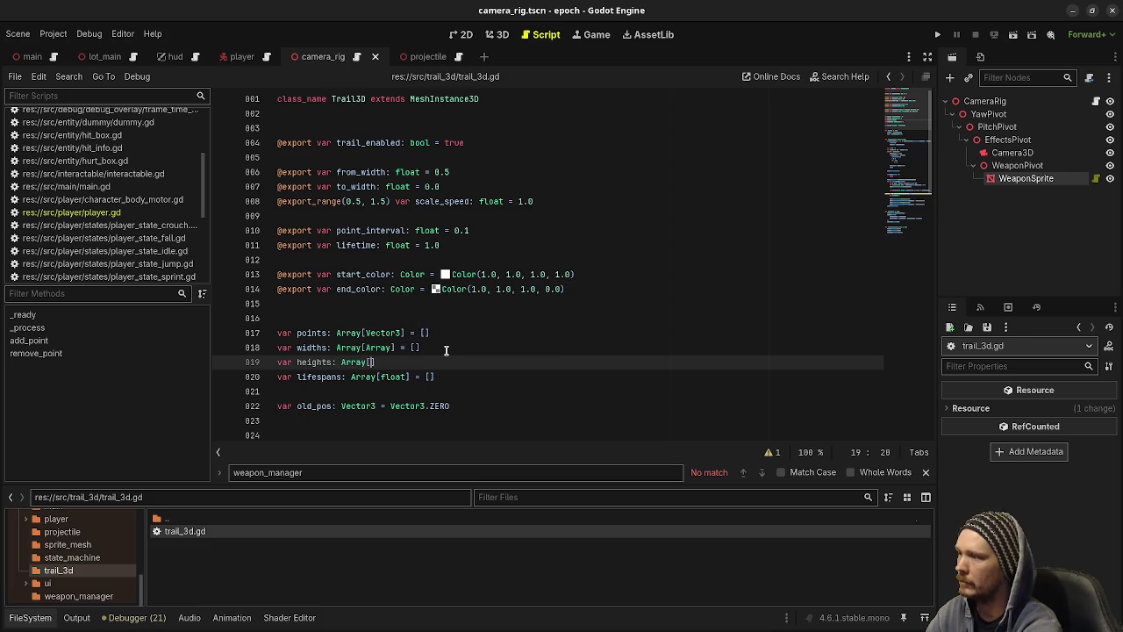
pyautogui.write('rray]')
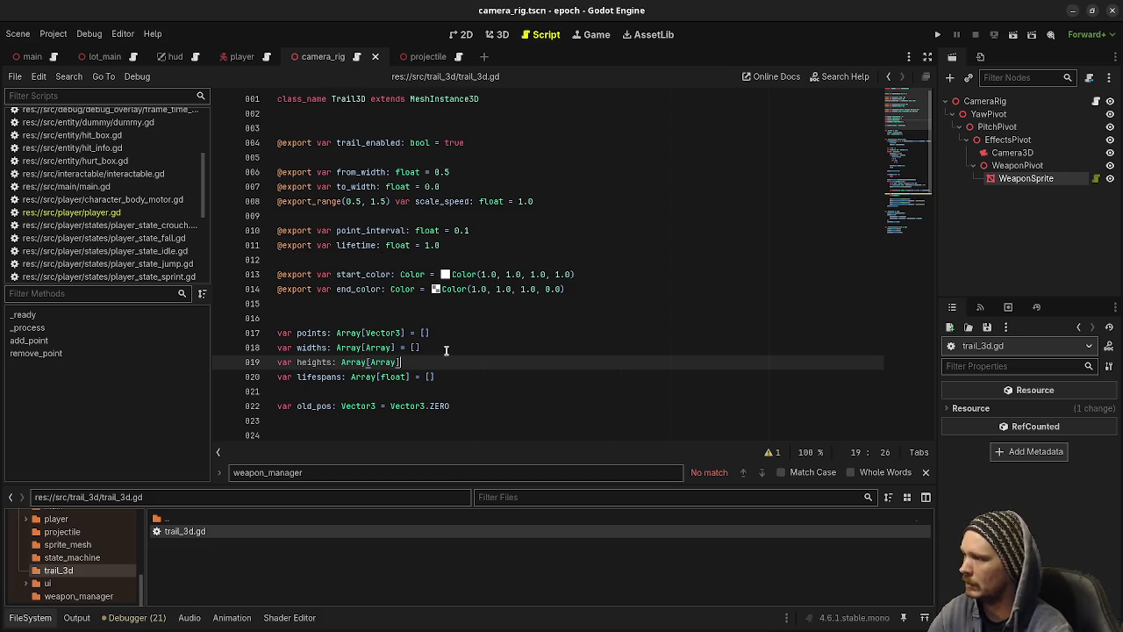
pyautogui.scroll(-5, 446, 351)
pyautogui.scroll(-3, 446, 350)
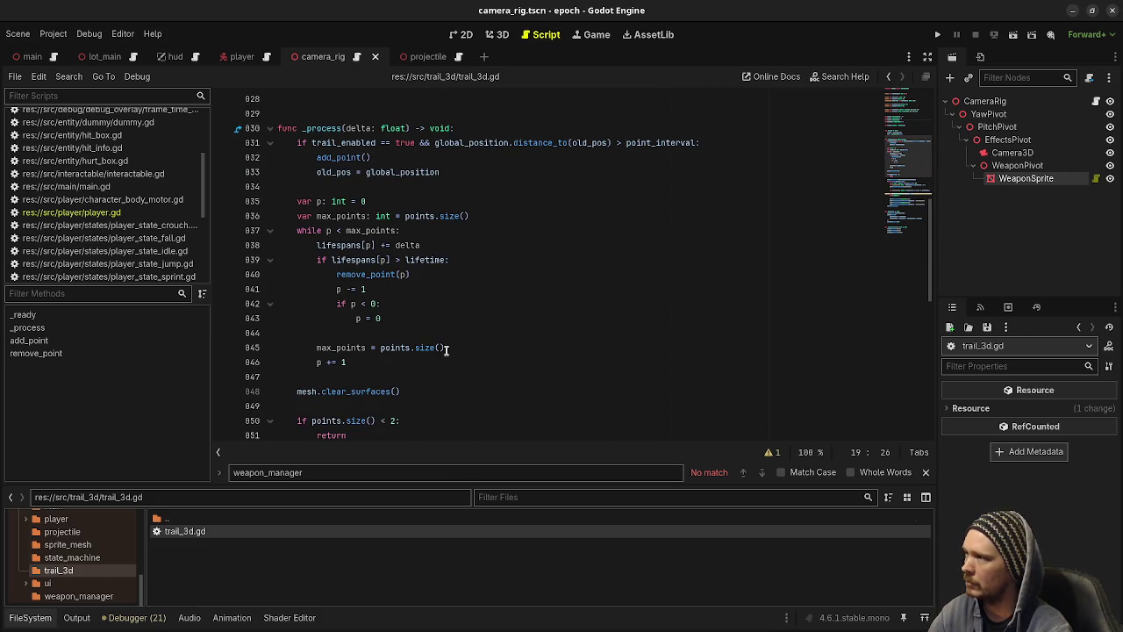
pyautogui.scroll(-3, 446, 350)
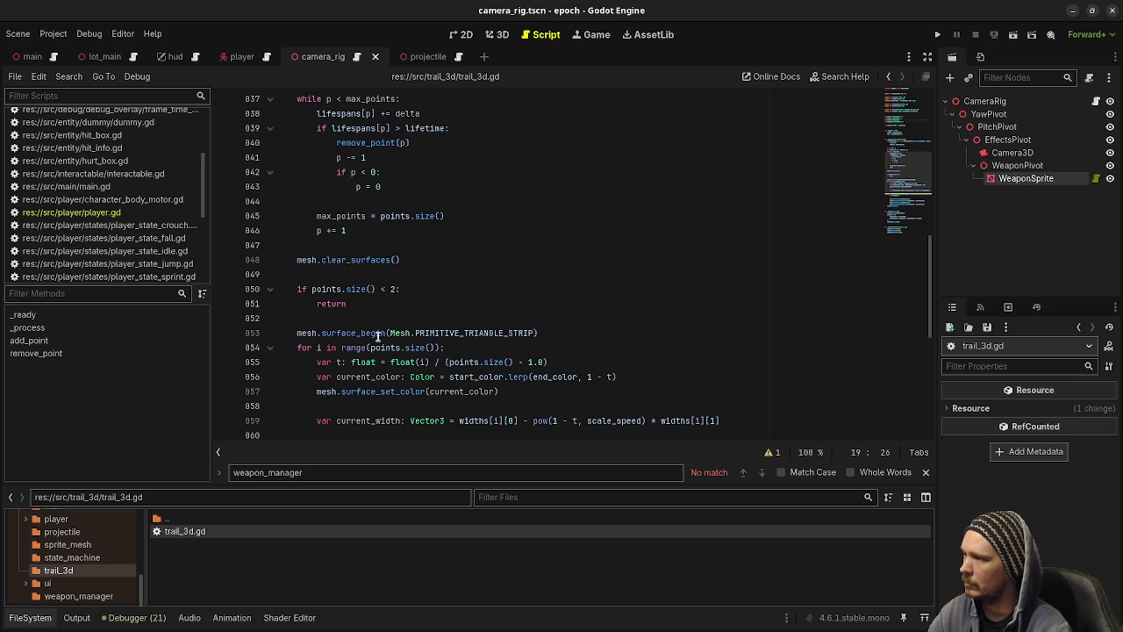
pyautogui.scroll(-2, 370, 333)
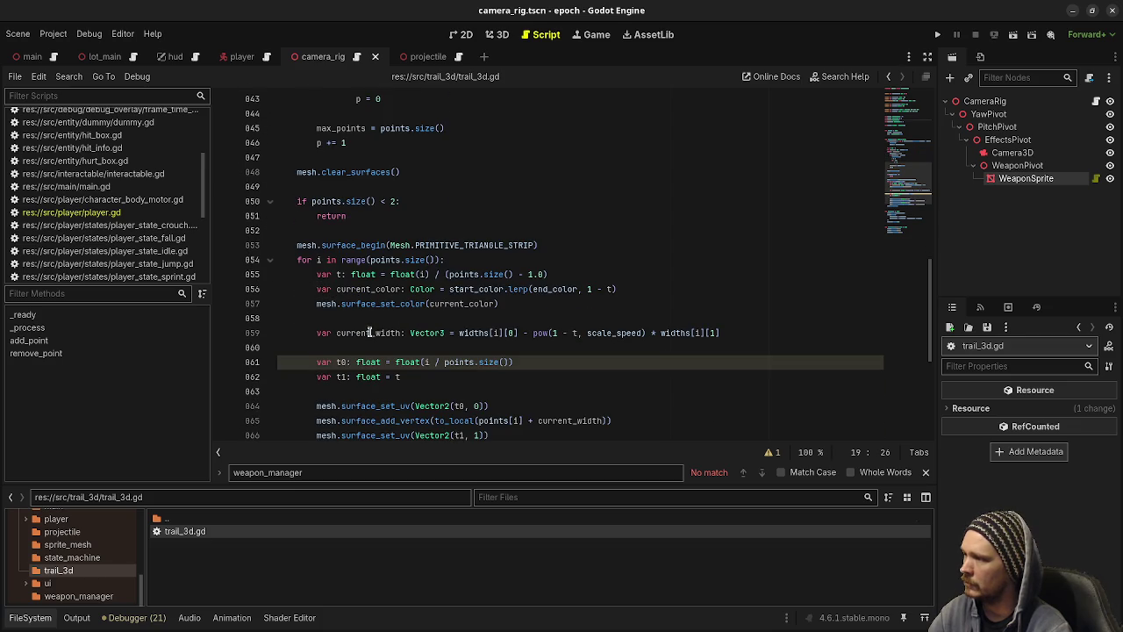
pyautogui.scroll(-1, 370, 333)
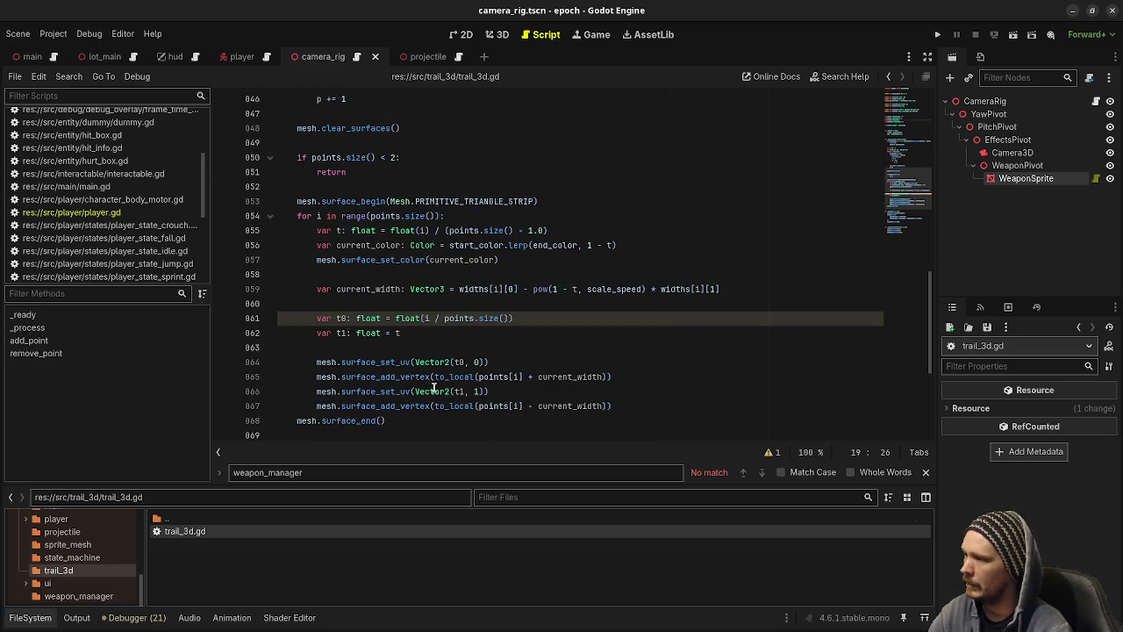
pyautogui.scroll(-2, 450, 393)
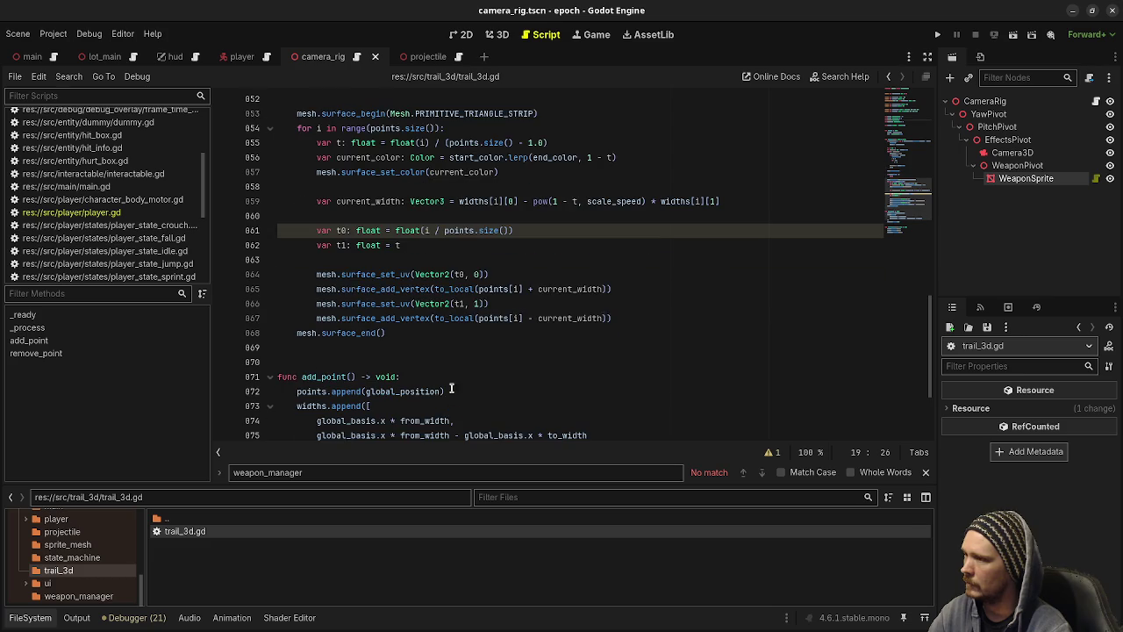
pyautogui.scroll(-2, 458, 365)
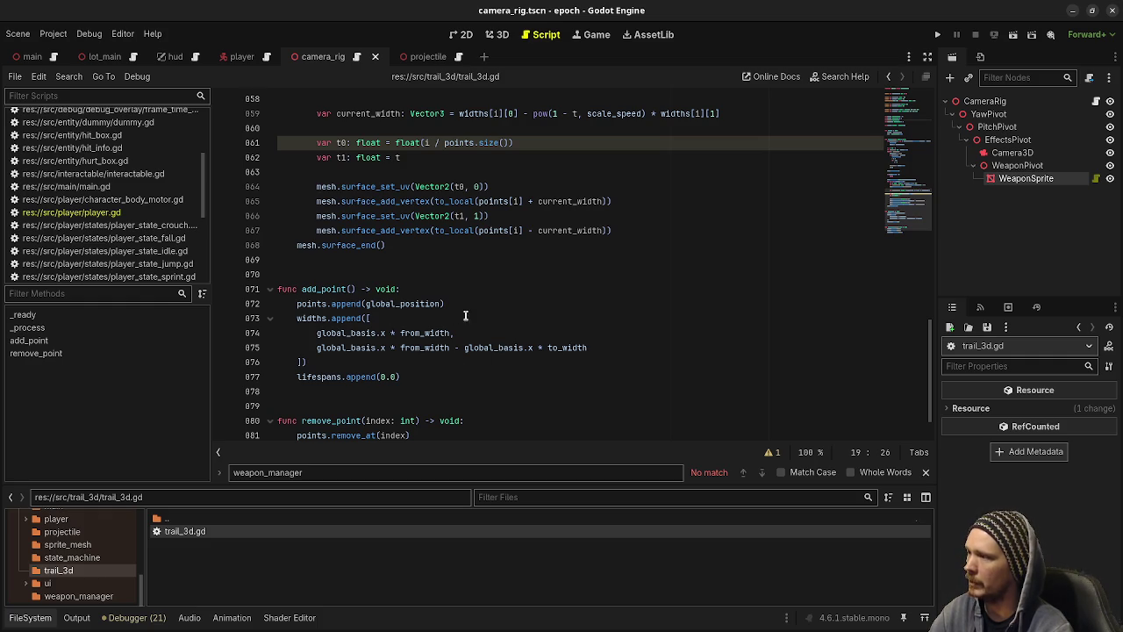
pyautogui.scroll(20, 384, 333)
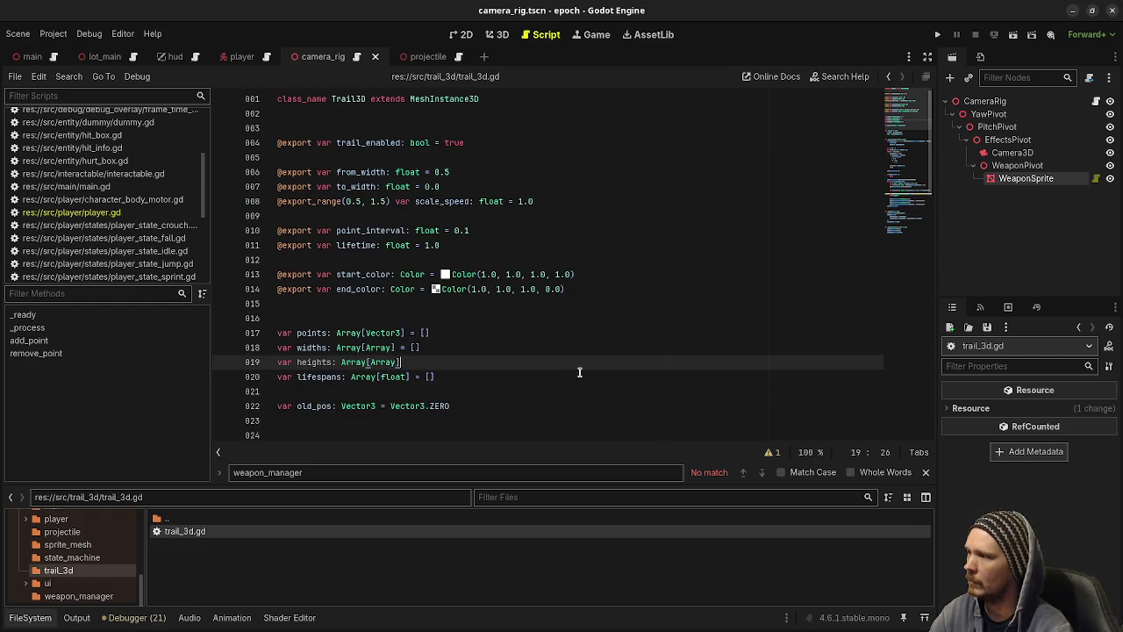
pyautogui.write('= []')
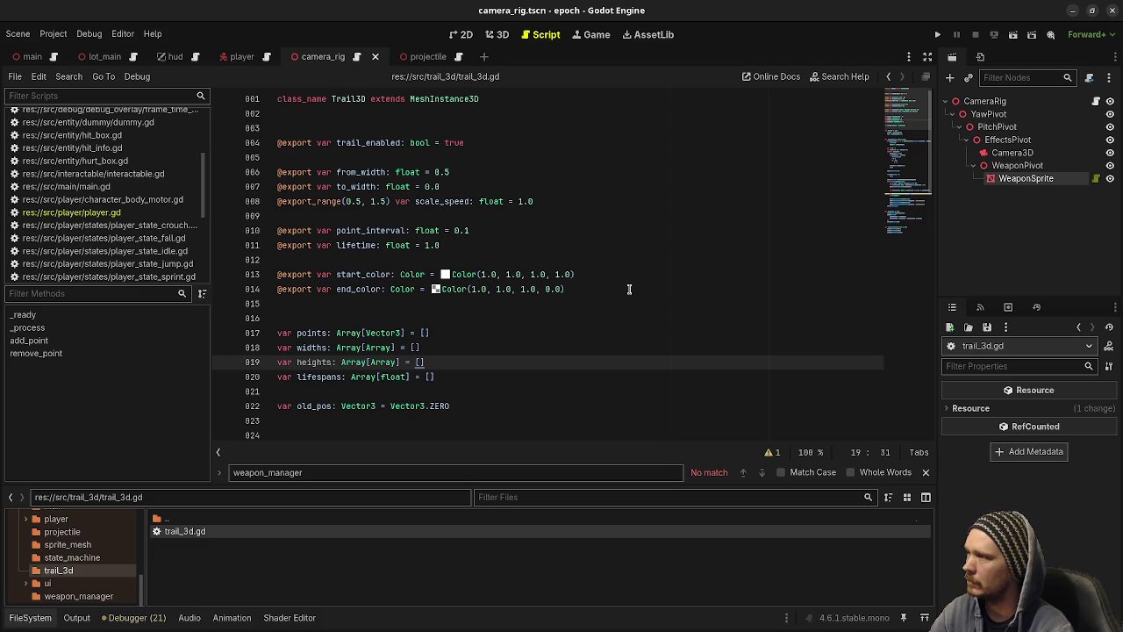
# Duplicate the widths.append block in add_point and rename the copy to heights.
pyautogui.click(360, 172)
pyautogui.scroll(-8, 375, 178)
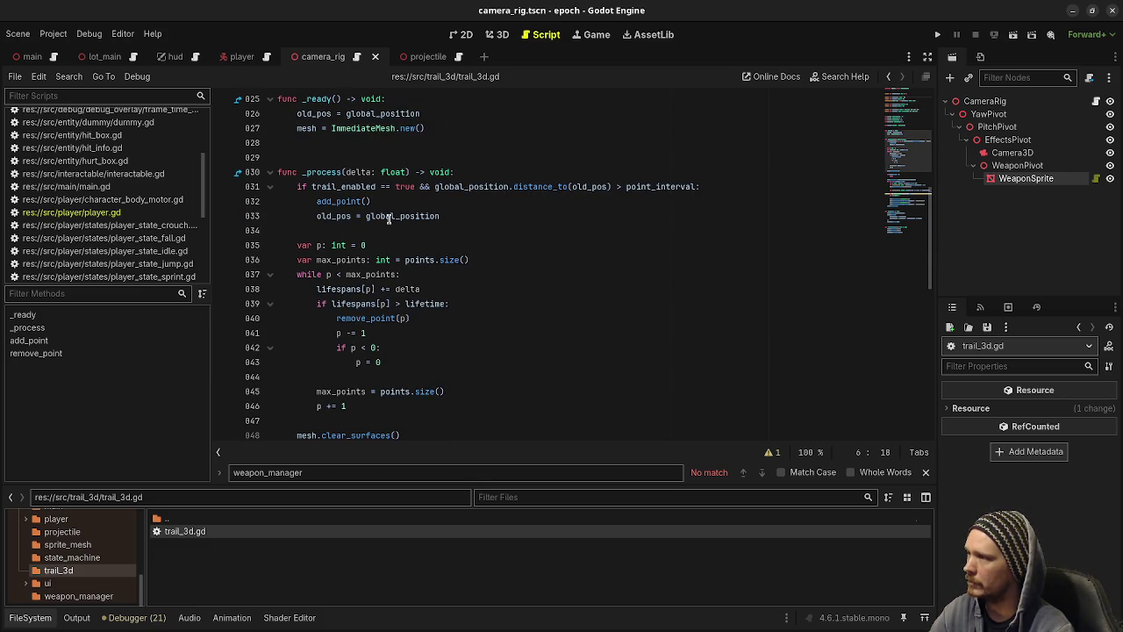
pyautogui.scroll(-3, 404, 373)
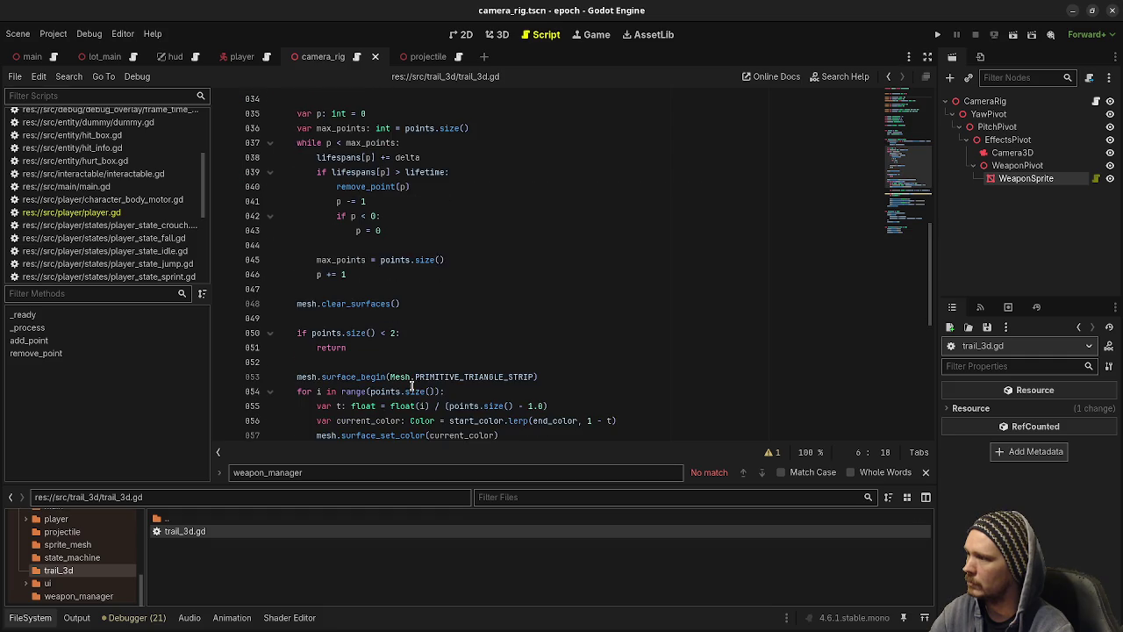
pyautogui.scroll(-9, 414, 381)
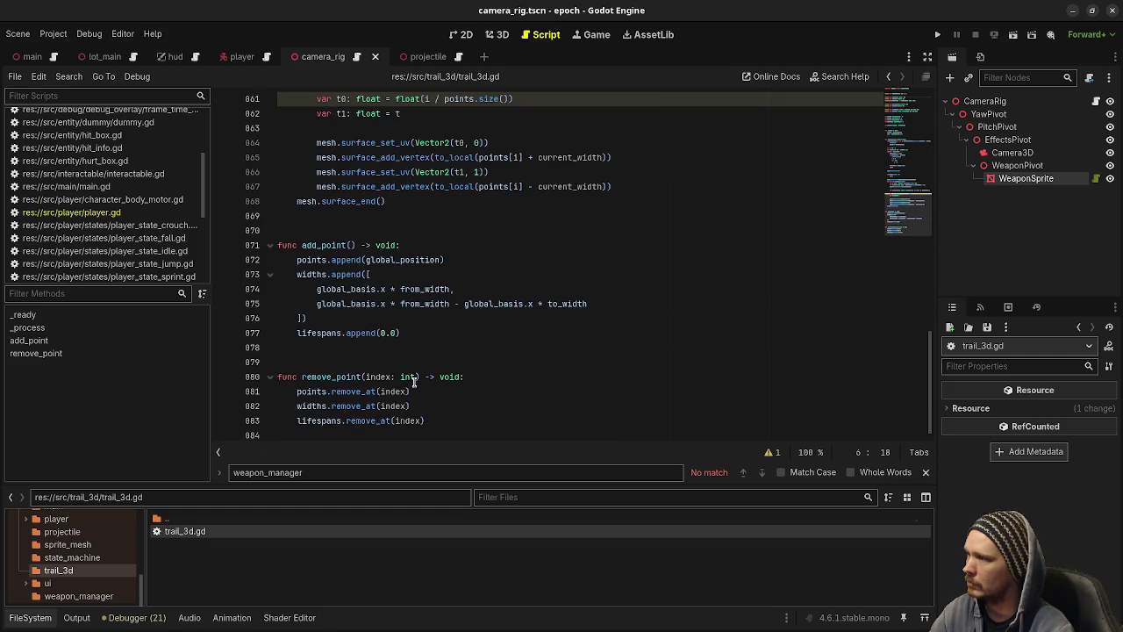
pyautogui.moveTo(328, 316); pyautogui.dragTo(297, 274)
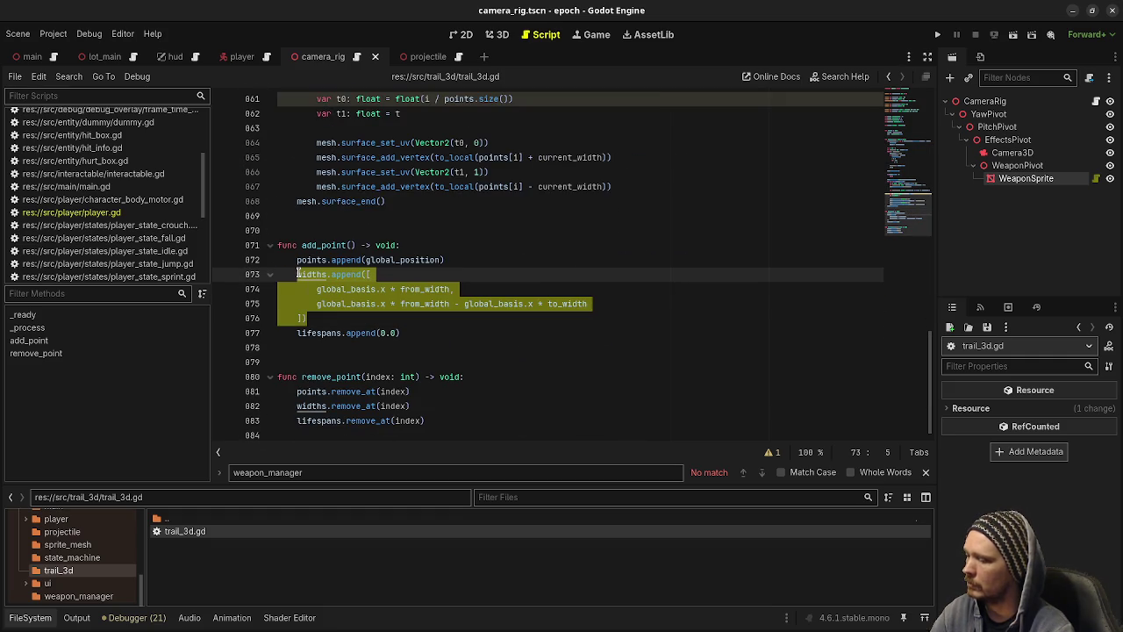
pyautogui.hotkey('ctrl', 'c')
pyautogui.click(344, 320)
pyautogui.press('Return')
pyautogui.hotkey('ctrl', 'v')
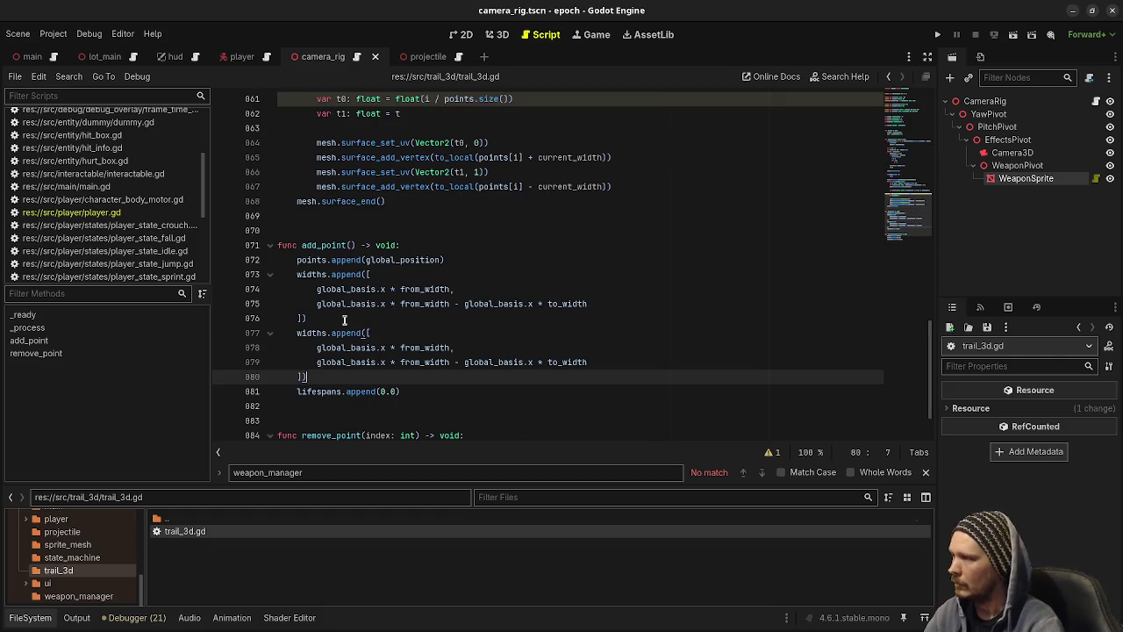
pyautogui.doubleClick(322, 333)
pyautogui.write('heights')
pyautogui.click(428, 304)
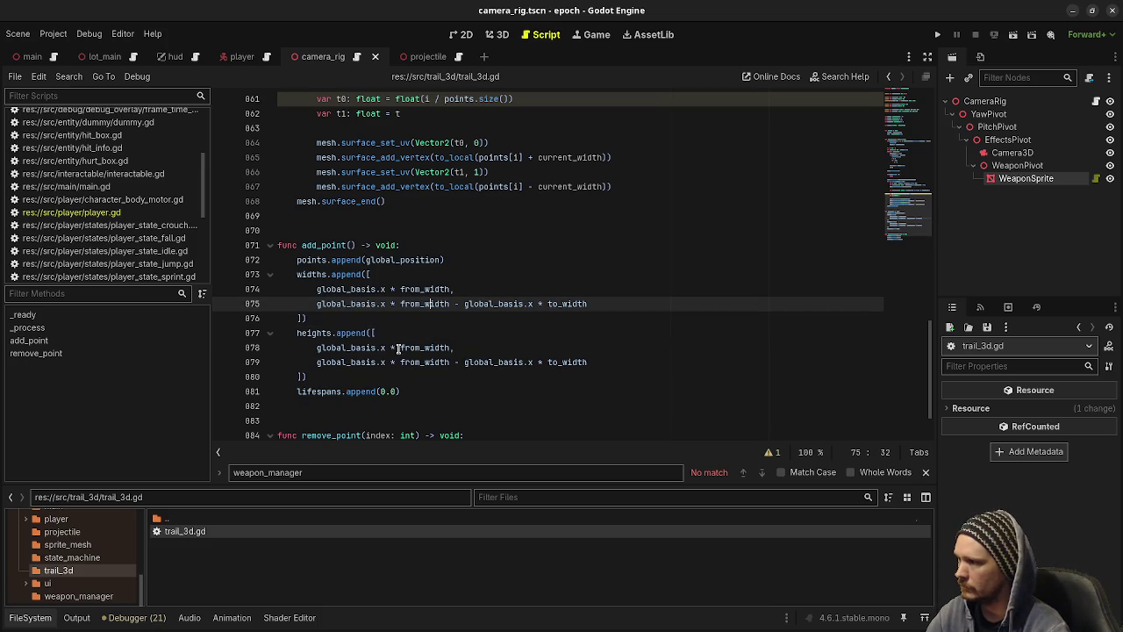
# Change the heights block's x axes to y on lines 78–79, then save.
pyautogui.doubleClick(381, 348)
pyautogui.write('y')
pyautogui.click(352, 347)
pyautogui.doubleClick(383, 362)
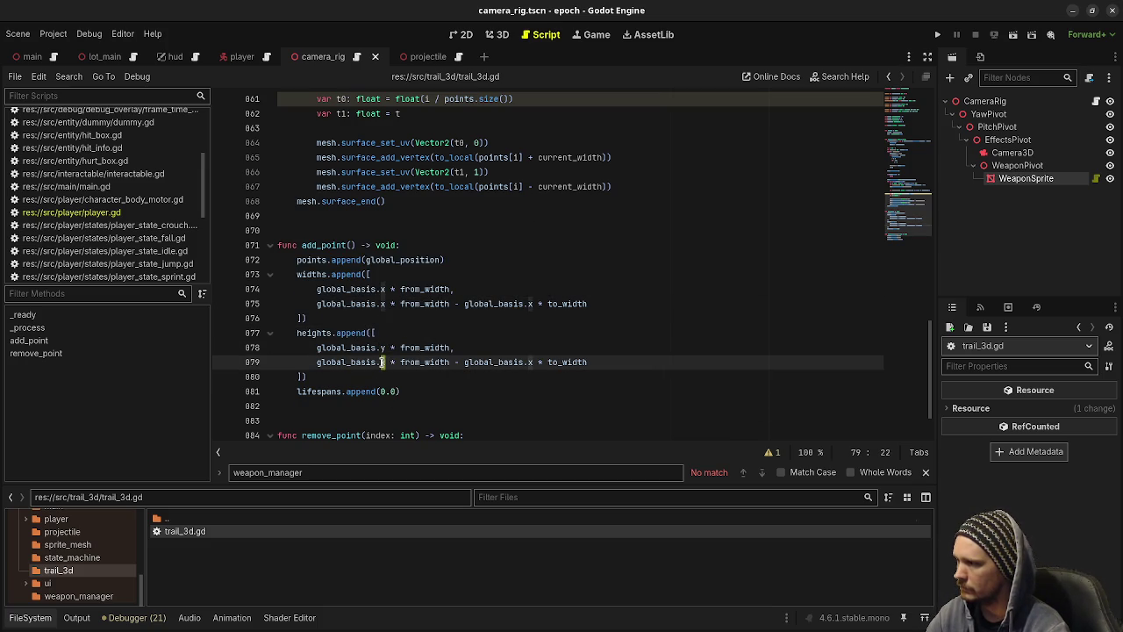
pyautogui.write('y')
pyautogui.doubleClick(529, 362)
pyautogui.write('y')
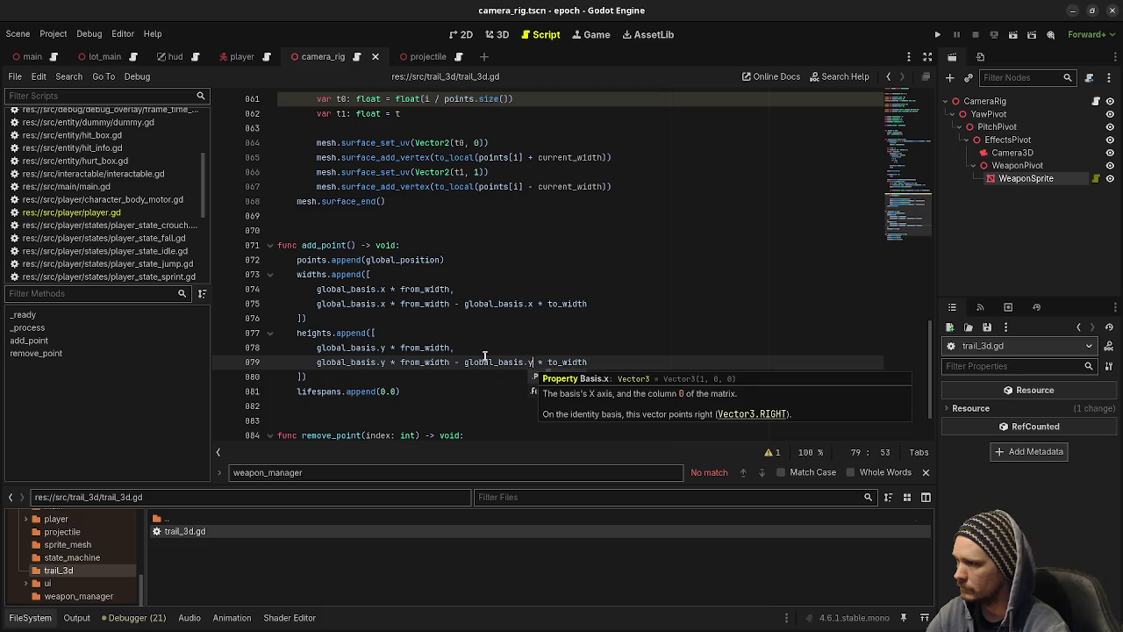
pyautogui.press('Up')
pyautogui.hotkey('ctrl', 's')
# Duplicate the widths.remove_at(index) line in remove_point.
pyautogui.scroll(-2, 362, 357)
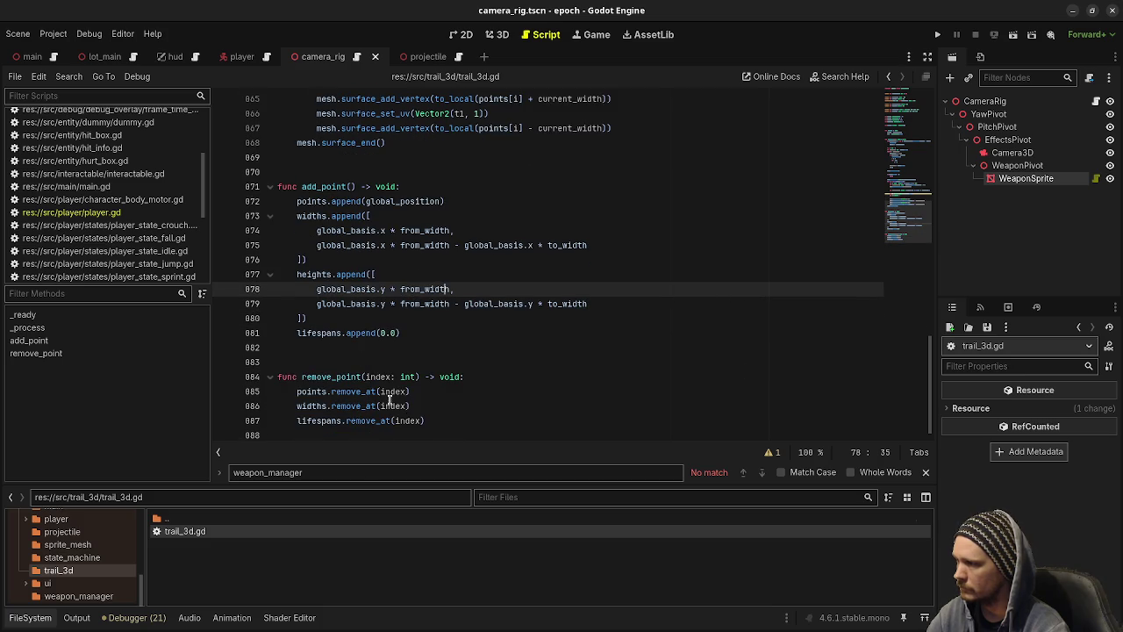
pyautogui.click(467, 405)
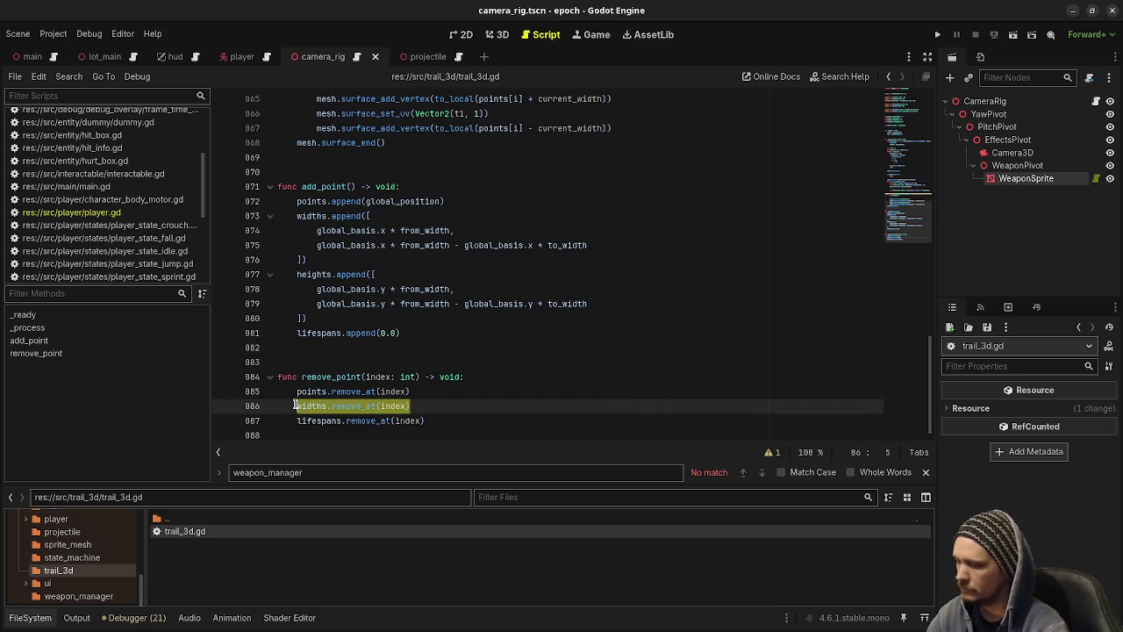
pyautogui.press('Return')
pyautogui.hotkey('ctrl', 'v')
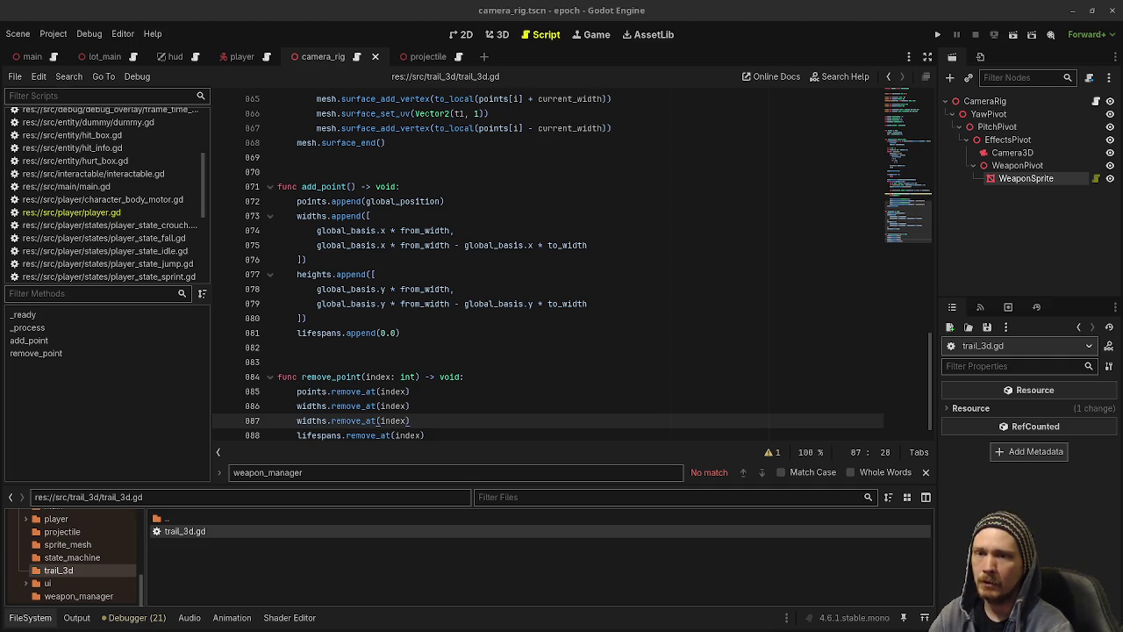
pyautogui.hotkey('alt', 'Tab')
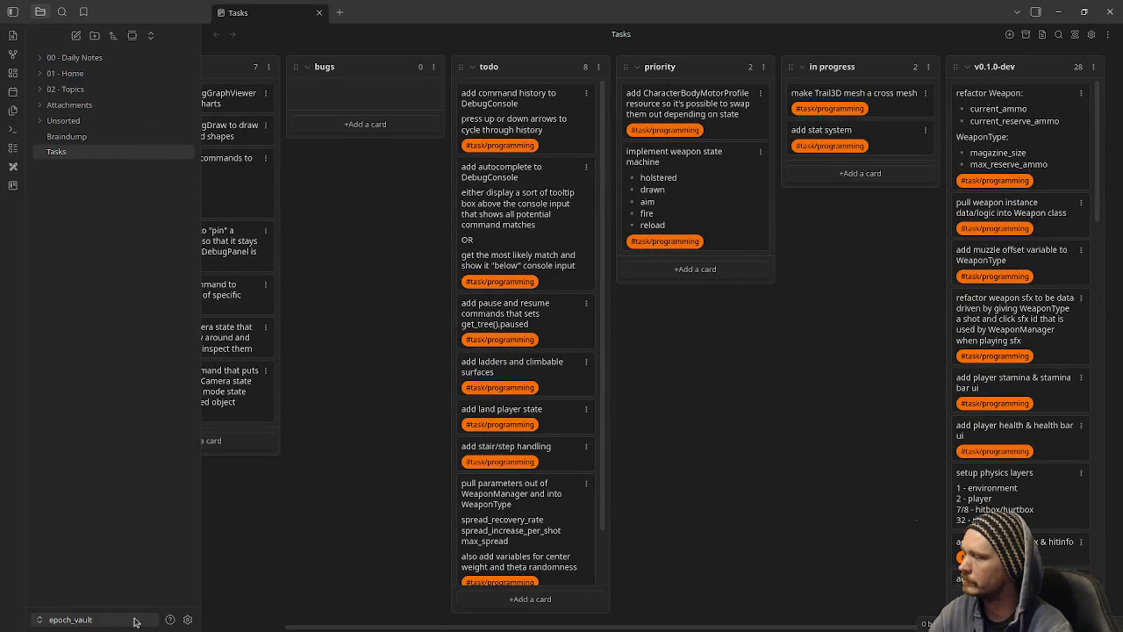
# Review the task/programming custom tag in Colored Tags Wrangler settings, then minimise Obsidian.
pyautogui.click(187, 619)
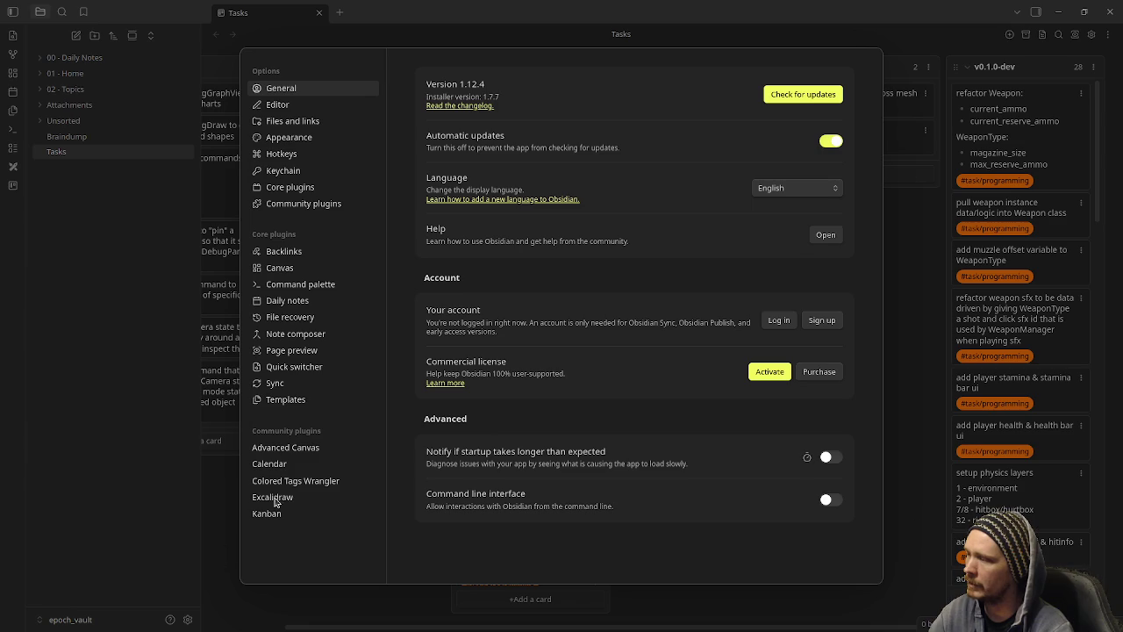
pyautogui.click(294, 484)
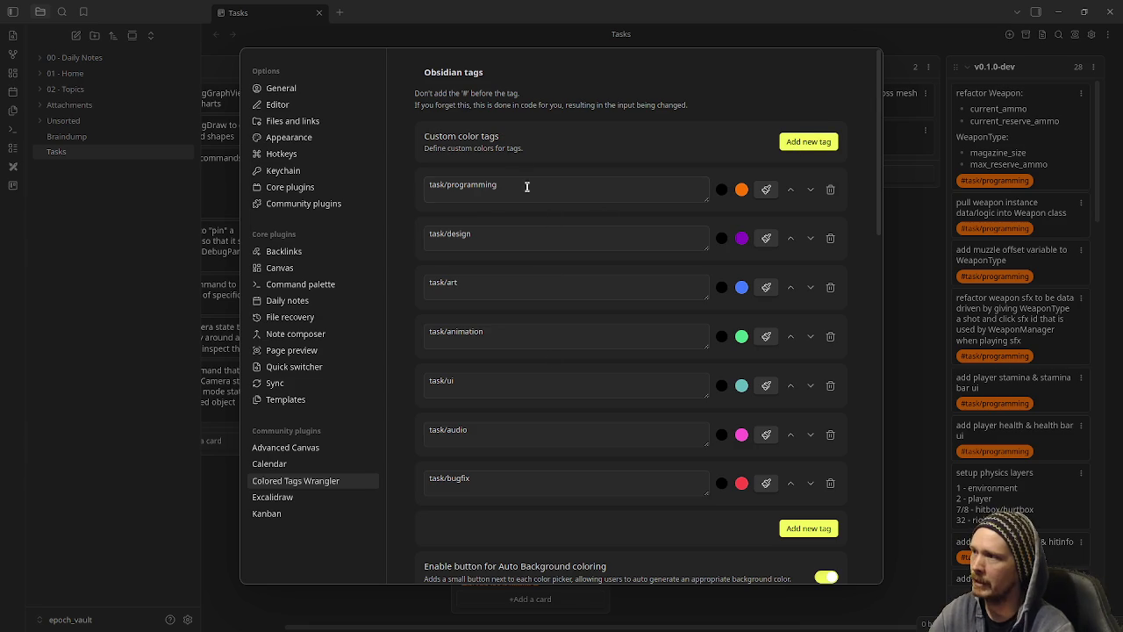
pyautogui.moveTo(525, 186); pyautogui.dragTo(426, 225)
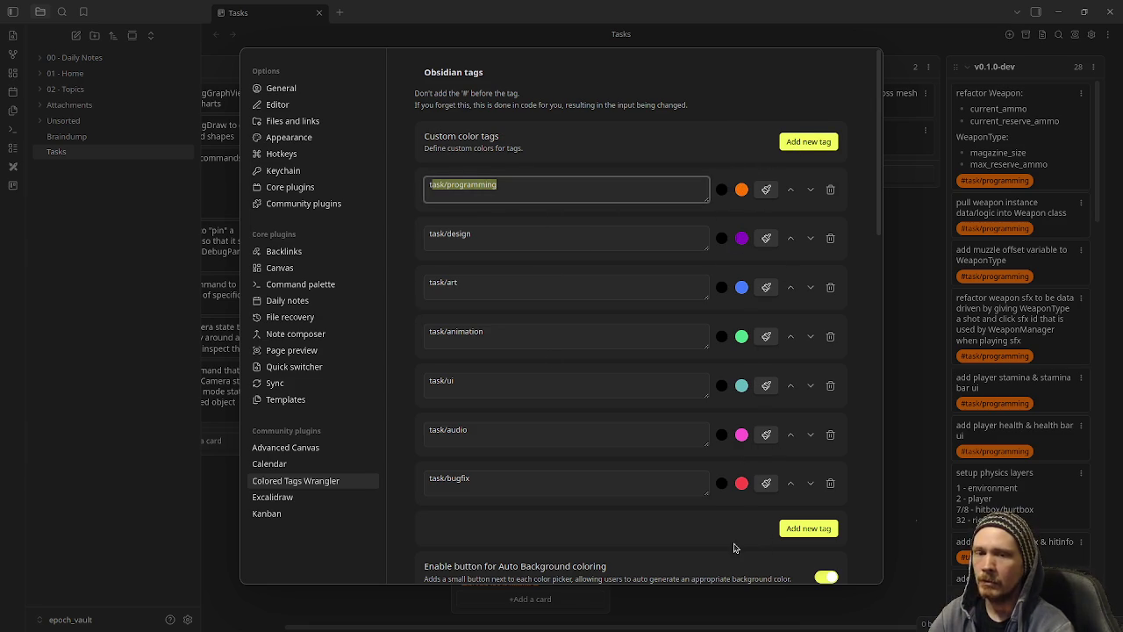
pyautogui.click(914, 278)
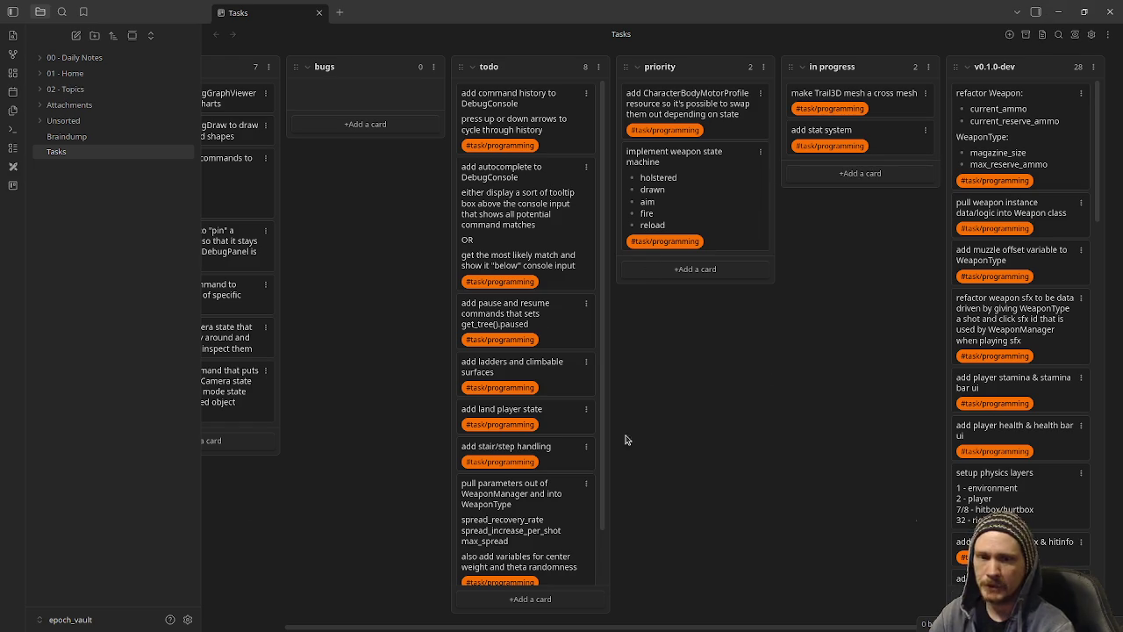
pyautogui.click(187, 619)
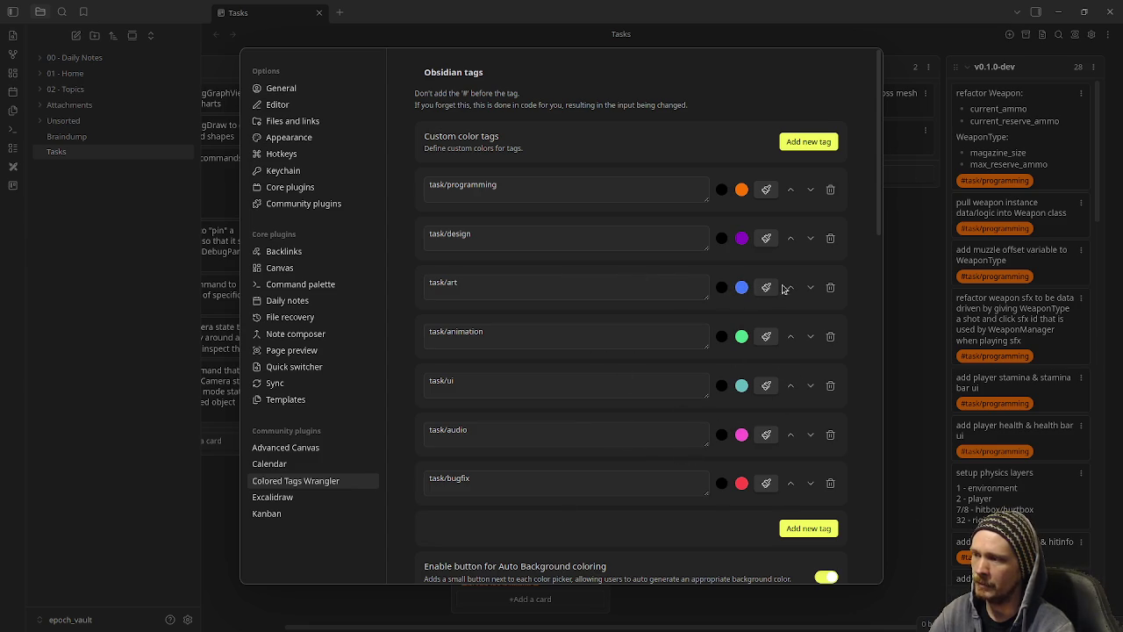
pyautogui.click(892, 114)
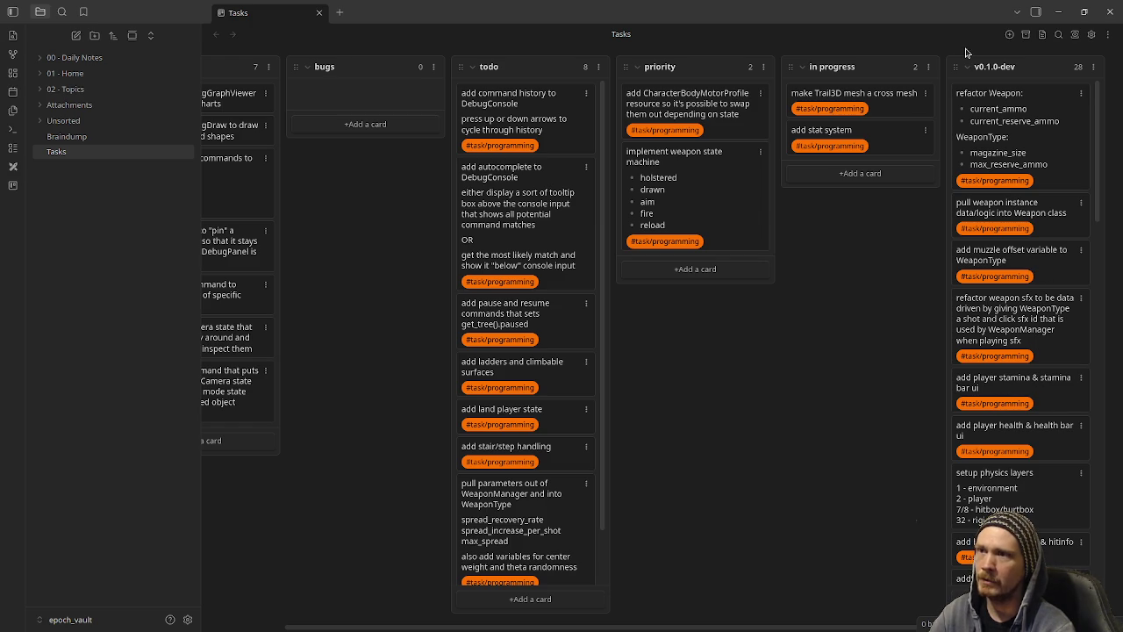
pyautogui.click(1058, 12)
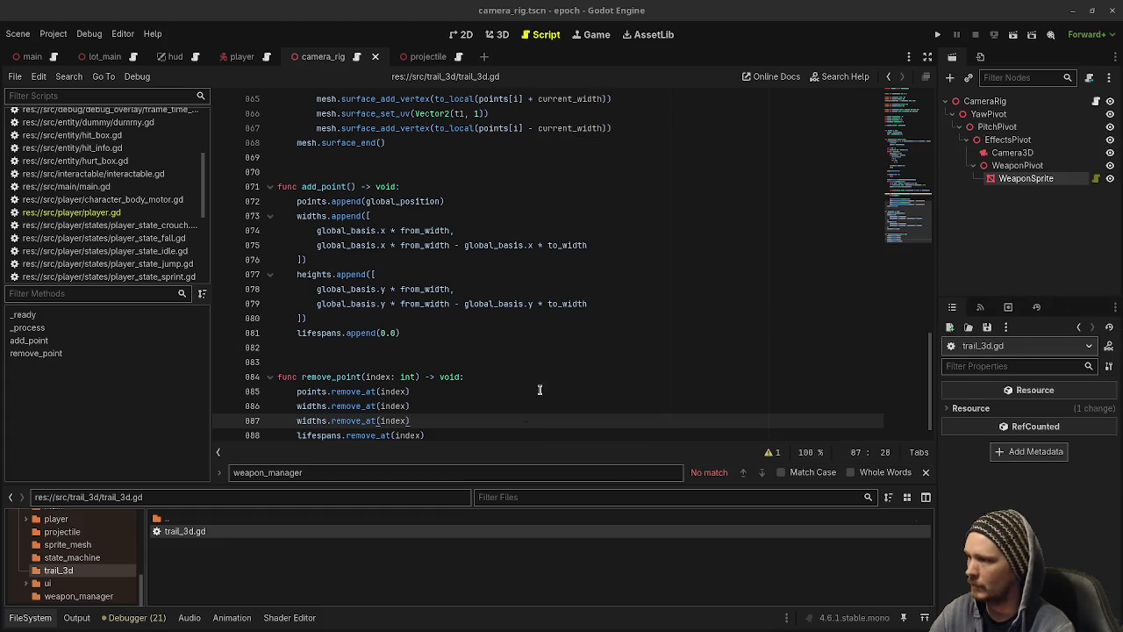
# Change the duplicated removal line to heights.remove_at(index) and save trail_3d.gd.
pyautogui.doubleClick(309, 420)
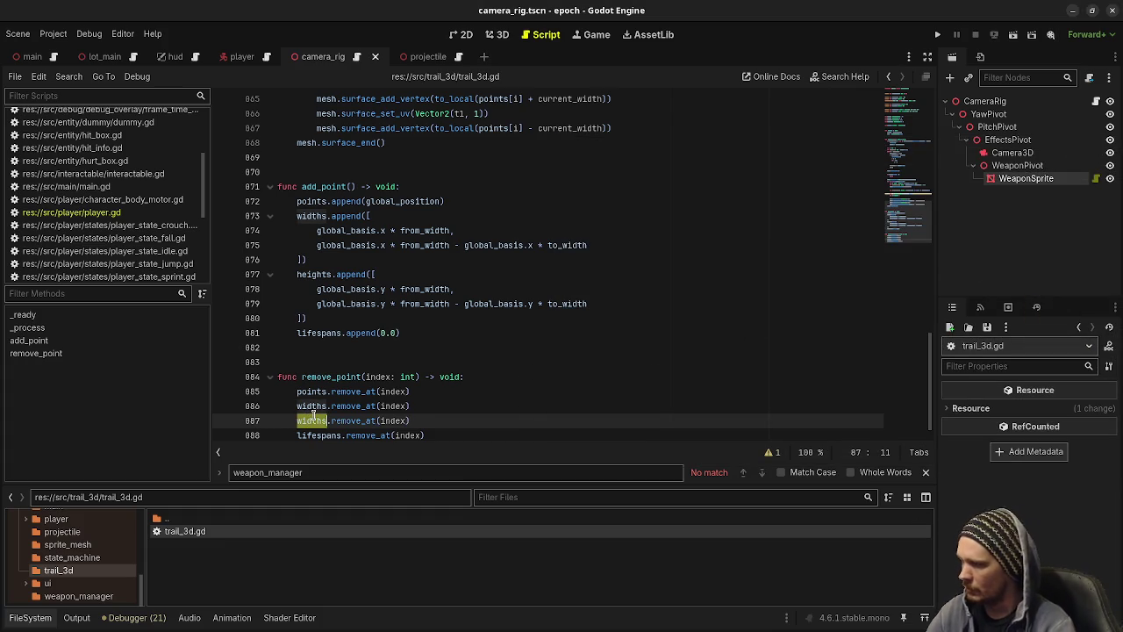
pyautogui.write('heigh')
pyautogui.press('Return')
pyautogui.click(305, 318)
pyautogui.hotkey('ctrl', 's')
pyautogui.scroll(-1, 289, 331)
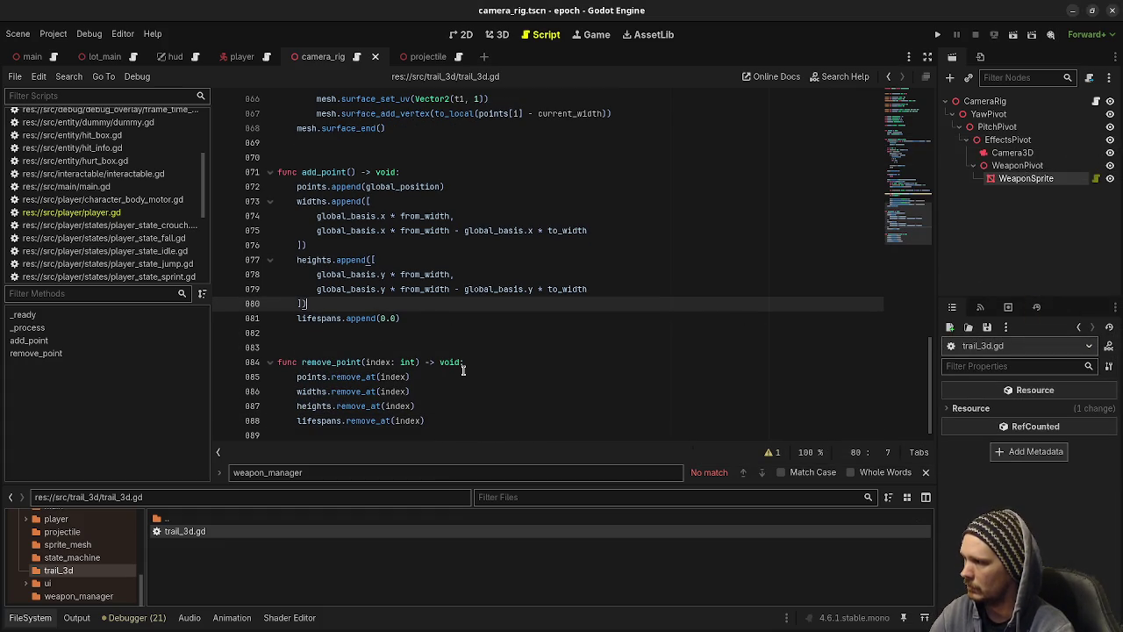
pyautogui.scroll(2, 463, 369)
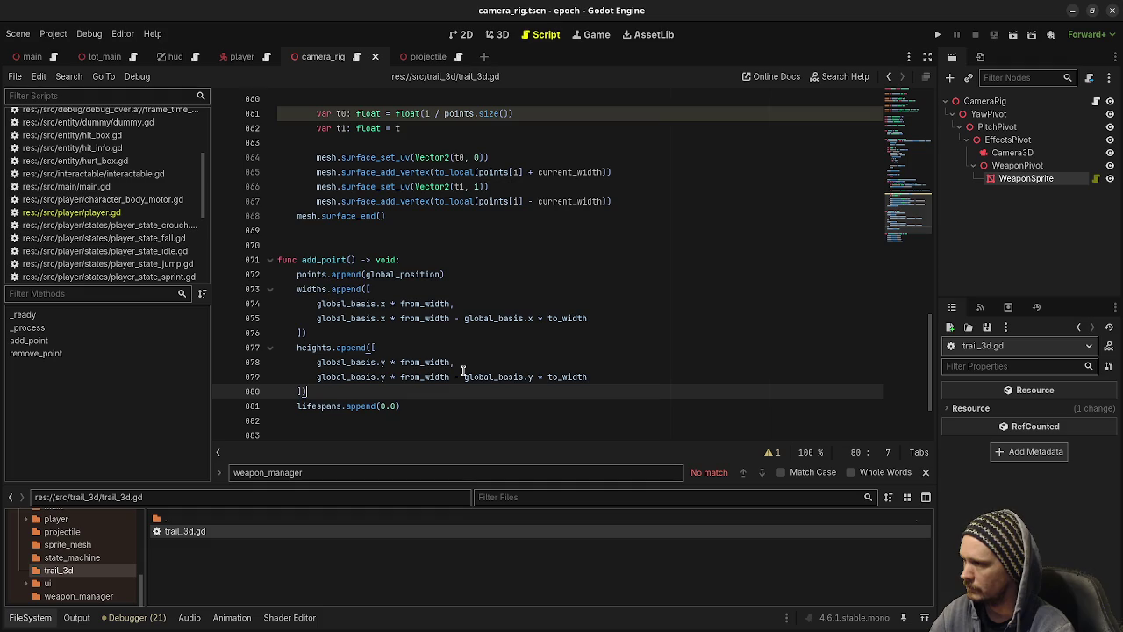
pyautogui.scroll(2, 463, 370)
pyautogui.scroll(2, 463, 369)
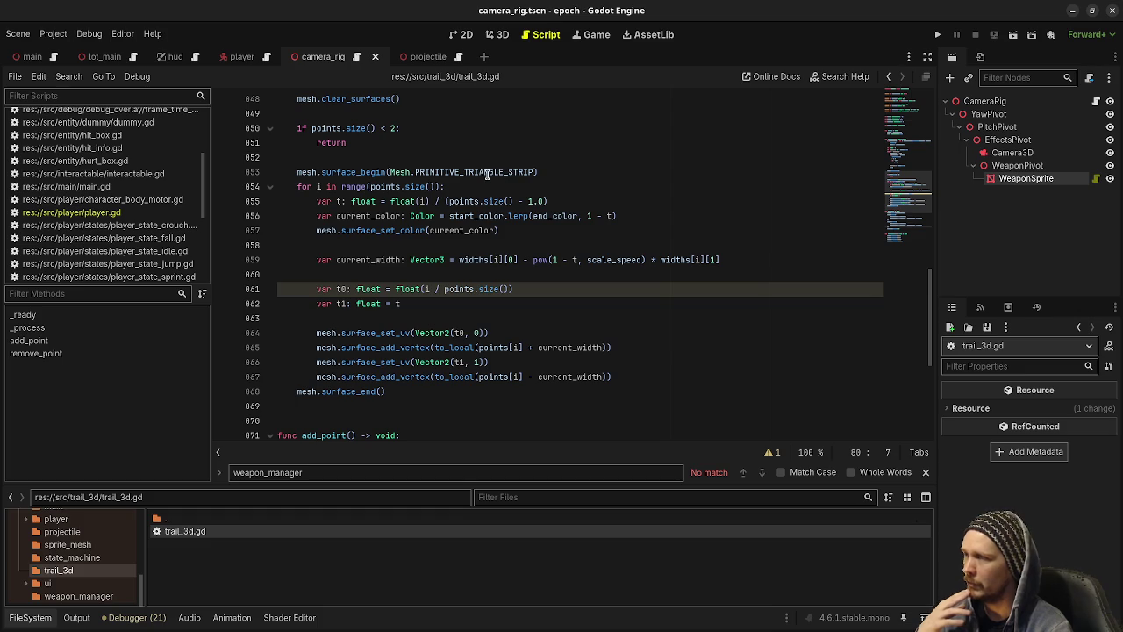
pyautogui.moveTo(487, 173)
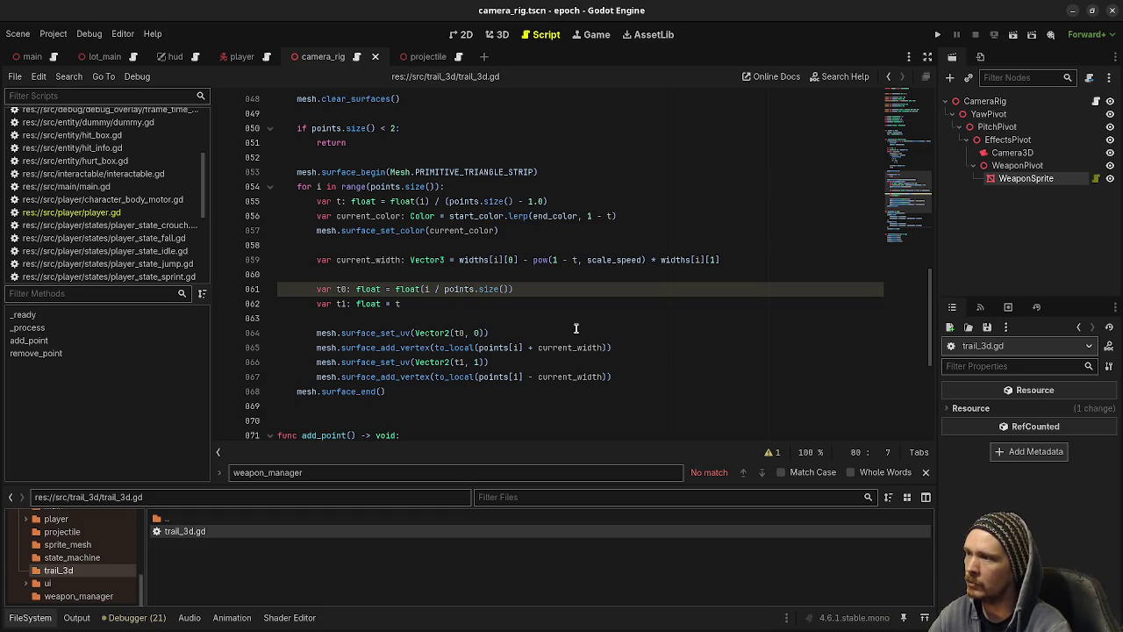
pyautogui.keyDown('ctrl'); pyautogui.click(478, 174); pyautogui.keyUp('ctrl')
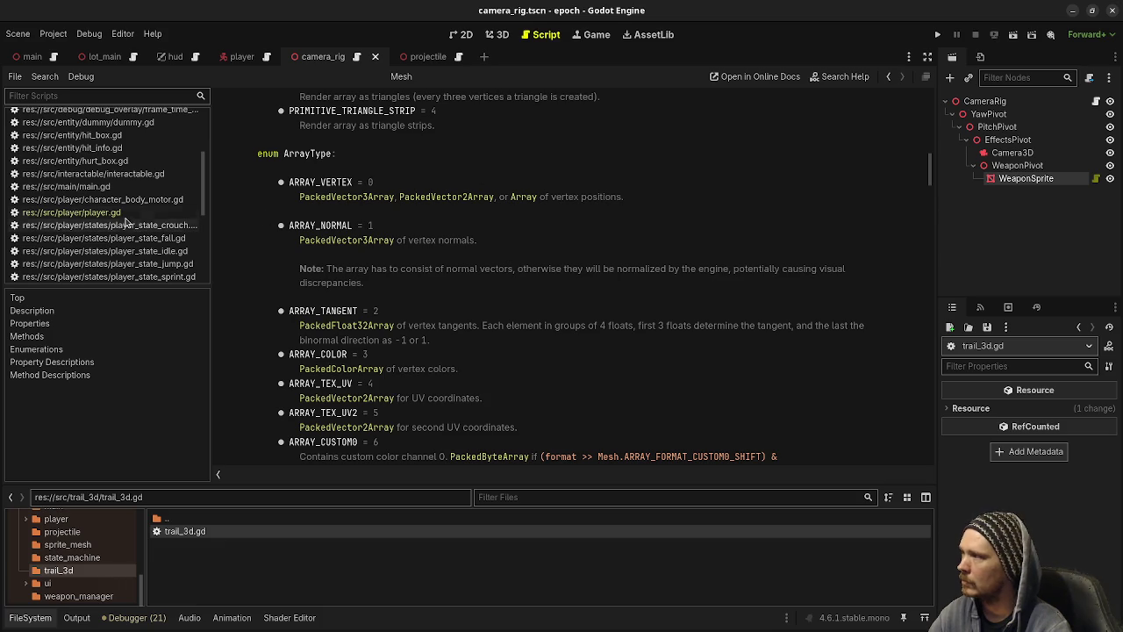
pyautogui.doubleClick(199, 532)
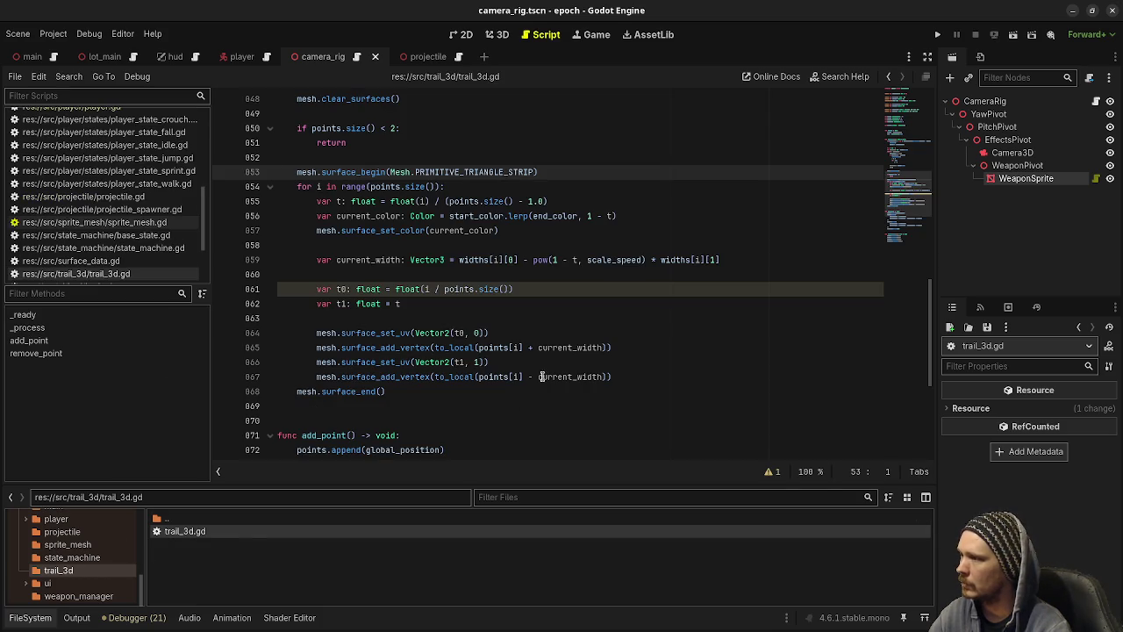
pyautogui.click(588, 333)
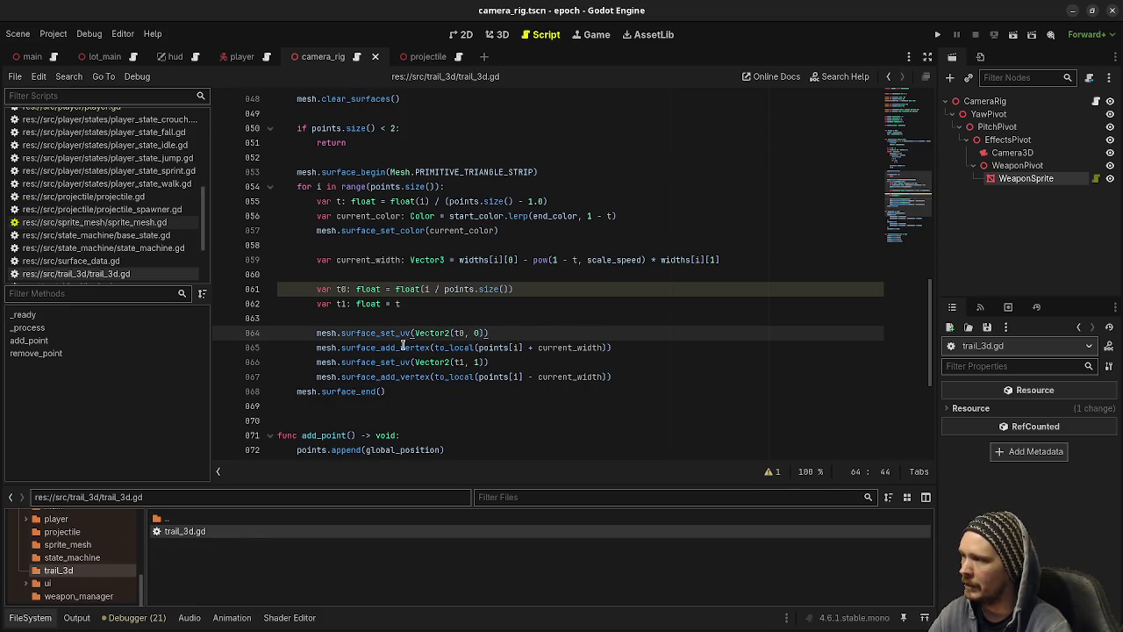
pyautogui.moveTo(463, 333)
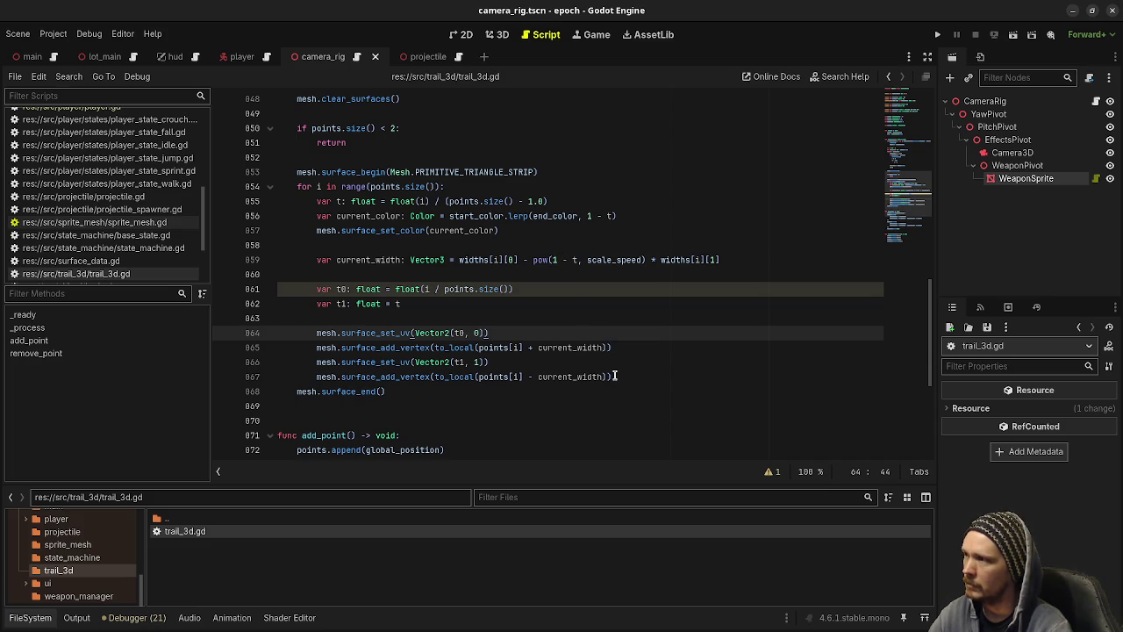
pyautogui.scroll(1, 616, 376)
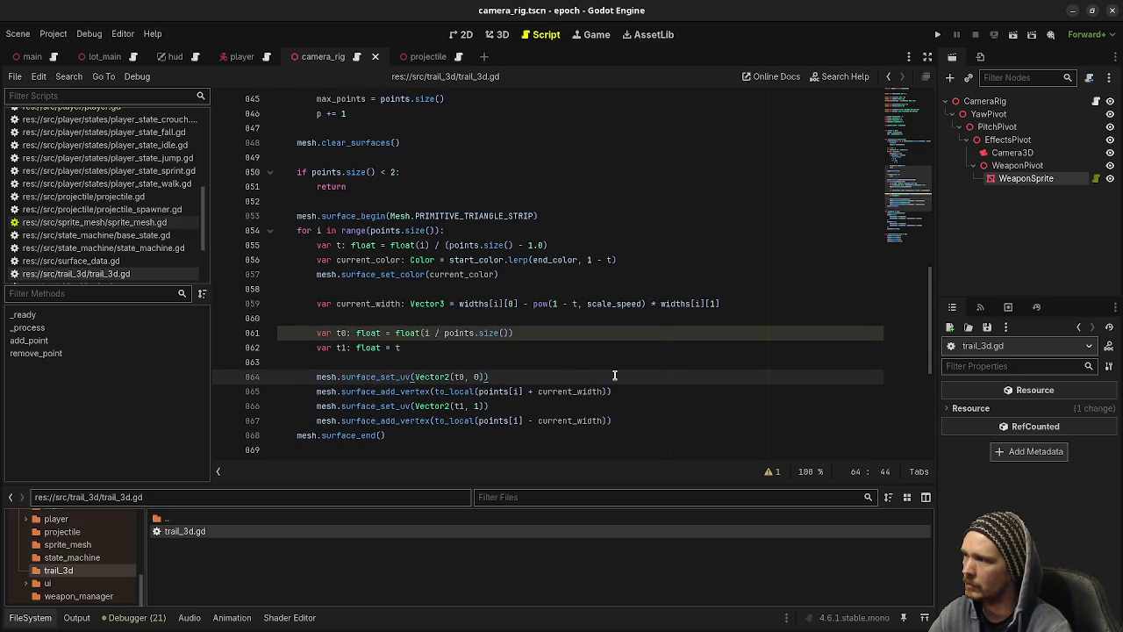
# Review the mesh-building code in trail_3d.gd, then bring the Aseprite trail sketch to the front.
pyautogui.scroll(-1, 614, 375)
pyautogui.scroll(1, 616, 375)
pyautogui.scroll(-1, 616, 375)
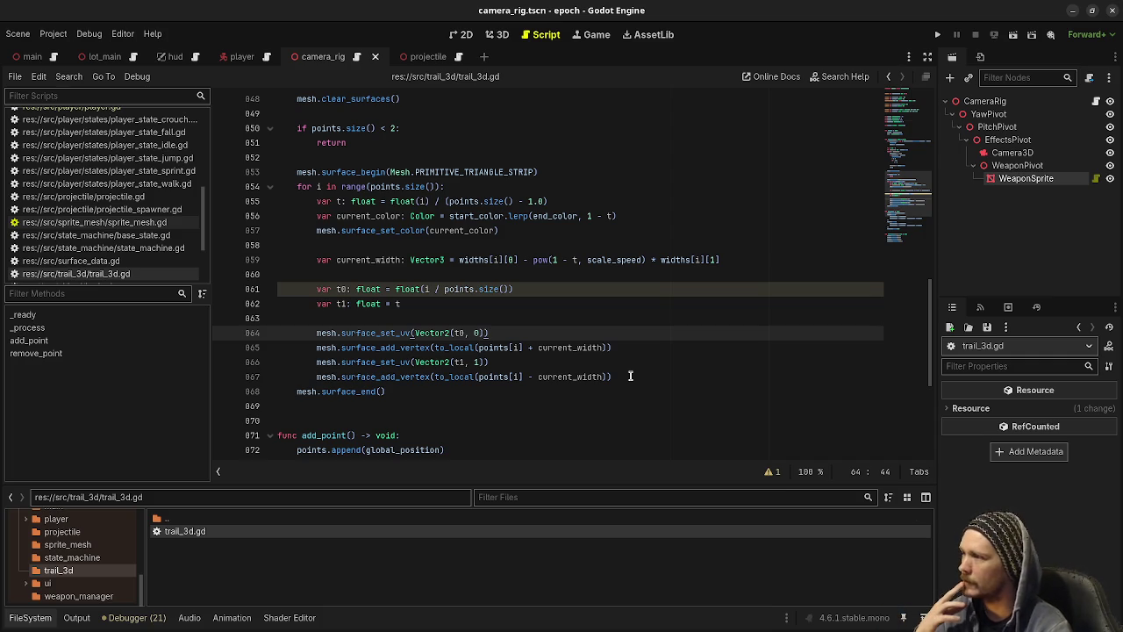
pyautogui.scroll(7, 630, 376)
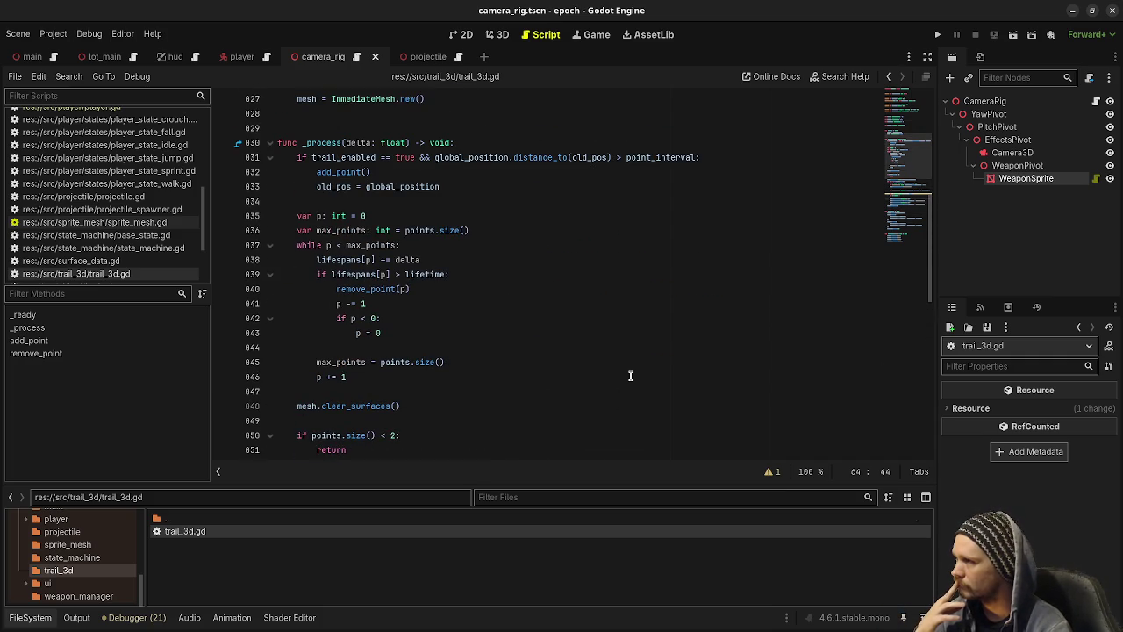
pyautogui.scroll(7, 630, 376)
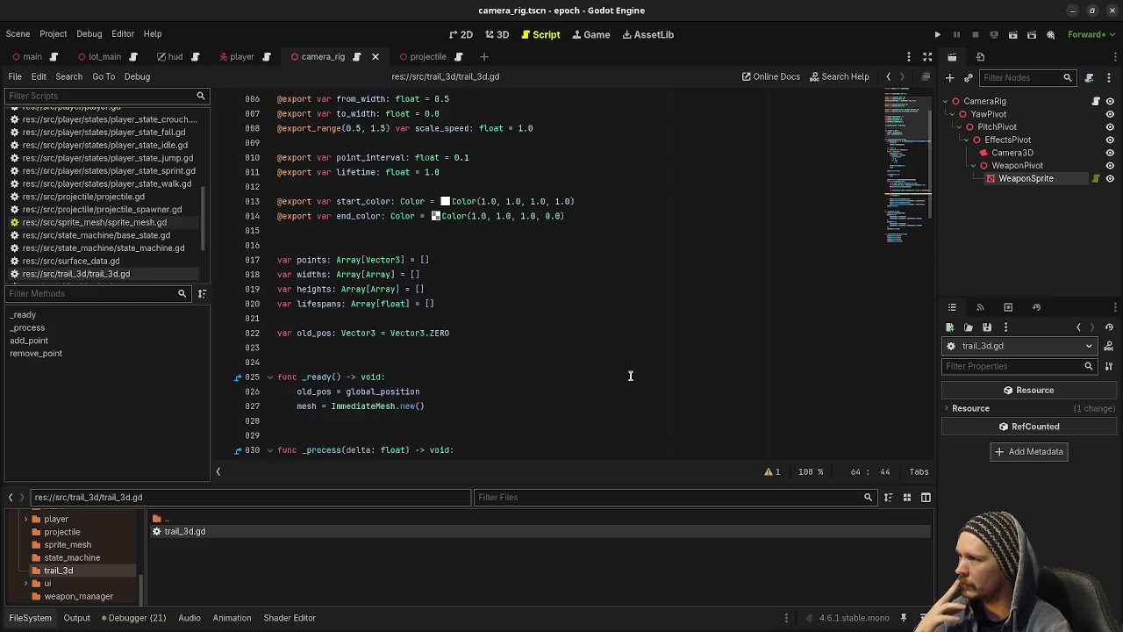
pyautogui.scroll(-5, 630, 375)
pyautogui.scroll(-8, 630, 375)
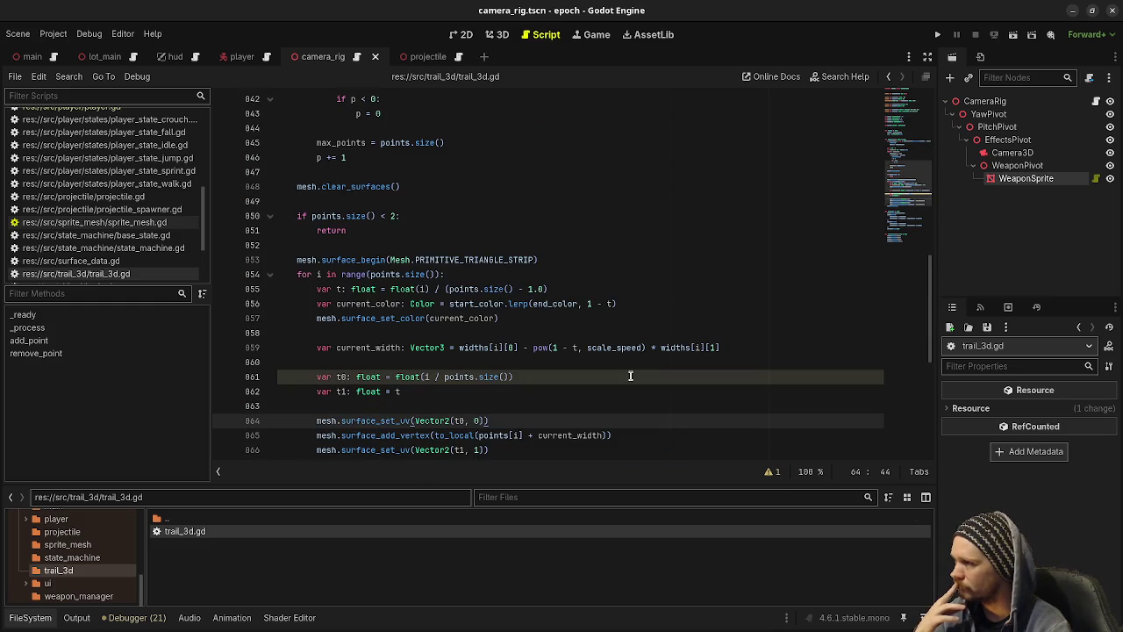
pyautogui.scroll(4, 630, 375)
pyautogui.scroll(-5, 630, 376)
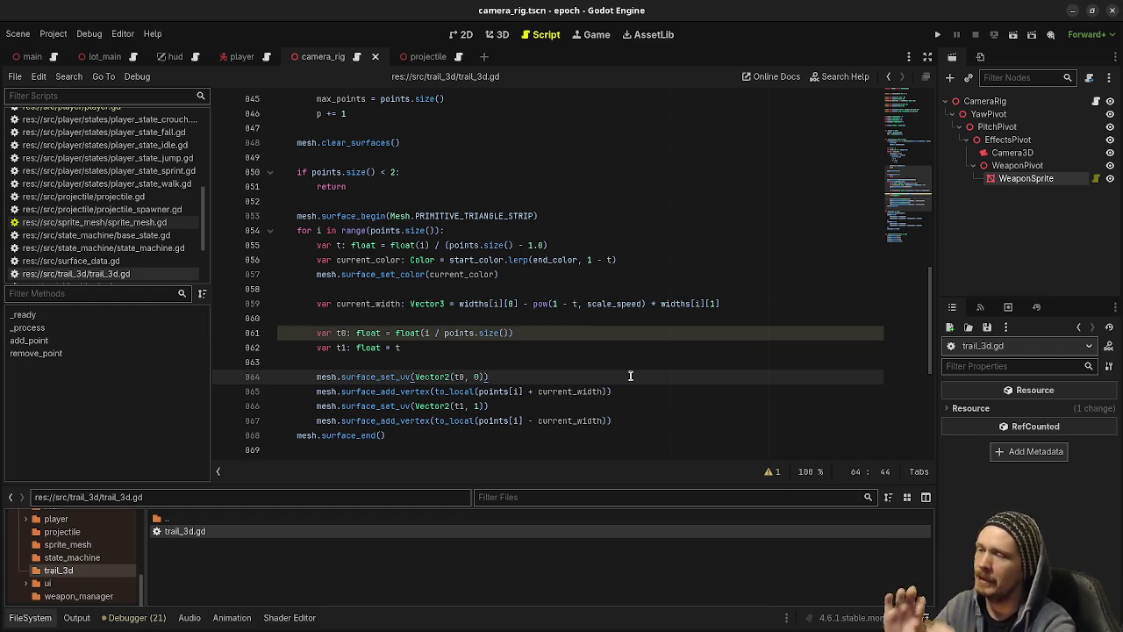
pyautogui.hotkey('alt', 'Tab')
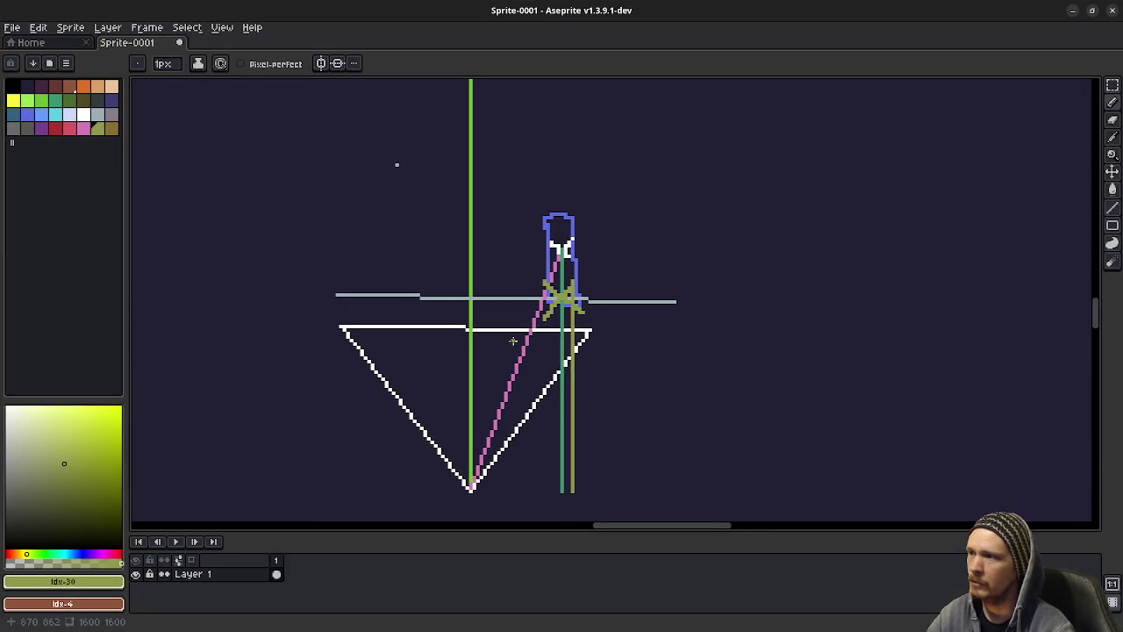
# Pick white and sketch test marks around the diagram, undoing the last strokes.
pyautogui.hscroll(5, 476, 308)
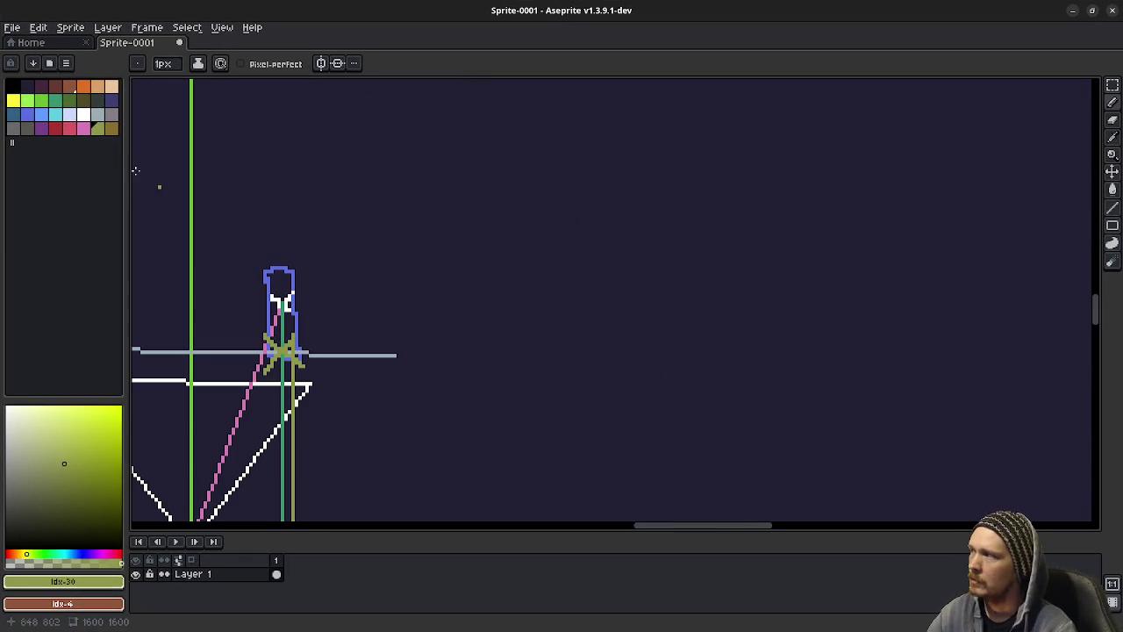
pyautogui.click(84, 114)
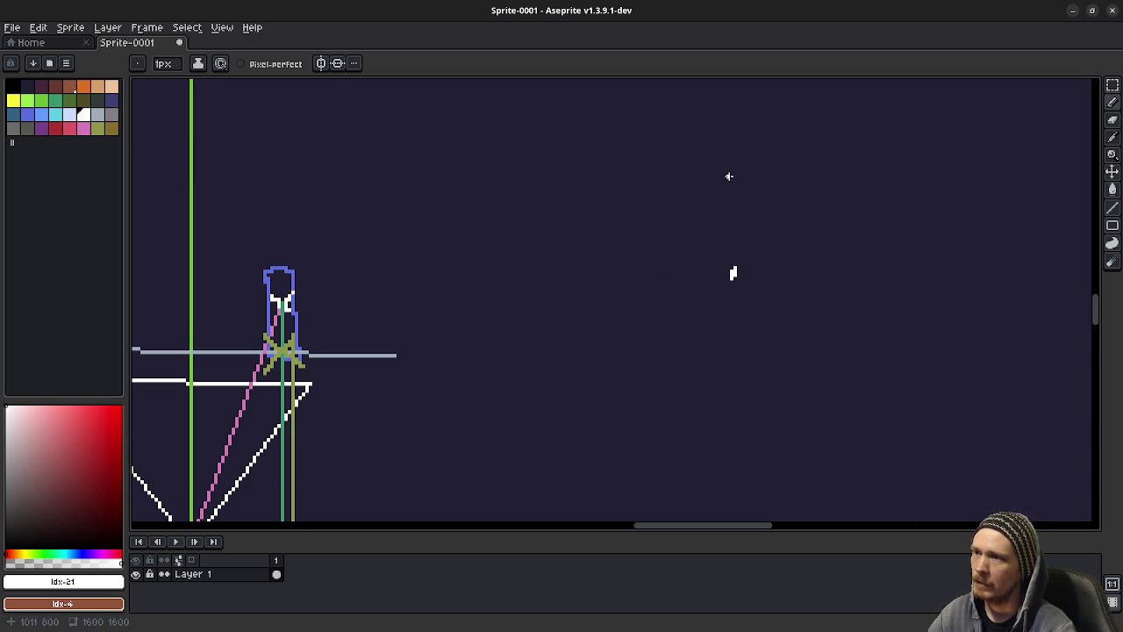
pyautogui.moveTo(722, 176); pyautogui.dragTo(731, 171)
pyautogui.moveTo(822, 227); pyautogui.dragTo(820, 247)
pyautogui.moveTo(822, 336); pyautogui.dragTo(820, 352)
pyautogui.moveTo(685, 335); pyautogui.dragTo(676, 345)
pyautogui.moveTo(663, 226); pyautogui.dragTo(633, 247)
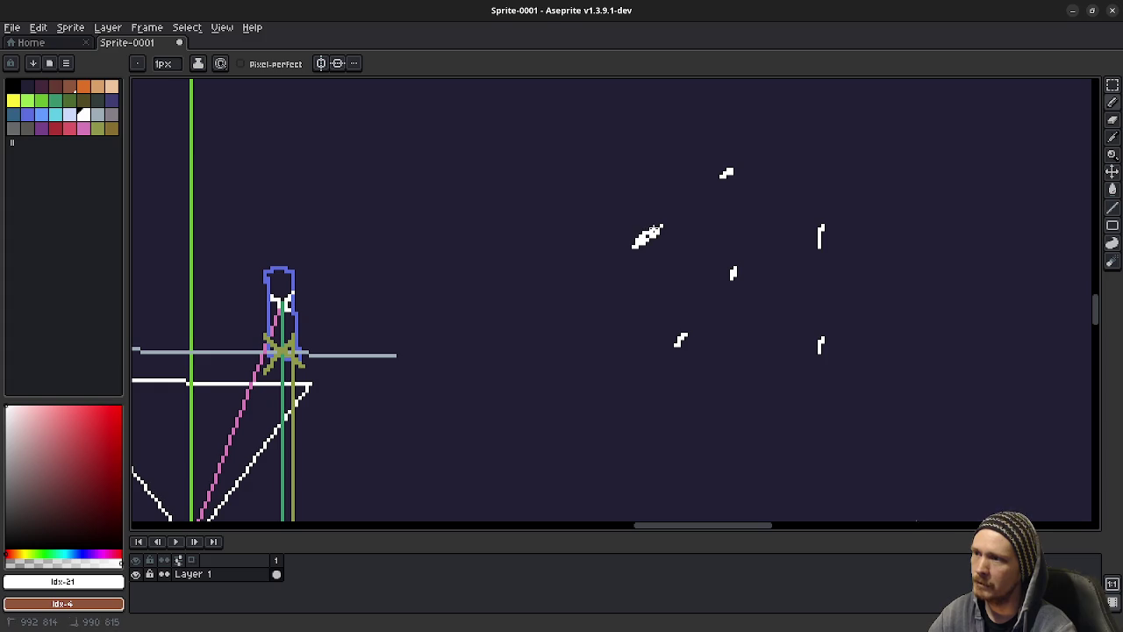
pyautogui.hotkey('ctrl', 'z')
pyautogui.hotkey('ctrl', 'z')
pyautogui.hotkey('ctrl', 'z')
pyautogui.hotkey('ctrl', 'z')
pyautogui.hotkey('ctrl', 'z')
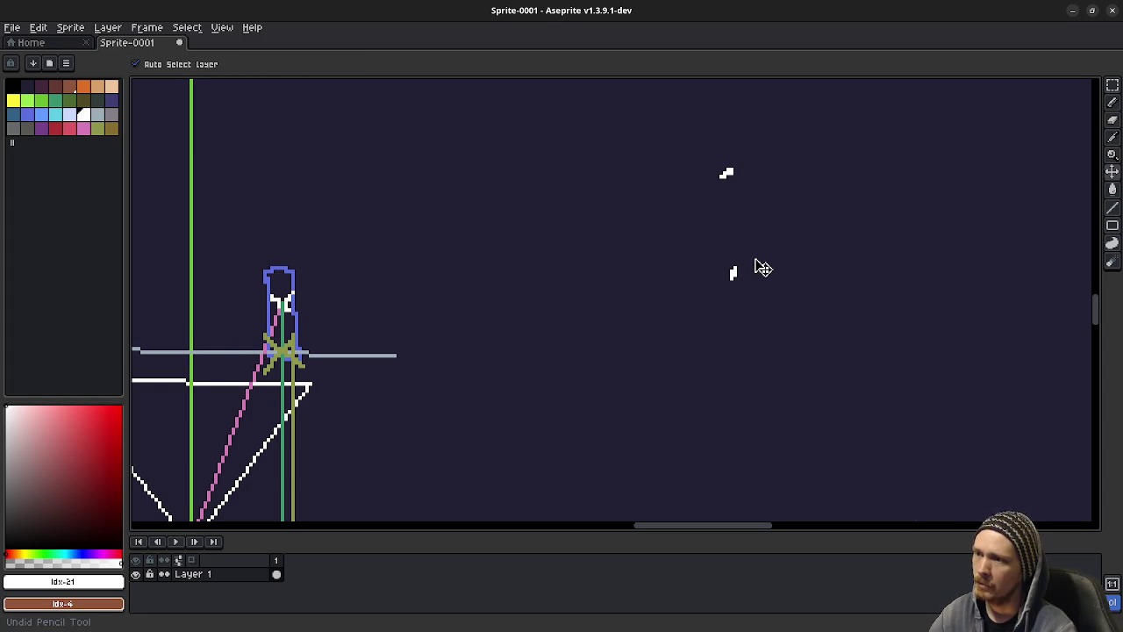
# Place white 4px vertex dots around the trail diagram, then un-maximize the Aseprite window.
pyautogui.click(761, 269)
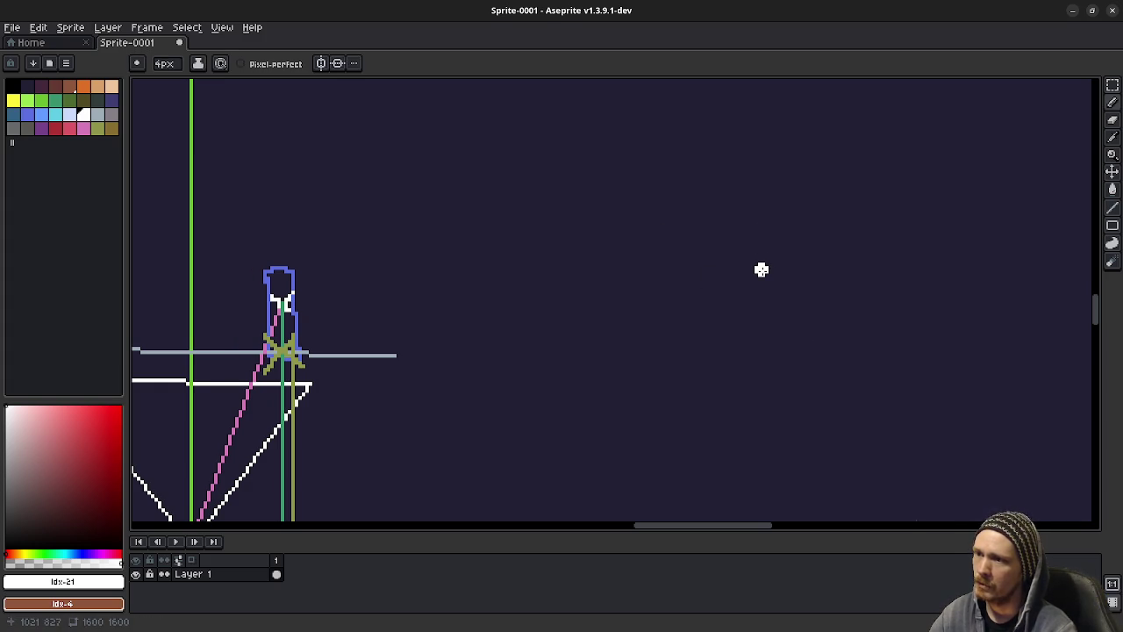
pyautogui.click(761, 154)
pyautogui.click(892, 214)
pyautogui.click(867, 350)
pyautogui.click(695, 346)
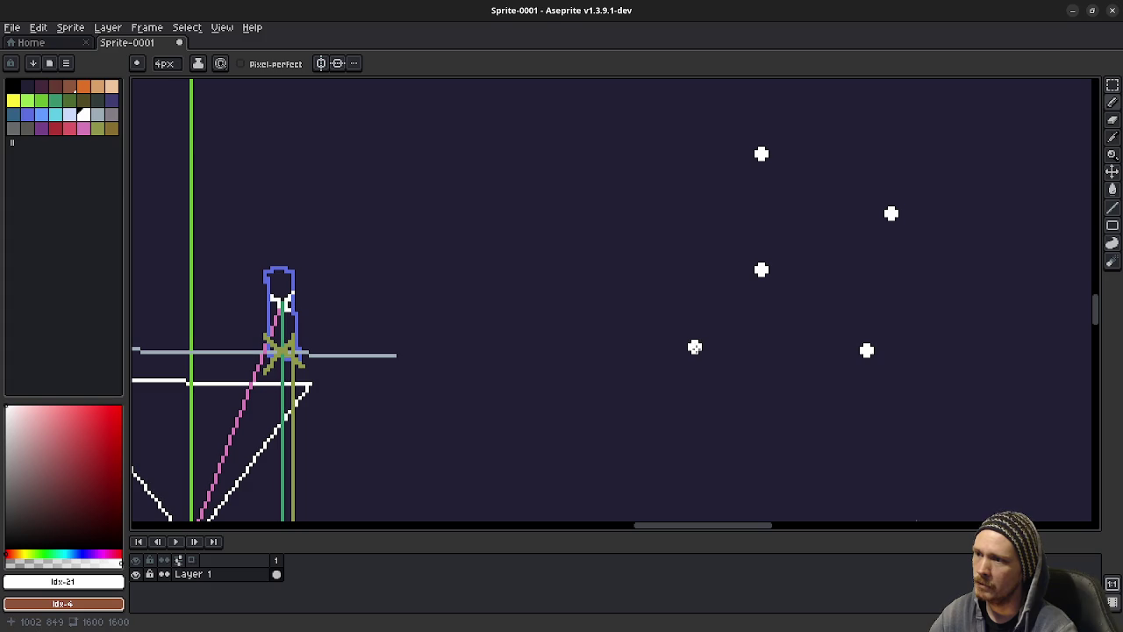
pyautogui.click(660, 213)
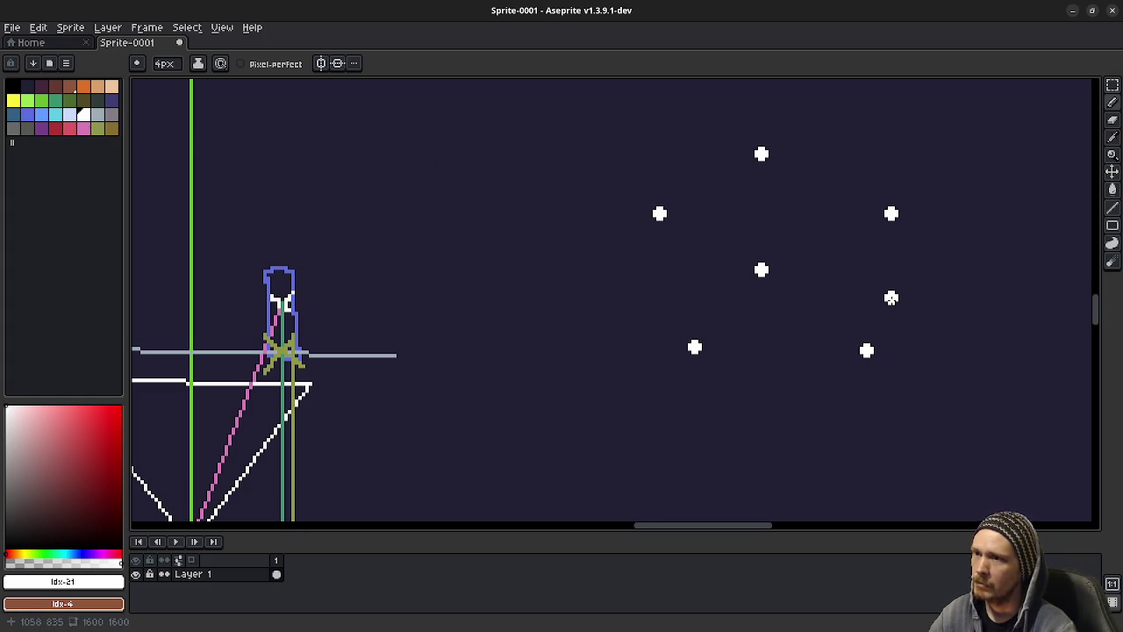
pyautogui.moveTo(732, 256)
pyautogui.mouseDown()
pyautogui.moveTo(659, 356)
pyautogui.moveTo(668, 305)
pyautogui.moveTo(664, 327)
pyautogui.mouseUp()
pyautogui.moveTo(933, 460); pyautogui.dragTo(930, 543)
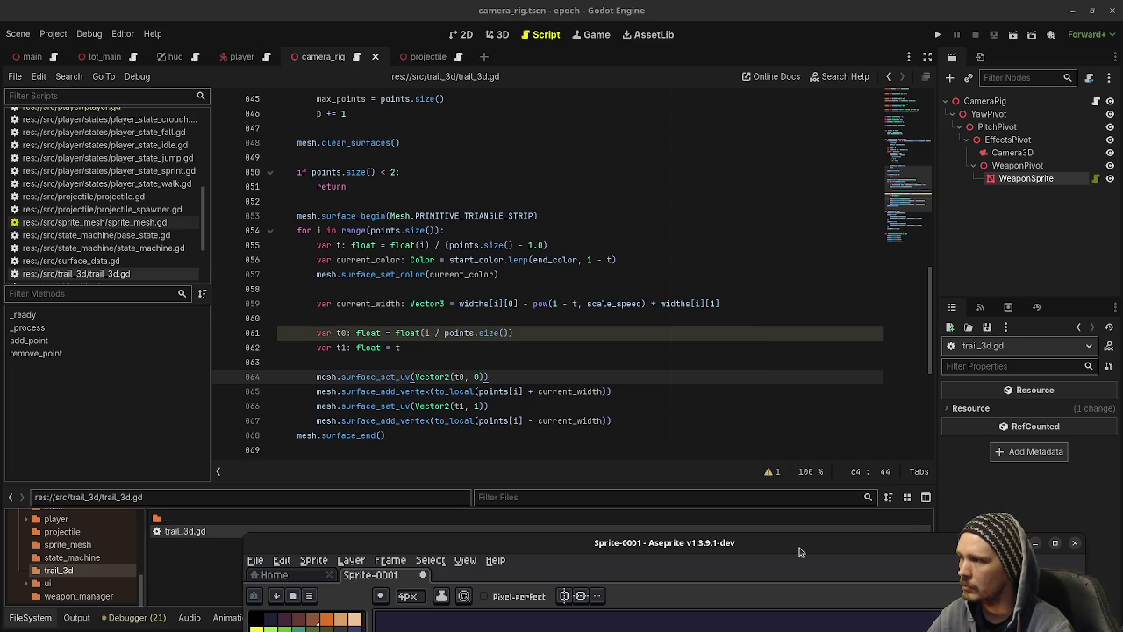
# Marquee-select the white dot cluster and commit a copy offset up and to the right.
pyautogui.moveTo(799, 551); pyautogui.dragTo(763, 147)
pyautogui.moveTo(835, 404)
pyautogui.mouseDown()
pyautogui.moveTo(792, 366)
pyautogui.moveTo(679, 386)
pyautogui.mouseUp()
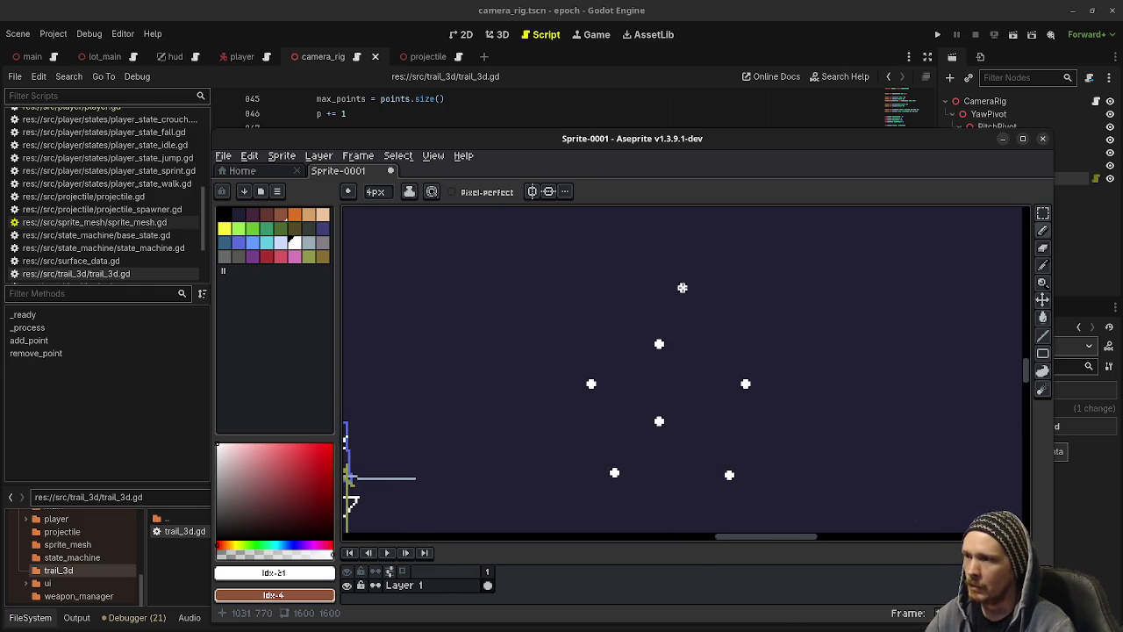
pyautogui.moveTo(680, 305); pyautogui.dragTo(672, 342)
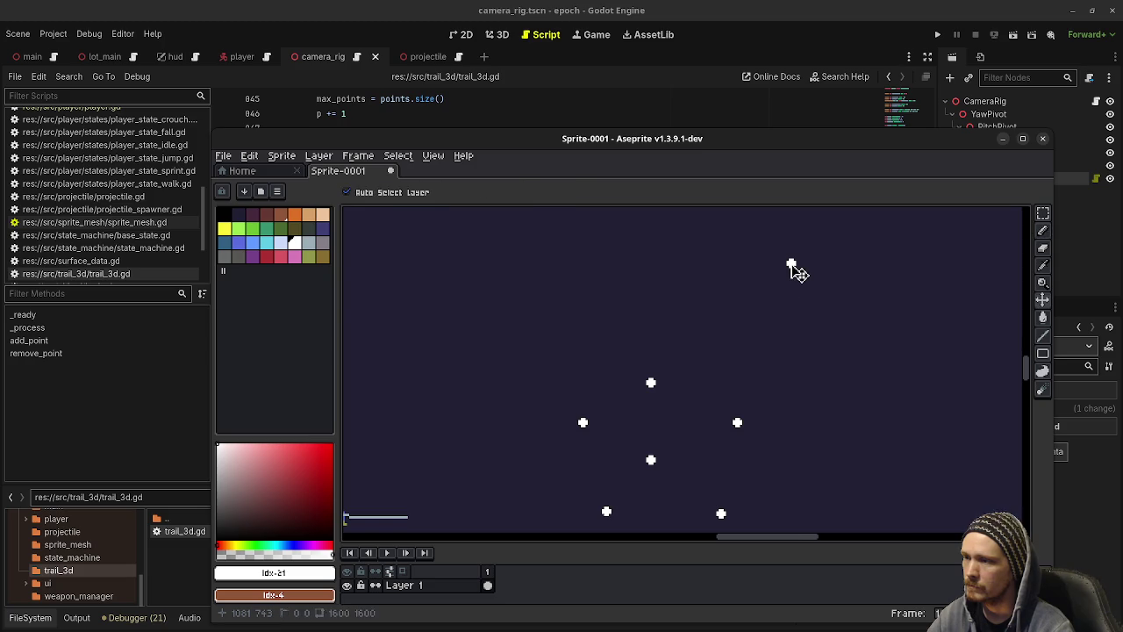
pyautogui.scroll(-3, 727, 328)
pyautogui.press('m')
pyautogui.moveTo(618, 307); pyautogui.dragTo(746, 432)
pyautogui.moveTo(677, 392); pyautogui.dragTo(809, 327)
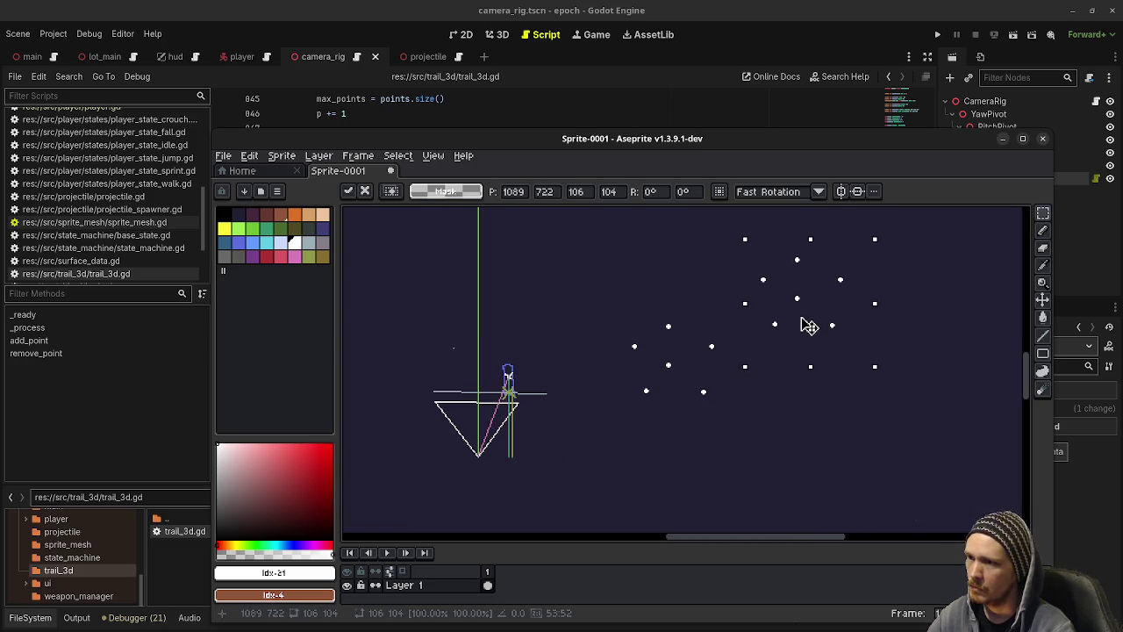
pyautogui.press('Return')
# Maximize the Aseprite window and switch to the pencil with green as the colour.
pyautogui.moveTo(796, 380); pyautogui.dragTo(673, 401)
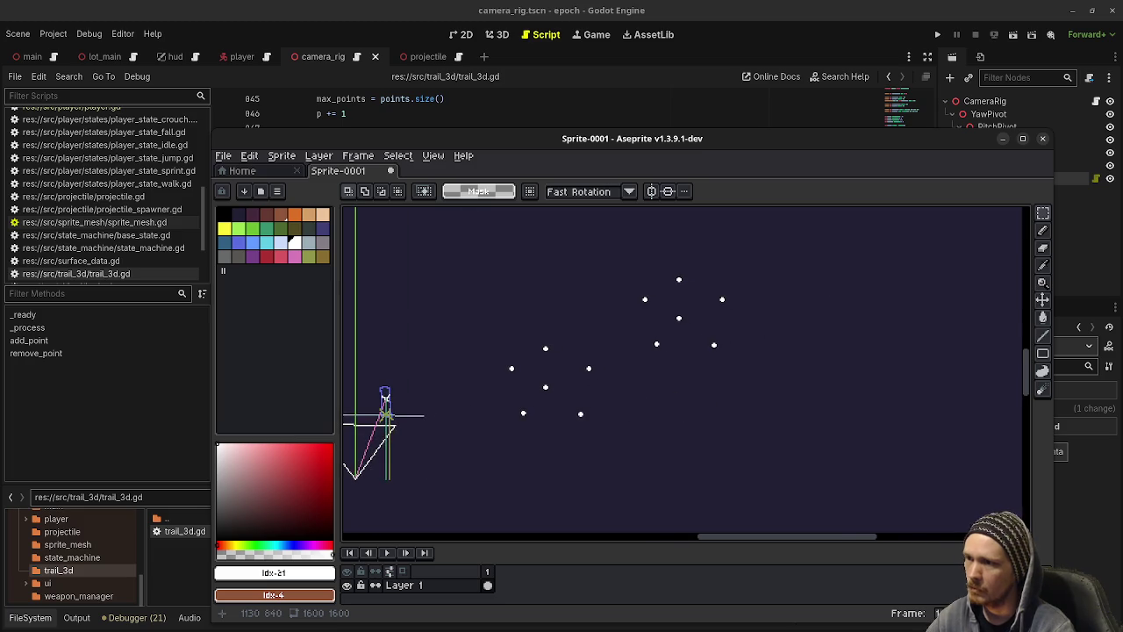
pyautogui.scroll(1, 672, 401)
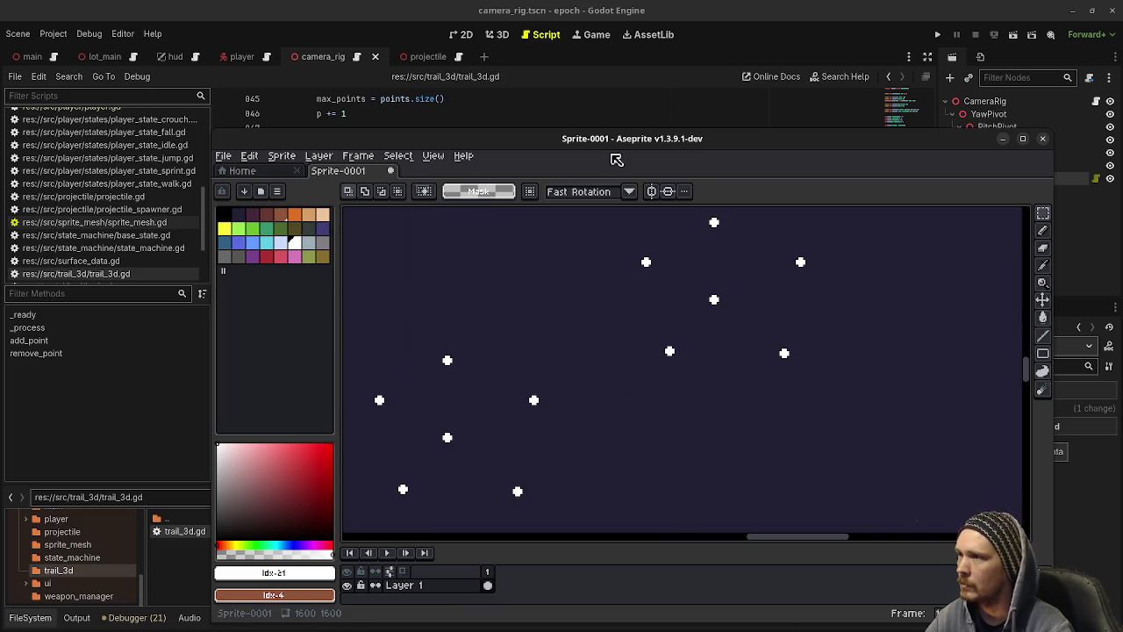
pyautogui.doubleClick(617, 144)
pyautogui.click(45, 103)
pyautogui.press('b')
pyautogui.moveTo(420, 236); pyautogui.dragTo(482, 326)
# Set the pencil to 1px and draw green edges outlining the box's top face and front edge.
pyautogui.press('-')
pyautogui.press('-')
pyautogui.press('-')
pyautogui.scroll(-2, 371, 389)
pyautogui.scroll(2, 436, 378)
pyautogui.hscroll(-1, 449, 359)
pyautogui.moveTo(334, 327); pyautogui.dragTo(601, 189)
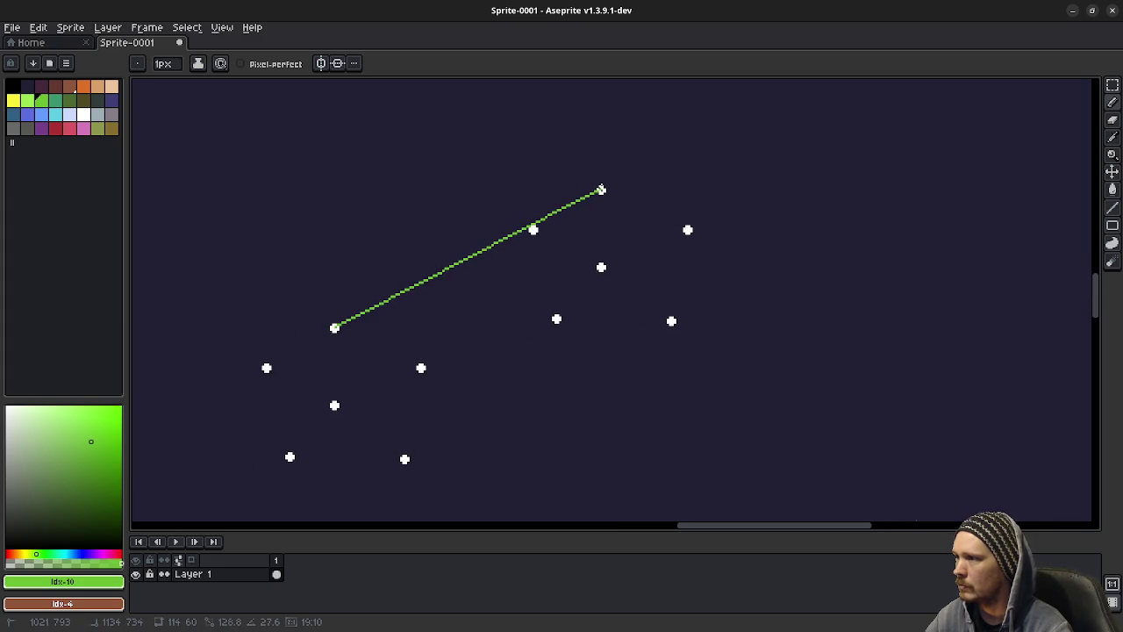
pyautogui.moveTo(421, 368); pyautogui.dragTo(687, 230)
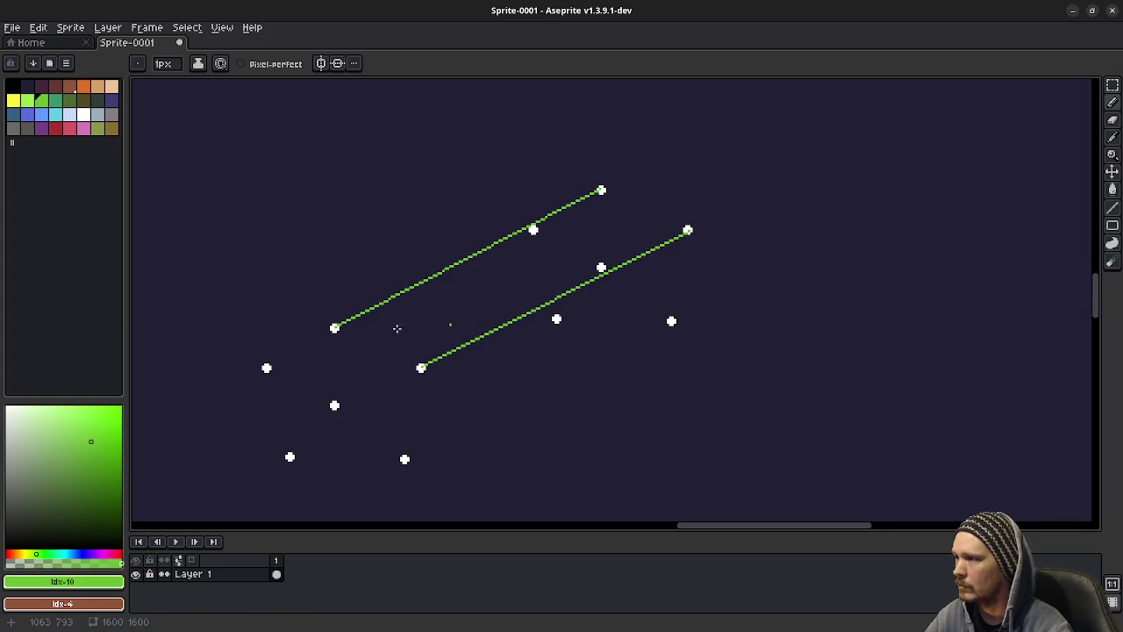
pyautogui.moveTo(334, 328); pyautogui.dragTo(425, 361)
pyautogui.moveTo(602, 189); pyautogui.dragTo(687, 230)
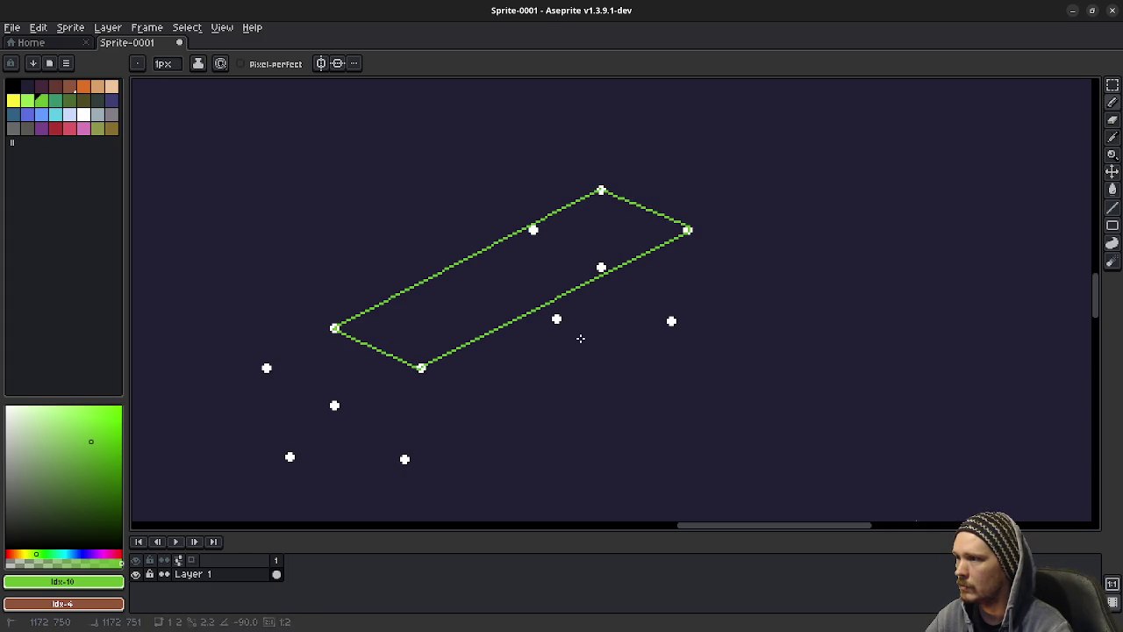
pyautogui.moveTo(421, 368)
pyautogui.mouseDown()
pyautogui.moveTo(404, 458)
pyautogui.moveTo(671, 321)
pyautogui.moveTo(687, 230)
pyautogui.moveTo(671, 321)
pyautogui.mouseUp()
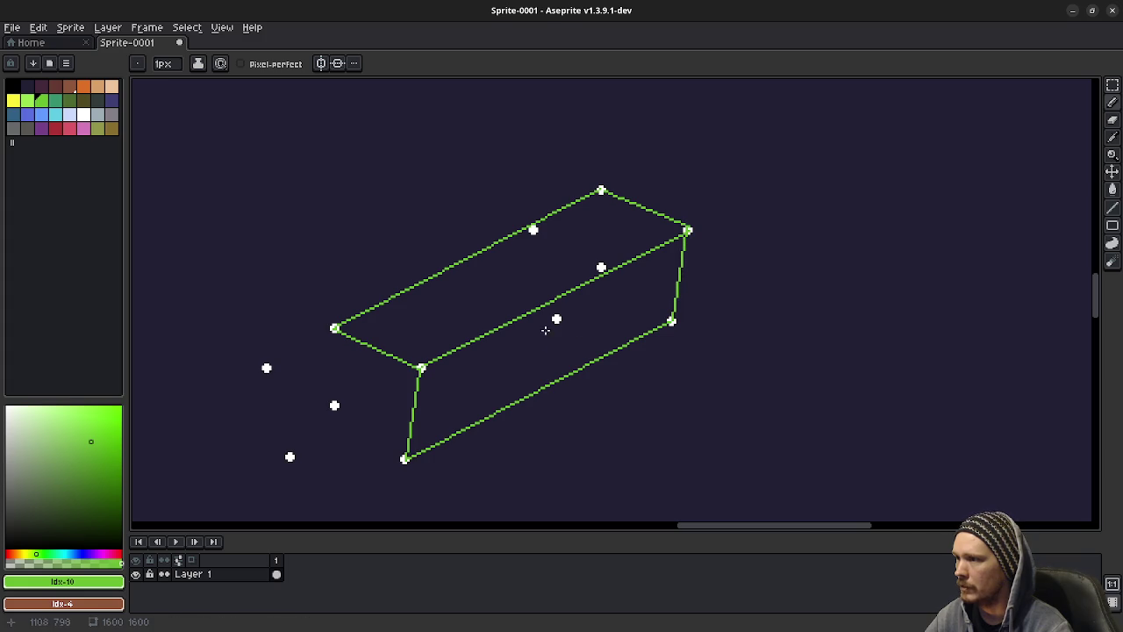
# Draw the bottom and far-end green edges, redoing one duplicated edge, completing the prism wireframe.
pyautogui.moveTo(556, 318); pyautogui.dragTo(676, 322)
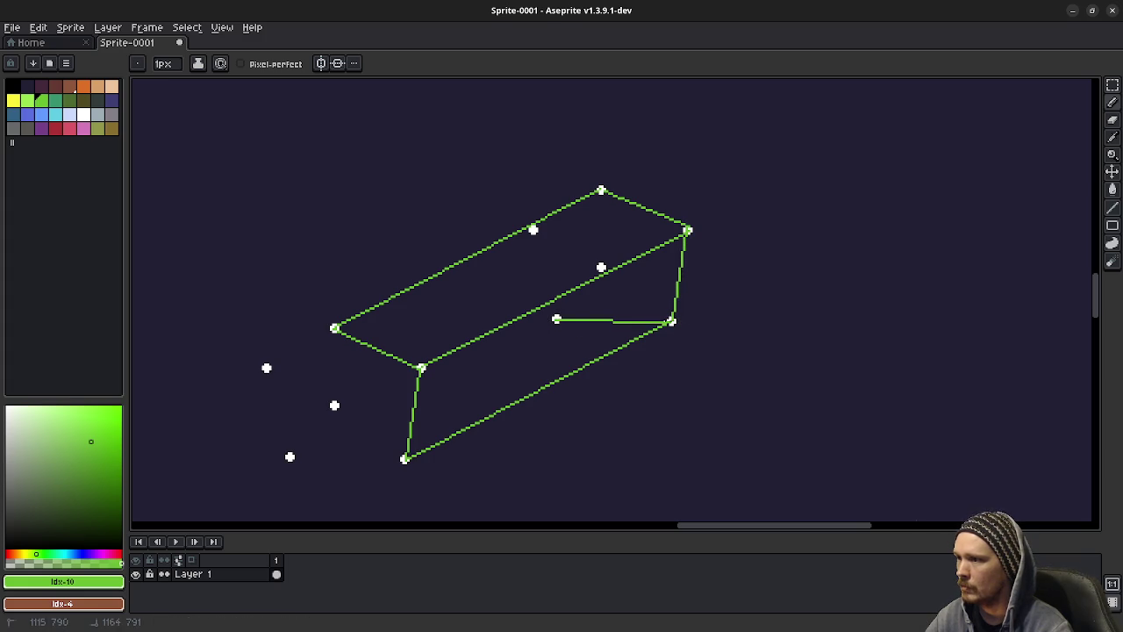
pyautogui.moveTo(556, 318)
pyautogui.mouseDown()
pyautogui.moveTo(419, 369)
pyautogui.moveTo(290, 456)
pyautogui.moveTo(405, 458)
pyautogui.mouseUp()
pyautogui.moveTo(290, 457)
pyautogui.mouseDown()
pyautogui.moveTo(267, 368)
pyautogui.moveTo(335, 329)
pyautogui.moveTo(498, 264)
pyautogui.moveTo(532, 229)
pyautogui.moveTo(556, 318)
pyautogui.mouseUp()
pyautogui.moveTo(266, 368); pyautogui.dragTo(334, 328)
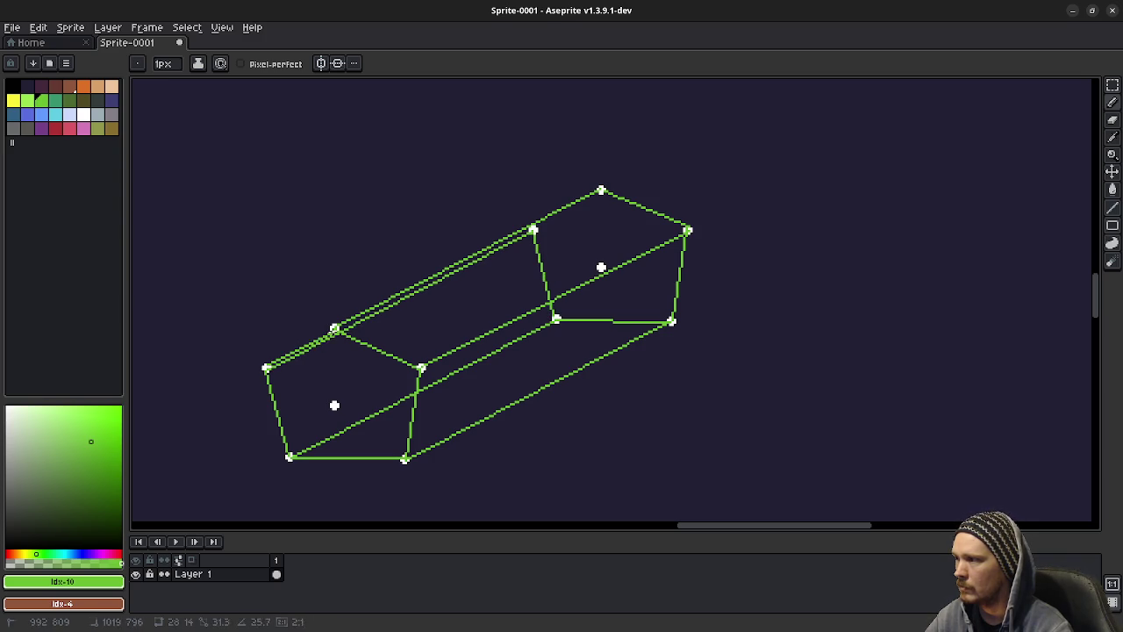
pyautogui.hotkey('ctrl', 'z')
pyautogui.press('v')
pyautogui.press('l')
pyautogui.moveTo(267, 368); pyautogui.dragTo(335, 328)
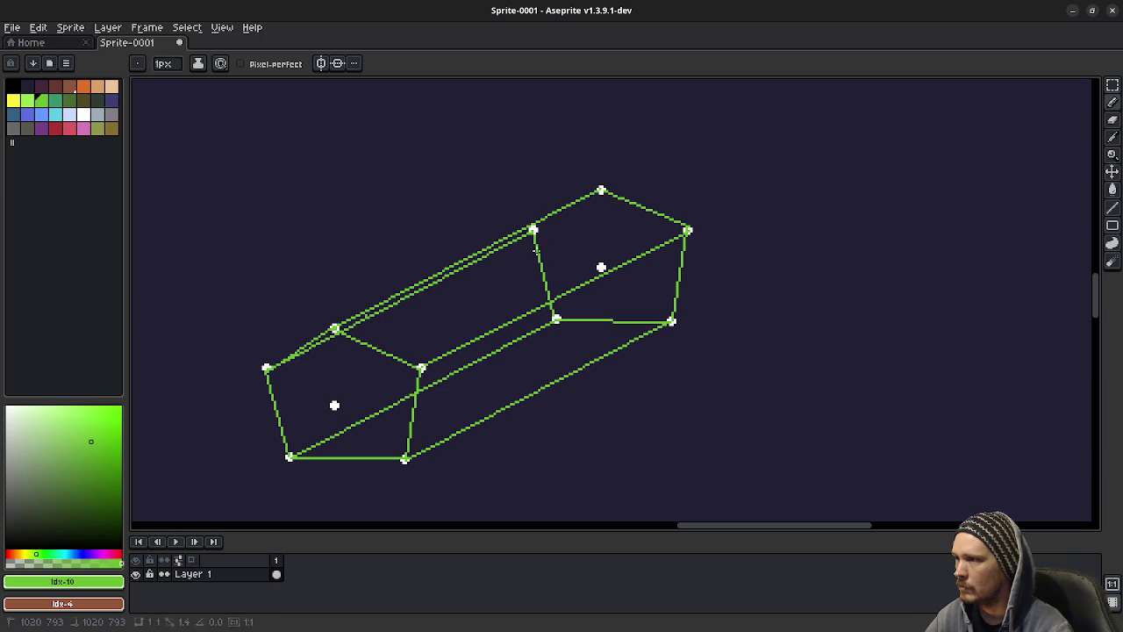
pyautogui.moveTo(533, 230); pyautogui.dragTo(600, 191)
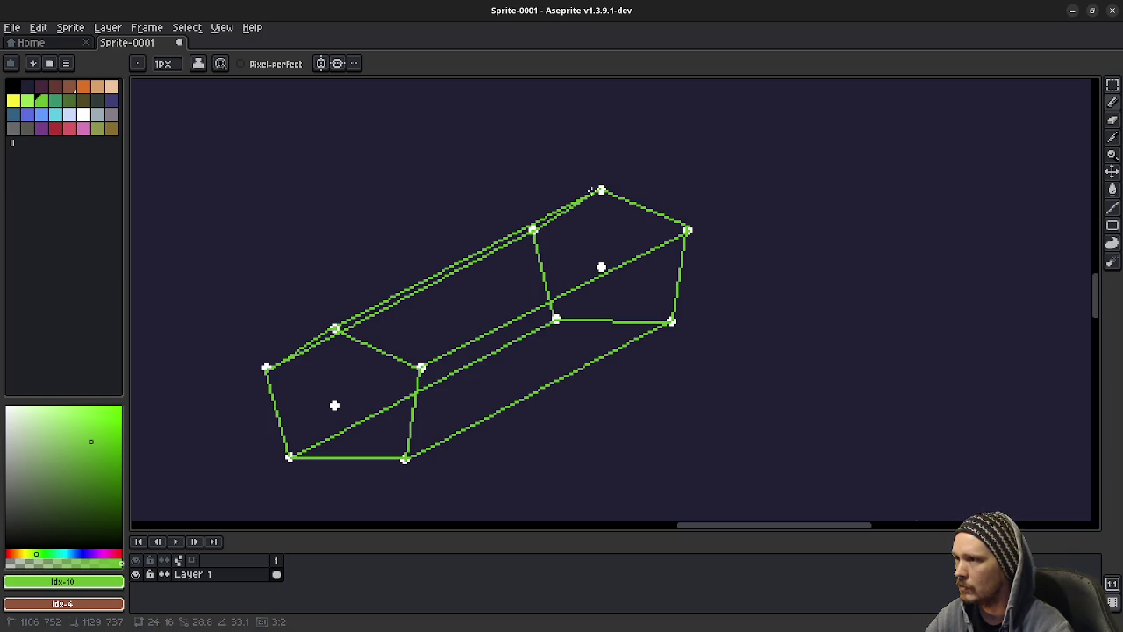
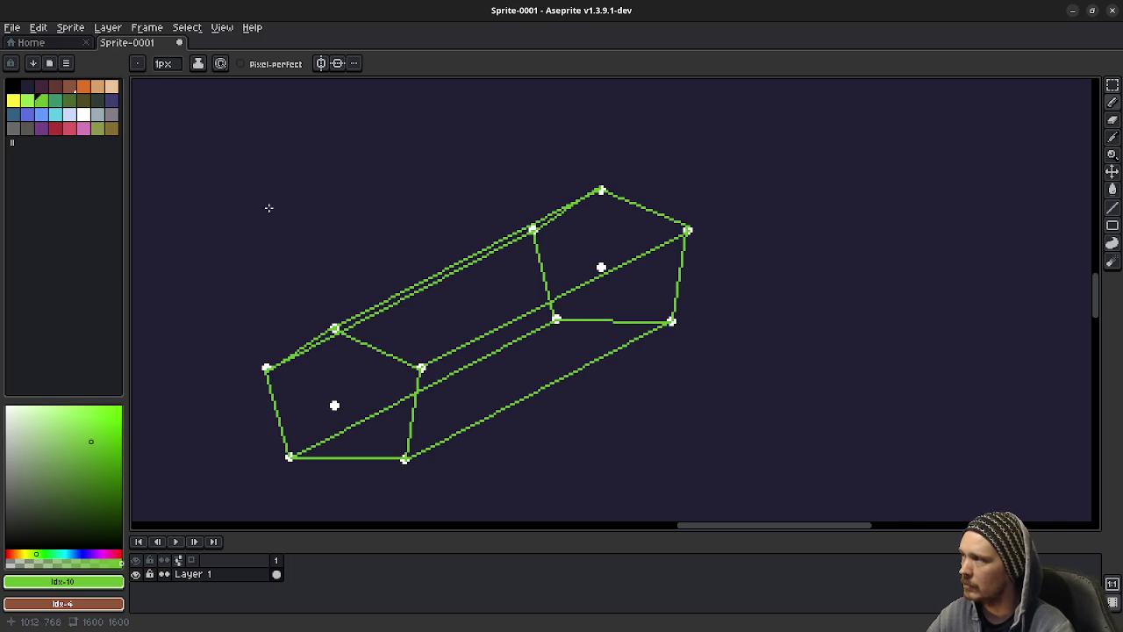
# Draw four diagonal lines between the prism's vertices, then undo the last one.
pyautogui.moveTo(335, 328); pyautogui.dragTo(687, 230)
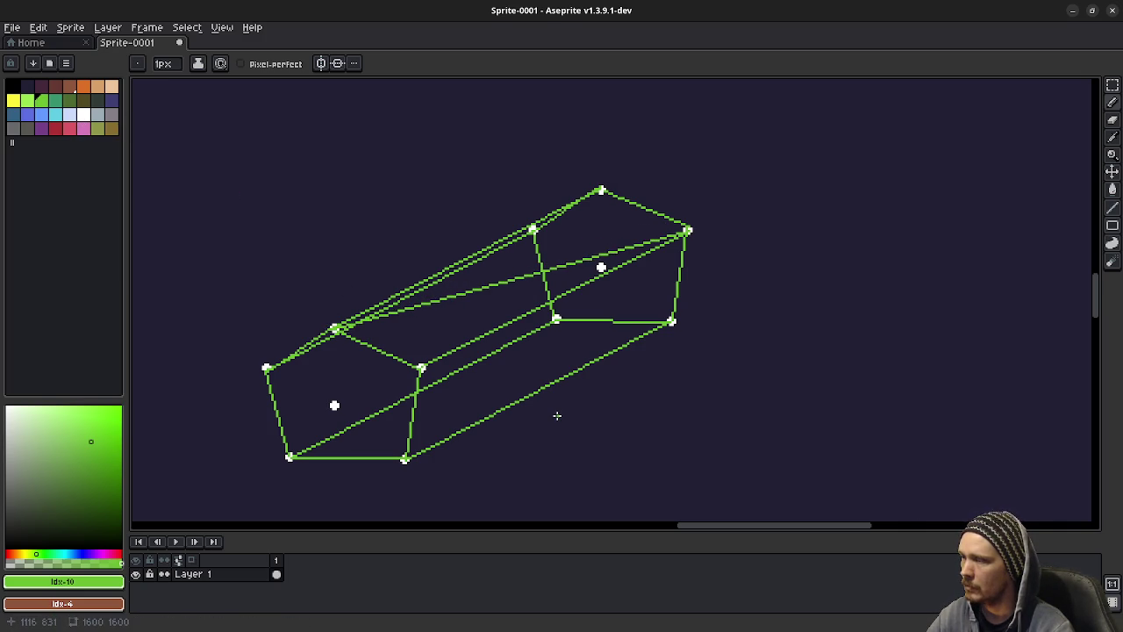
pyautogui.moveTo(422, 367); pyautogui.dragTo(671, 322)
pyautogui.moveTo(404, 458); pyautogui.dragTo(556, 320)
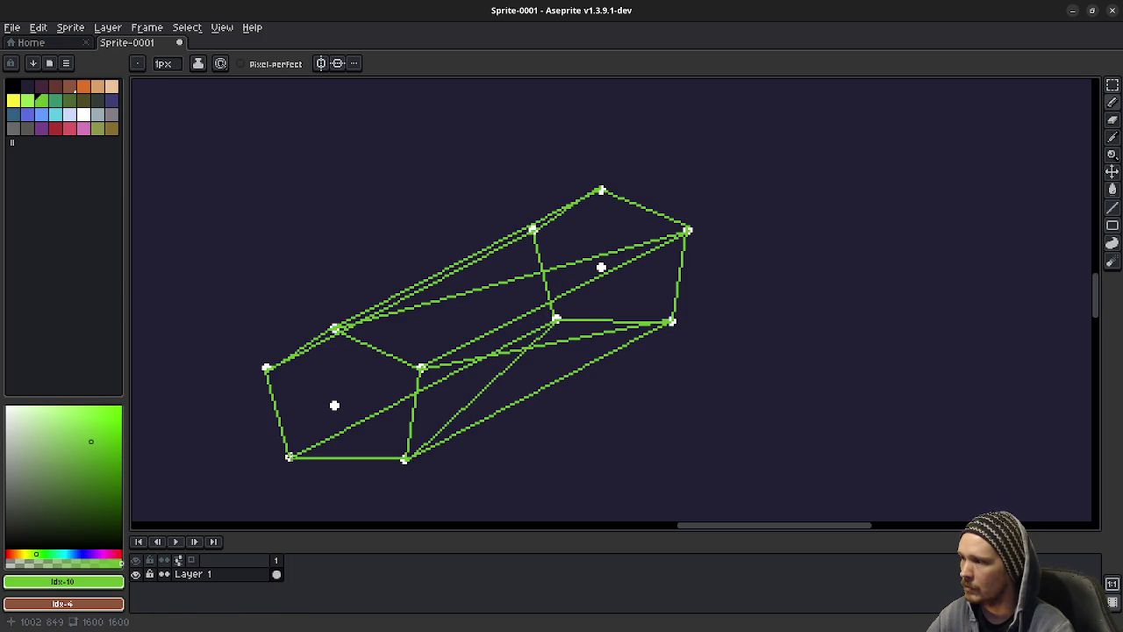
pyautogui.moveTo(290, 457); pyautogui.dragTo(533, 230)
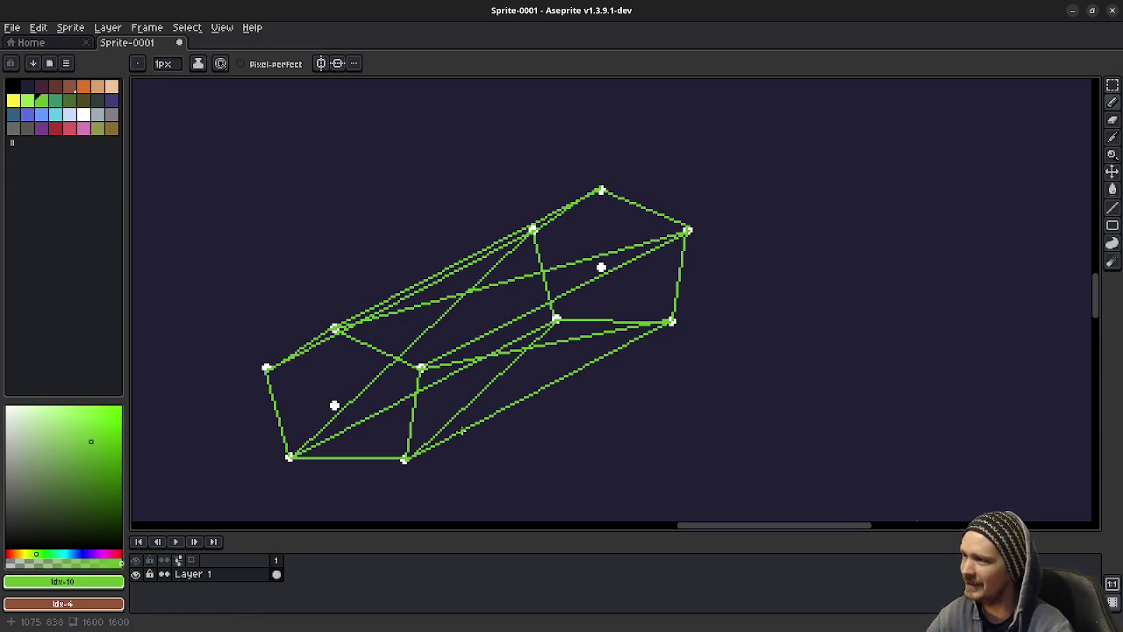
pyautogui.hotkey('ctrl', 'z')
pyautogui.hotkey('ctrl', 'z')
pyautogui.hotkey('ctrl', 'z')
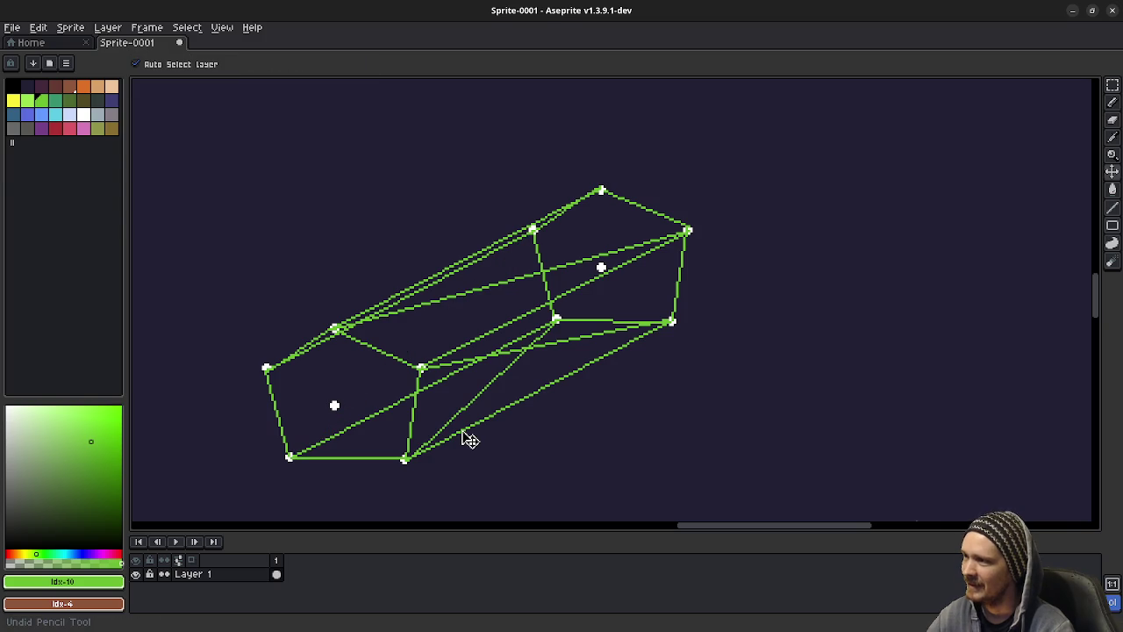
# Undo the remaining diagonal strokes and minimize Aseprite to return to Godot.
pyautogui.hotkey('ctrl', 'z')
pyautogui.press('b')
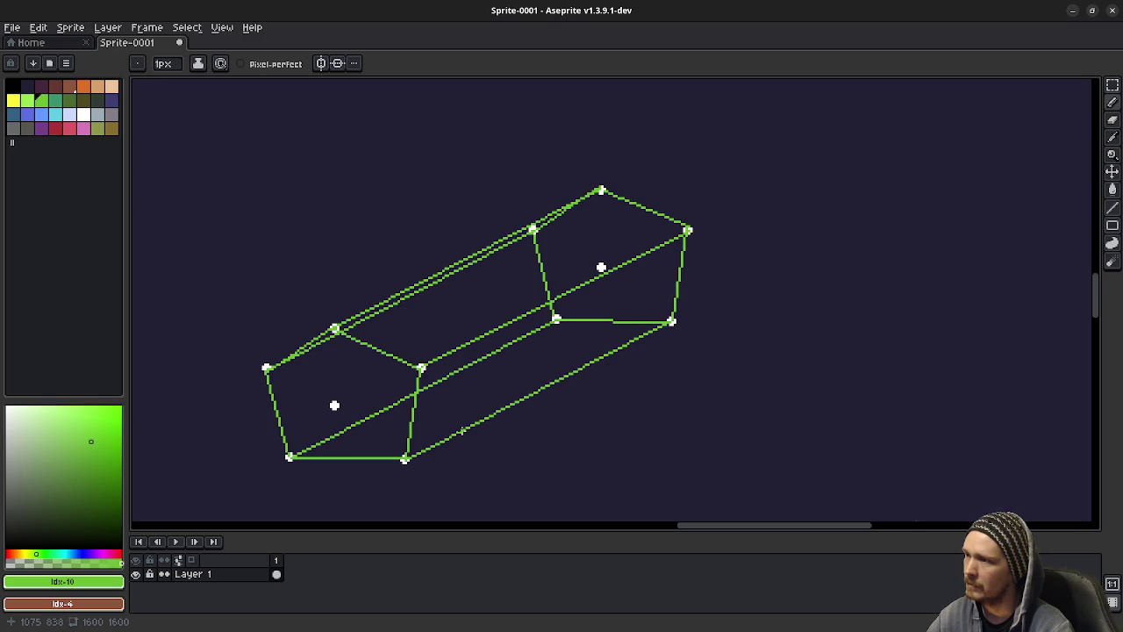
pyautogui.click(1073, 9)
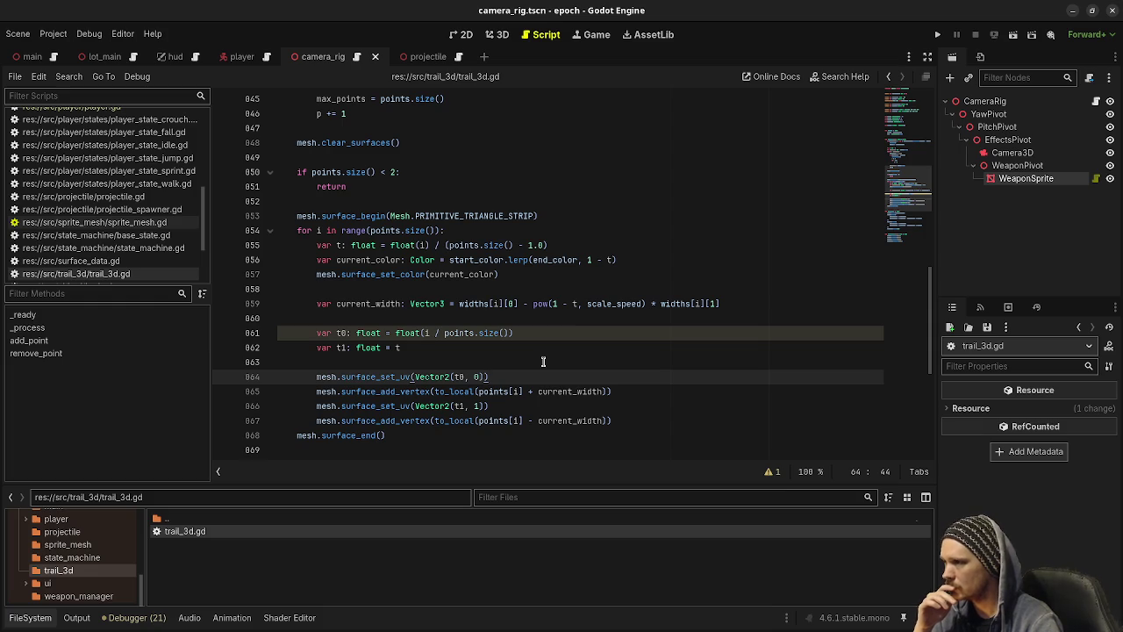
# Scroll through trail_3d.gd down to the surface_begin triangle-strip loop.
pyautogui.scroll(7, 538, 372)
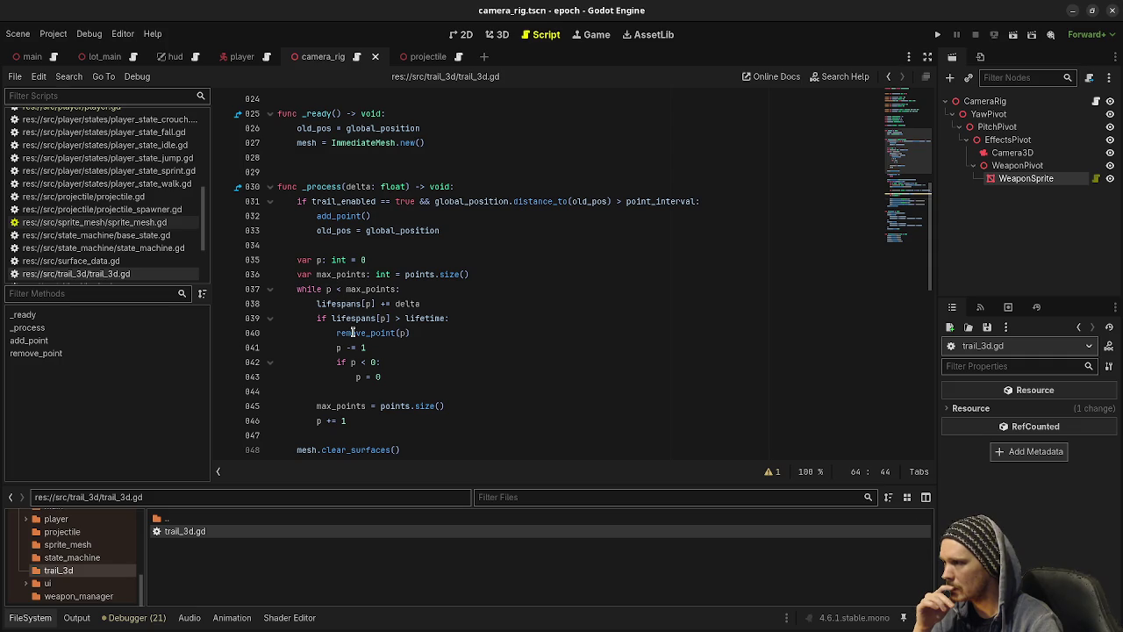
pyautogui.moveTo(352, 333)
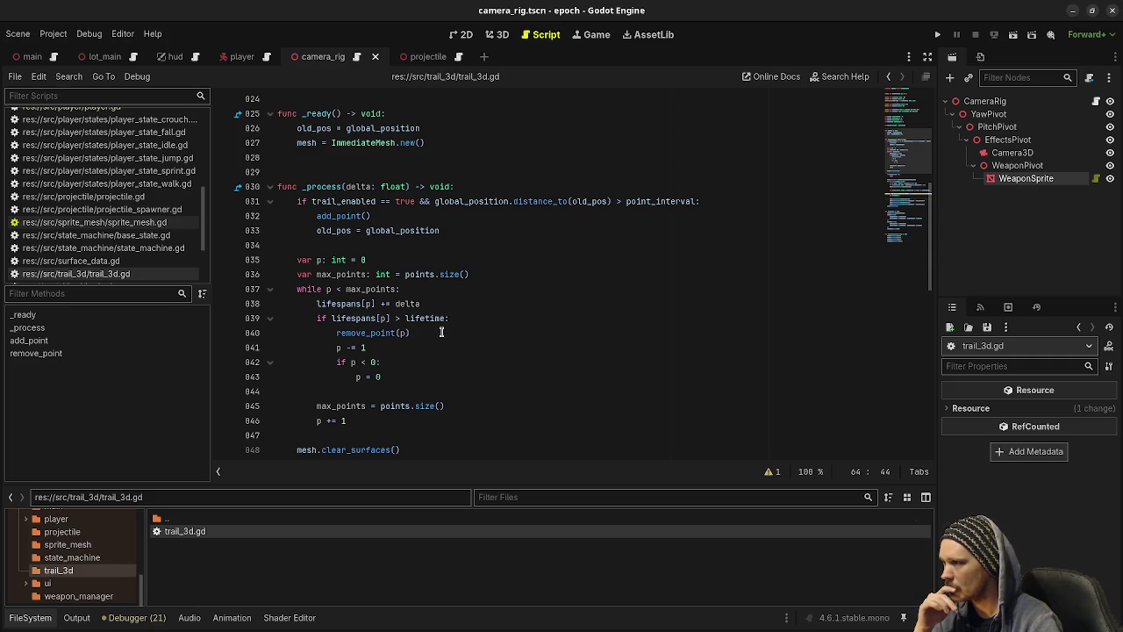
pyautogui.scroll(-1, 437, 353)
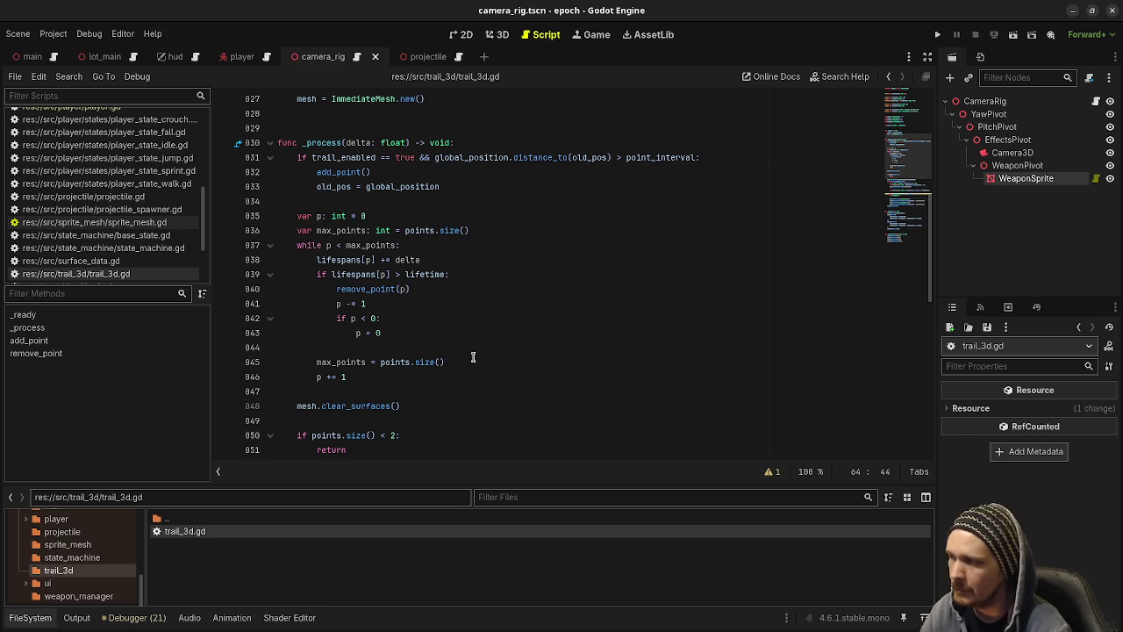
pyautogui.scroll(-4, 449, 420)
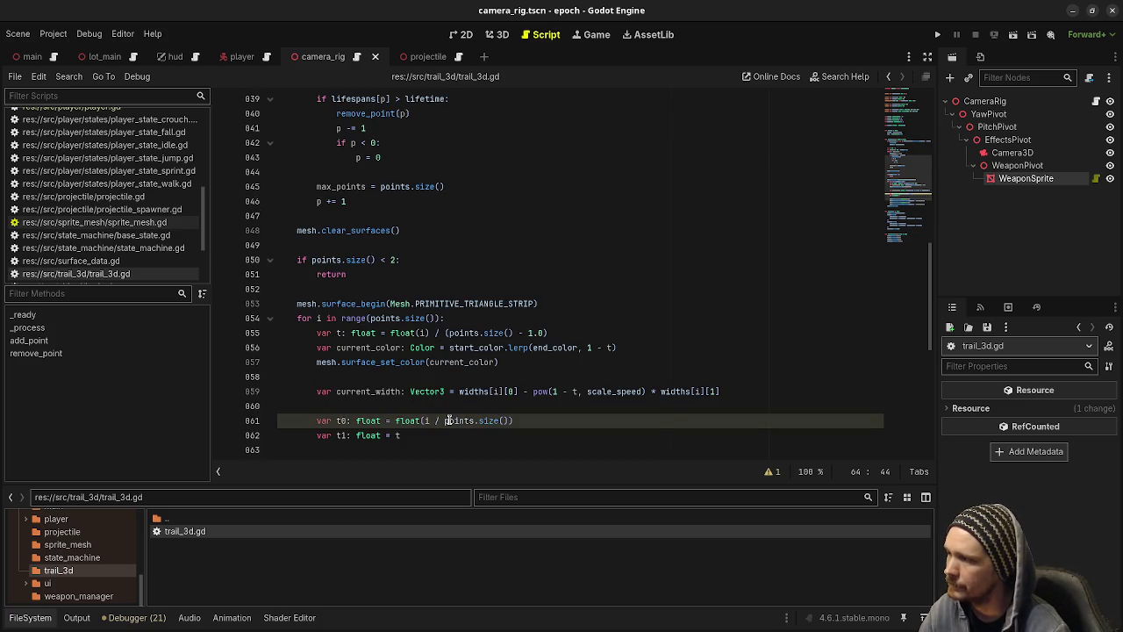
pyautogui.scroll(-1, 448, 420)
pyautogui.scroll(-1, 470, 399)
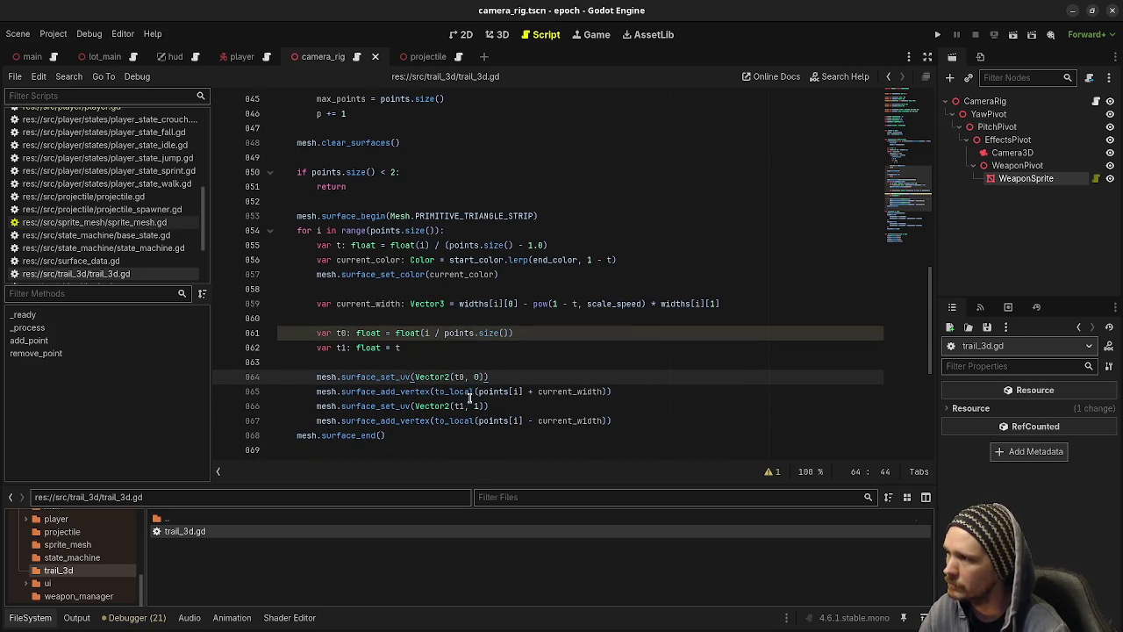
# Look up PRIMITIVE_TRIANGLE_STRIP in the Mesh class reference.
pyautogui.keyDown('ctrl'); pyautogui.click(436, 217); pyautogui.keyUp('ctrl')
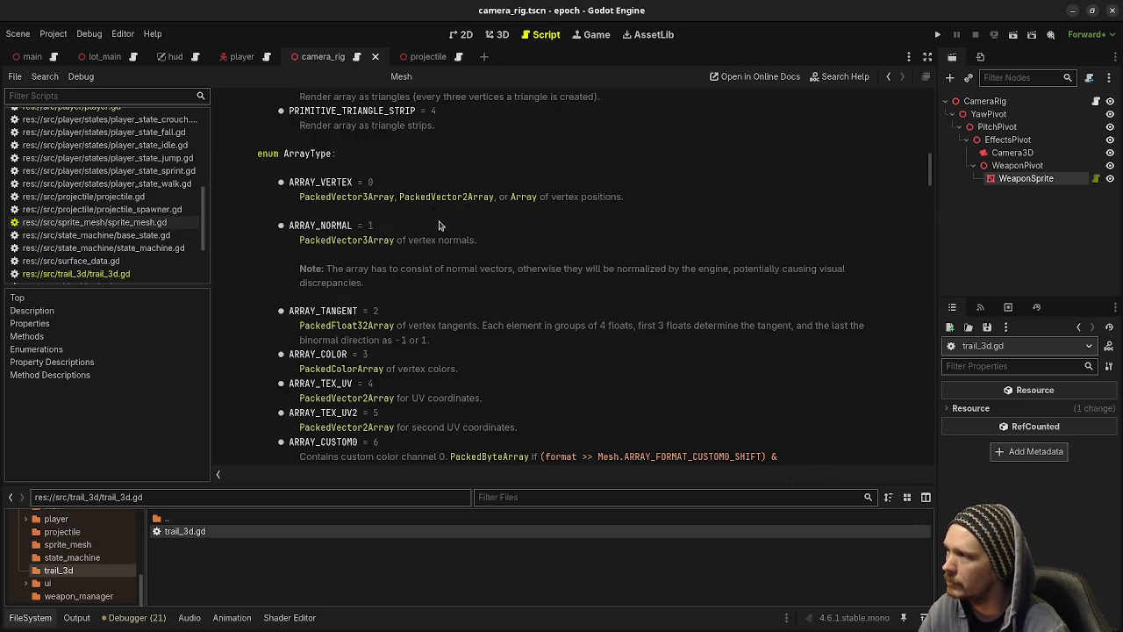
pyautogui.scroll(3, 439, 223)
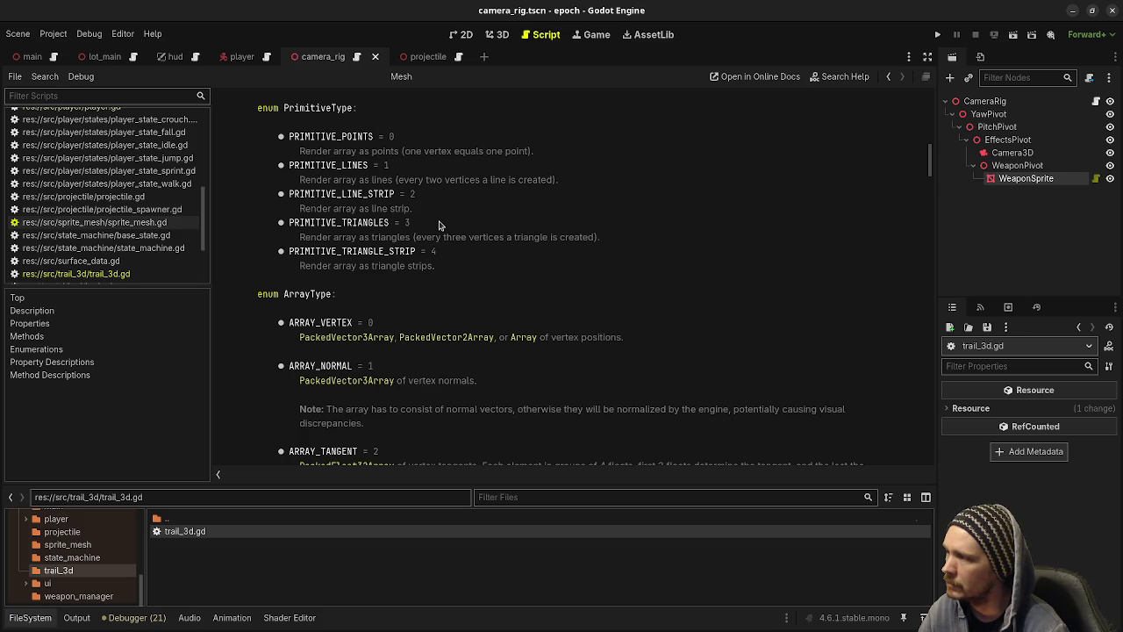
pyautogui.scroll(-3, 439, 225)
pyautogui.scroll(2, 439, 221)
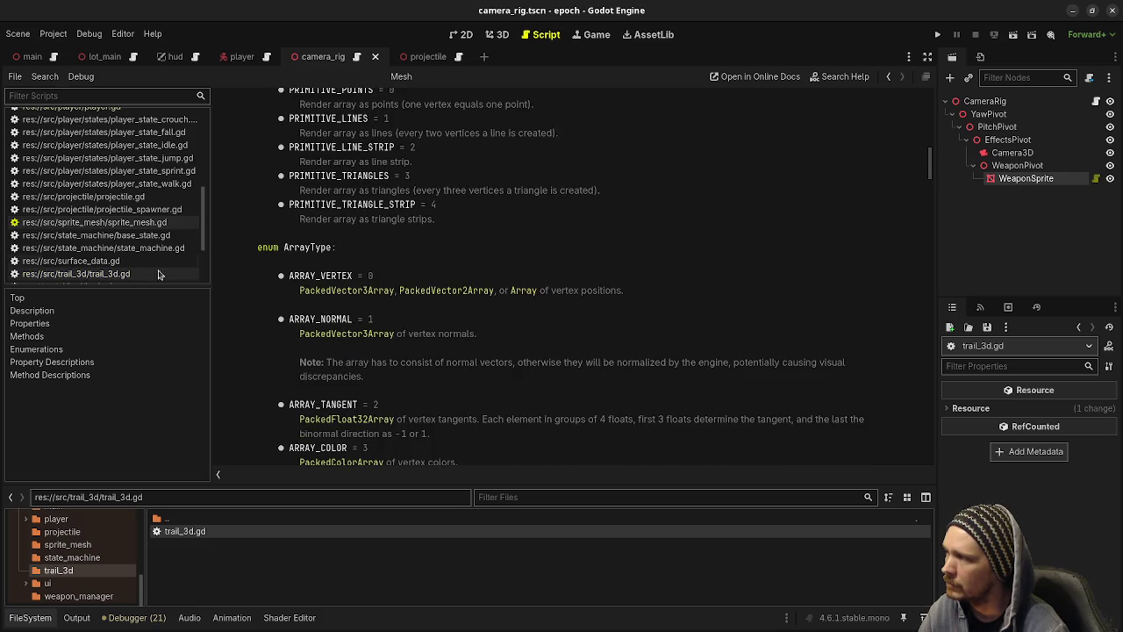
# Reopen trail_3d.gd and collapse the FileSystem dock for more code space.
pyautogui.click(166, 273)
pyautogui.click(569, 343)
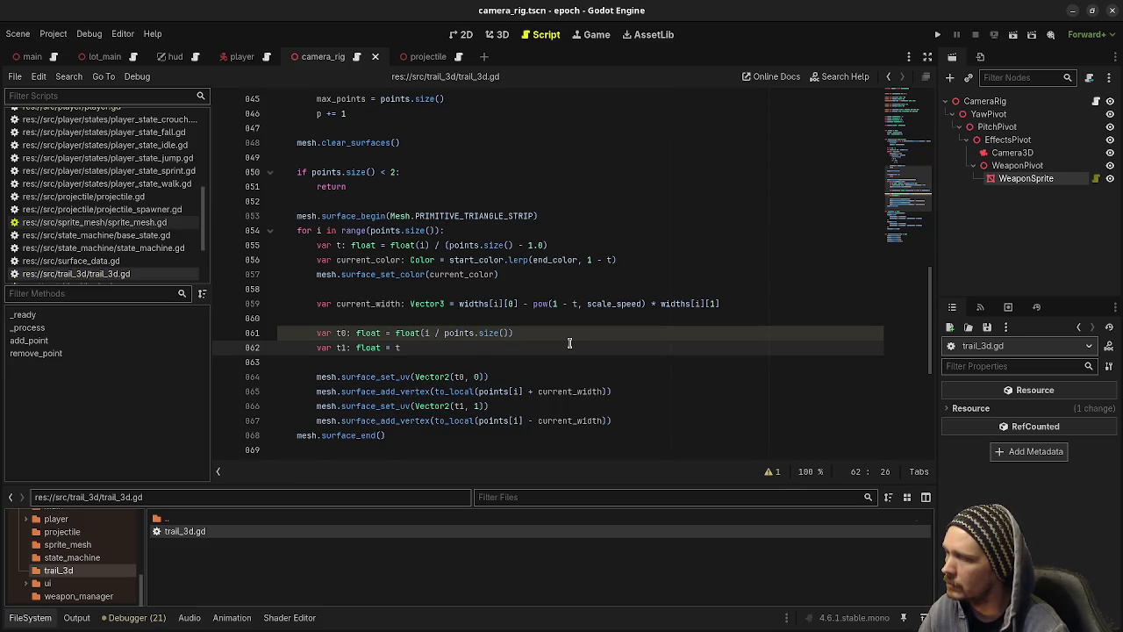
pyautogui.scroll(-4, 570, 343)
pyautogui.scroll(10, 569, 343)
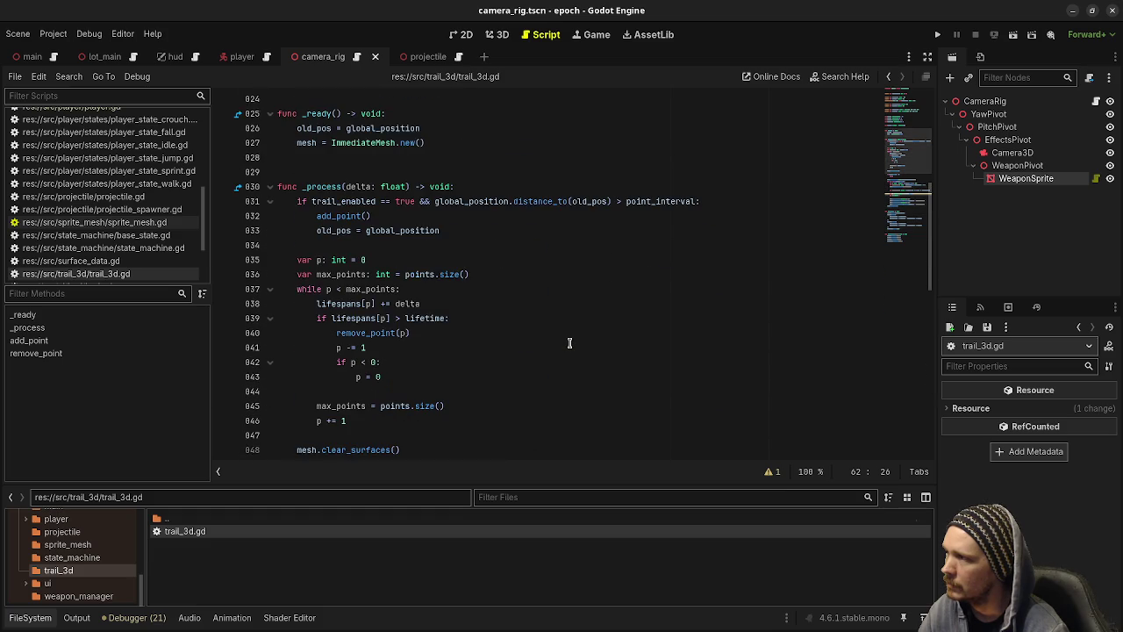
pyautogui.scroll(-5, 570, 343)
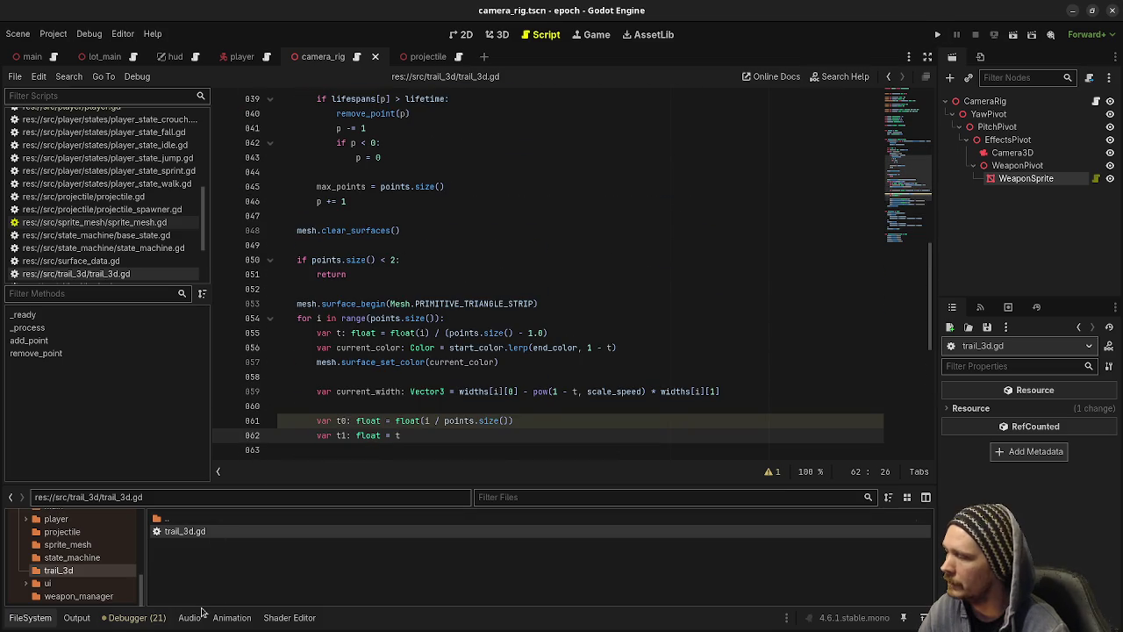
pyautogui.click(30, 617)
pyautogui.click(630, 289)
pyautogui.scroll(-5, 630, 284)
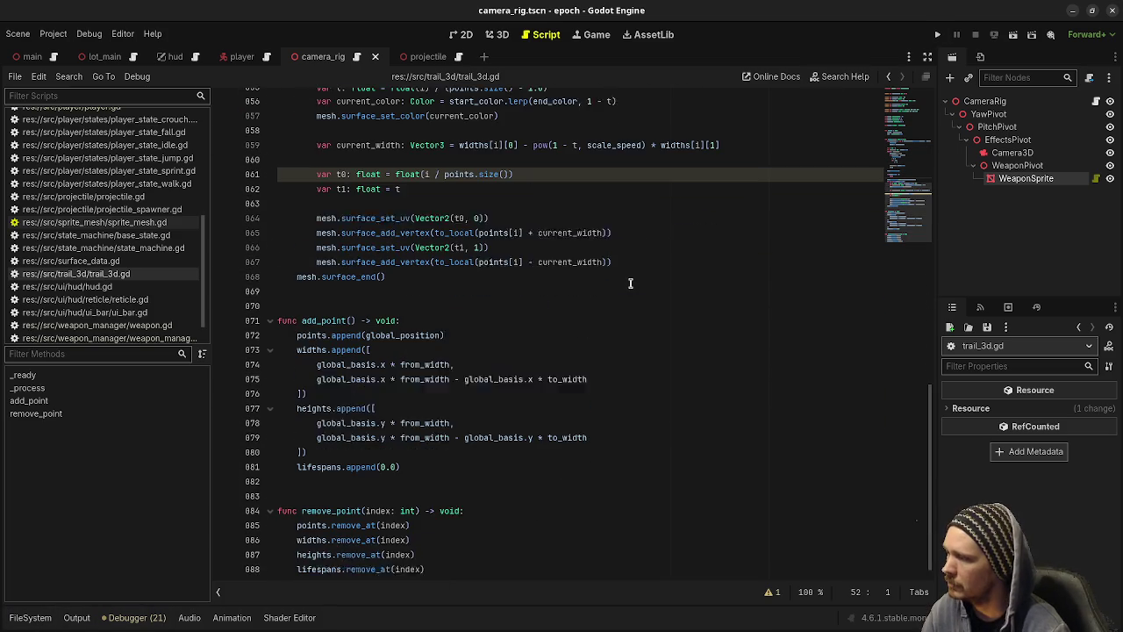
# Undo the heights array edits, save, and scroll back to the script's exported trail settings.
pyautogui.hotkey('ctrl', 'z')
pyautogui.hotkey('ctrl', 'z')
pyautogui.hotkey('ctrl', 'z')
pyautogui.hotkey('ctrl', 'z')
pyautogui.hotkey('ctrl', 'z')
pyautogui.hotkey('ctrl', 'z')
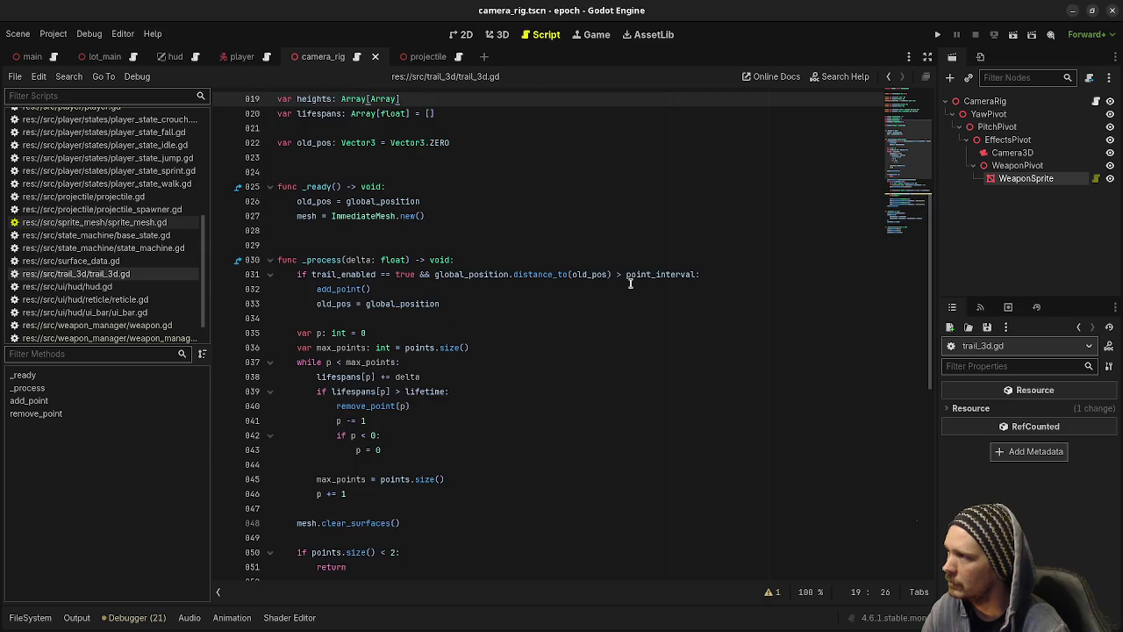
pyautogui.hotkey('ctrl', 'z')
pyautogui.hotkey('ctrl', 'z')
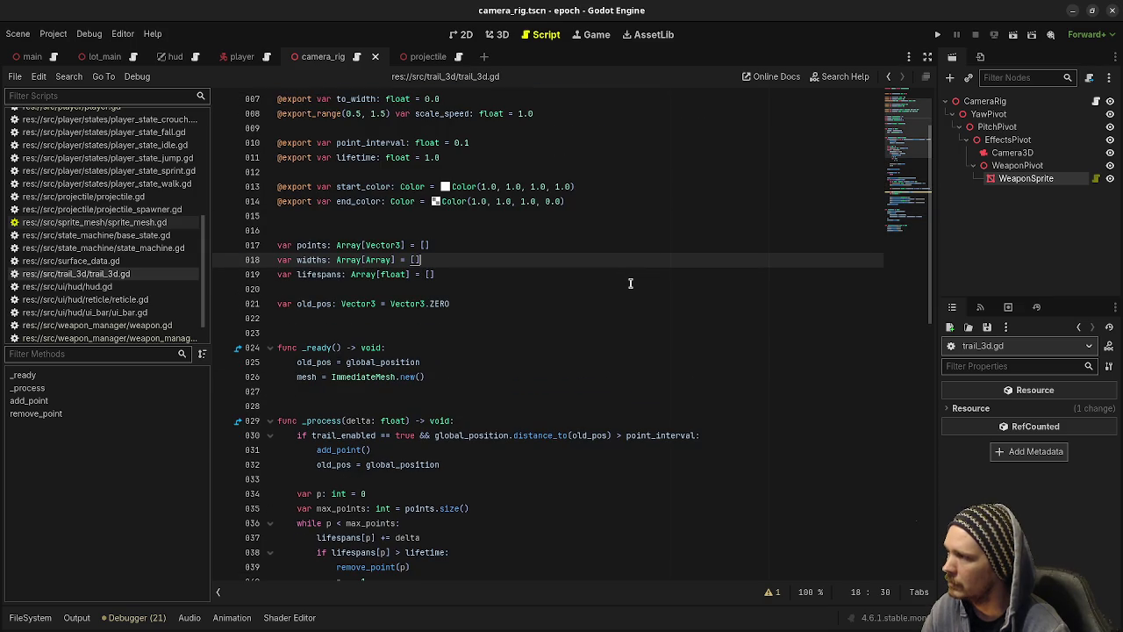
pyautogui.hotkey('ctrl', 's')
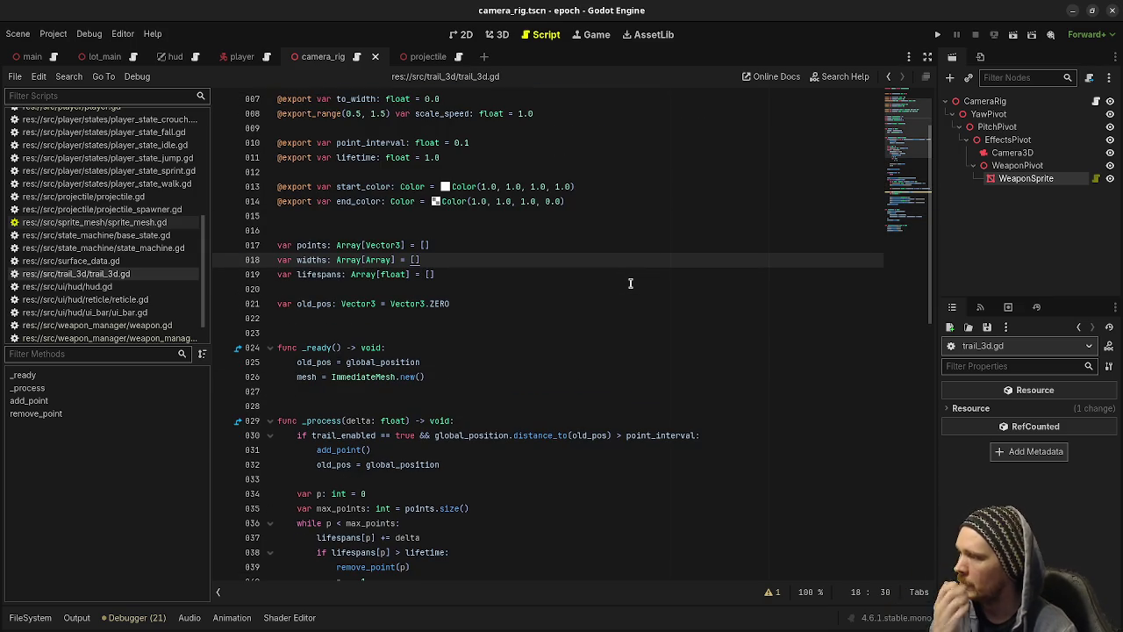
pyautogui.scroll(-5, 630, 284)
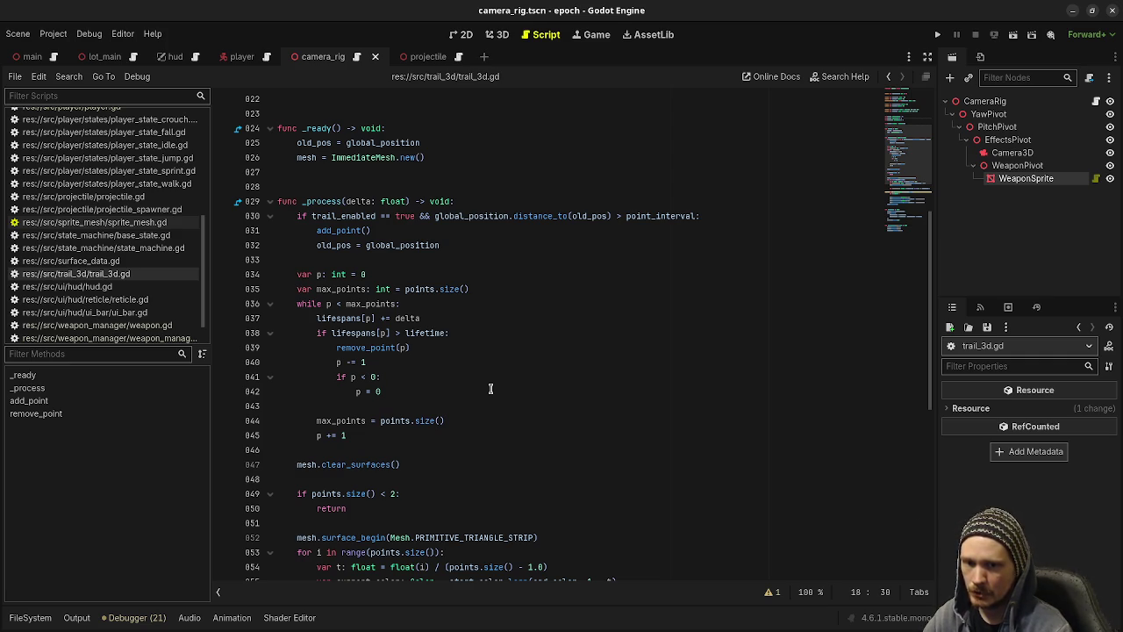
pyautogui.scroll(-3, 491, 389)
pyautogui.scroll(-6, 491, 389)
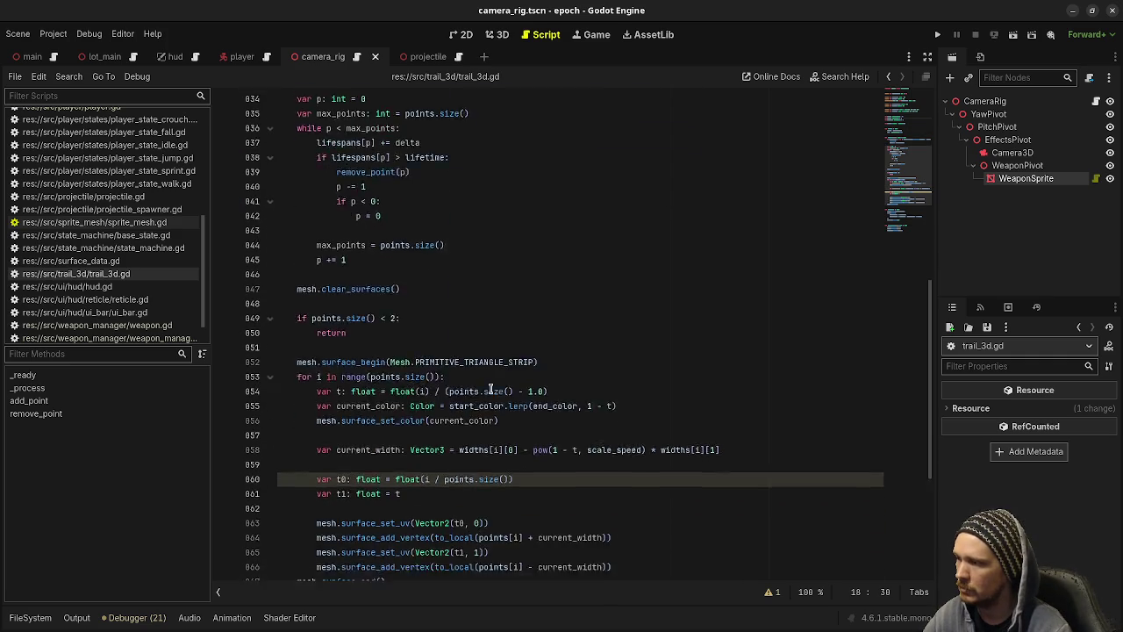
pyautogui.scroll(-1, 491, 389)
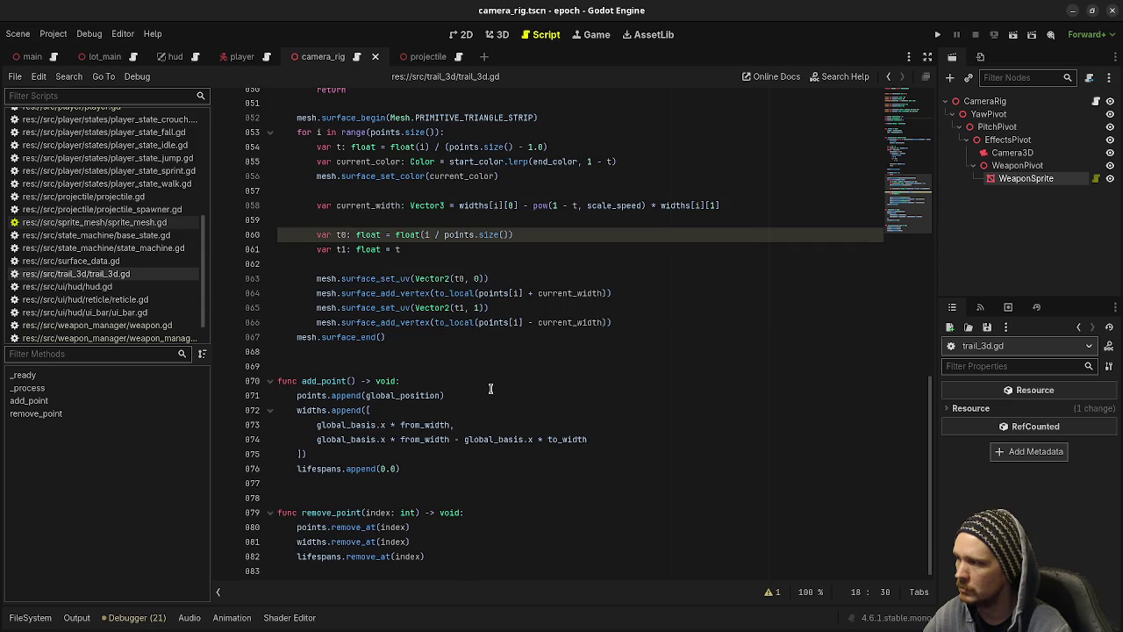
pyautogui.scroll(3, 491, 389)
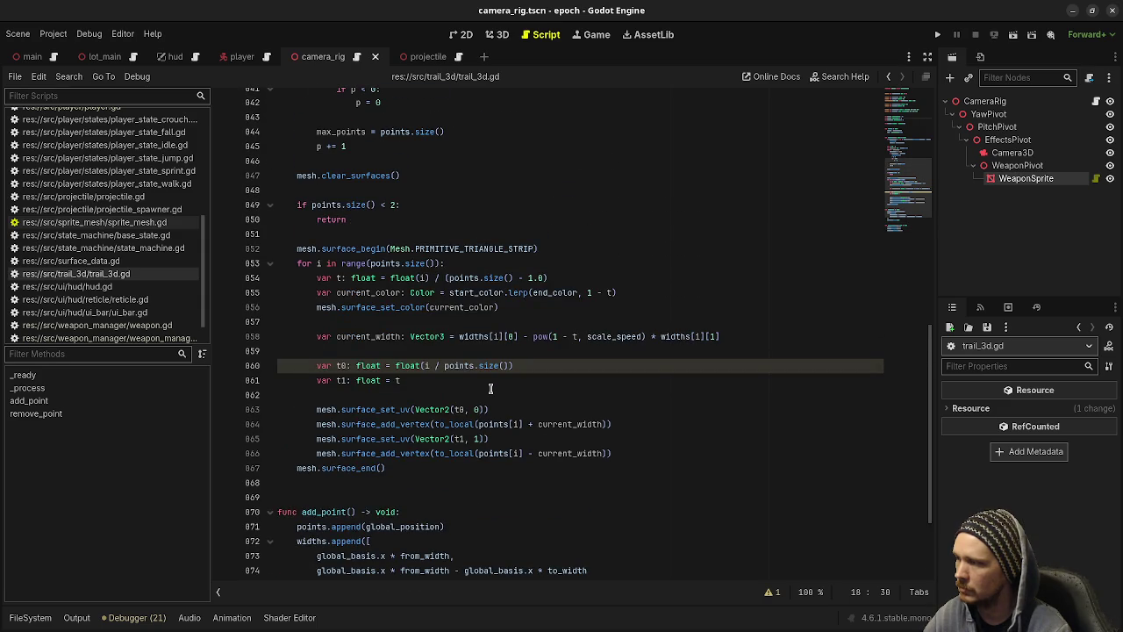
pyautogui.scroll(-2, 490, 388)
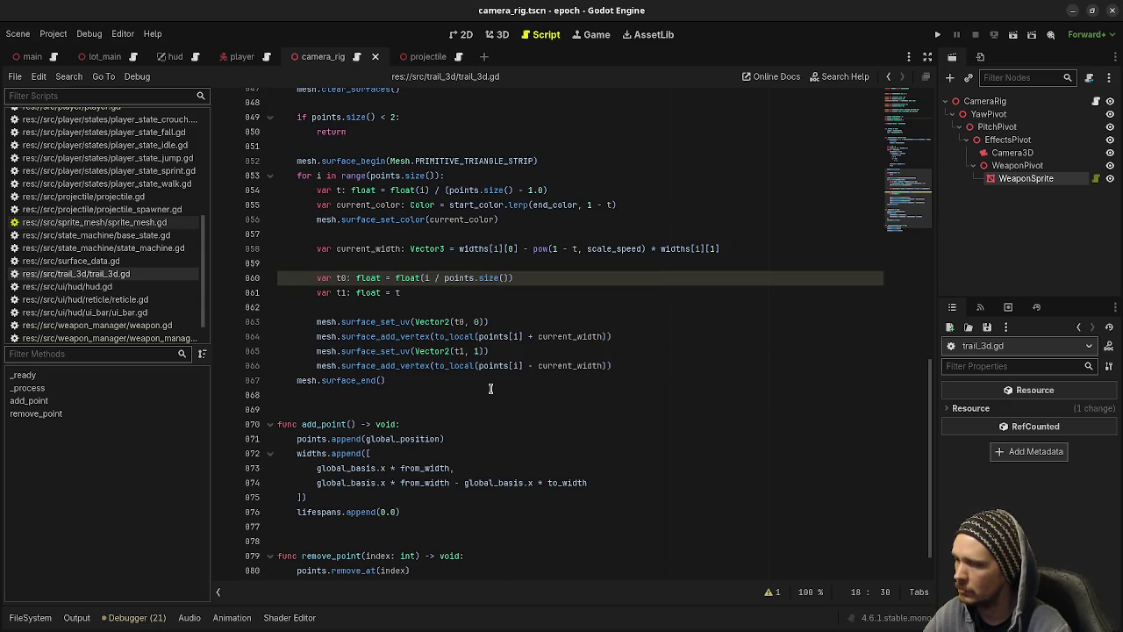
pyautogui.scroll(14, 491, 389)
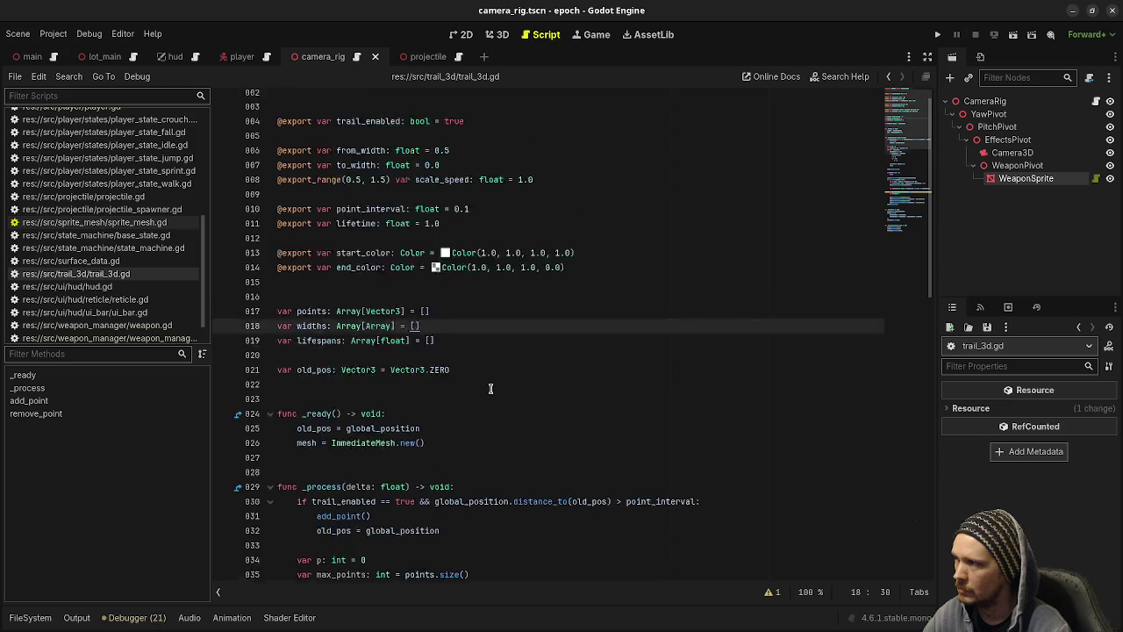
pyautogui.scroll(2, 490, 389)
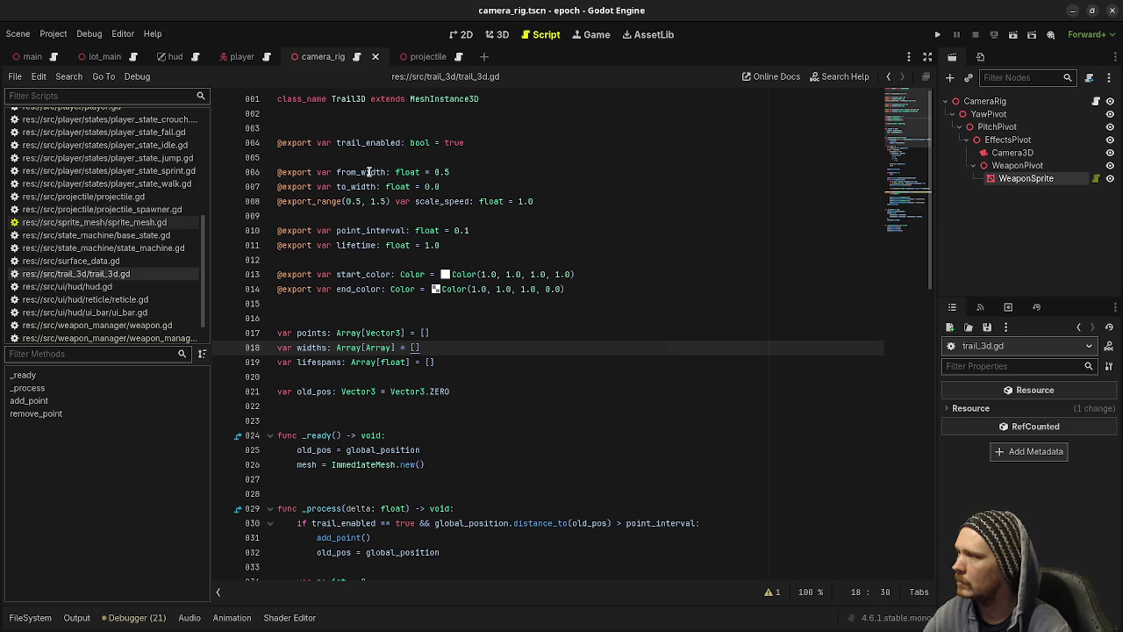
pyautogui.click(369, 173)
pyautogui.click(348, 186)
pyautogui.doubleClick(348, 187)
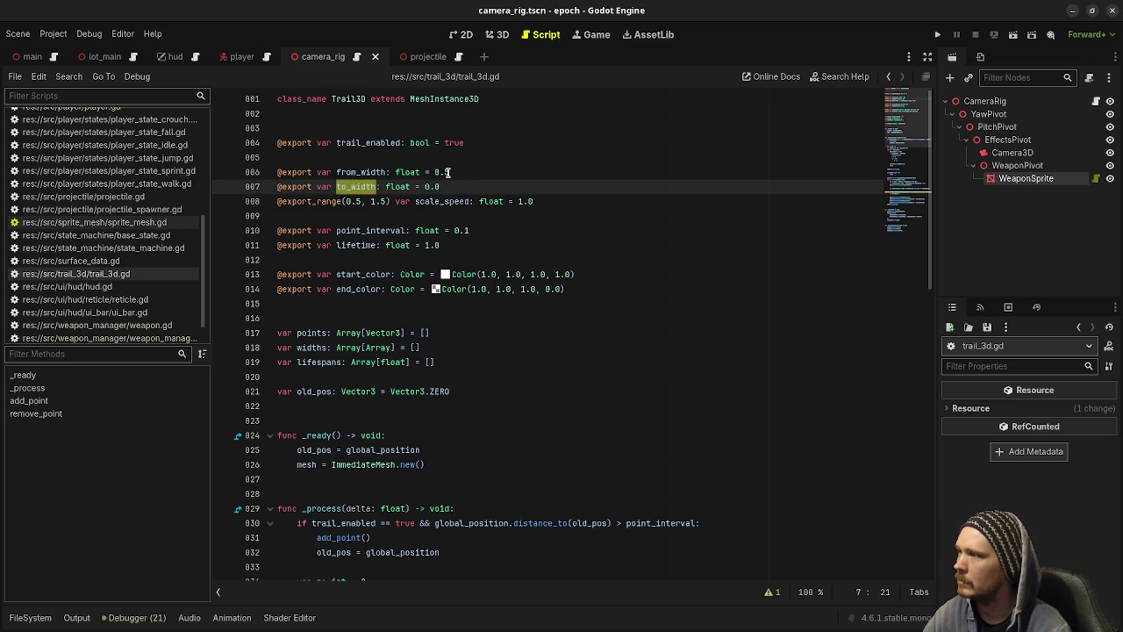
pyautogui.moveTo(453, 172); pyautogui.dragTo(434, 172)
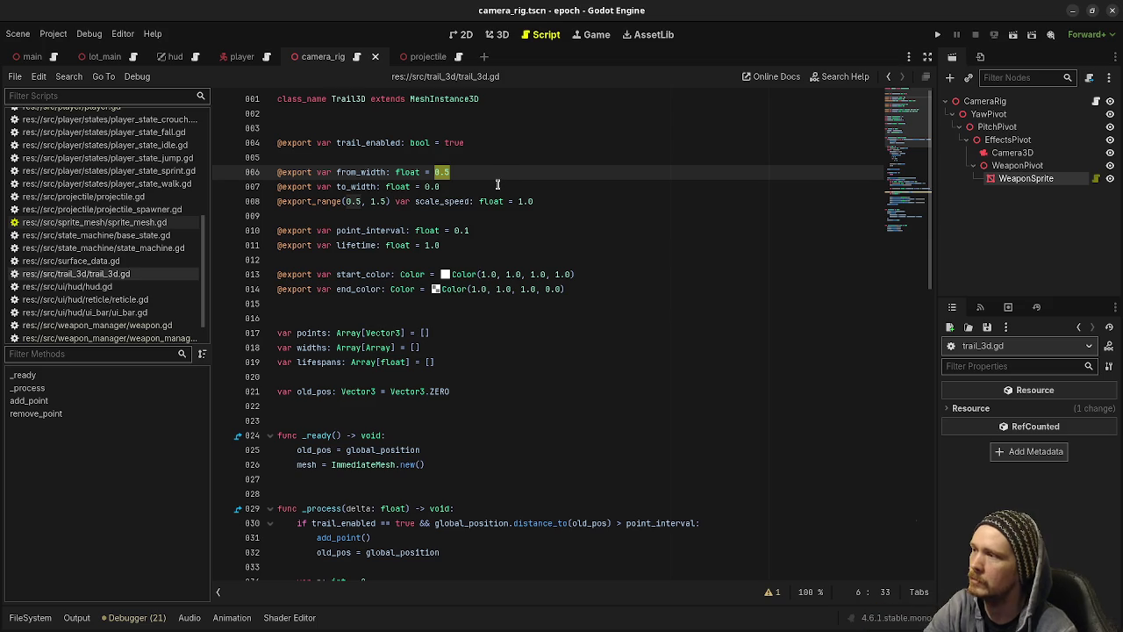
pyautogui.doubleClick(442, 201)
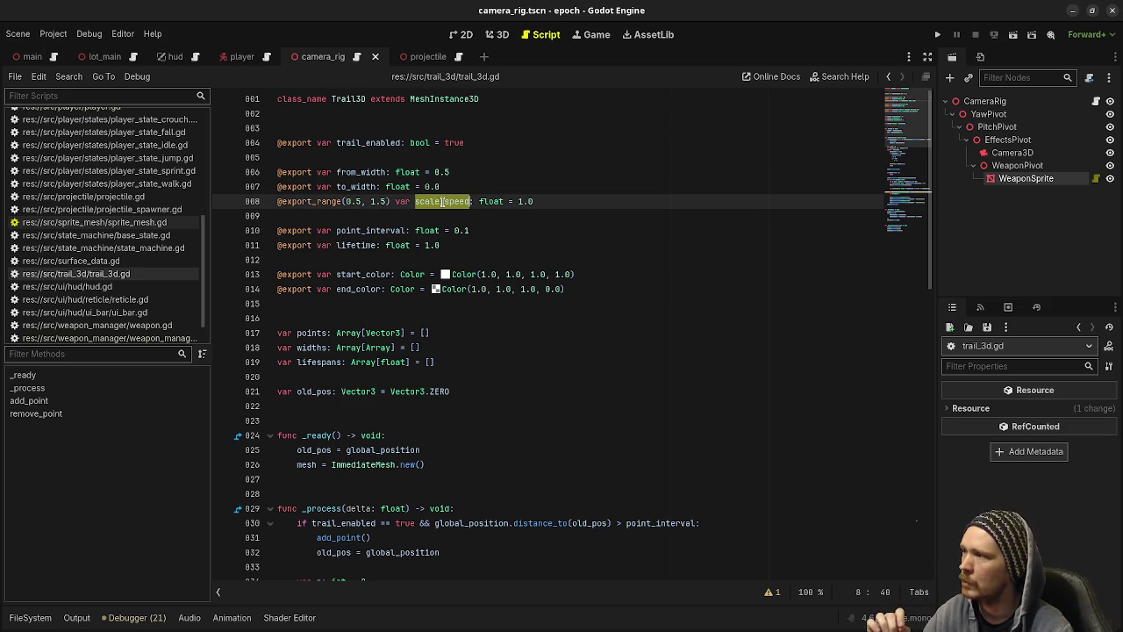
pyautogui.moveTo(402, 173)
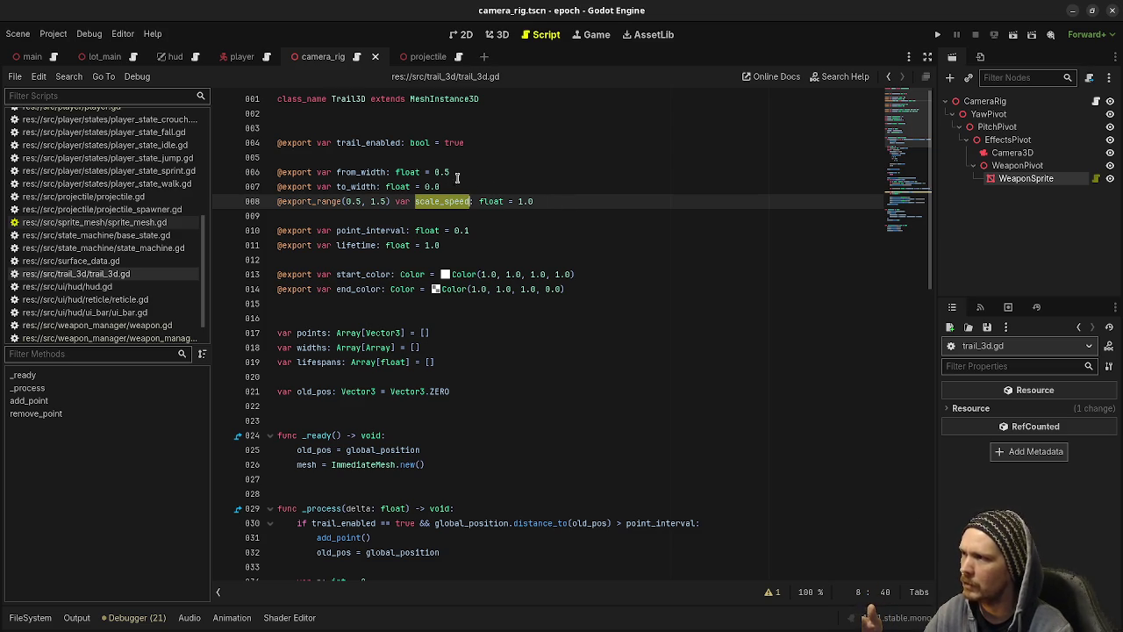
pyautogui.moveTo(544, 201); pyautogui.dragTo(514, 201)
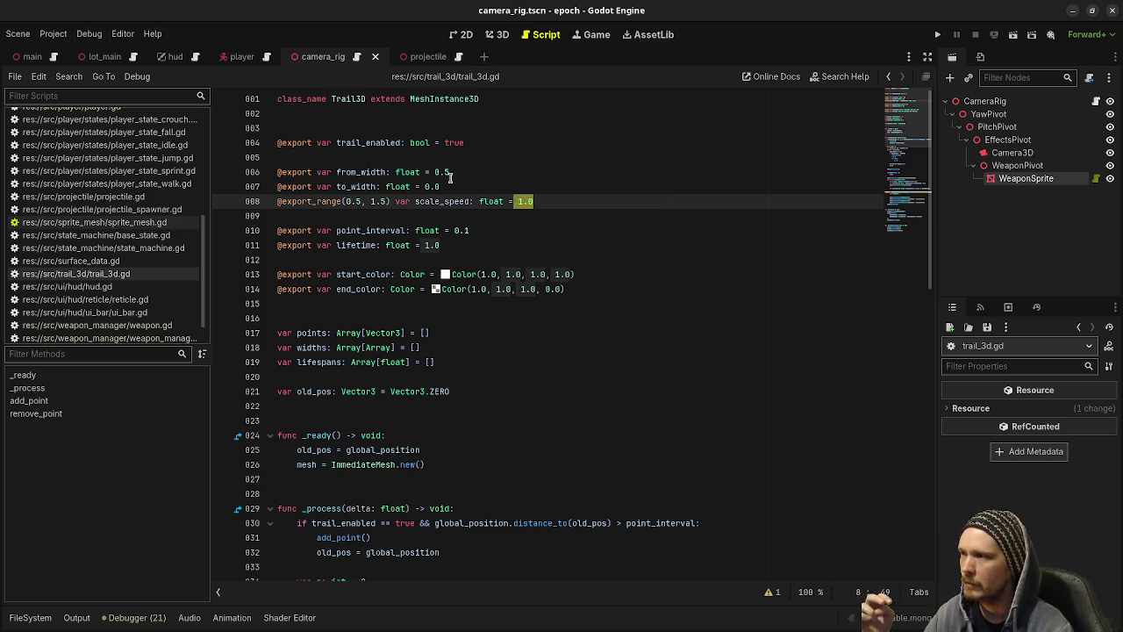
pyautogui.click(471, 201)
pyautogui.scroll(-1, 589, 299)
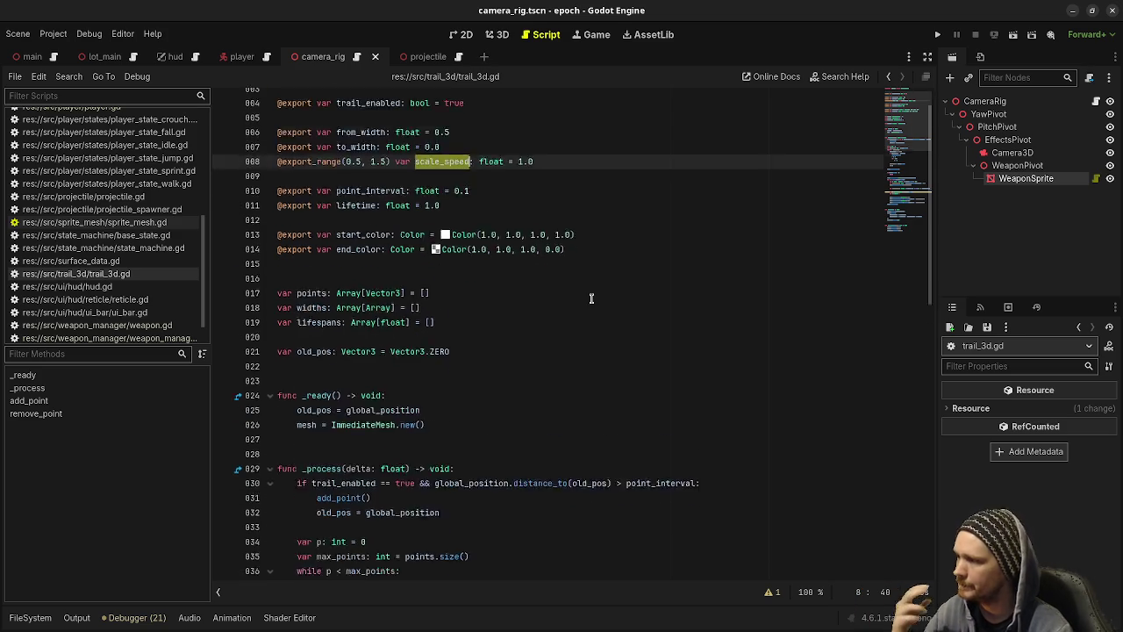
pyautogui.scroll(-4, 589, 299)
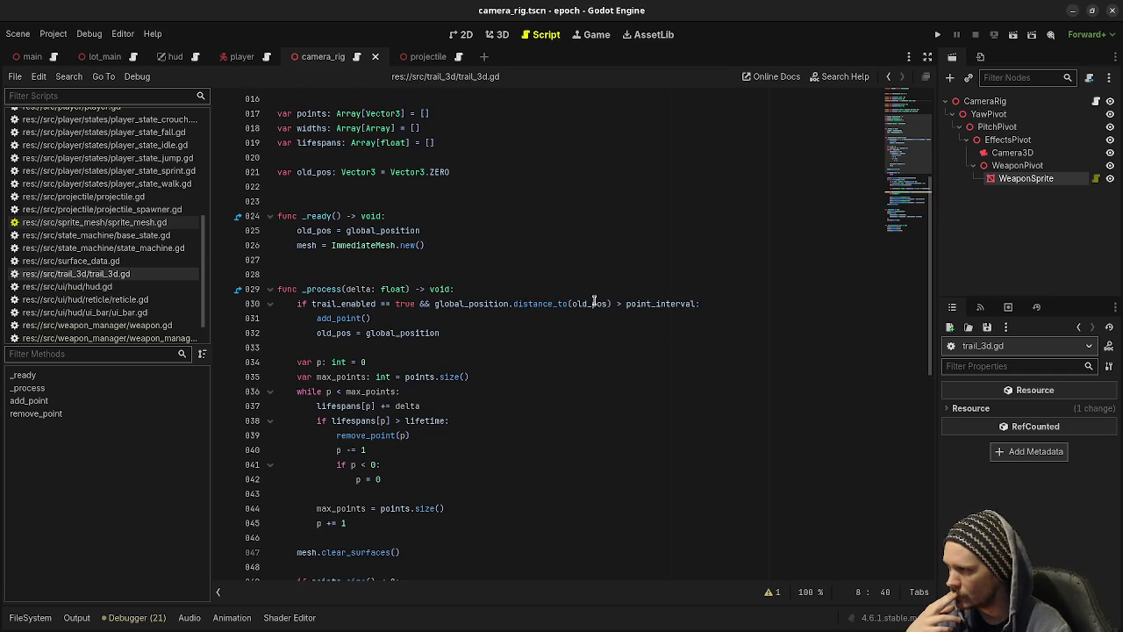
pyautogui.scroll(-4, 594, 300)
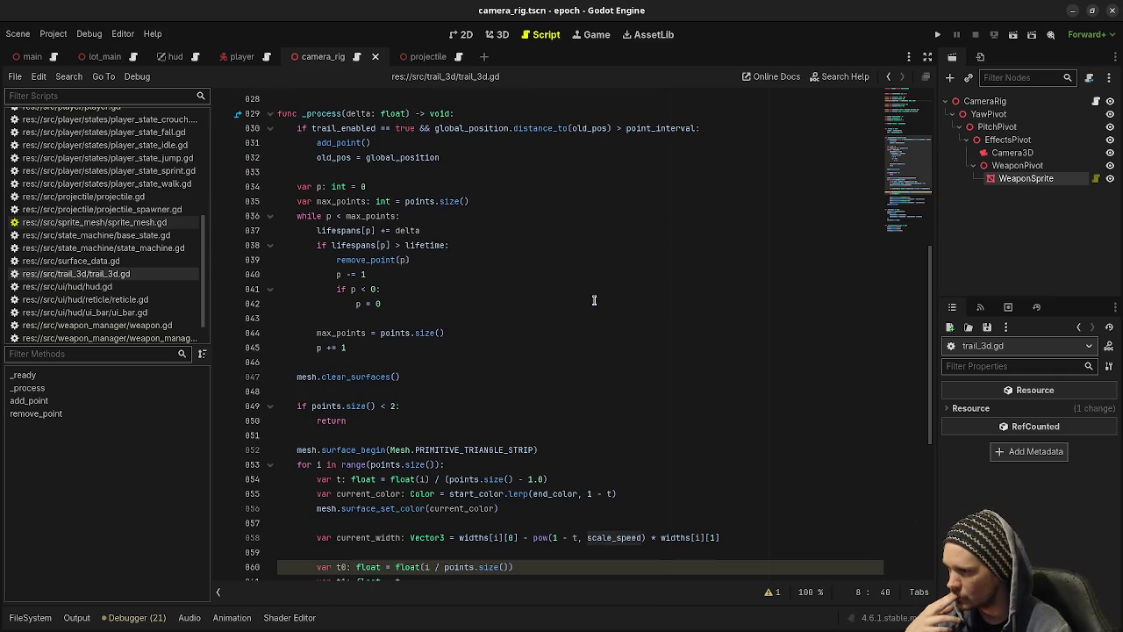
pyautogui.scroll(-7, 594, 301)
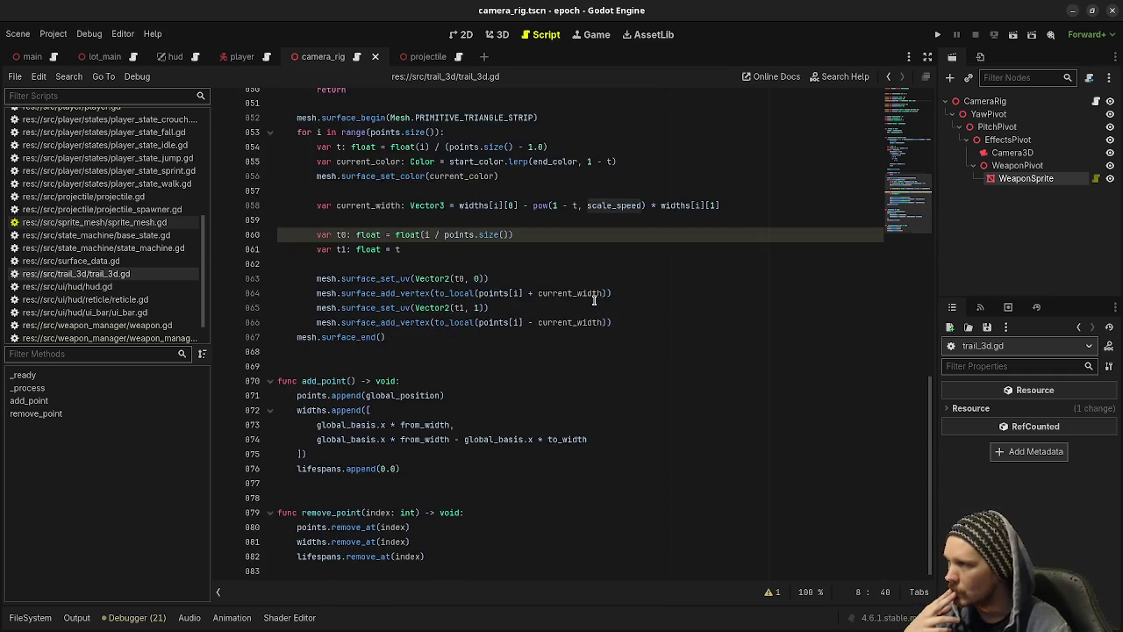
pyautogui.scroll(8, 594, 301)
pyautogui.scroll(-2, 594, 301)
pyautogui.scroll(-1, 594, 301)
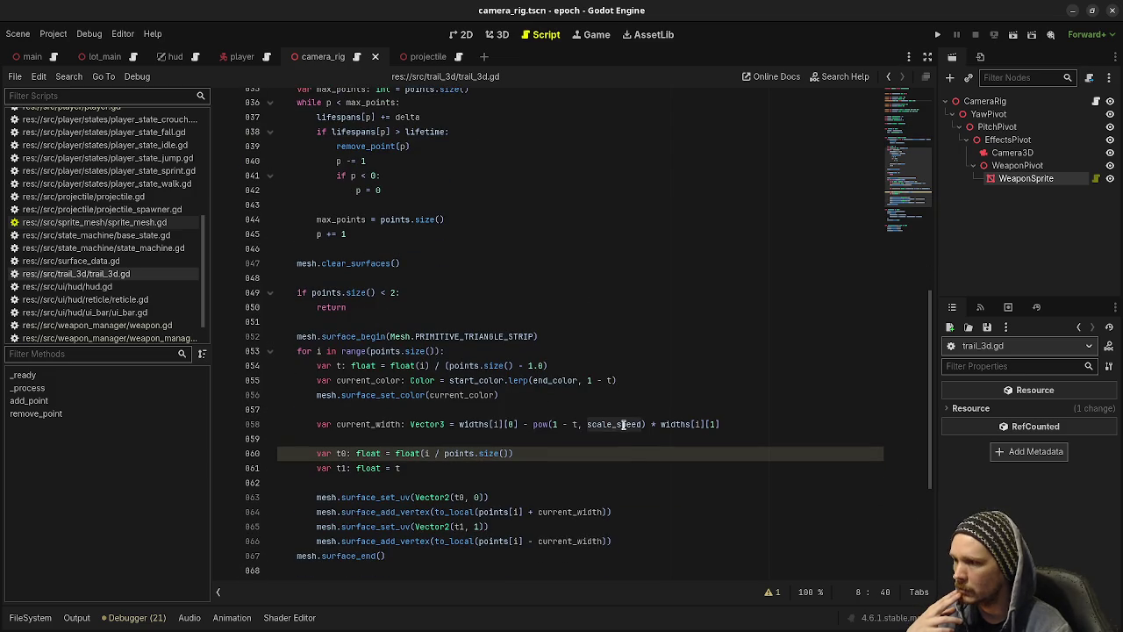
pyautogui.doubleClick(625, 426)
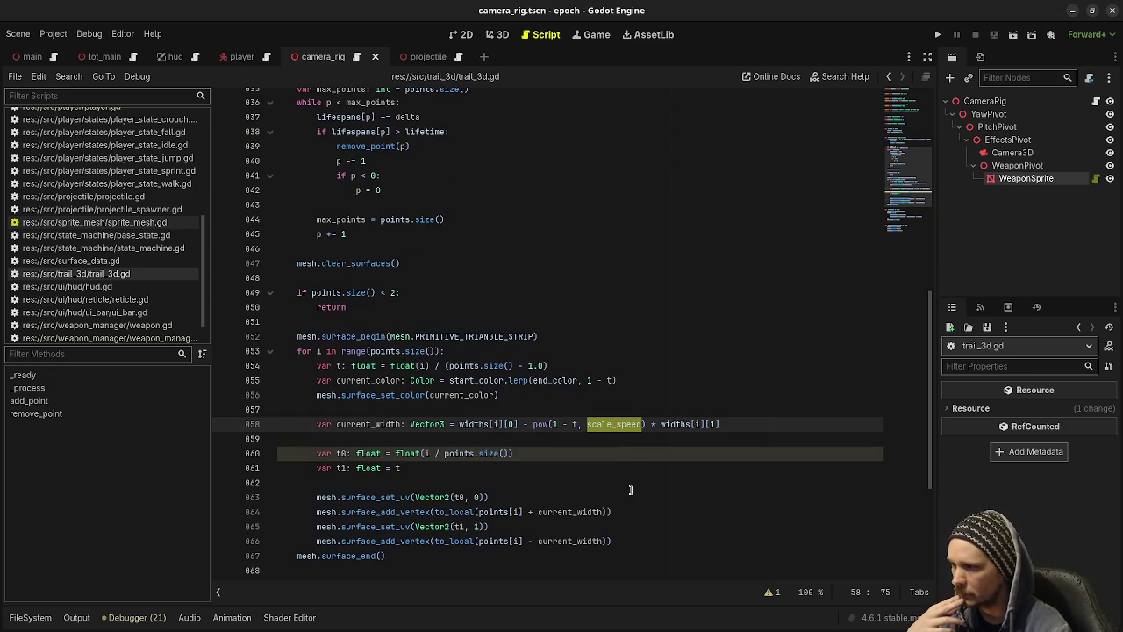
pyautogui.scroll(-2, 631, 490)
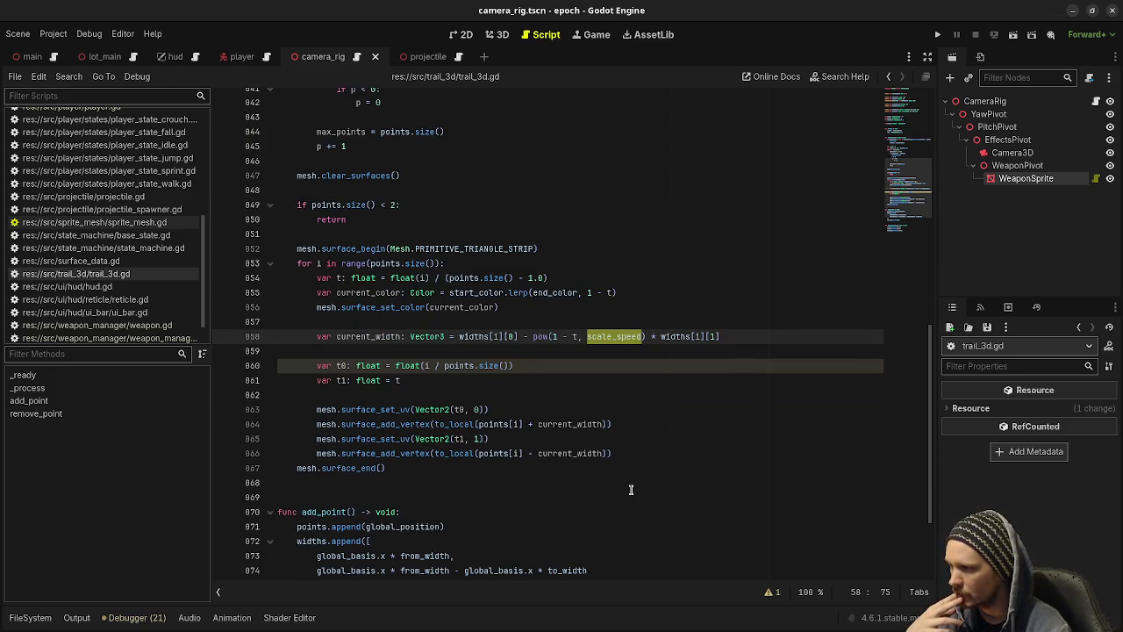
pyautogui.scroll(-3, 631, 490)
pyautogui.scroll(5, 631, 489)
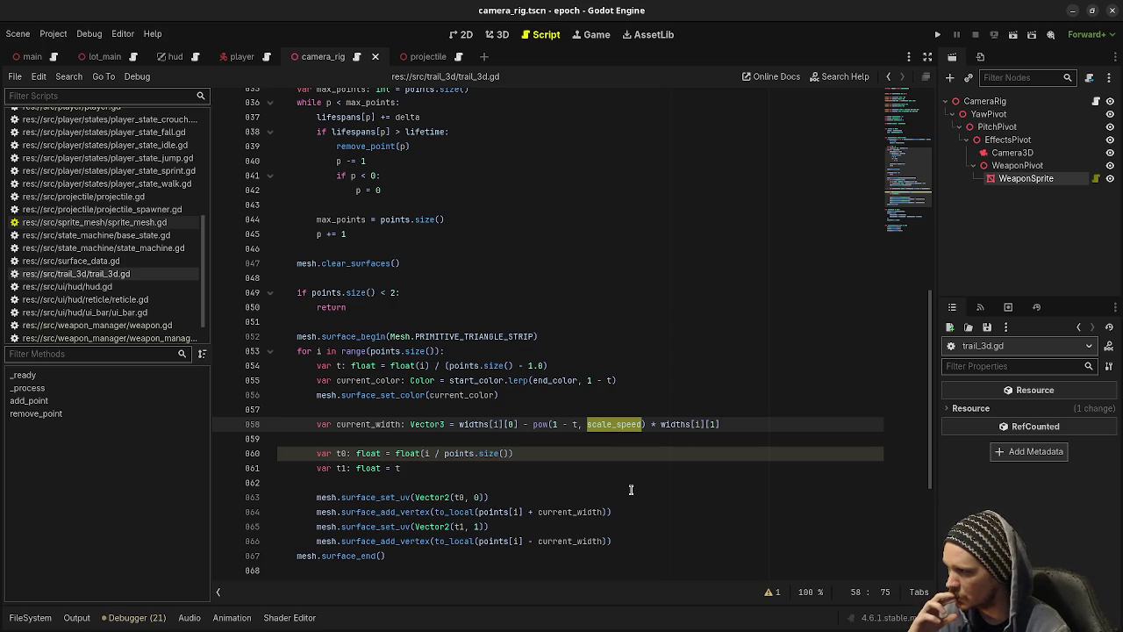
pyautogui.scroll(8, 631, 489)
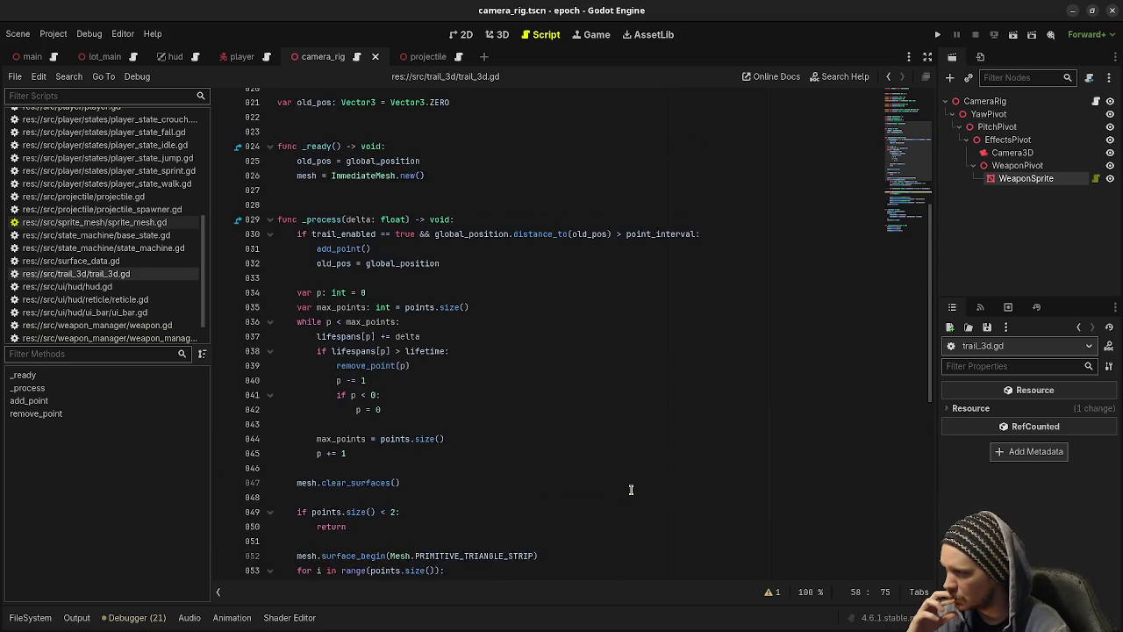
pyautogui.scroll(4, 631, 490)
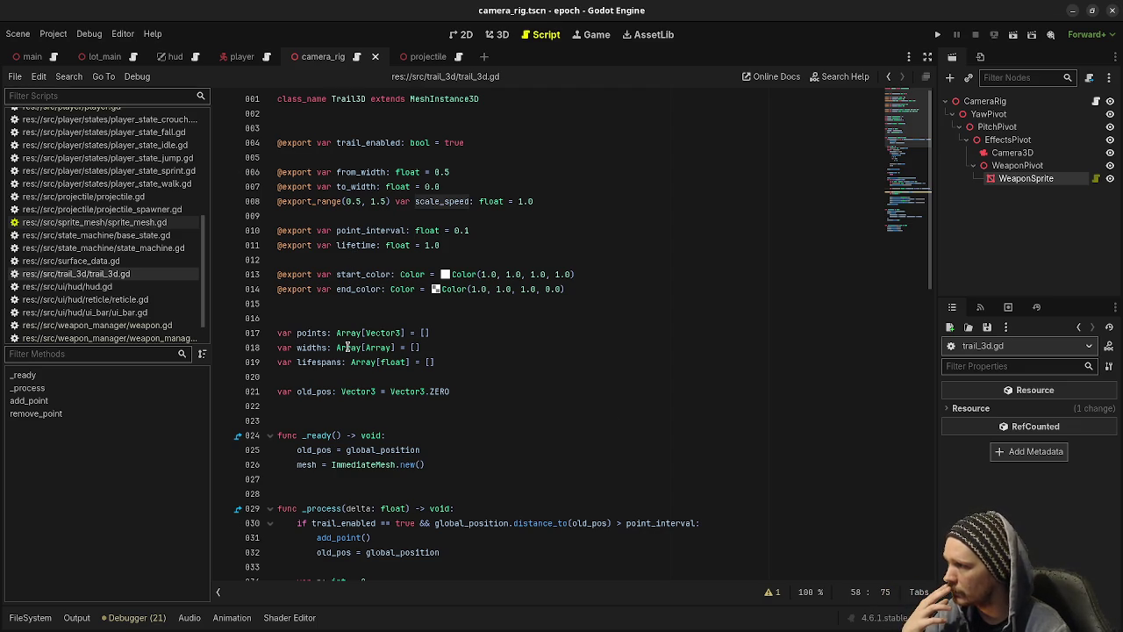
pyautogui.click(313, 334)
pyautogui.click(312, 351)
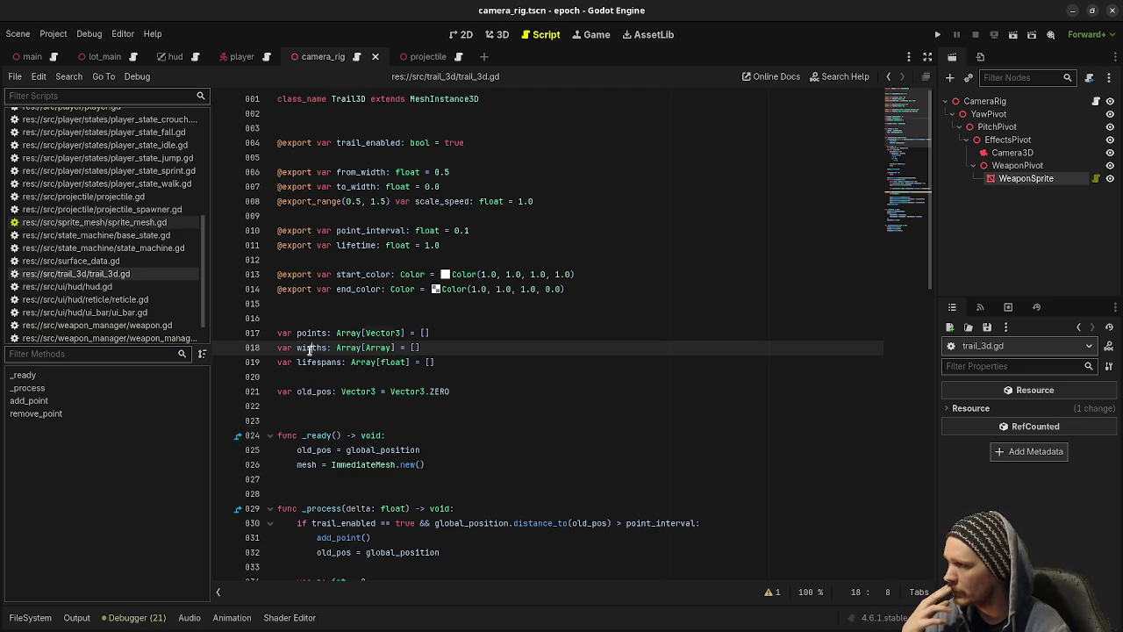
pyautogui.doubleClick(328, 362)
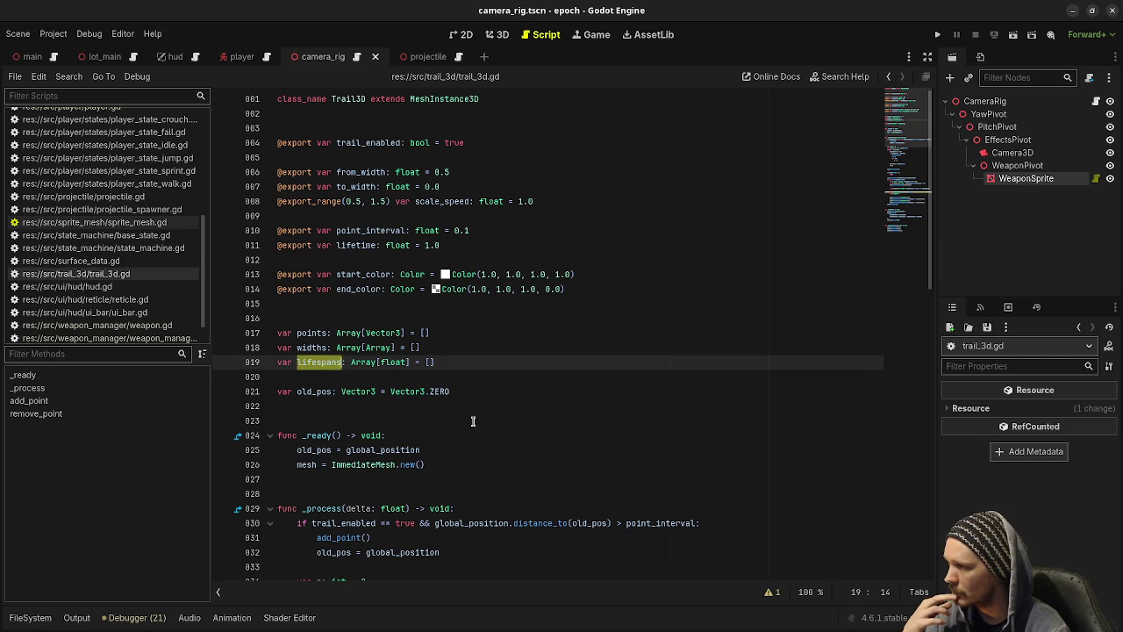
pyautogui.scroll(-3, 474, 422)
pyautogui.scroll(-2, 472, 422)
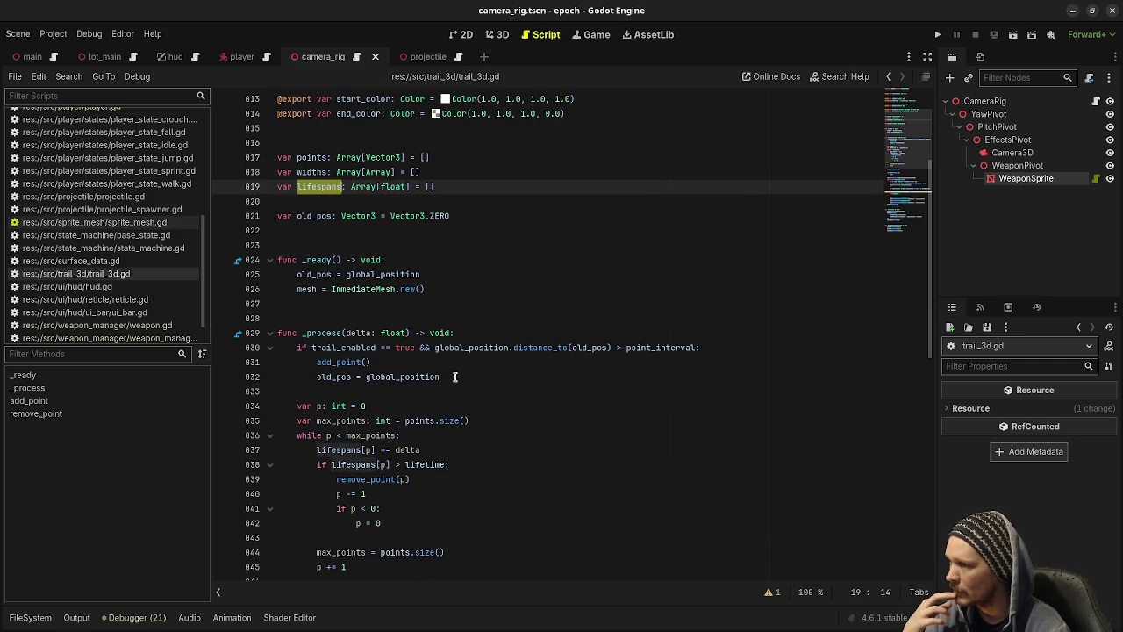
pyautogui.doubleClick(555, 347)
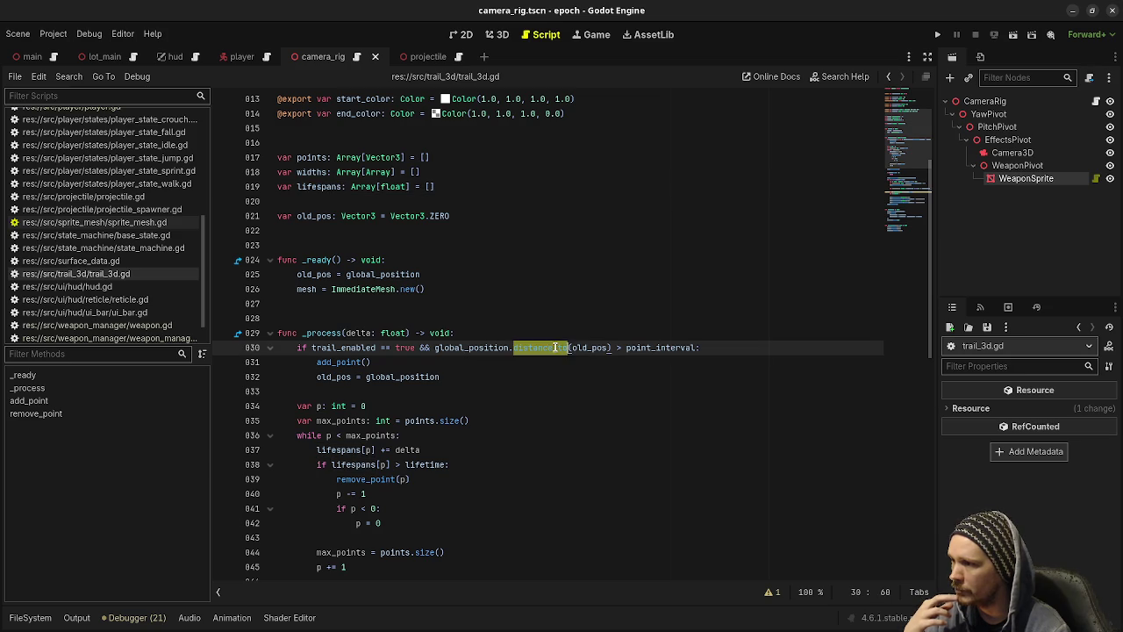
pyautogui.doubleClick(600, 348)
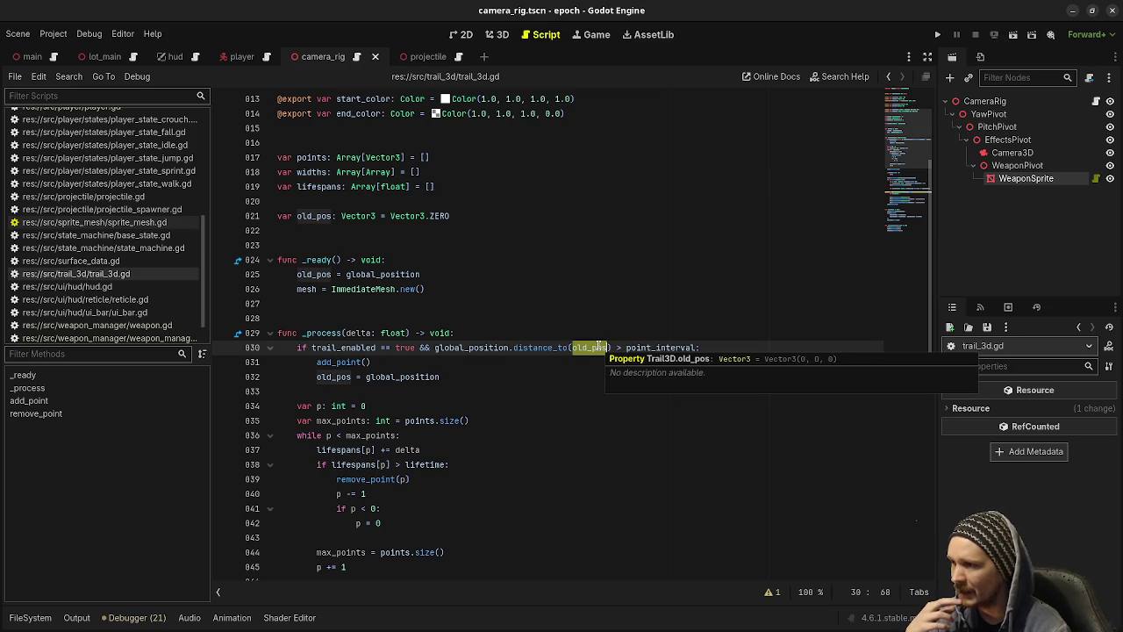
pyautogui.doubleClick(657, 348)
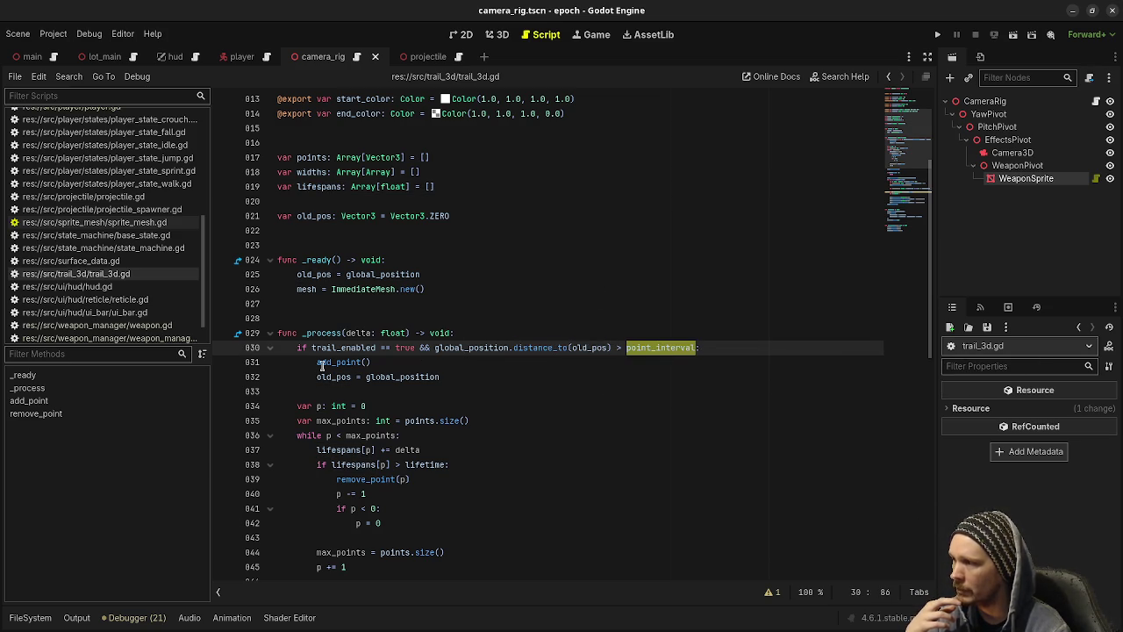
pyautogui.scroll(-2, 421, 391)
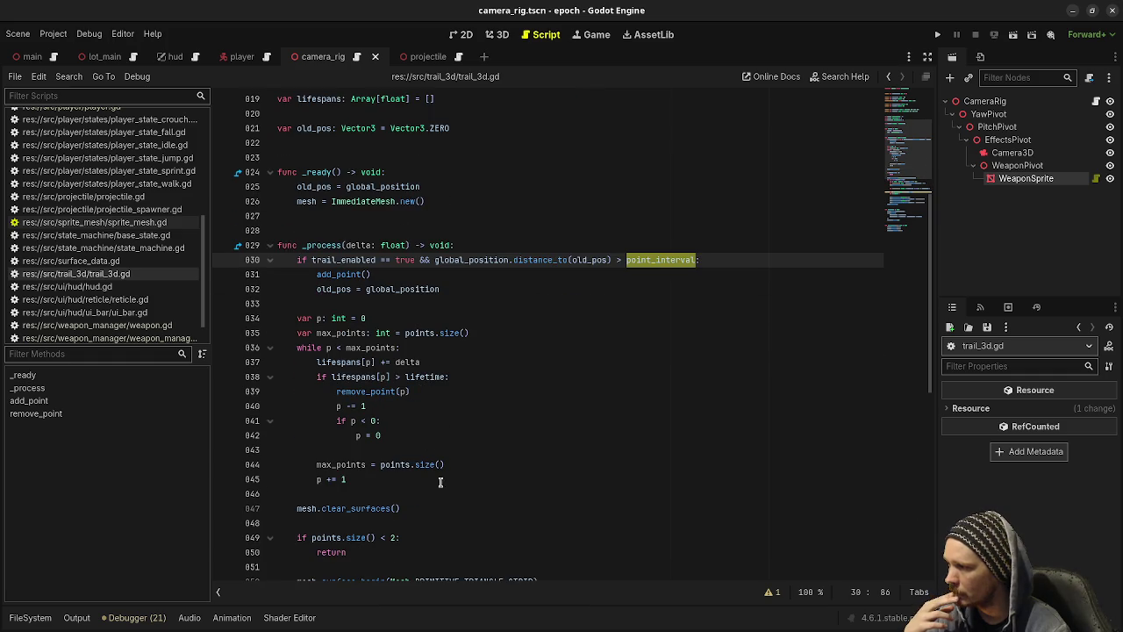
pyautogui.moveTo(394, 479)
pyautogui.mouseDown()
pyautogui.moveTo(351, 386)
pyautogui.moveTo(297, 317)
pyautogui.mouseUp()
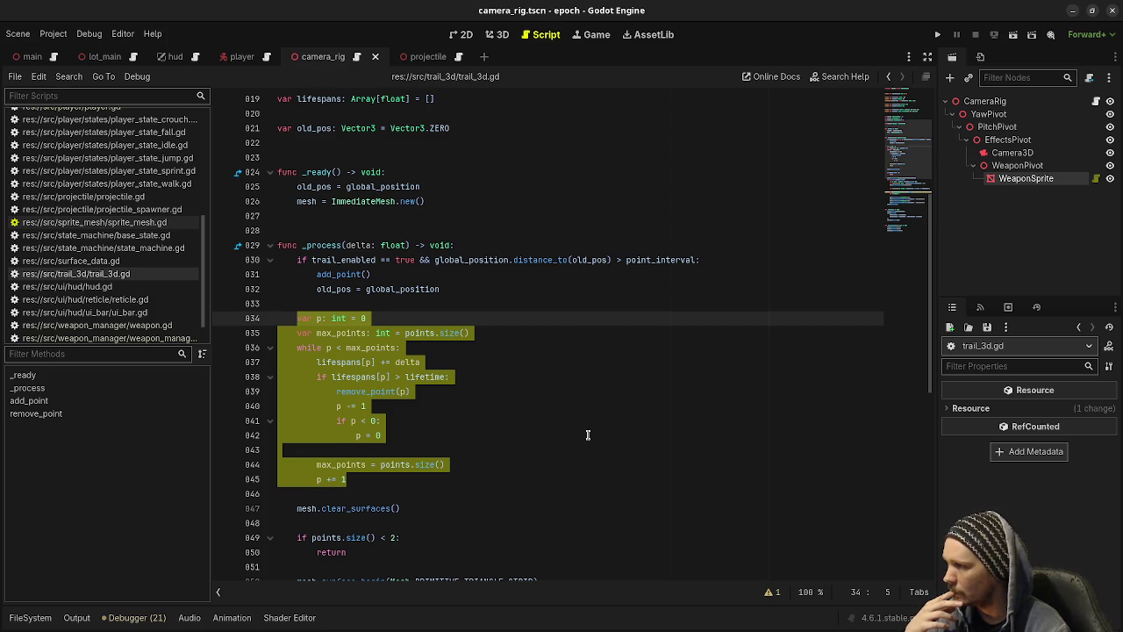
pyautogui.click(588, 434)
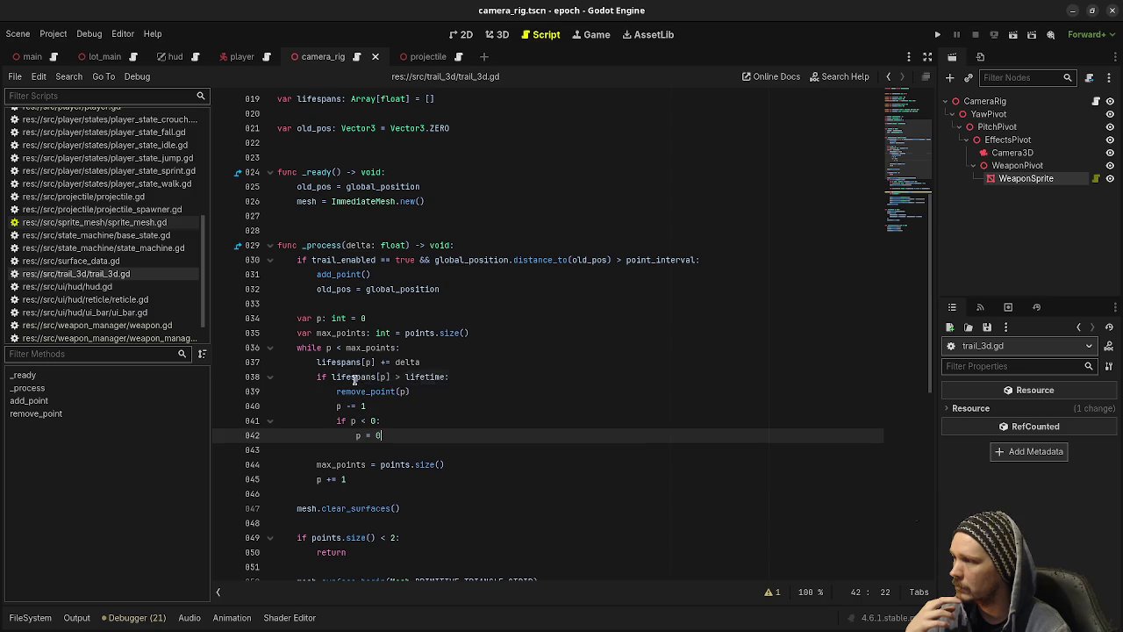
pyautogui.moveTo(354, 379); pyautogui.dragTo(460, 379)
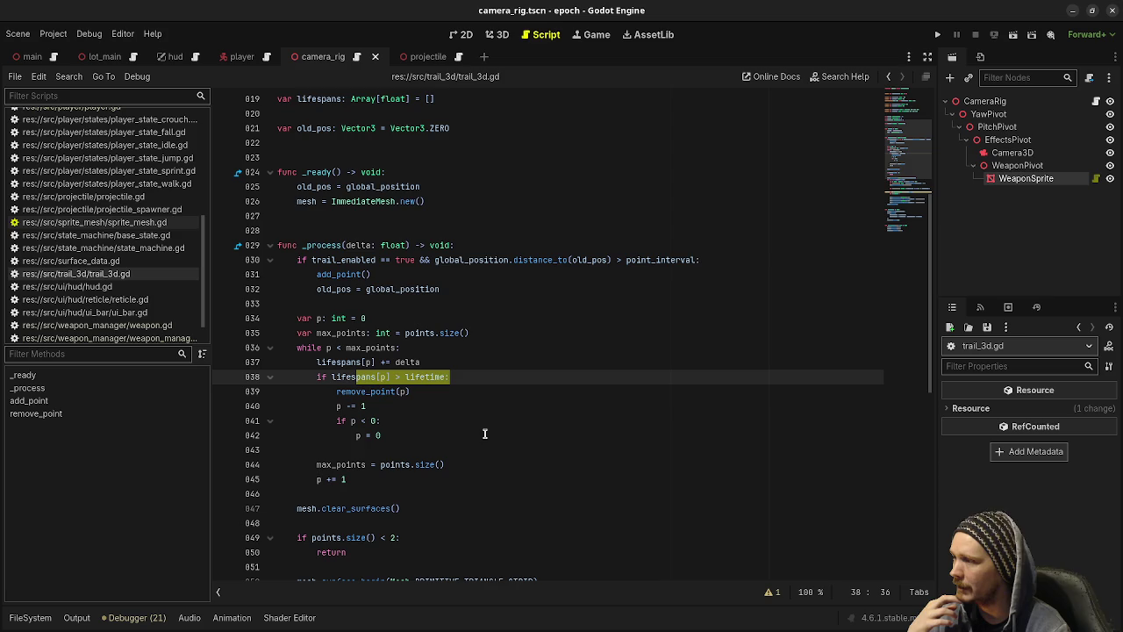
pyautogui.scroll(-6, 450, 398)
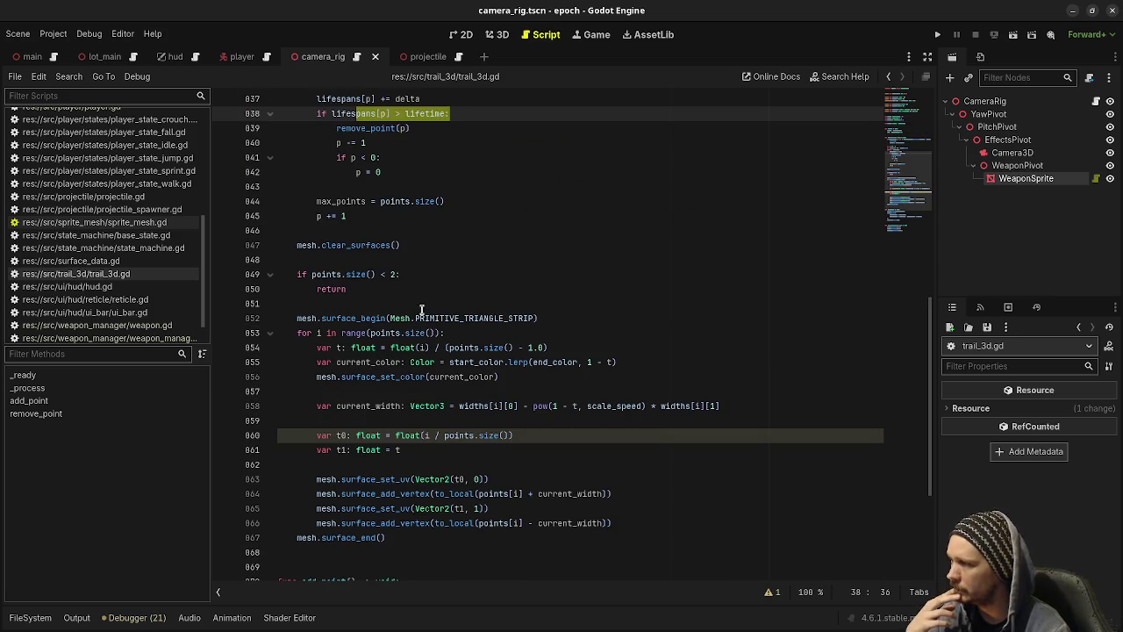
pyautogui.scroll(8, 405, 306)
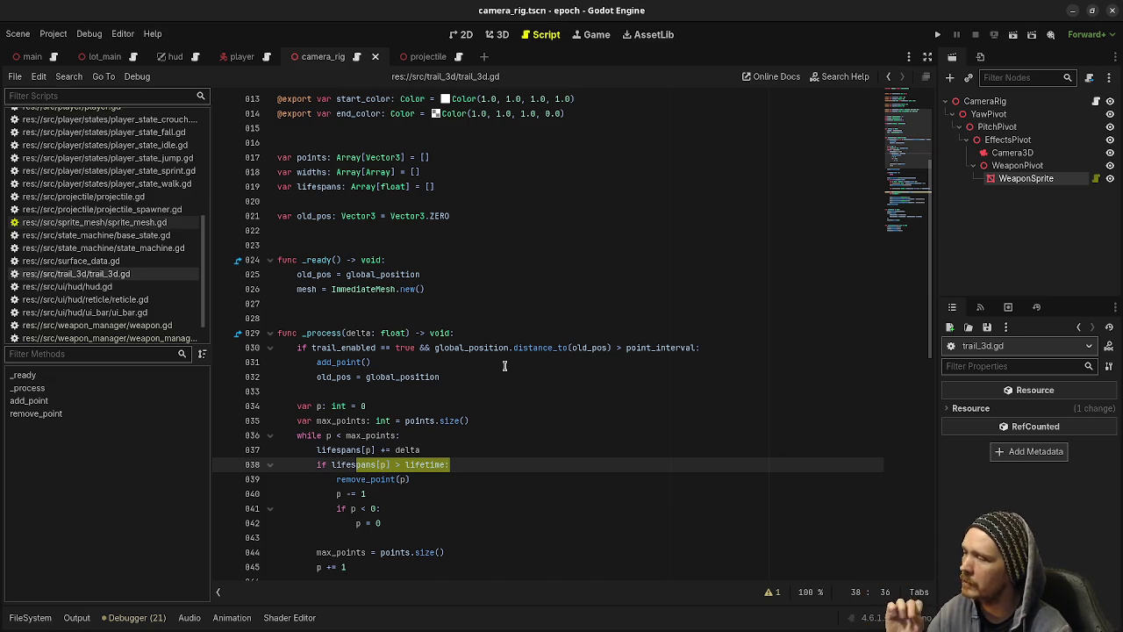
pyautogui.scroll(-3, 504, 366)
pyautogui.scroll(-2, 512, 380)
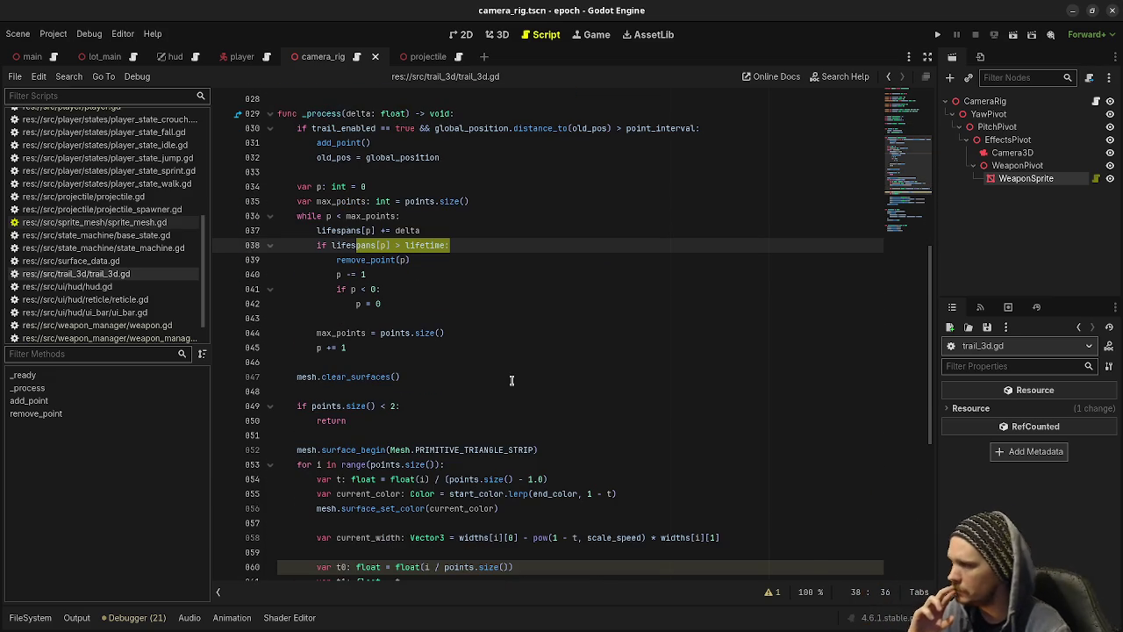
pyautogui.scroll(-2, 512, 380)
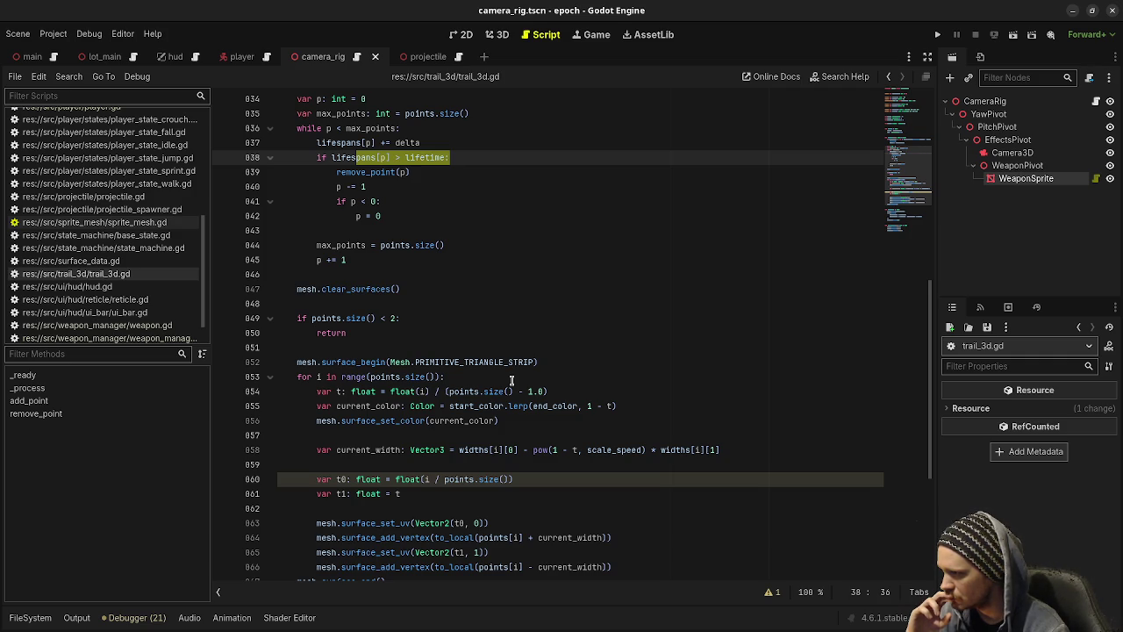
pyautogui.scroll(-1, 511, 380)
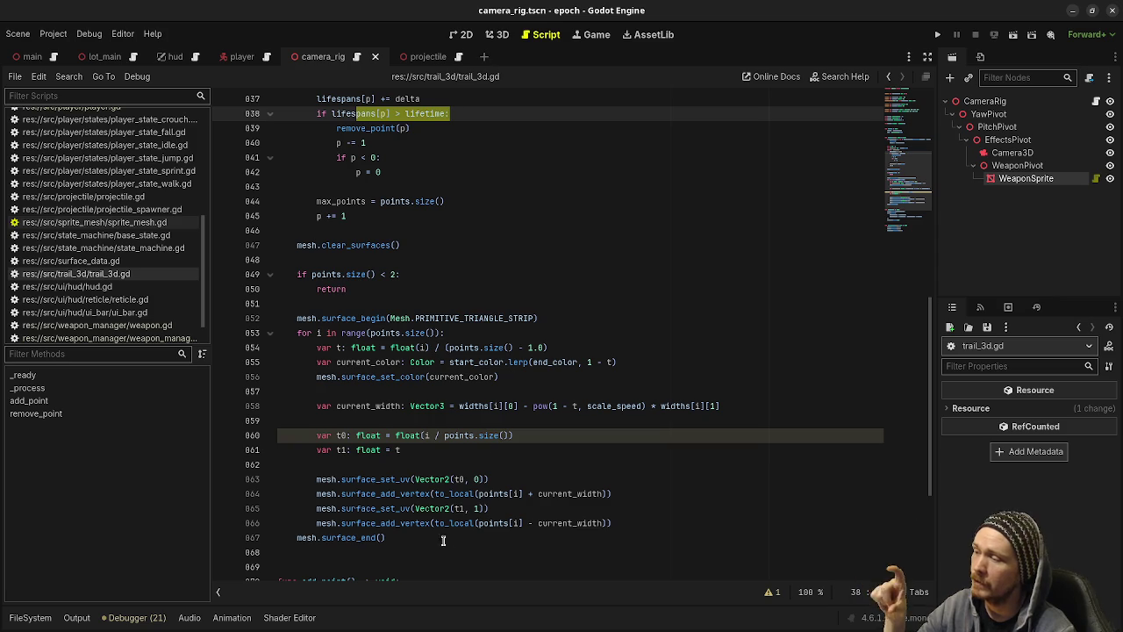
pyautogui.click(478, 330)
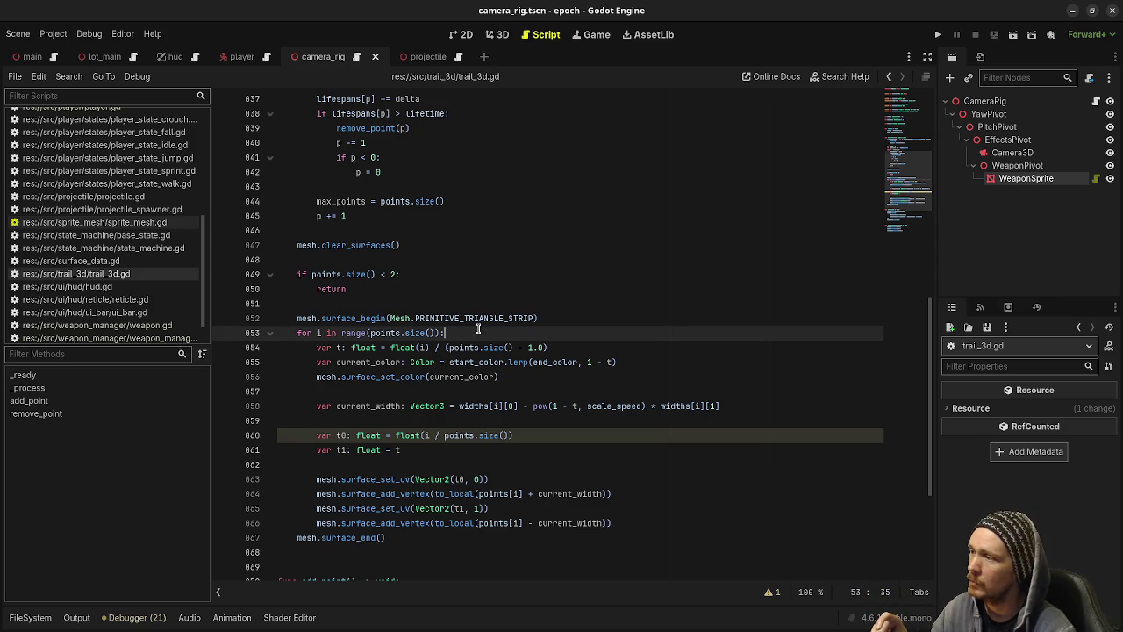
pyautogui.doubleClick(483, 318)
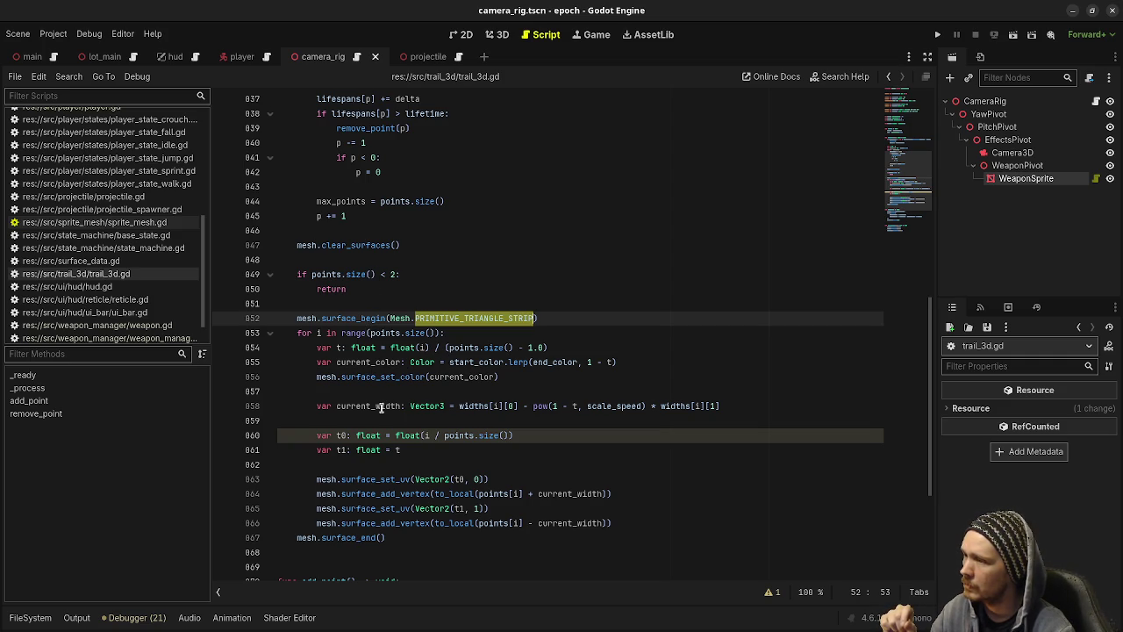
pyautogui.scroll(-5, 380, 409)
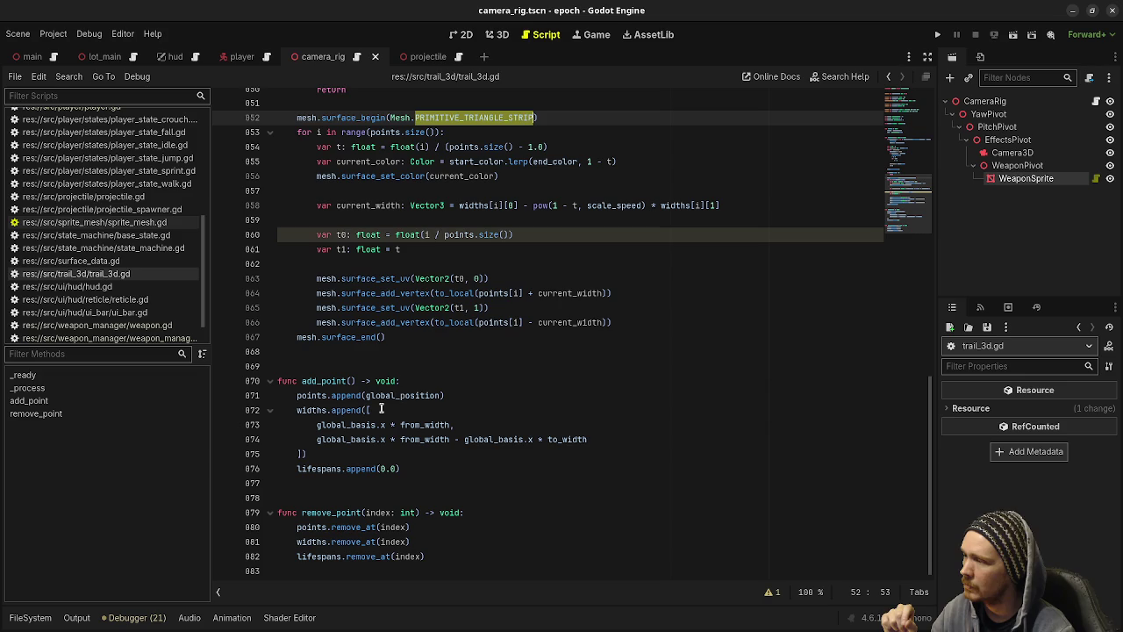
pyautogui.moveTo(366, 446)
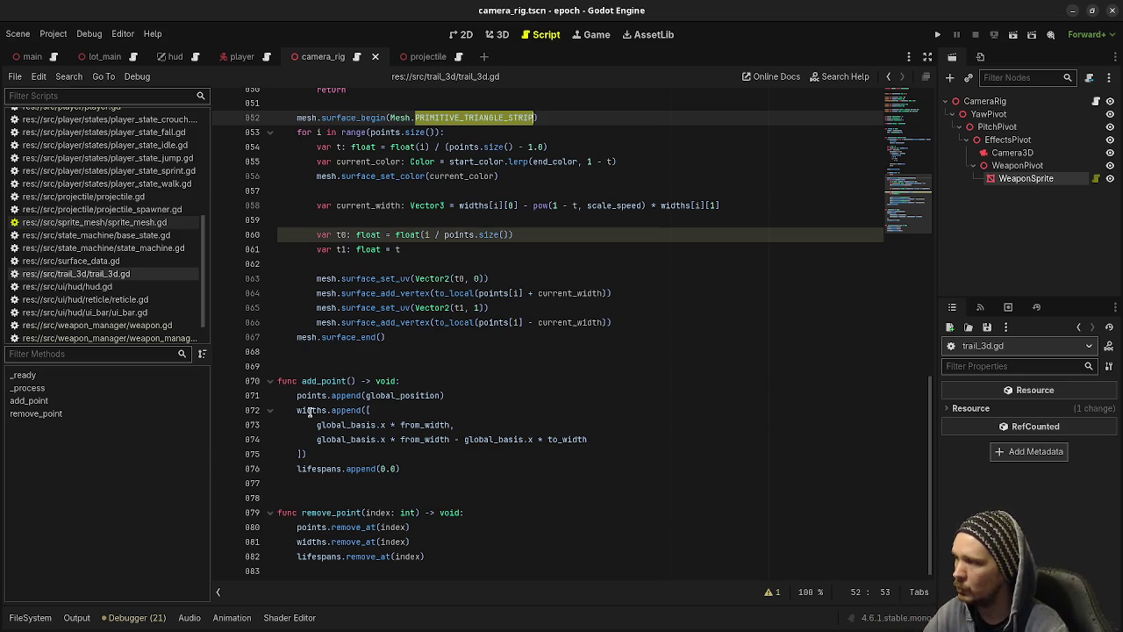
pyautogui.scroll(4, 471, 494)
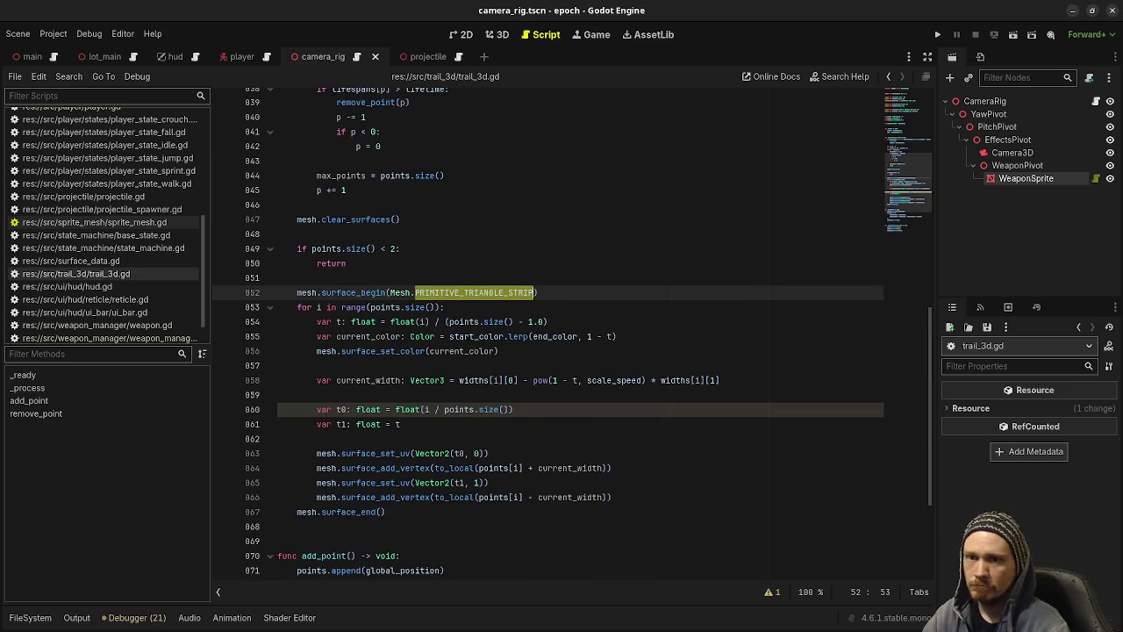
pyautogui.click(1072, 11)
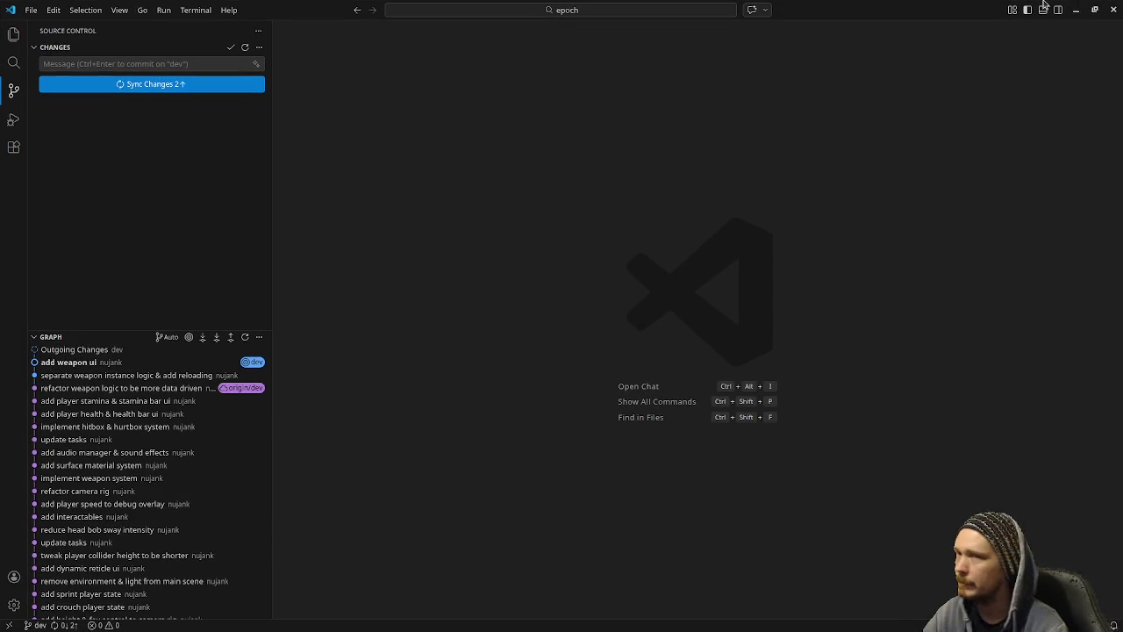
pyautogui.click(1078, 9)
pyautogui.click(537, 437)
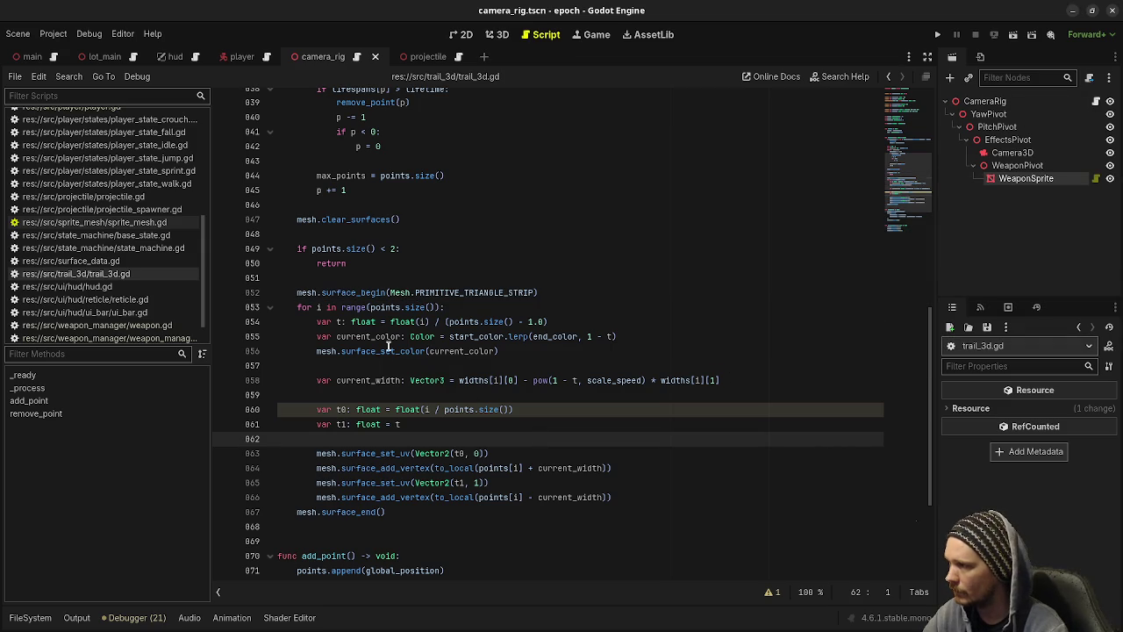
pyautogui.scroll(7, 457, 326)
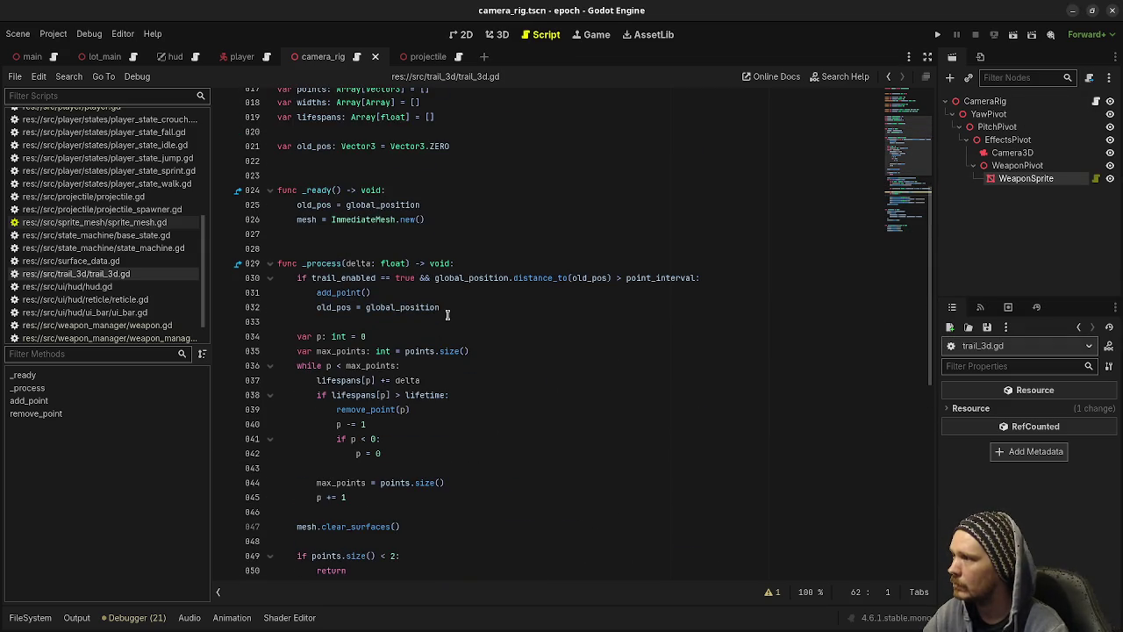
pyautogui.scroll(-10, 448, 315)
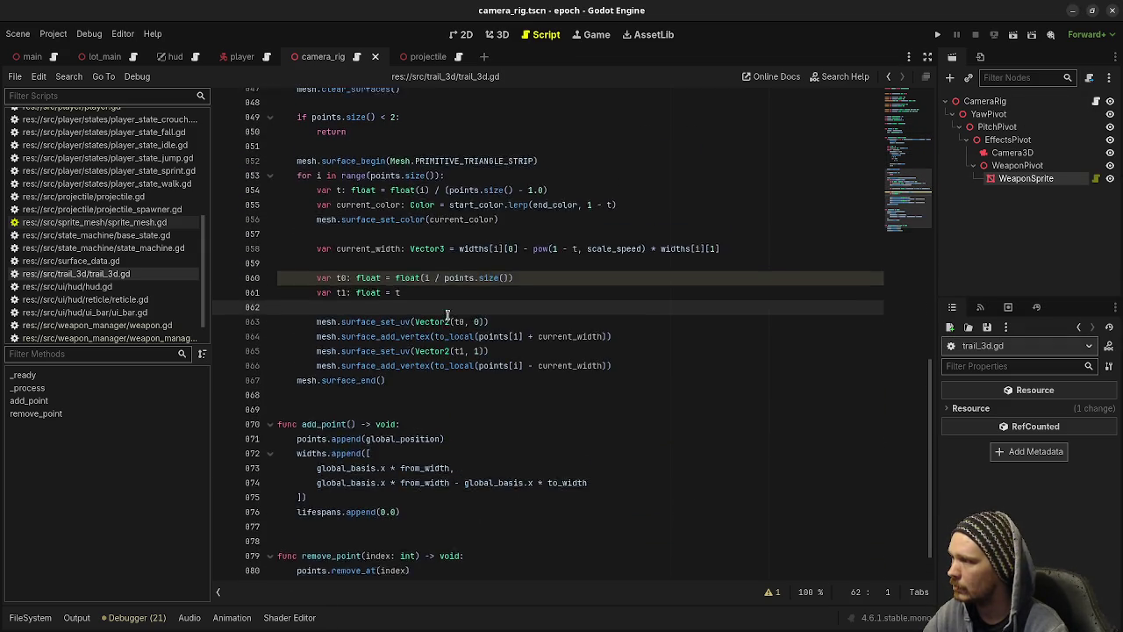
pyautogui.scroll(2, 448, 314)
pyautogui.click(383, 450)
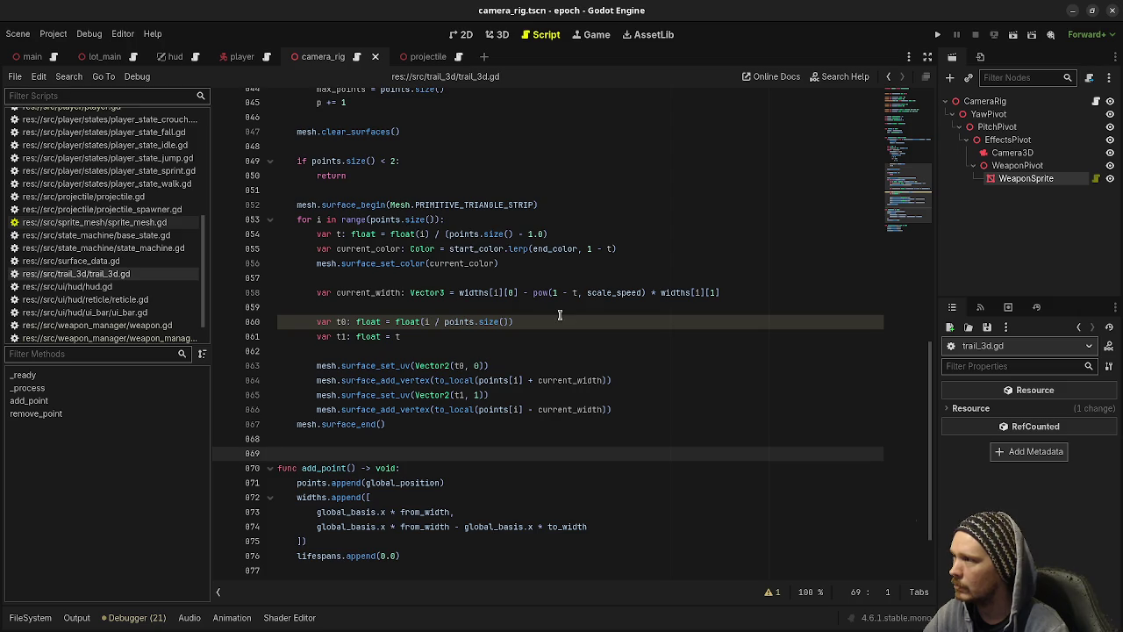
pyautogui.scroll(7, 560, 314)
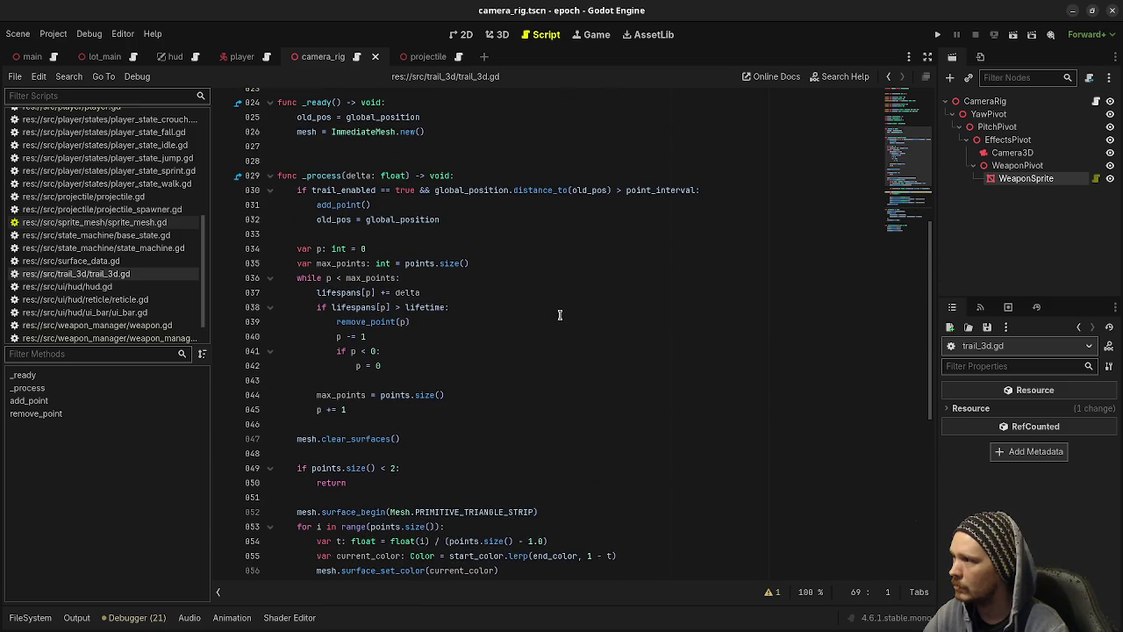
pyautogui.doubleClick(352, 263)
pyautogui.scroll(-4, 548, 326)
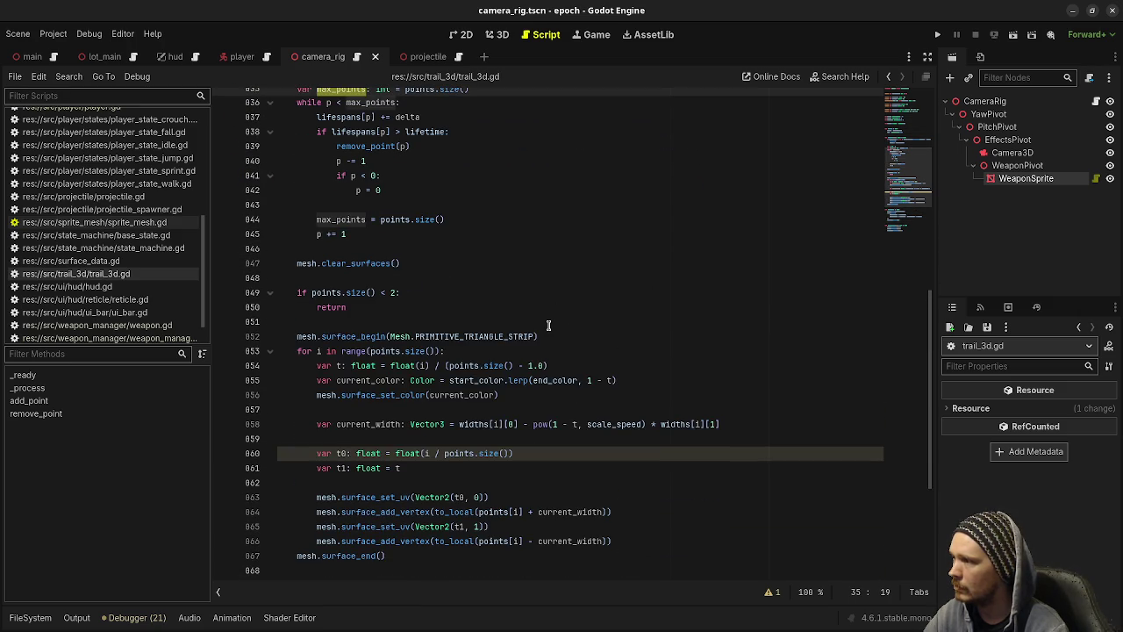
pyautogui.scroll(-1, 548, 325)
pyautogui.scroll(-1, 549, 323)
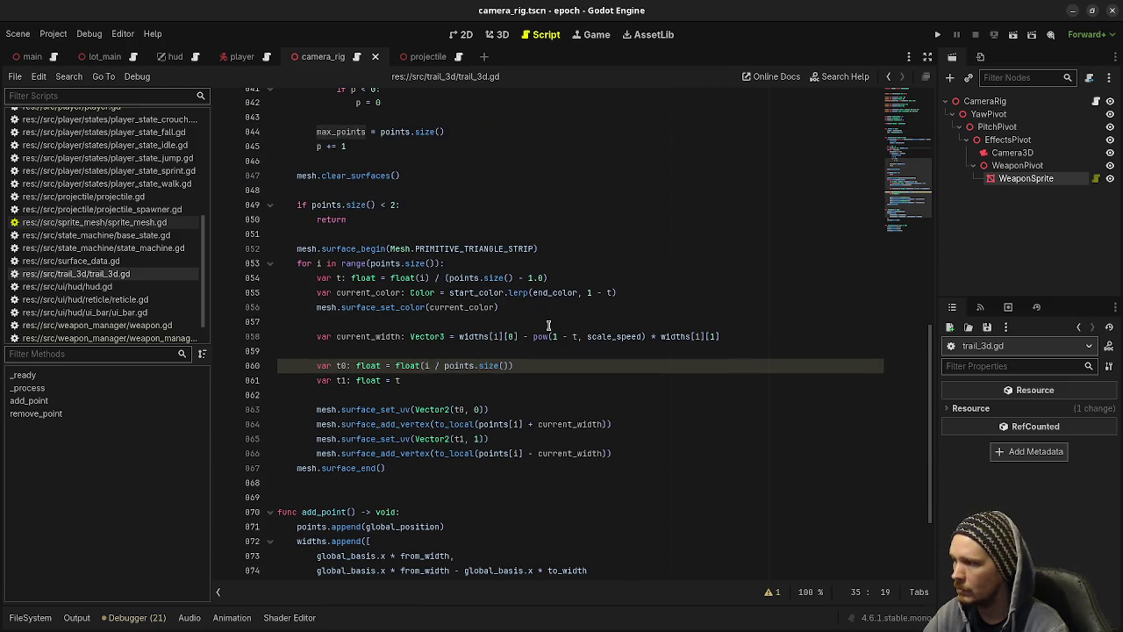
pyautogui.click(404, 453)
pyautogui.click(416, 472)
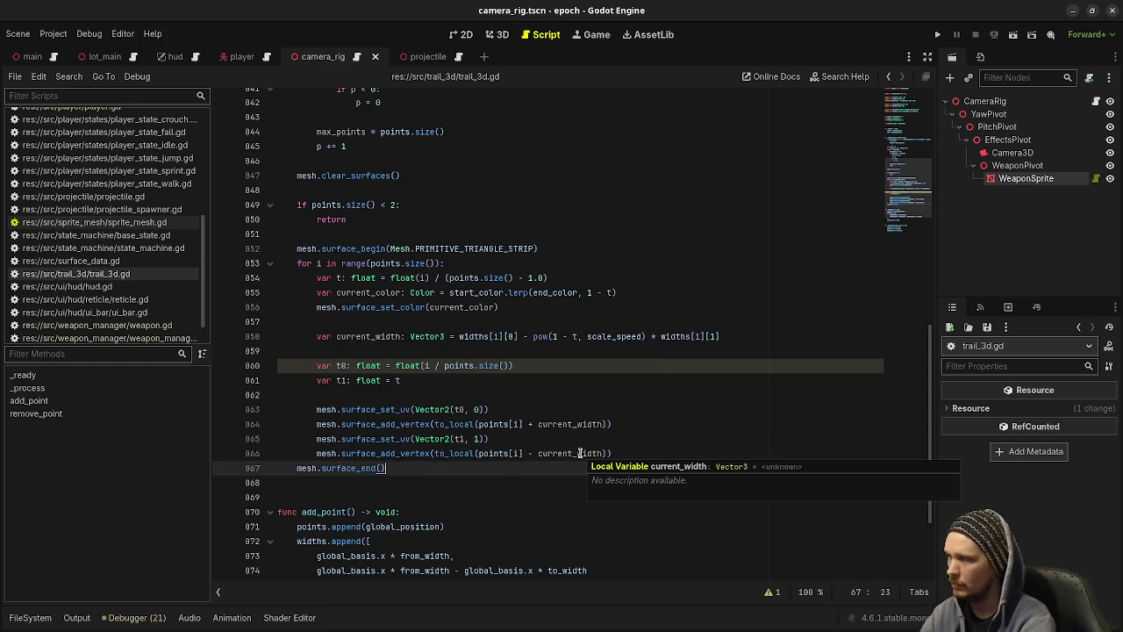
# Add mesh.surface_begin(Mesh.PRIMITIVE_TRIANGLES) and mesh.surface_end() below the strip surface.
pyautogui.press('Return')
pyautogui.press('Return')
pyautogui.write('mesh')
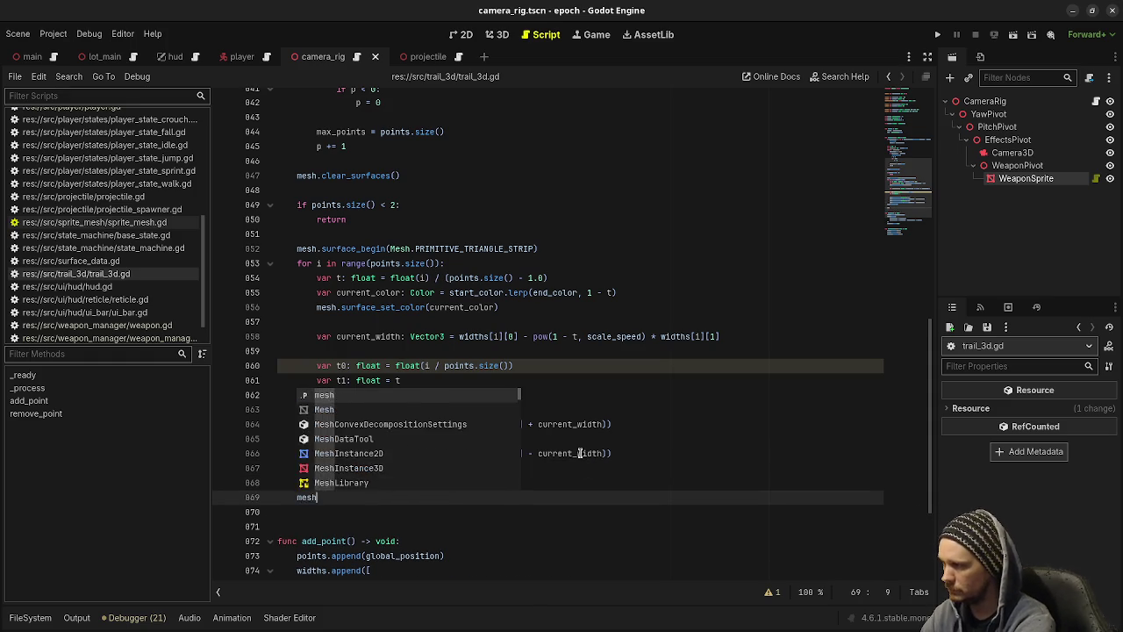
pyautogui.write('.surafe')
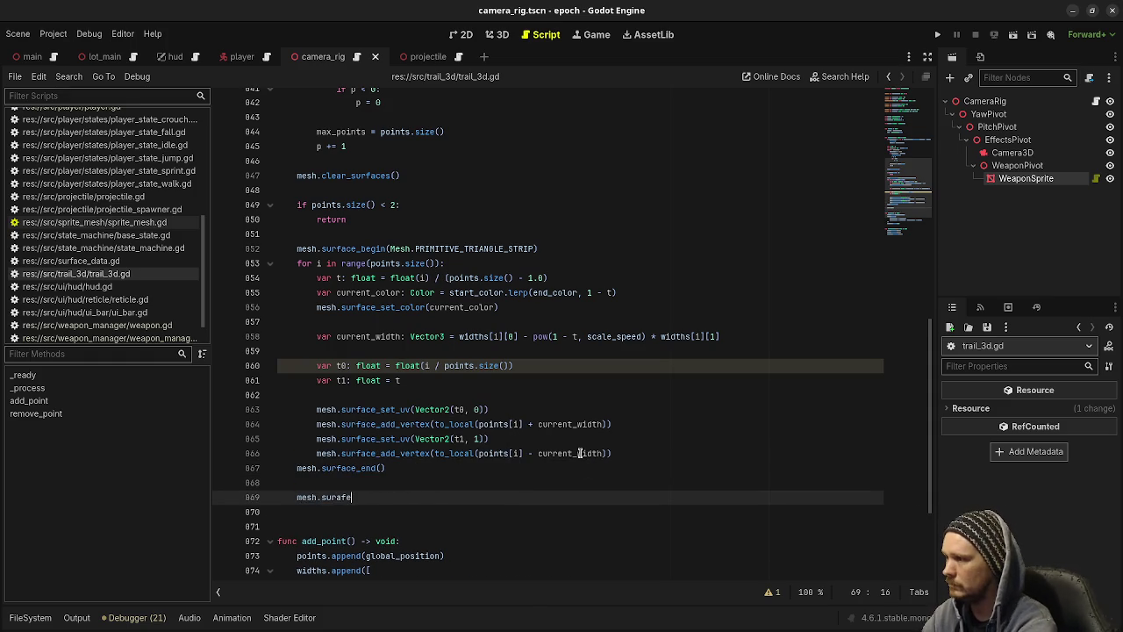
pyautogui.press('BackSpace')
pyautogui.write('face_')
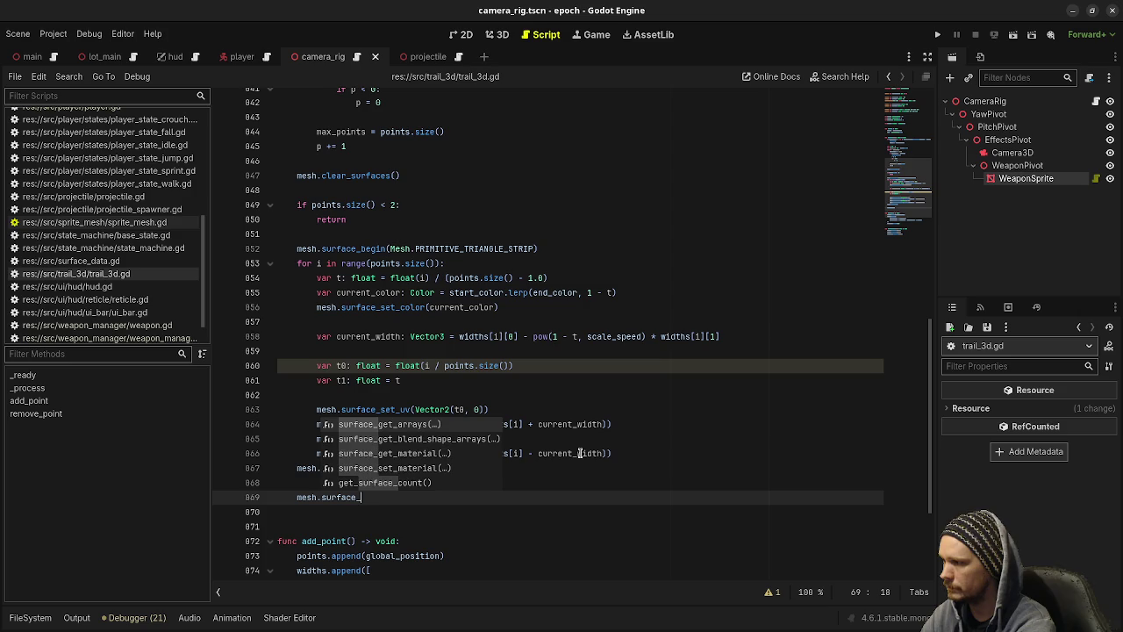
pyautogui.press('Return')
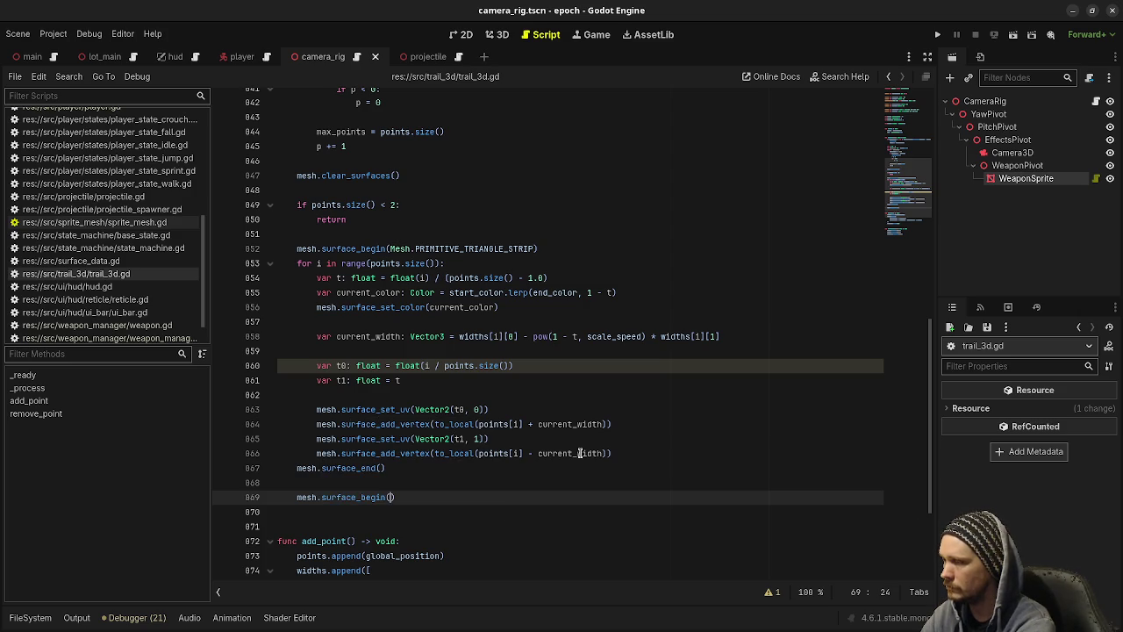
pyautogui.write('Mesh.PRIMIT')
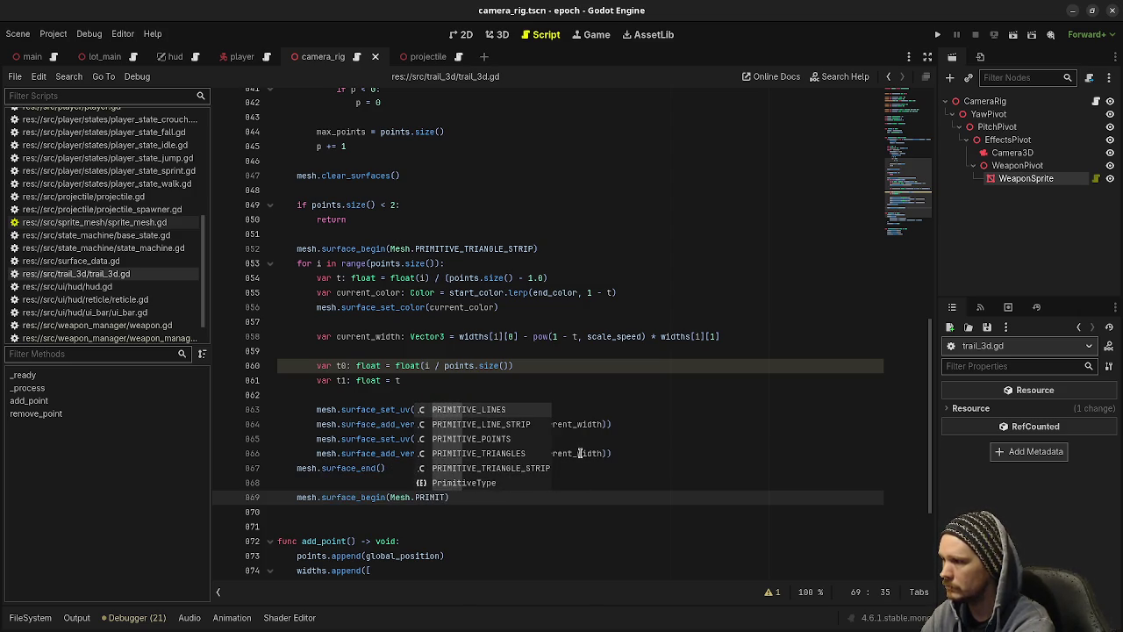
pyautogui.write('IVE_TRI')
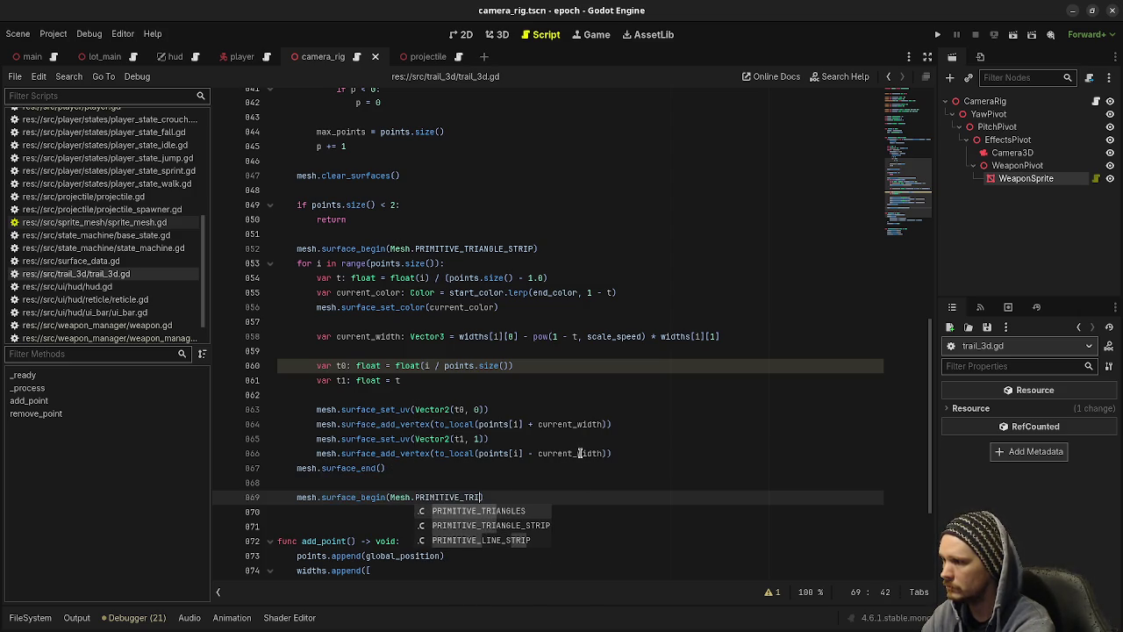
pyautogui.press('Return')
pyautogui.press('Return')
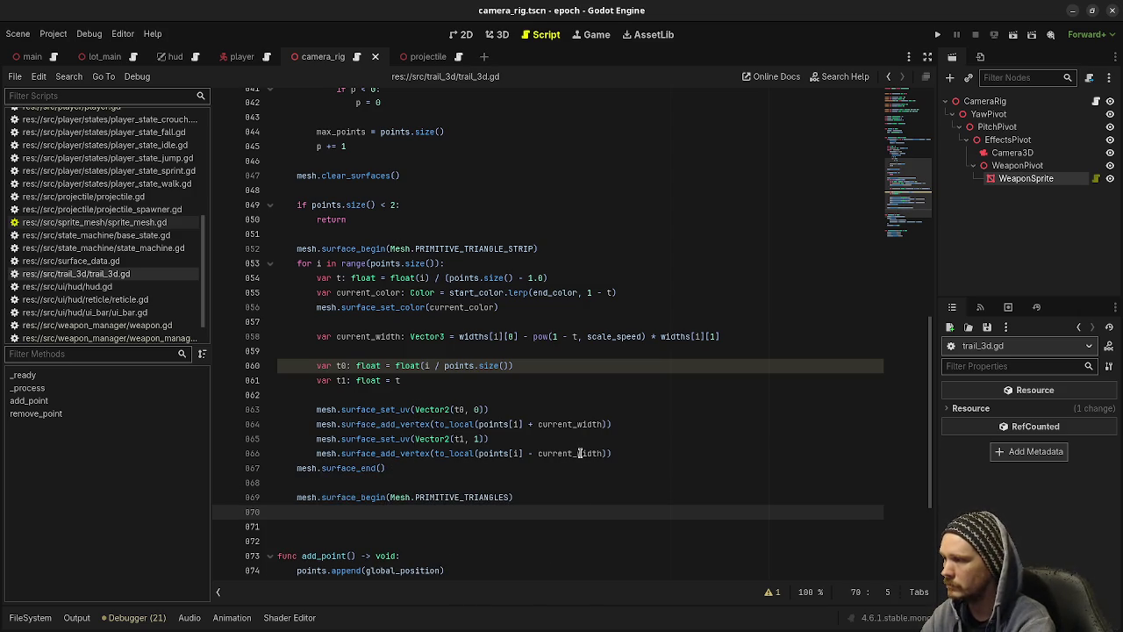
pyautogui.write('mesh')
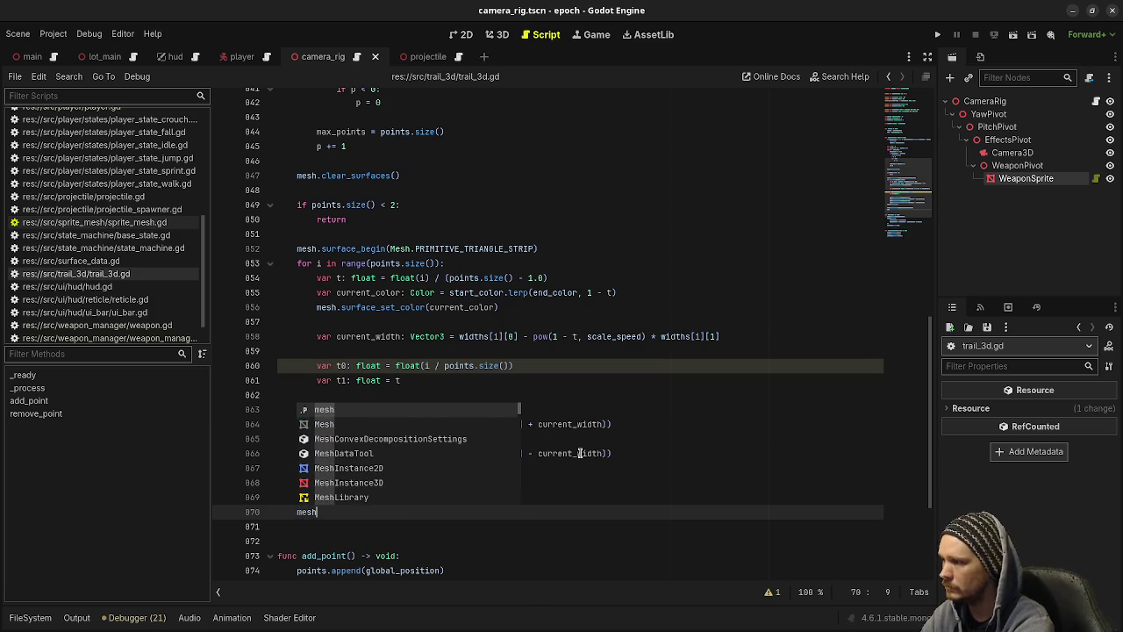
pyautogui.write('.surface_end')
pyautogui.press('Return')
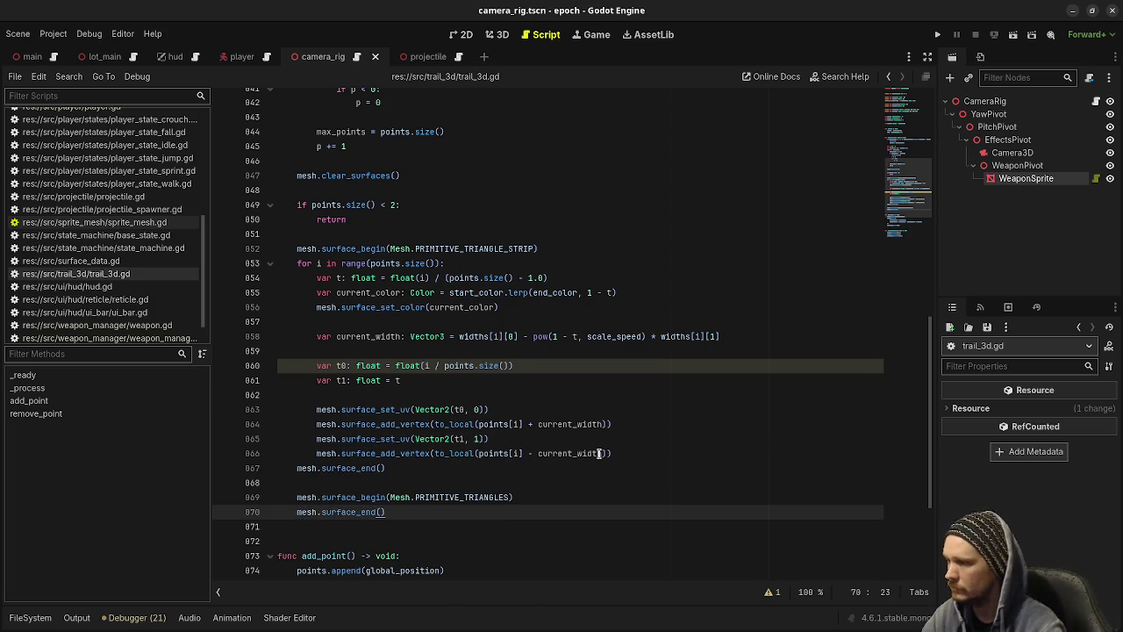
# Insert a for i in range(points.size()) loop containing pass inside the triangles surface.
pyautogui.click(533, 497)
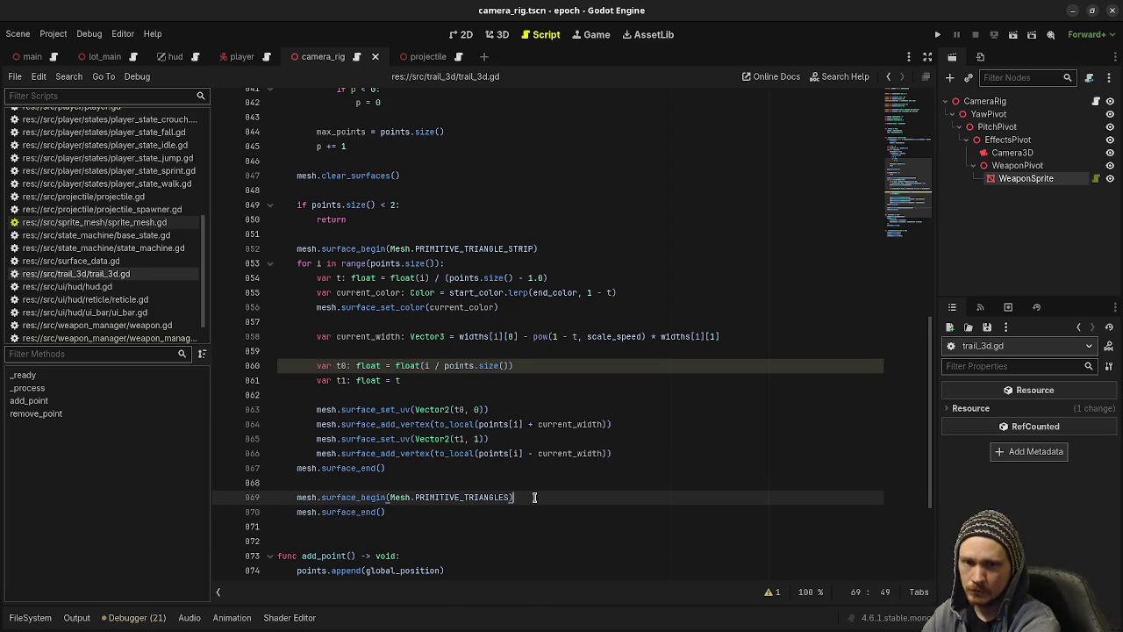
pyautogui.press('Return')
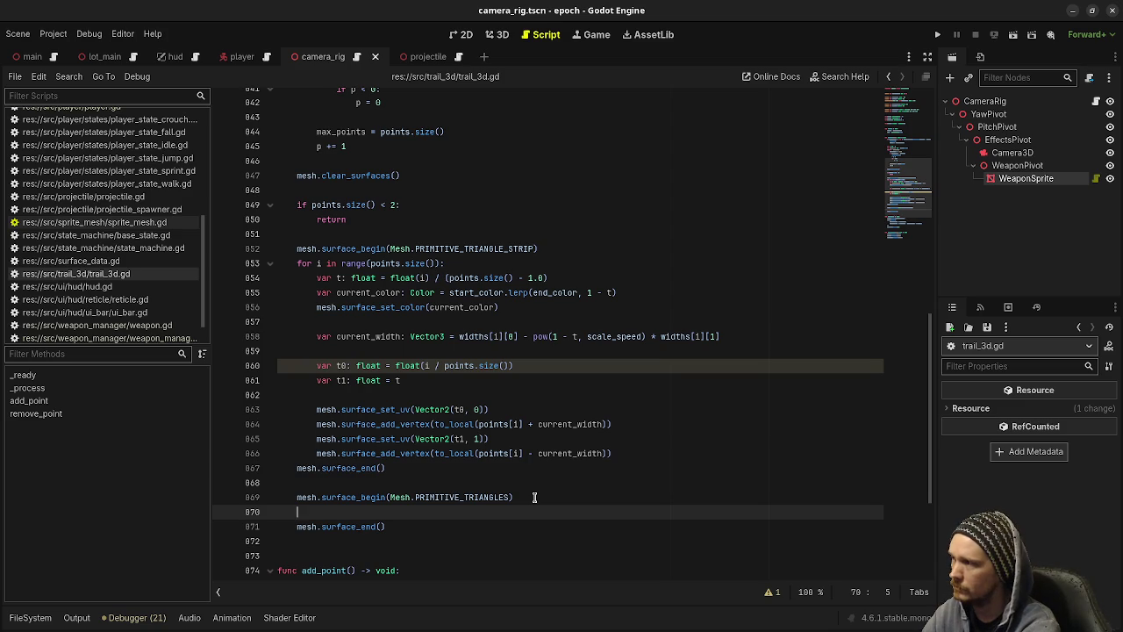
pyautogui.write('for i ')
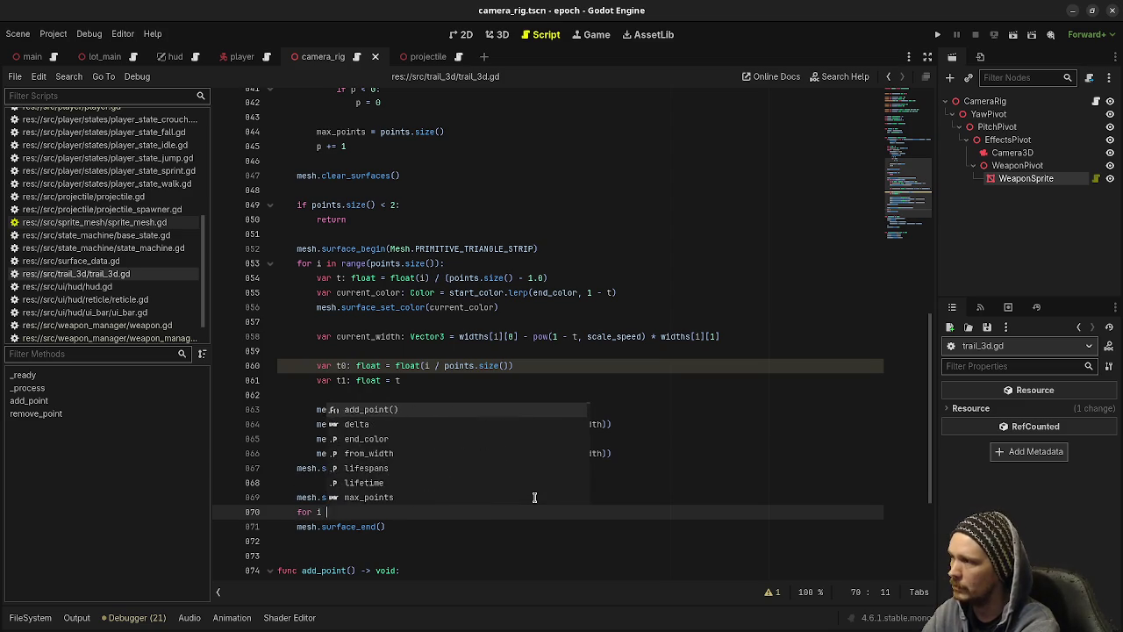
pyautogui.write('in range(points.')
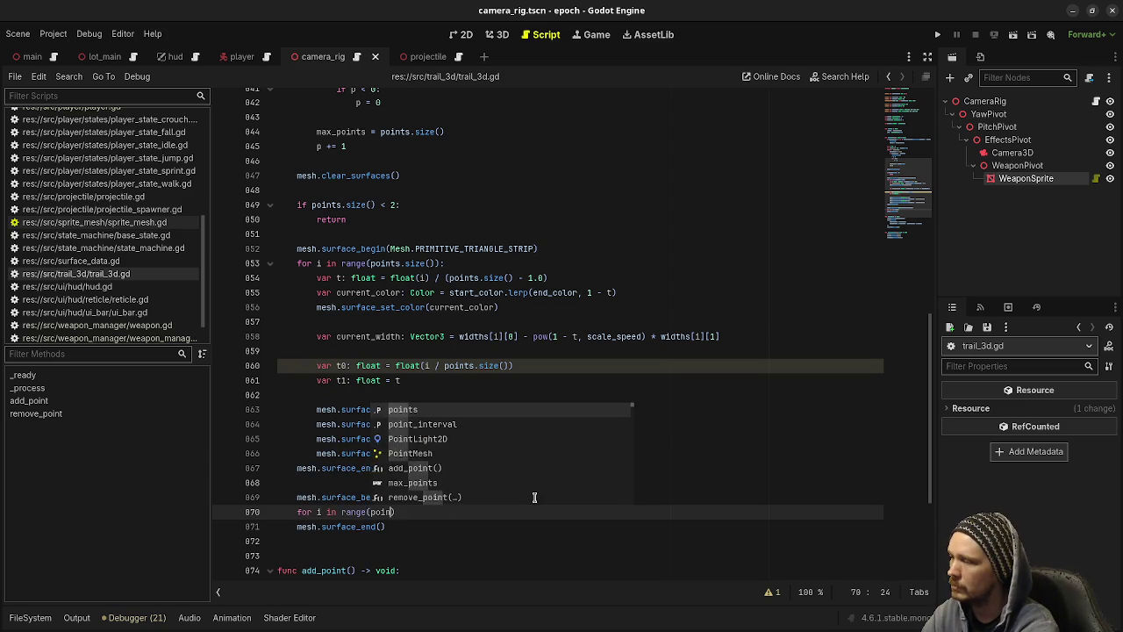
pyautogui.write('size())')
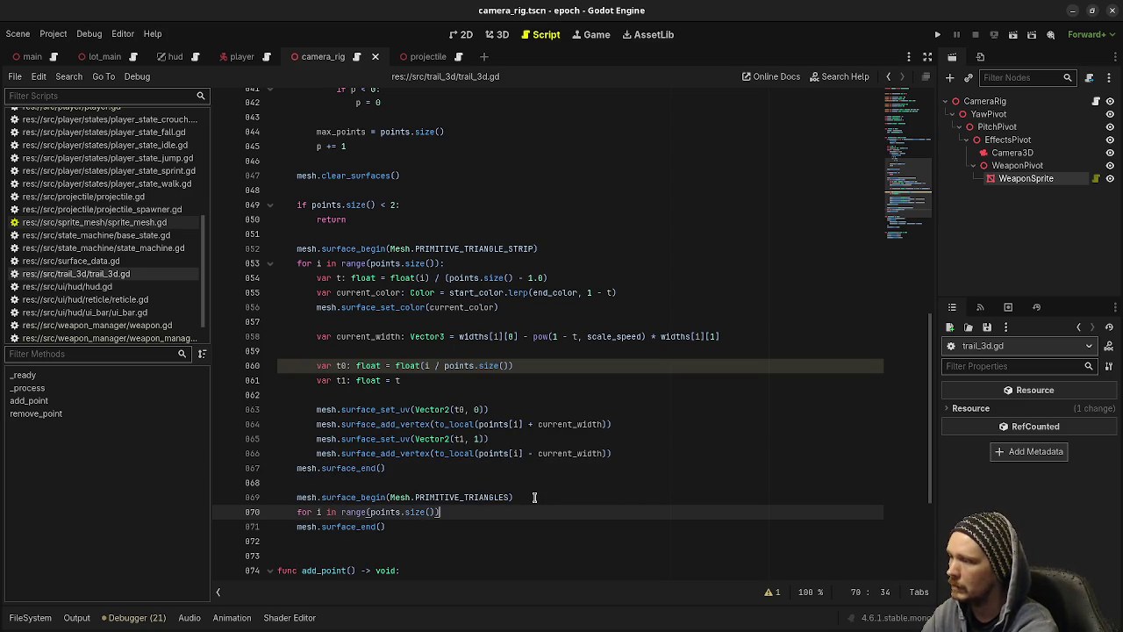
pyautogui.write(':')
pyautogui.press('Return')
pyautogui.write('pass')
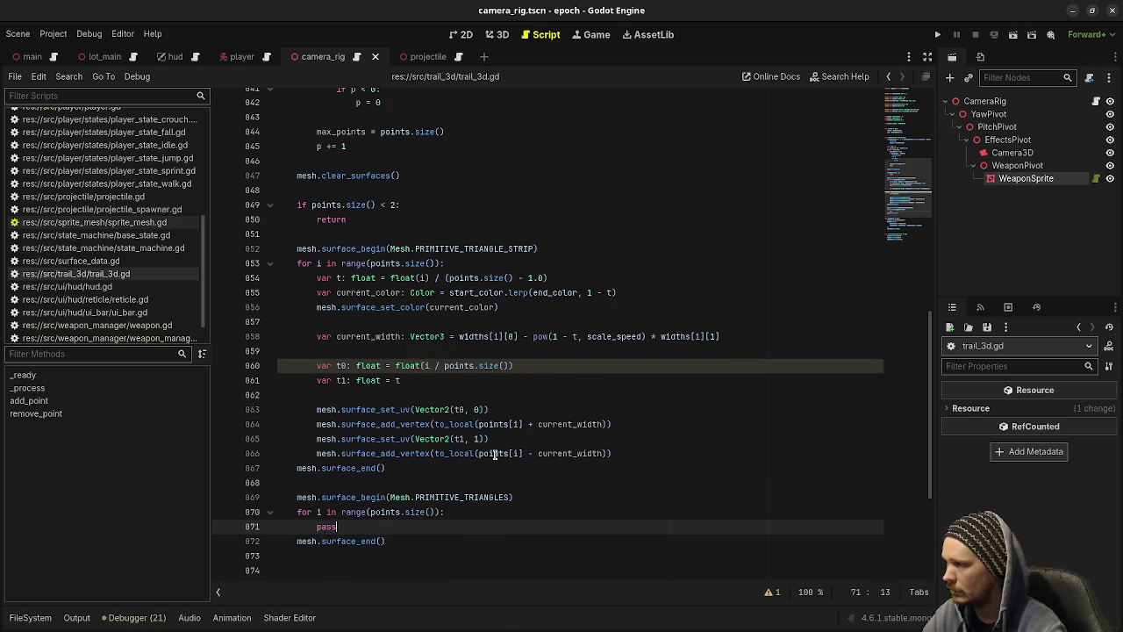
pyautogui.scroll(-5, 512, 464)
pyautogui.scroll(18, 377, 447)
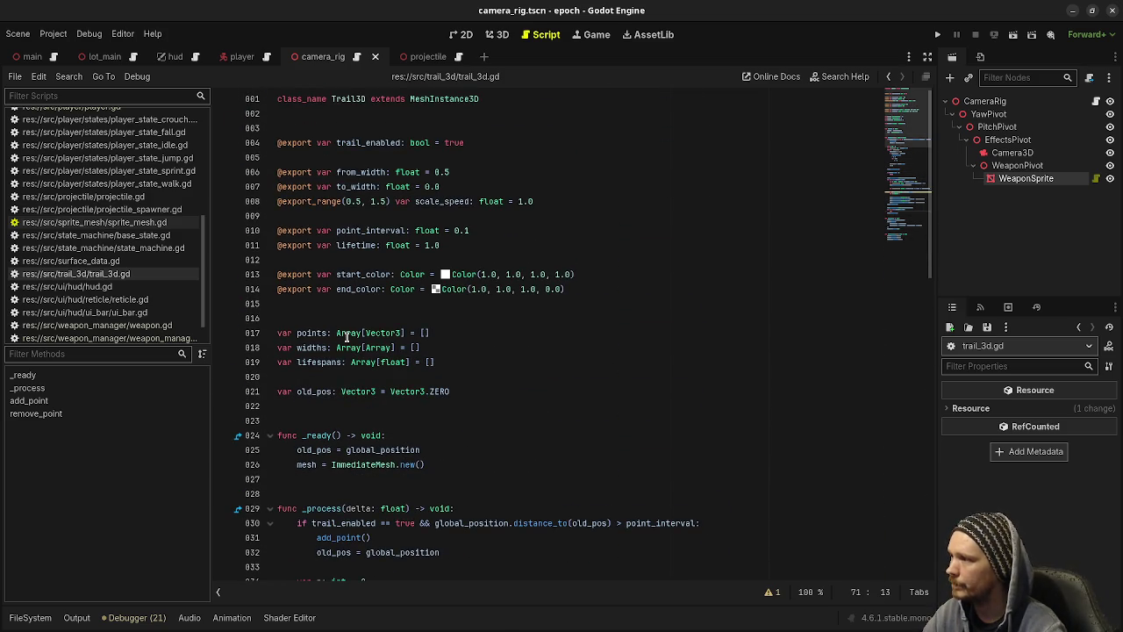
# Declare var radii: Array[float] = [] below widths and save the script.
pyautogui.click(442, 347)
pyautogui.press('Return')
pyautogui.write('var')
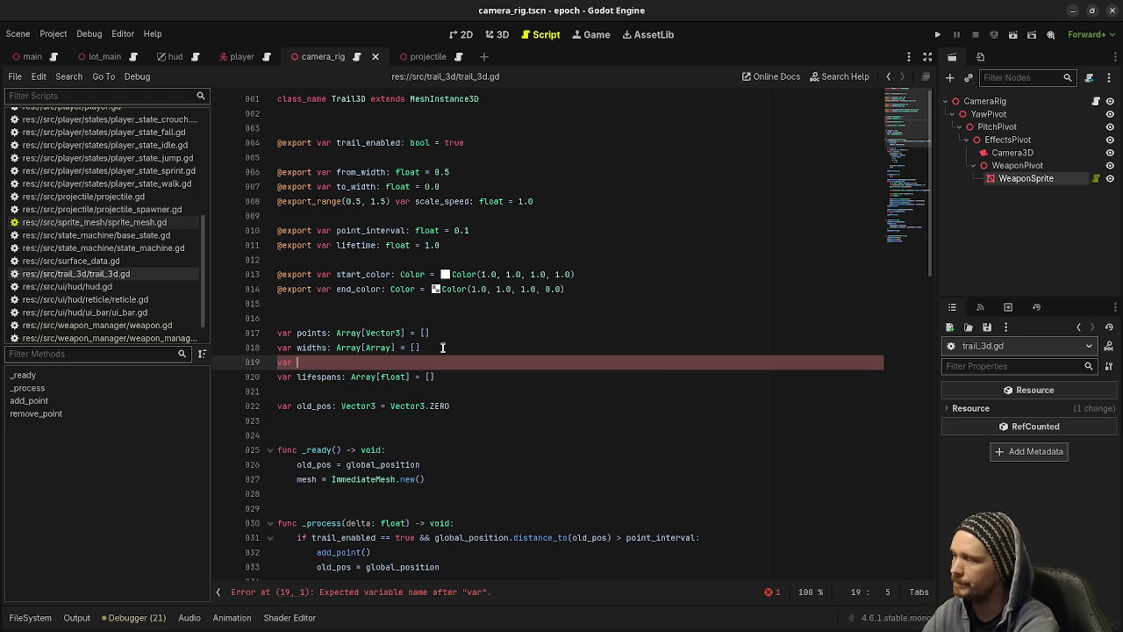
pyautogui.write('rad')
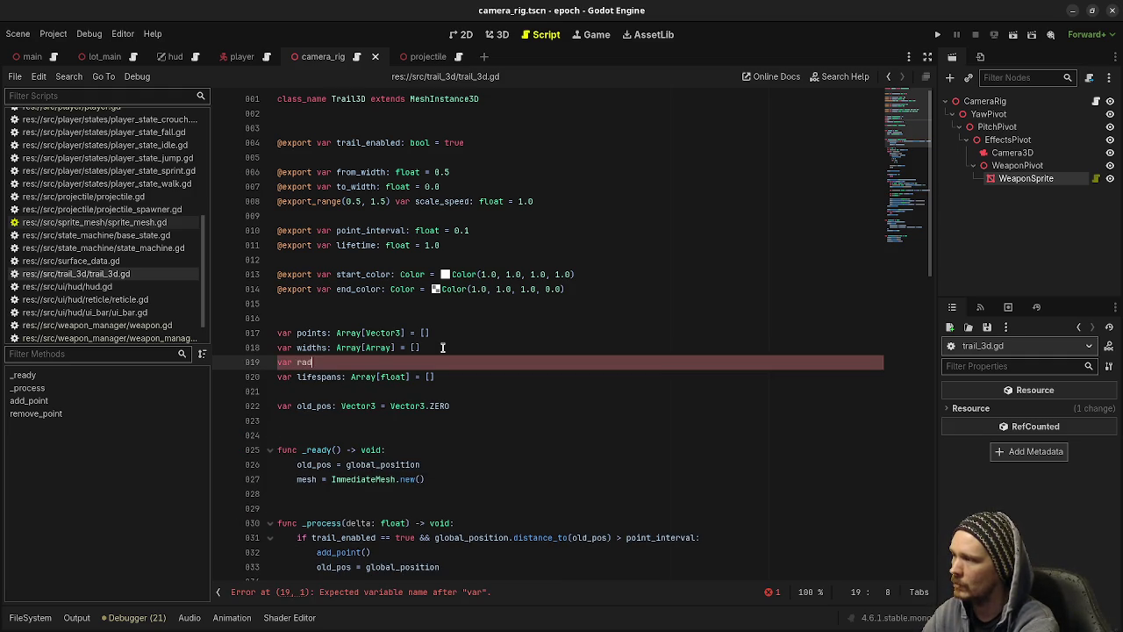
pyautogui.write('ii: ')
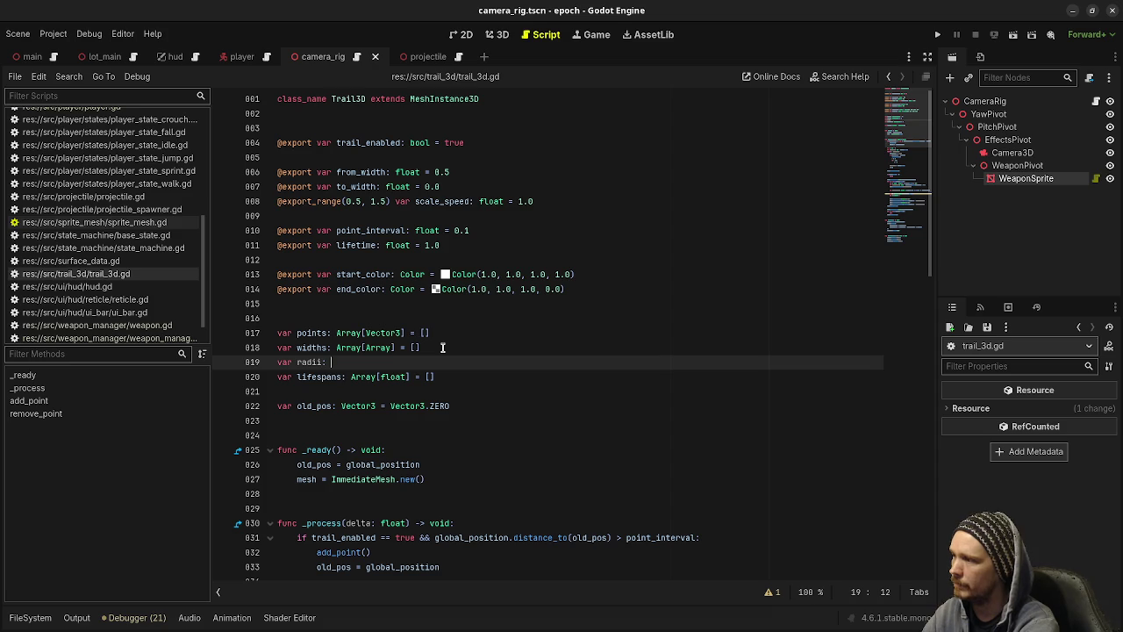
pyautogui.write('Arra')
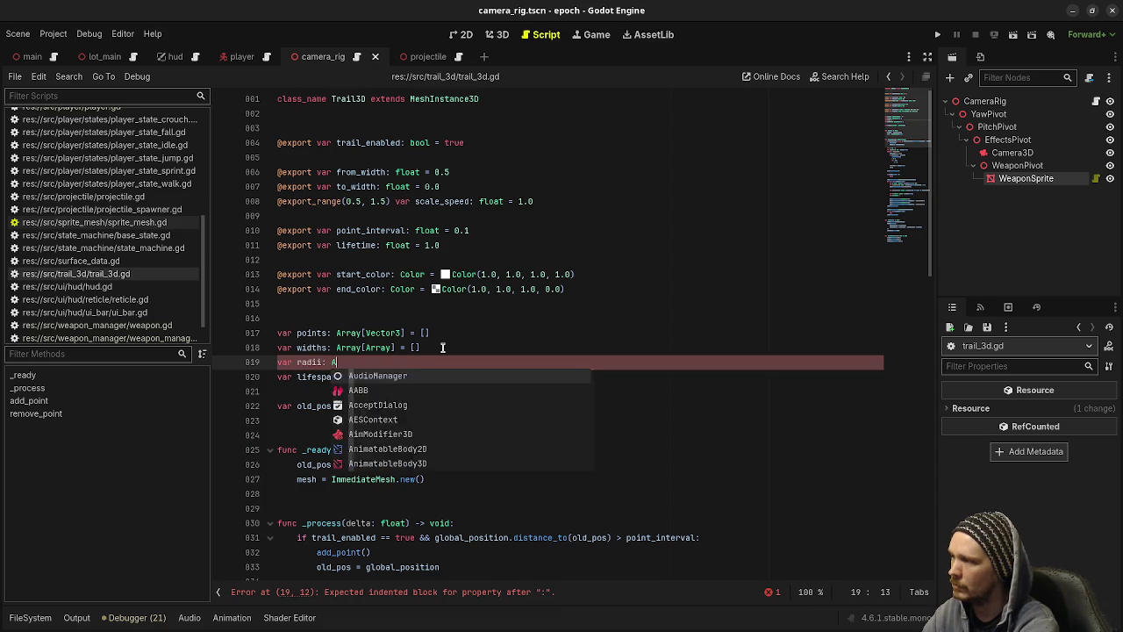
pyautogui.press('Return')
pyautogui.write('[')
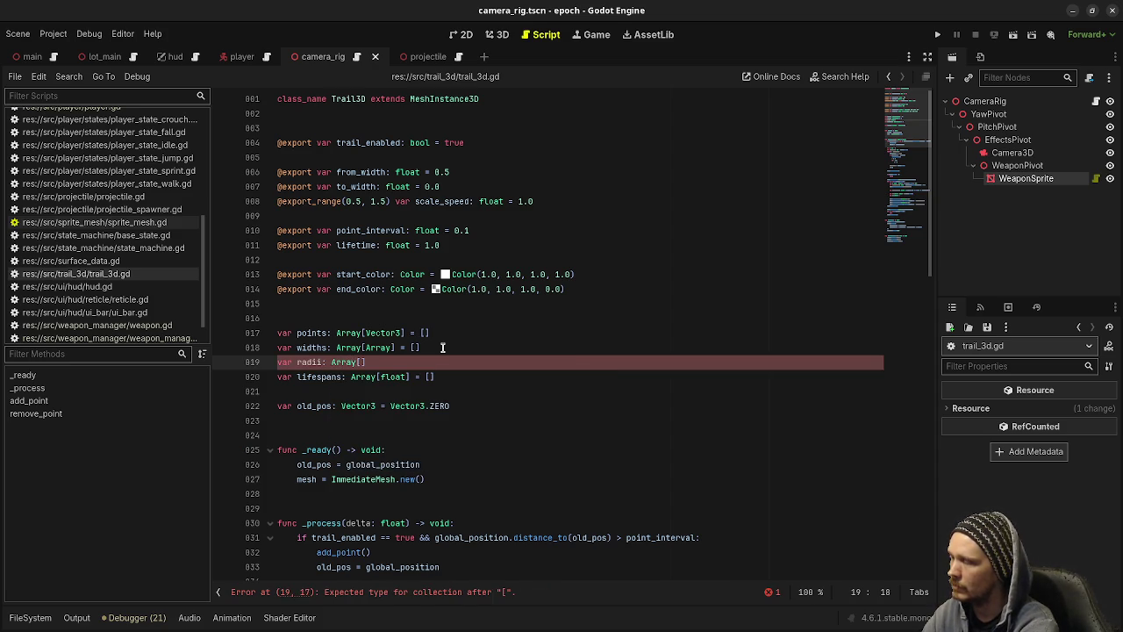
pyautogui.write('float')
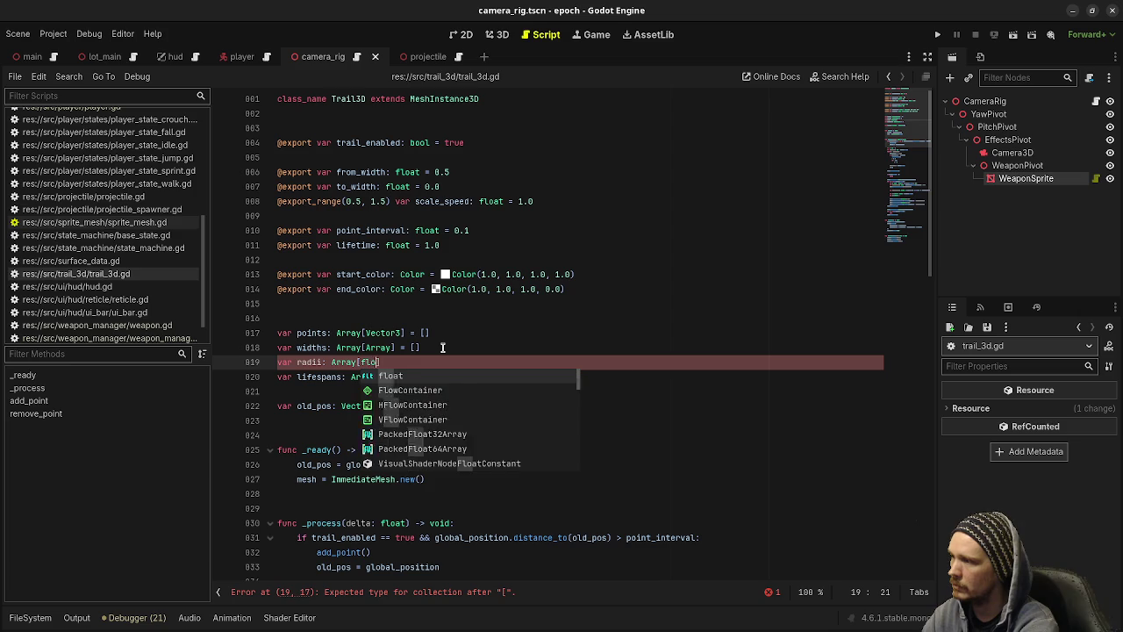
pyautogui.write('] = []')
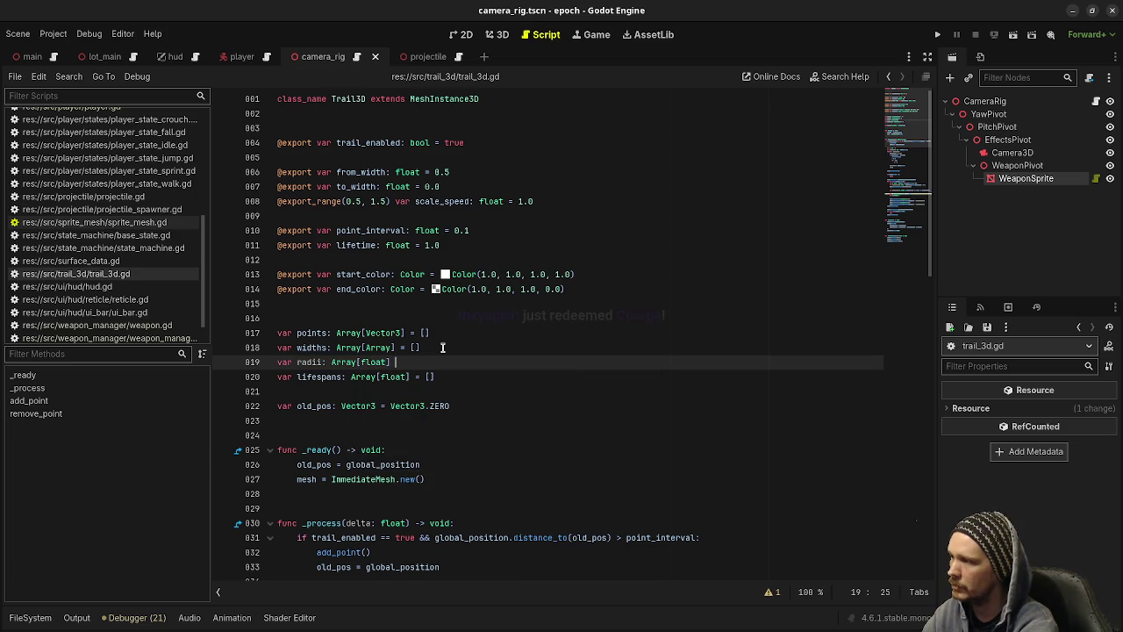
pyautogui.hotkey('ctrl', 's')
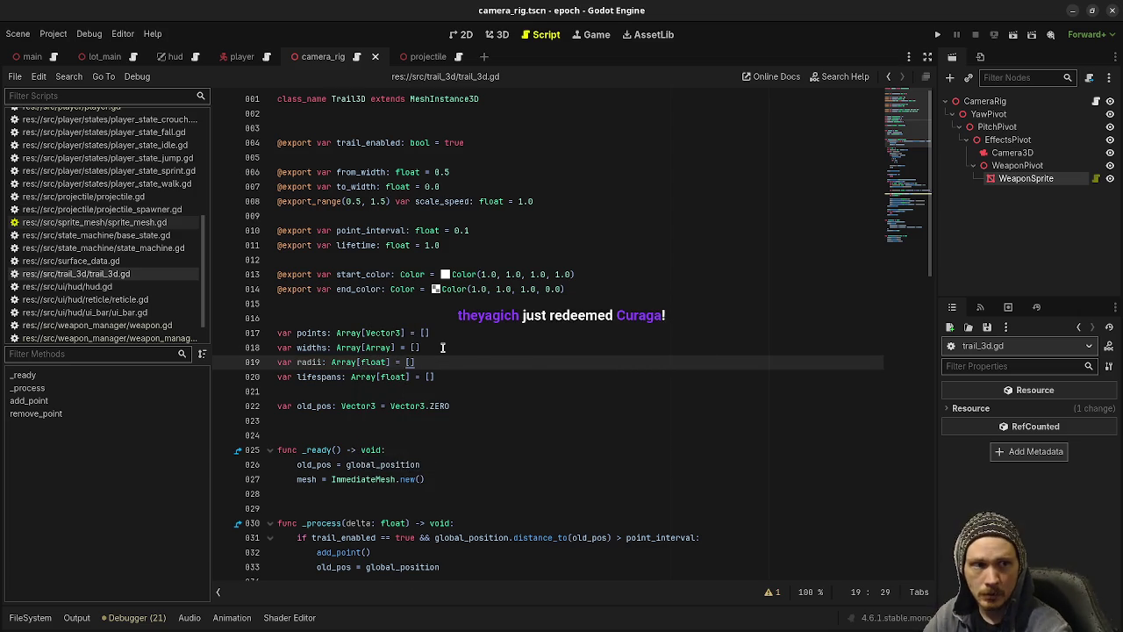
pyautogui.click(408, 414)
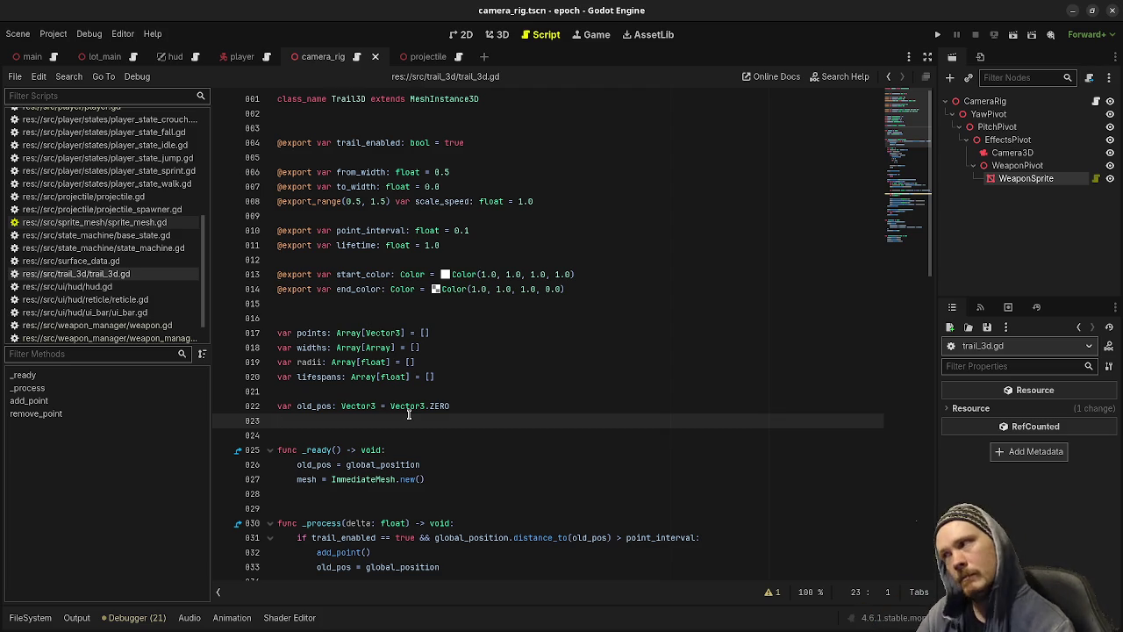
# Change the radii declaration from Array[float] to Array[Array] and save.
pyautogui.scroll(-4, 408, 414)
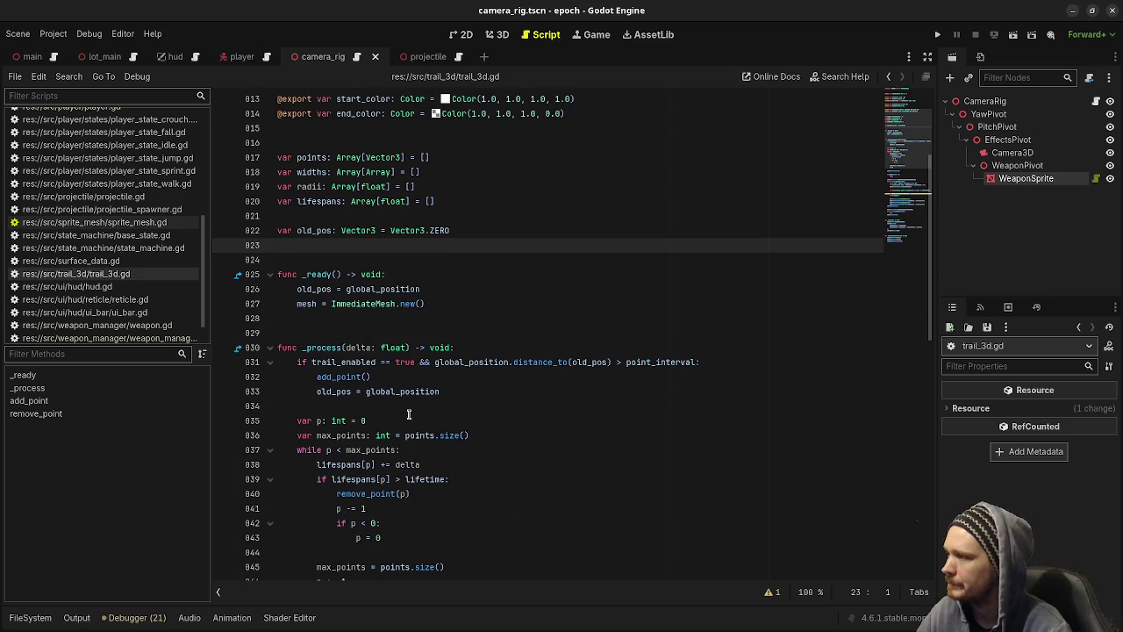
pyautogui.scroll(-14, 409, 414)
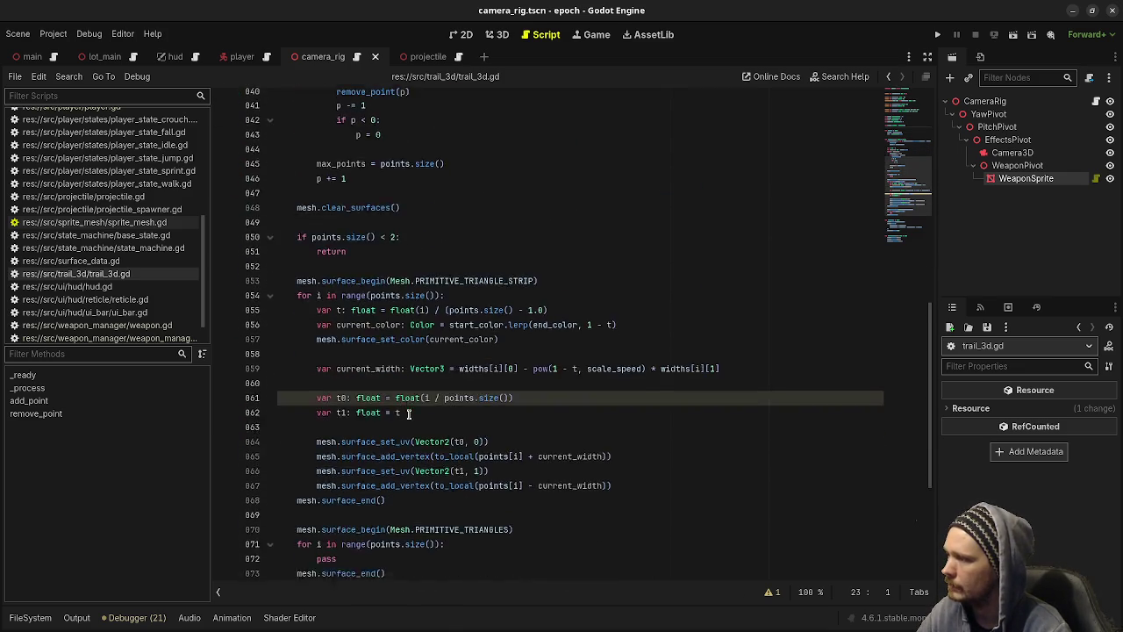
pyautogui.click(380, 454)
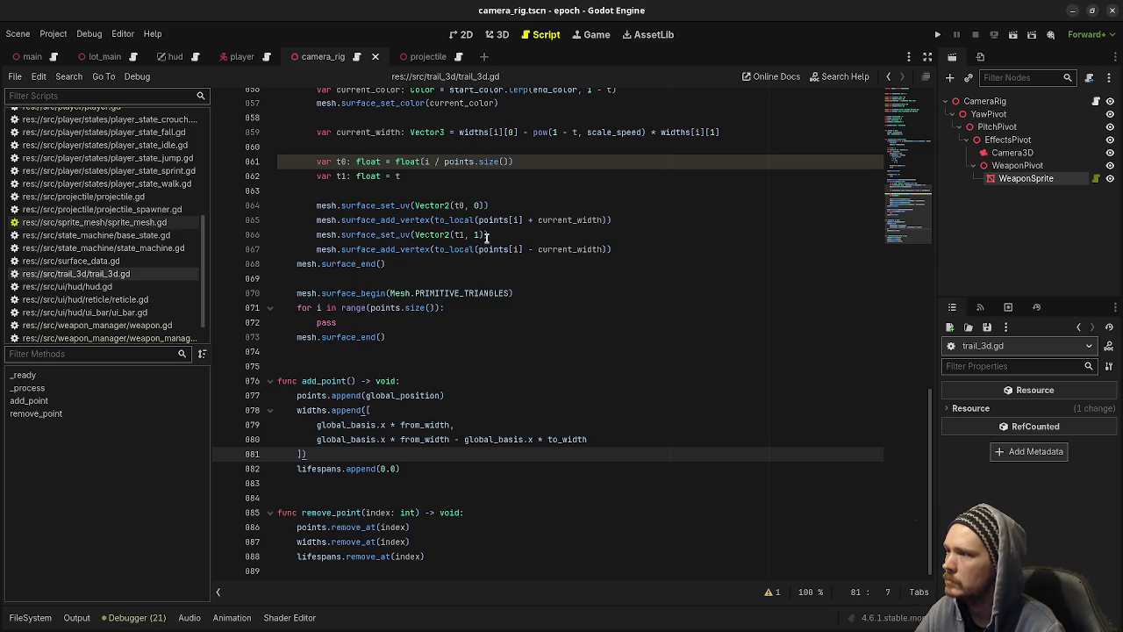
pyautogui.moveTo(494, 253)
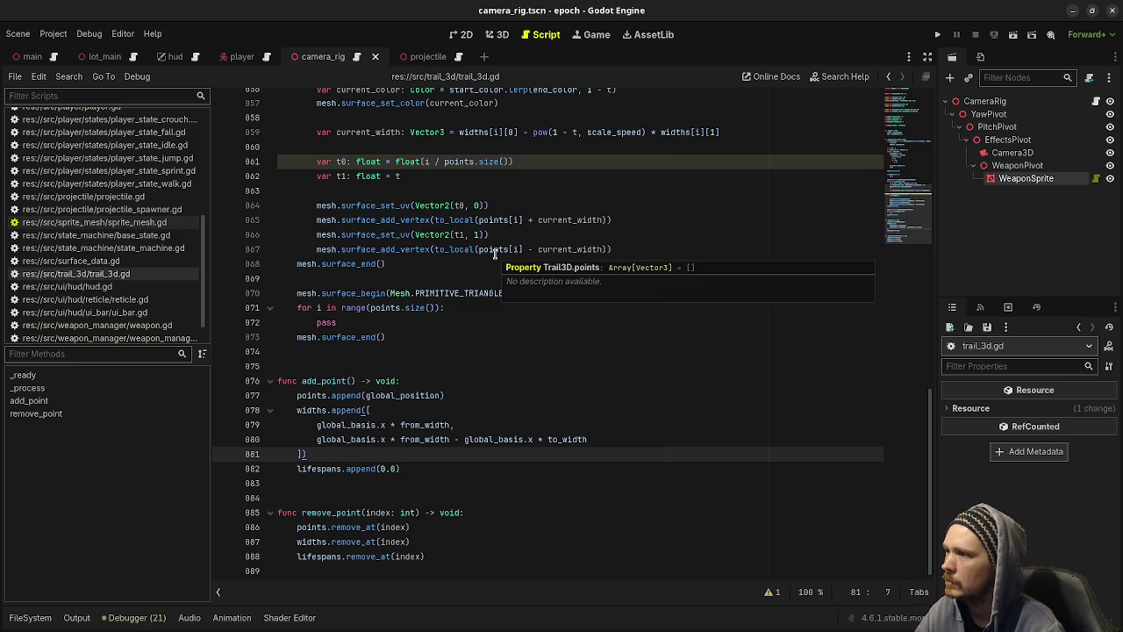
pyautogui.scroll(1, 494, 254)
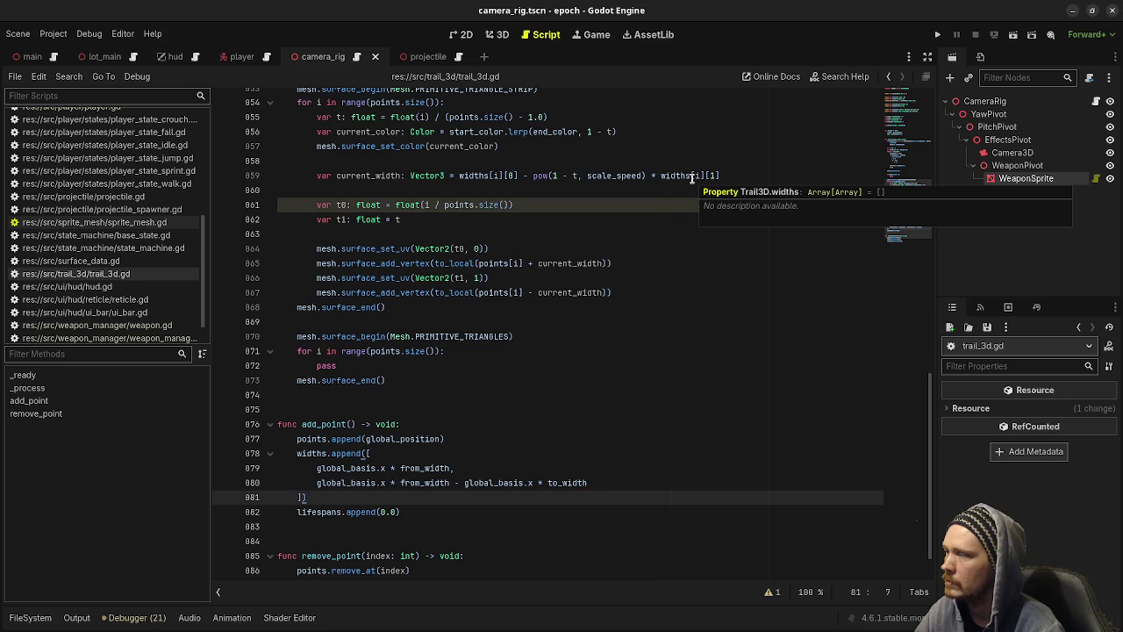
pyautogui.scroll(9, 552, 376)
pyautogui.scroll(9, 551, 377)
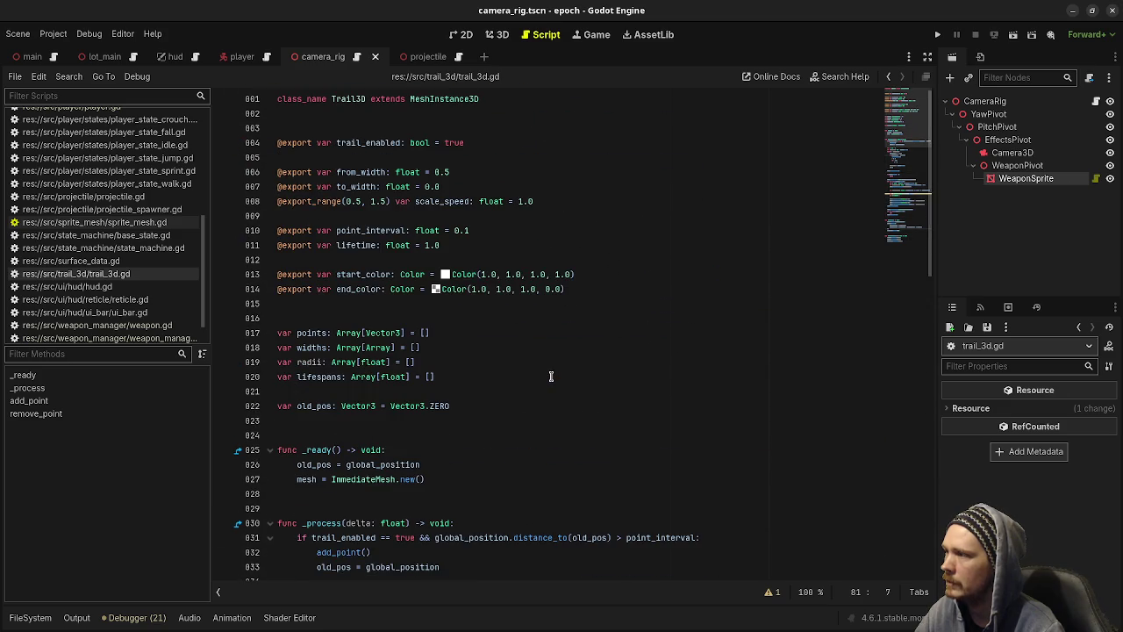
pyautogui.doubleClick(372, 362)
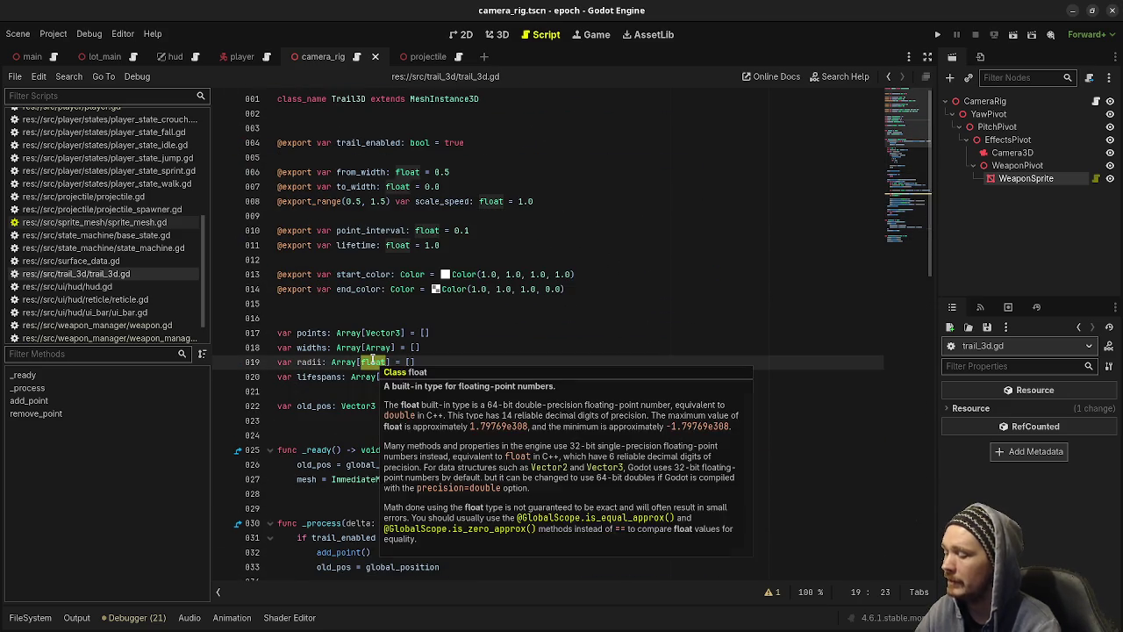
pyautogui.write('Array')
pyautogui.press('Escape')
pyautogui.hotkey('ctrl', 's')
pyautogui.scroll(-12, 372, 377)
pyautogui.scroll(-6, 372, 397)
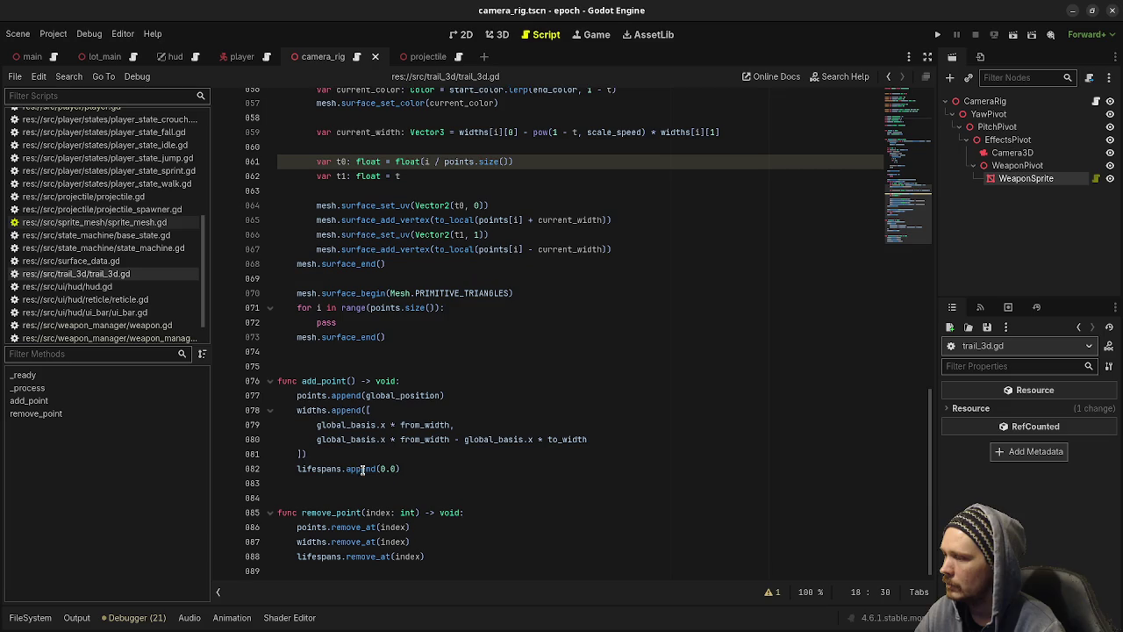
pyautogui.click(335, 461)
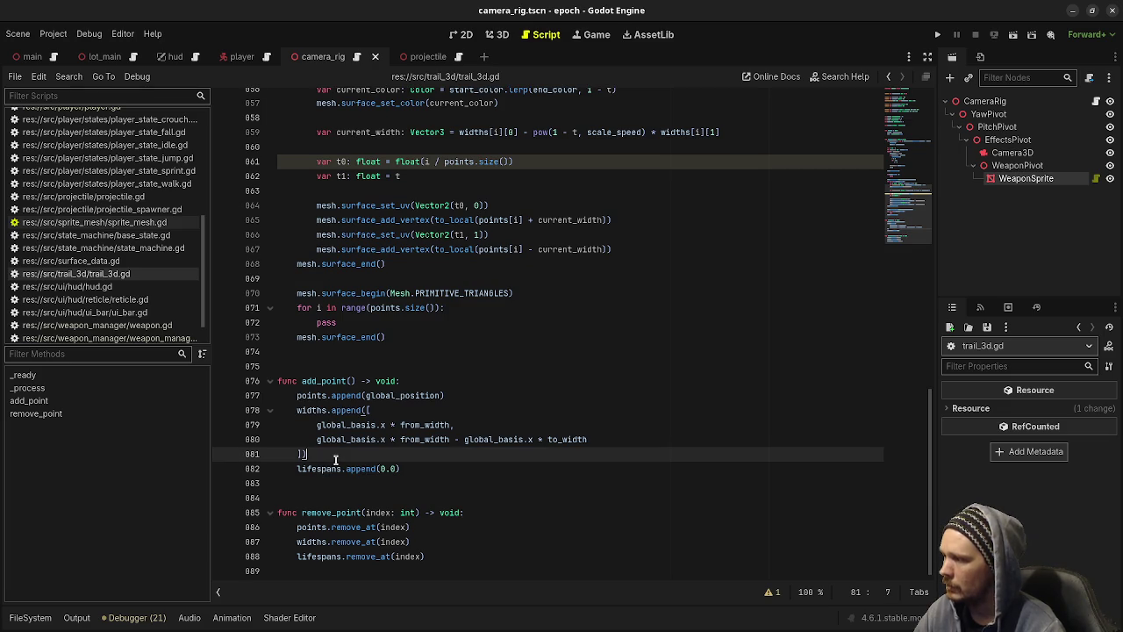
# Append [from_width, from_width - to_width] to radii in add_point and save.
pyautogui.press('Return')
pyautogui.write('radii')
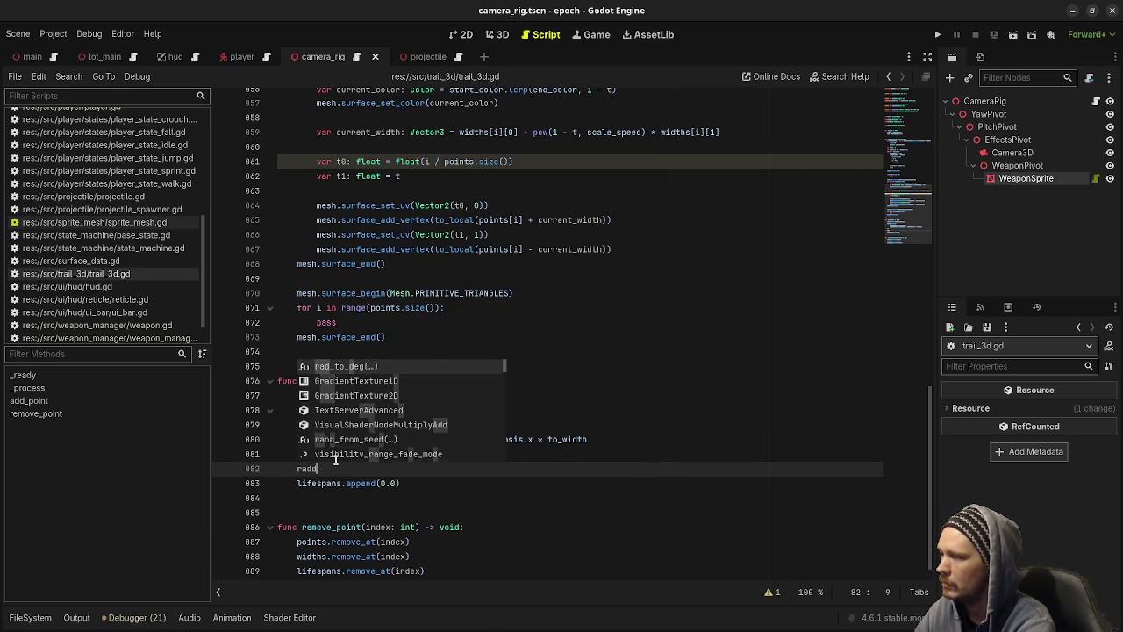
pyautogui.write('.app')
pyautogui.press('Return')
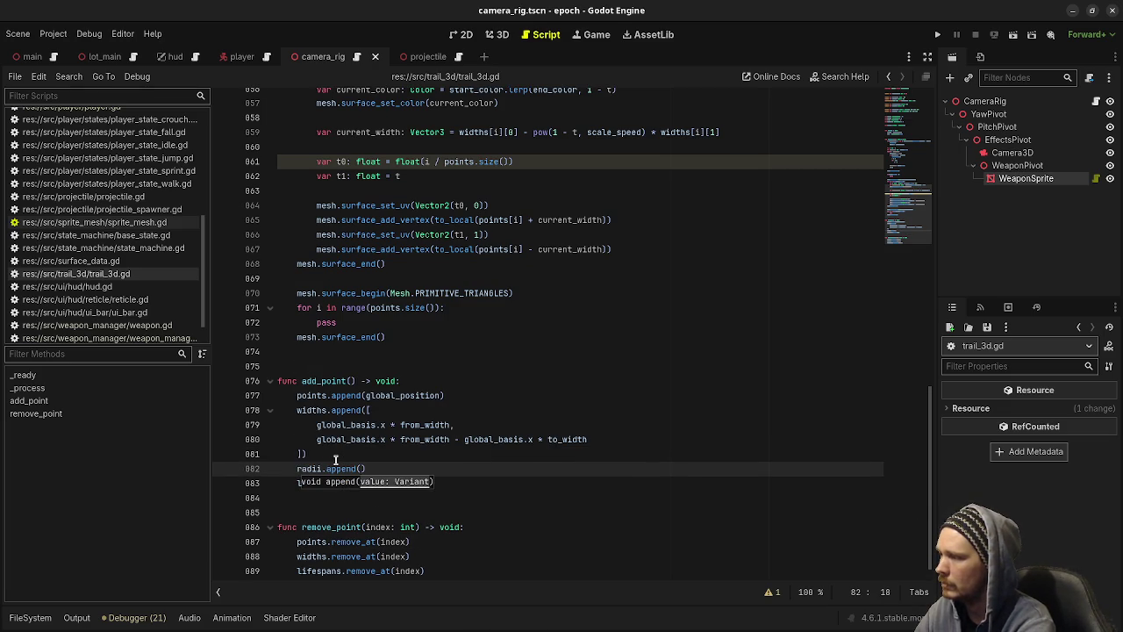
pyautogui.write('[')
pyautogui.press('Return')
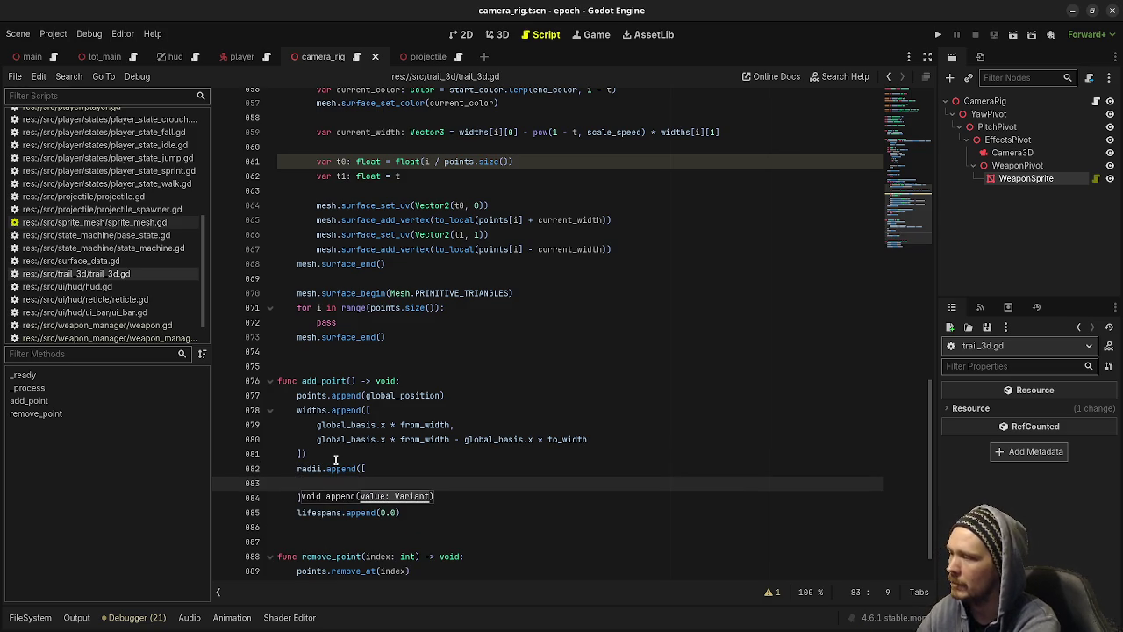
pyautogui.write('from')
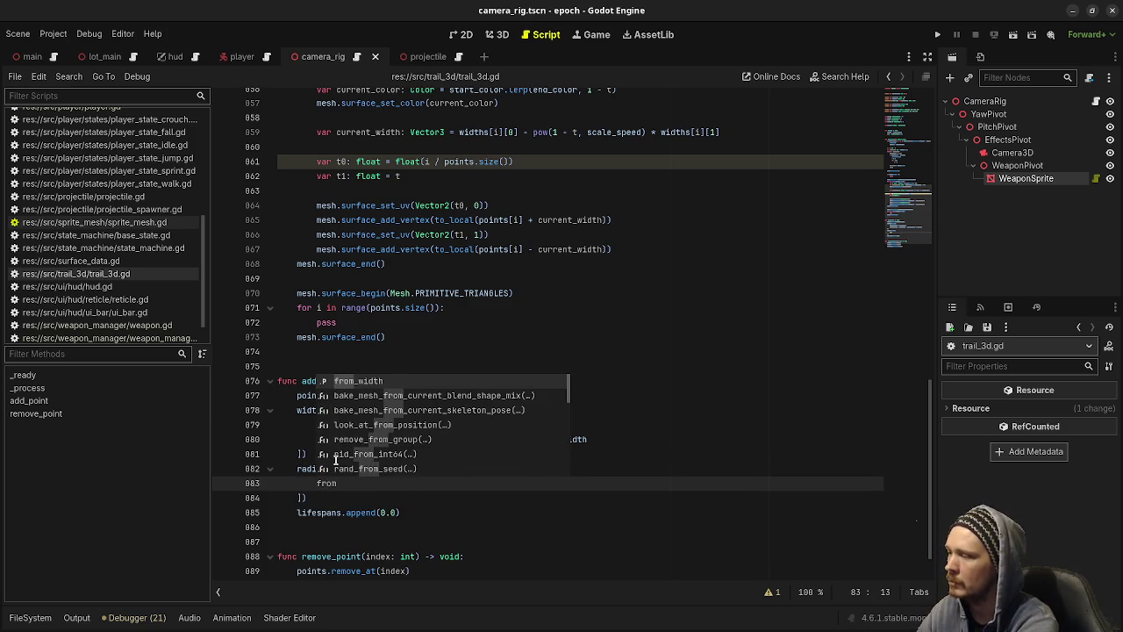
pyautogui.press('Return')
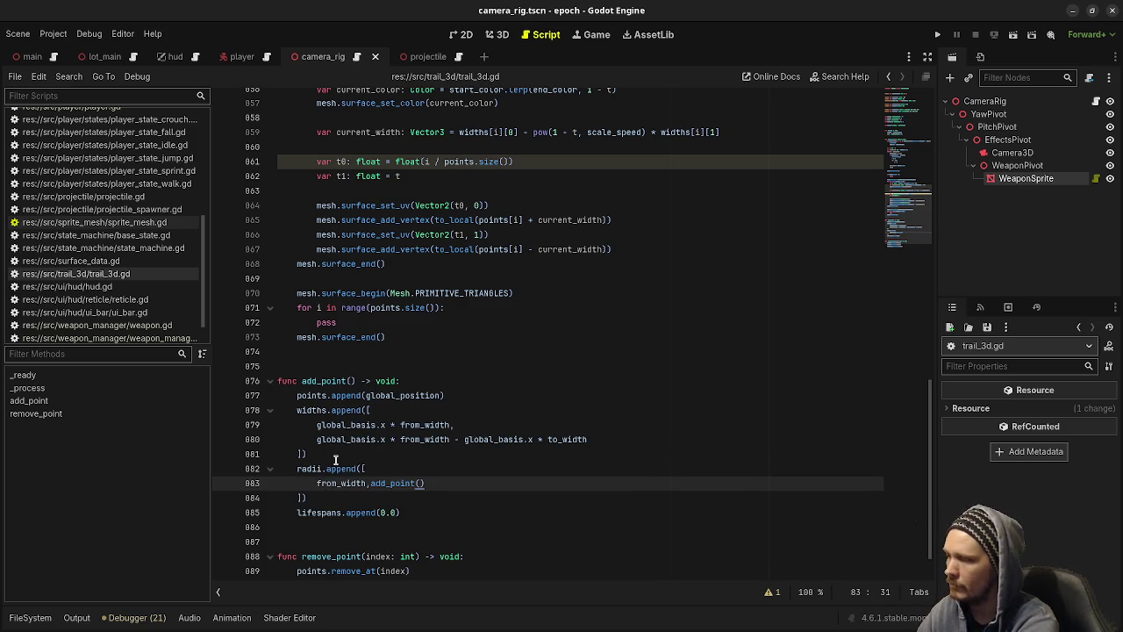
pyautogui.write('add')
pyautogui.press('BackSpace')
pyautogui.press('BackSpace')
pyautogui.press('BackSpace')
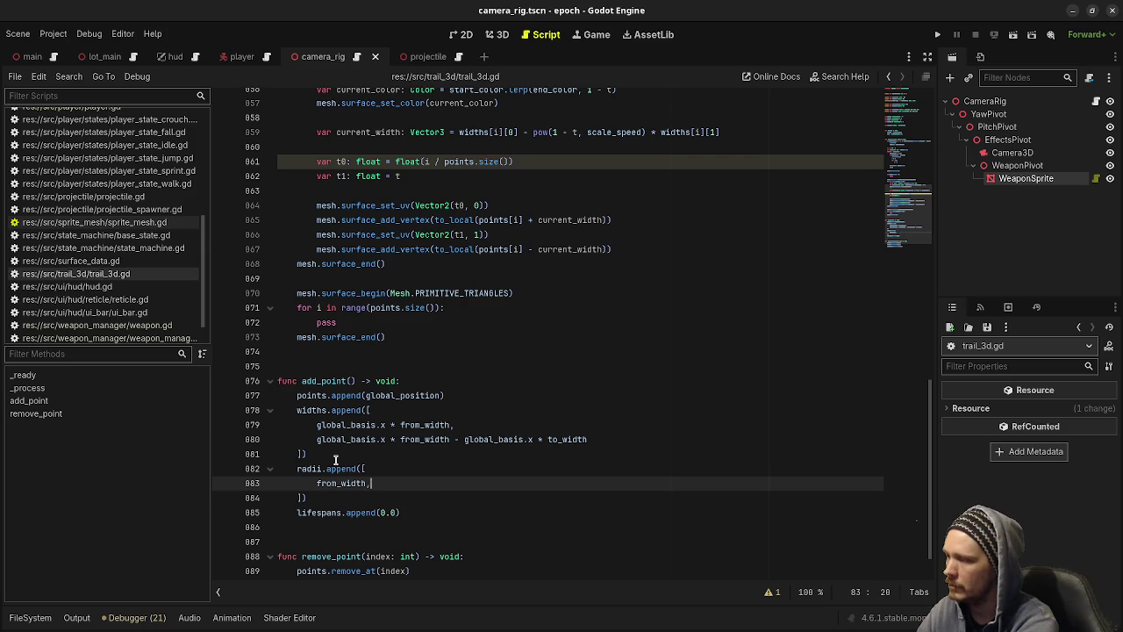
pyautogui.press('Return')
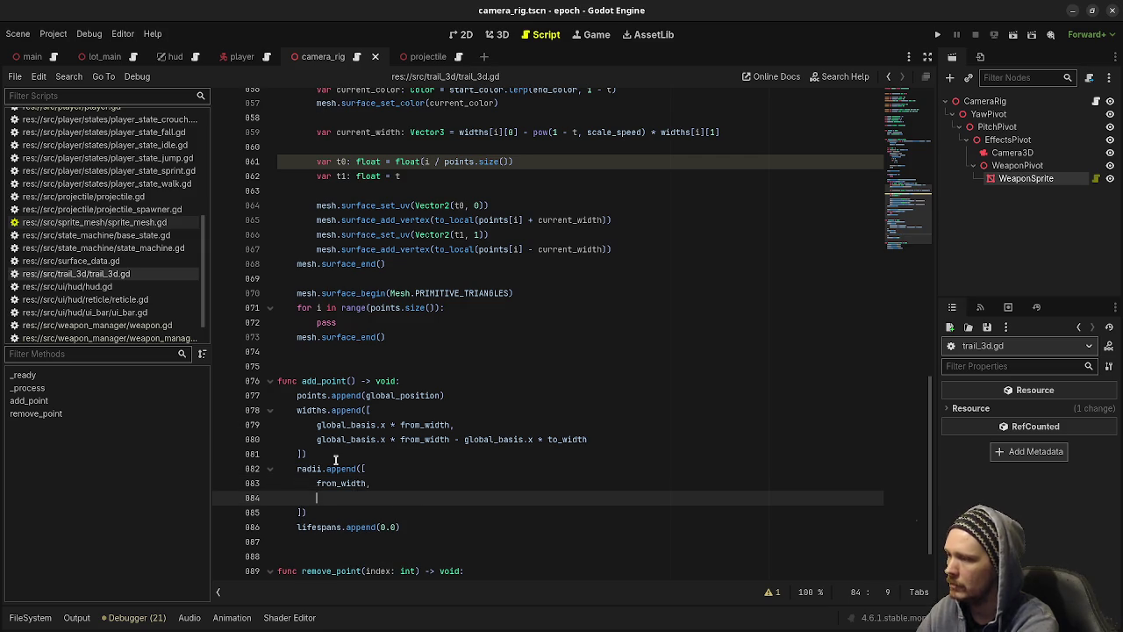
pyautogui.write('from')
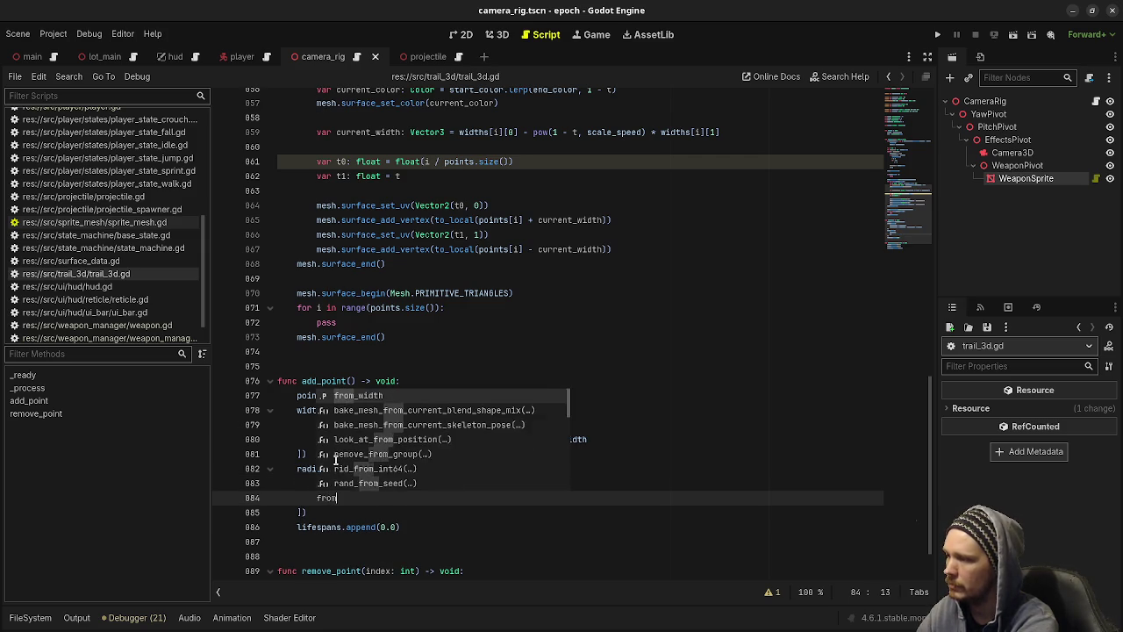
pyautogui.write('_width - to')
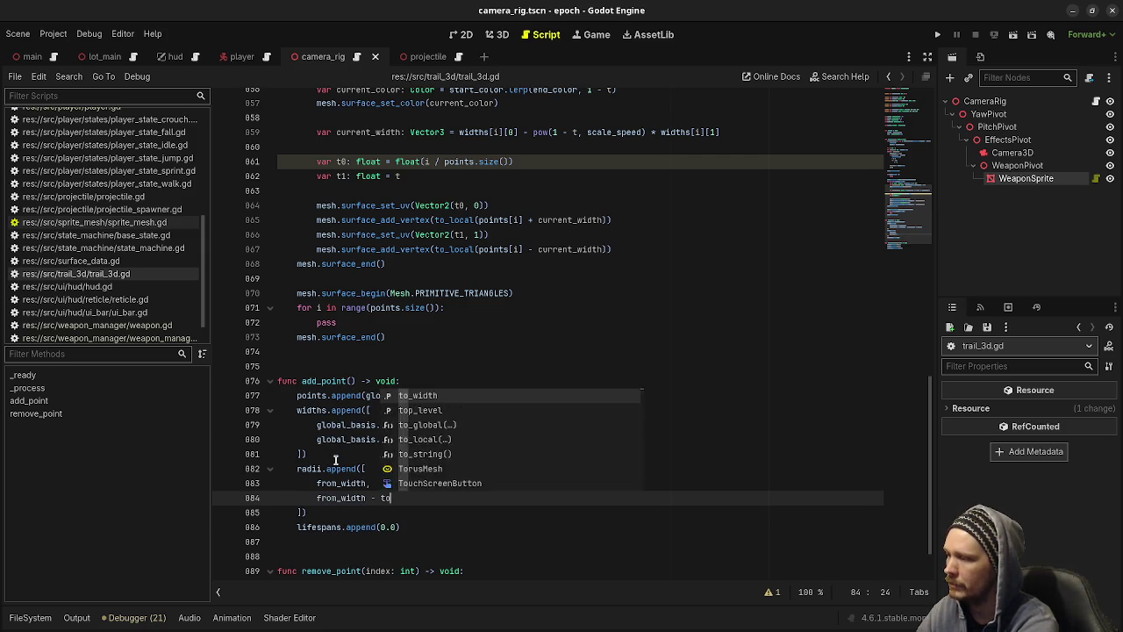
pyautogui.write('_width')
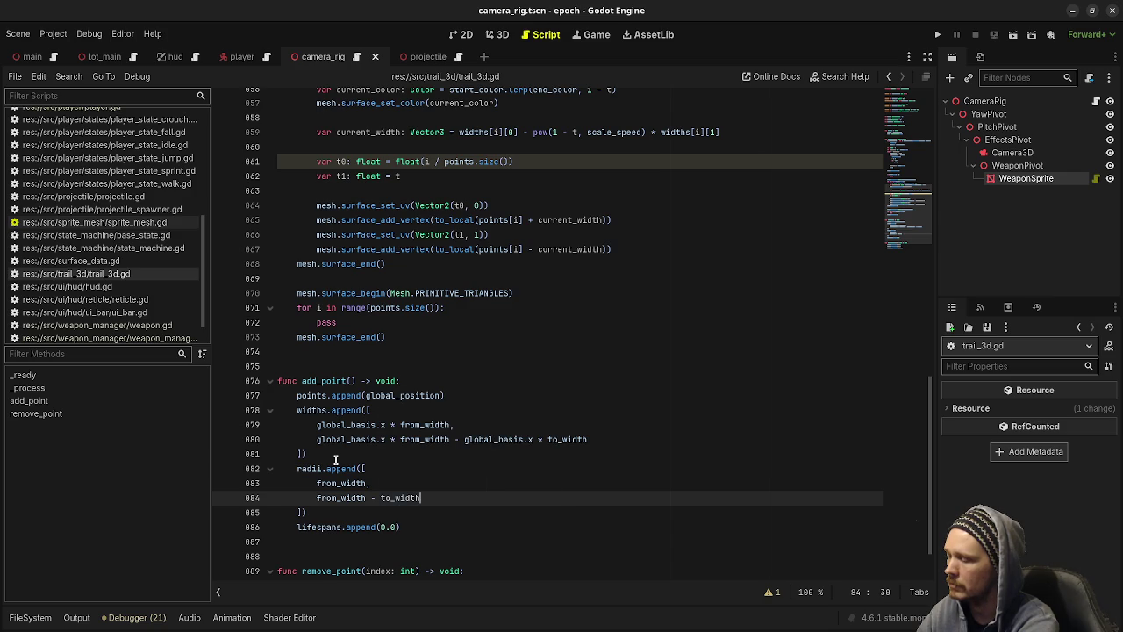
pyautogui.hotkey('ctrl', 's')
pyautogui.scroll(20, 342, 351)
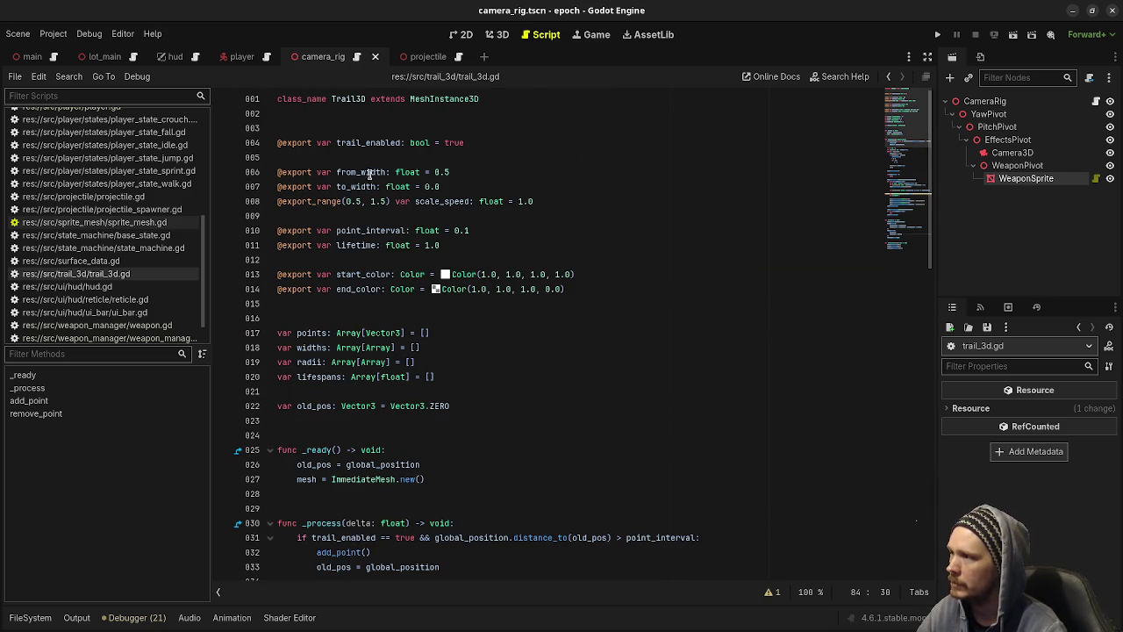
pyautogui.scroll(-20, 445, 362)
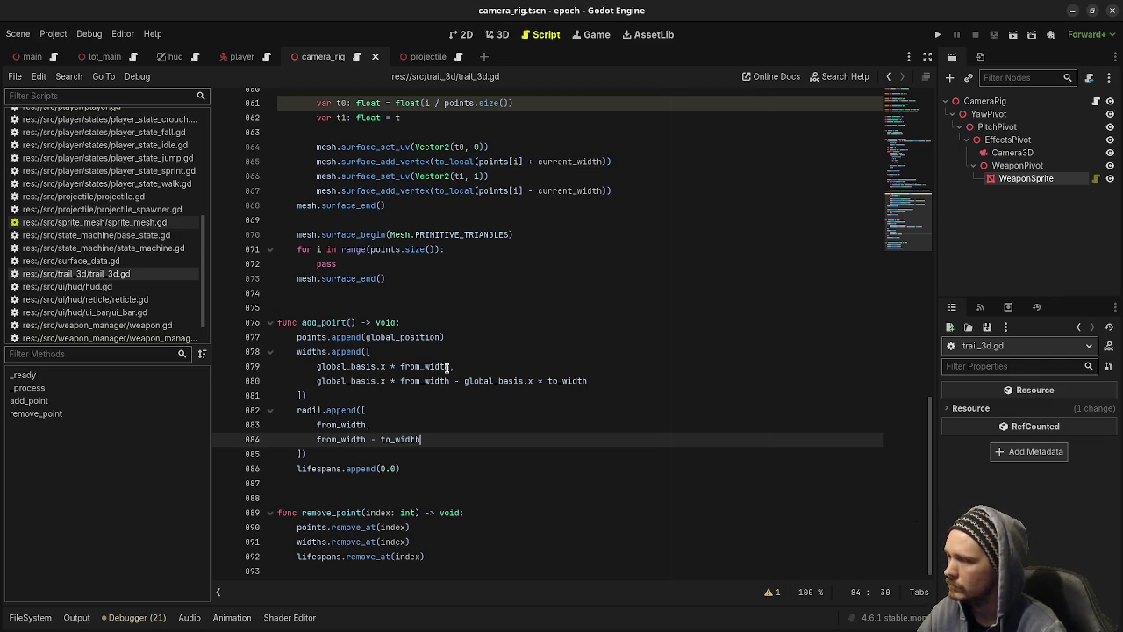
pyautogui.scroll(6, 450, 367)
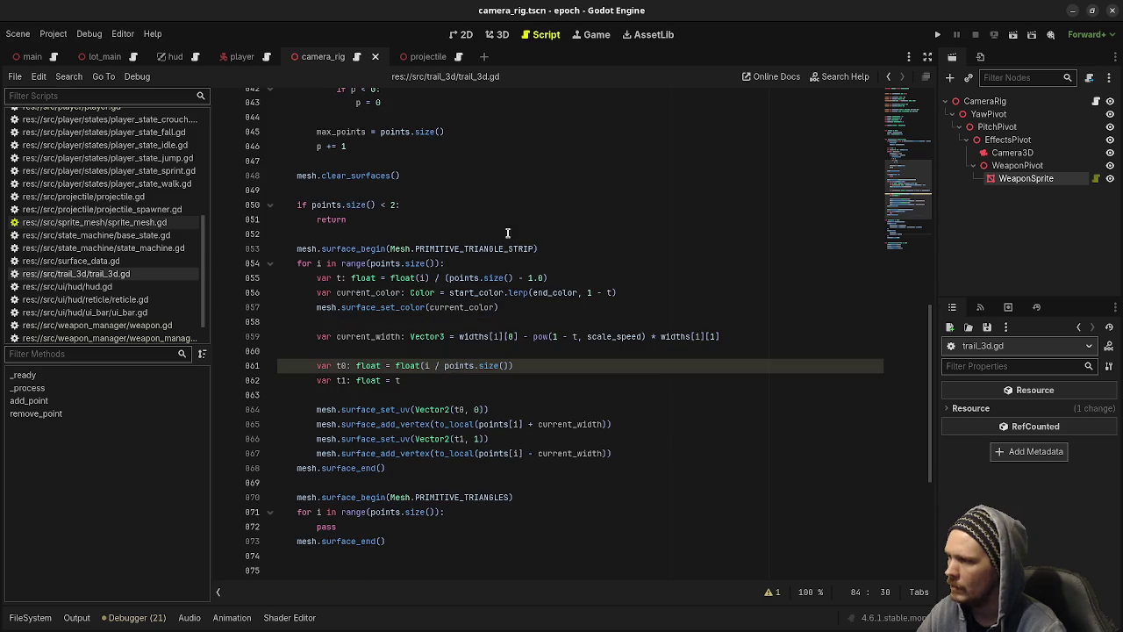
pyautogui.doubleClick(365, 337)
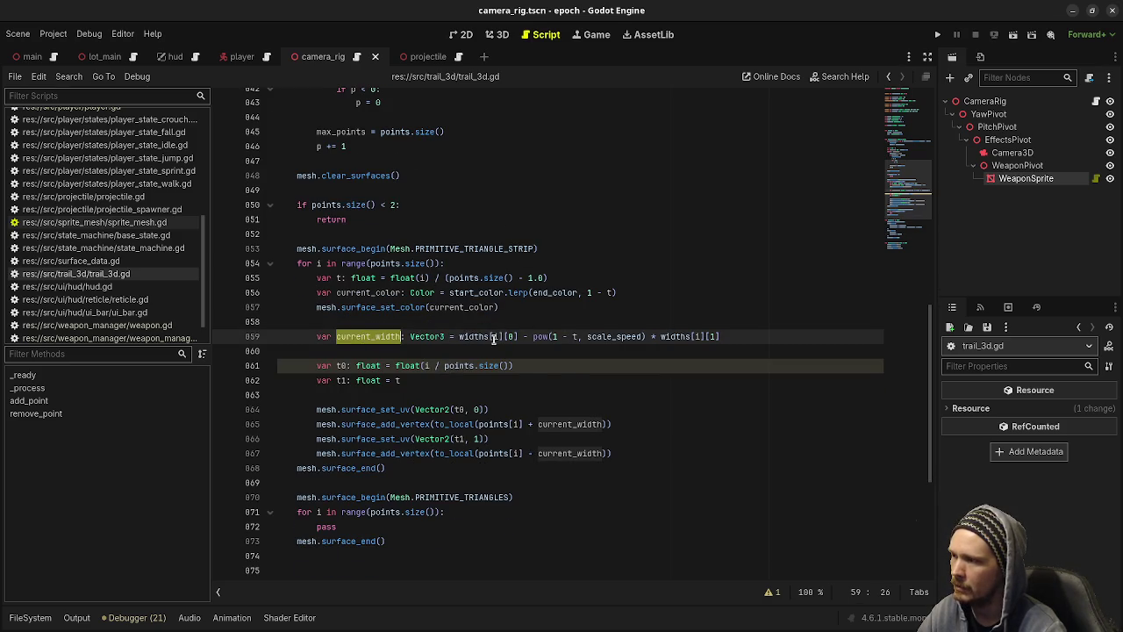
pyautogui.moveTo(493, 338)
pyautogui.scroll(-6, 386, 412)
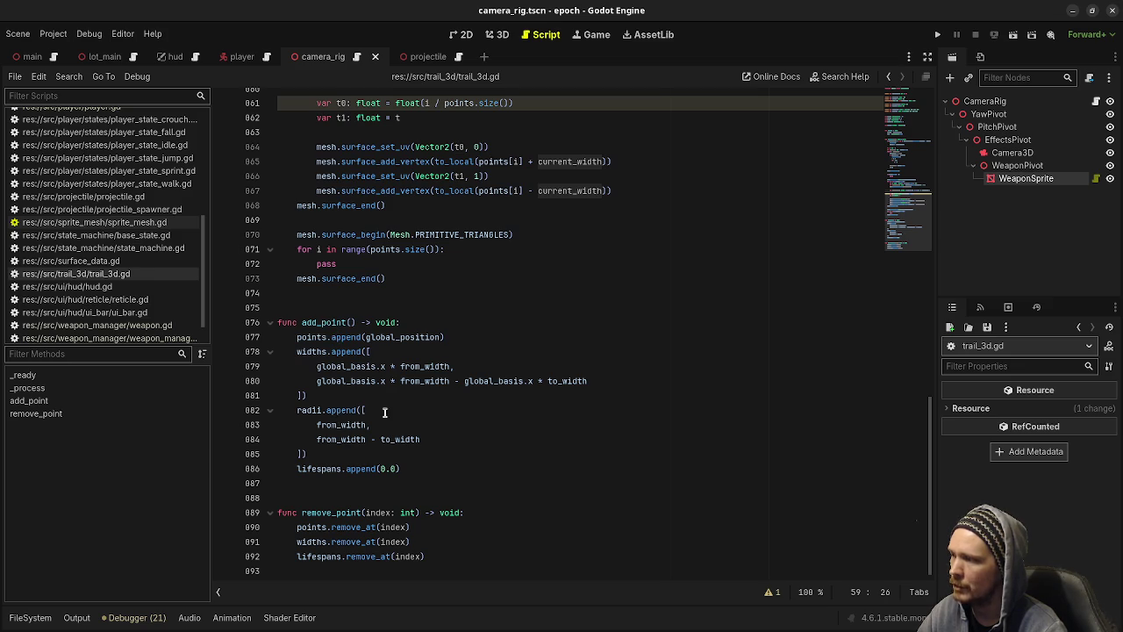
pyautogui.scroll(4, 347, 421)
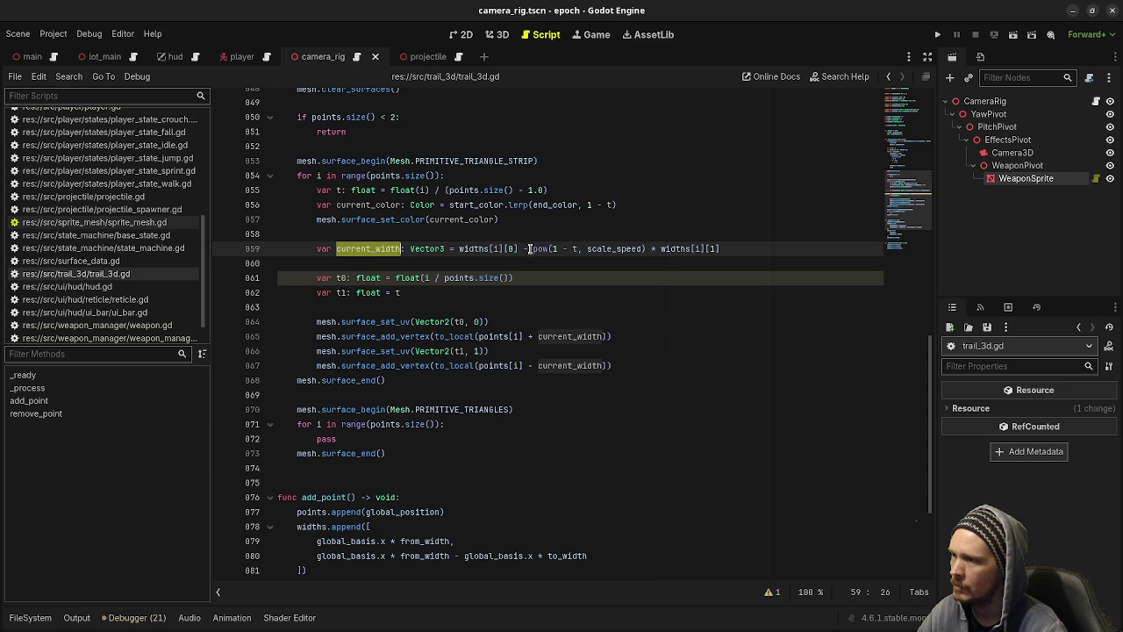
pyautogui.moveTo(654, 249)
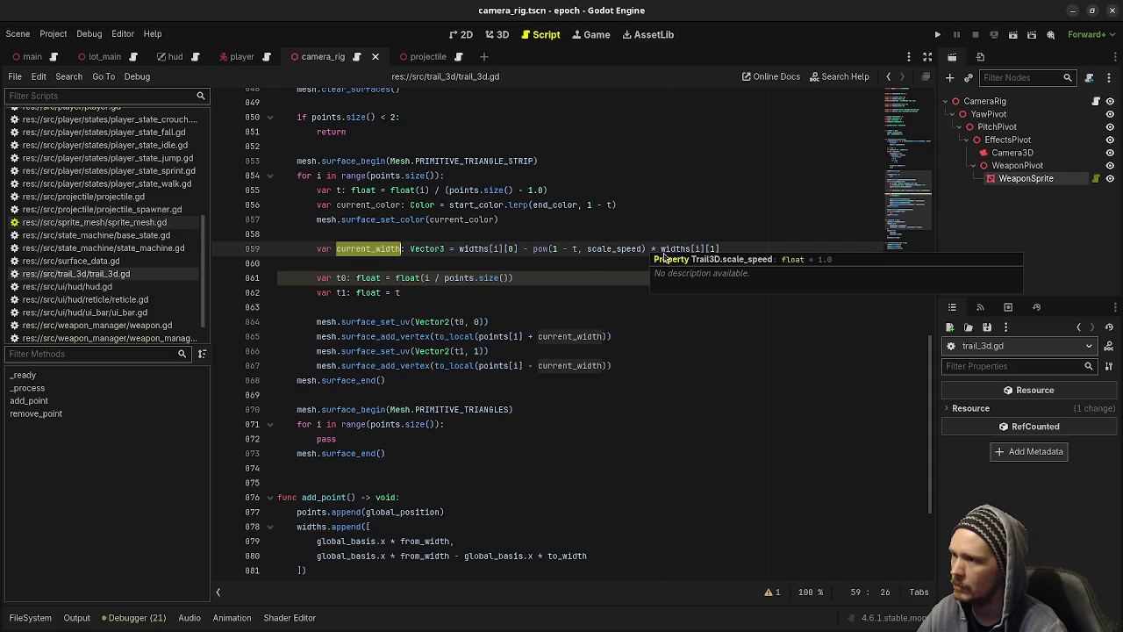
pyautogui.scroll(-4, 617, 389)
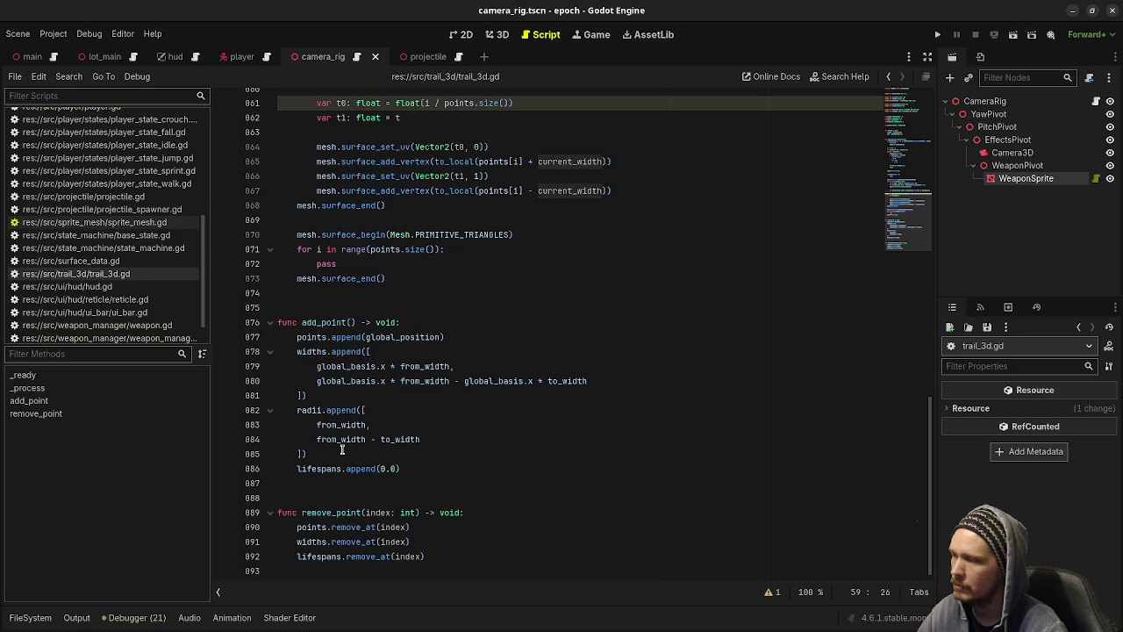
pyautogui.moveTo(420, 439); pyautogui.dragTo(316, 441)
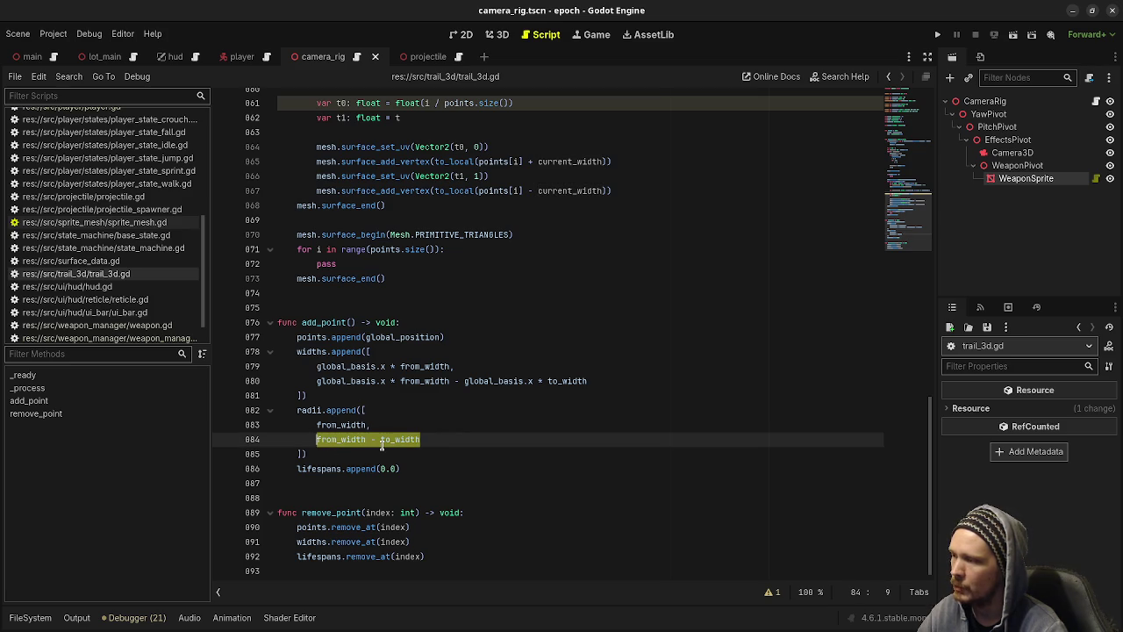
pyautogui.scroll(5, 487, 442)
pyautogui.scroll(6, 487, 442)
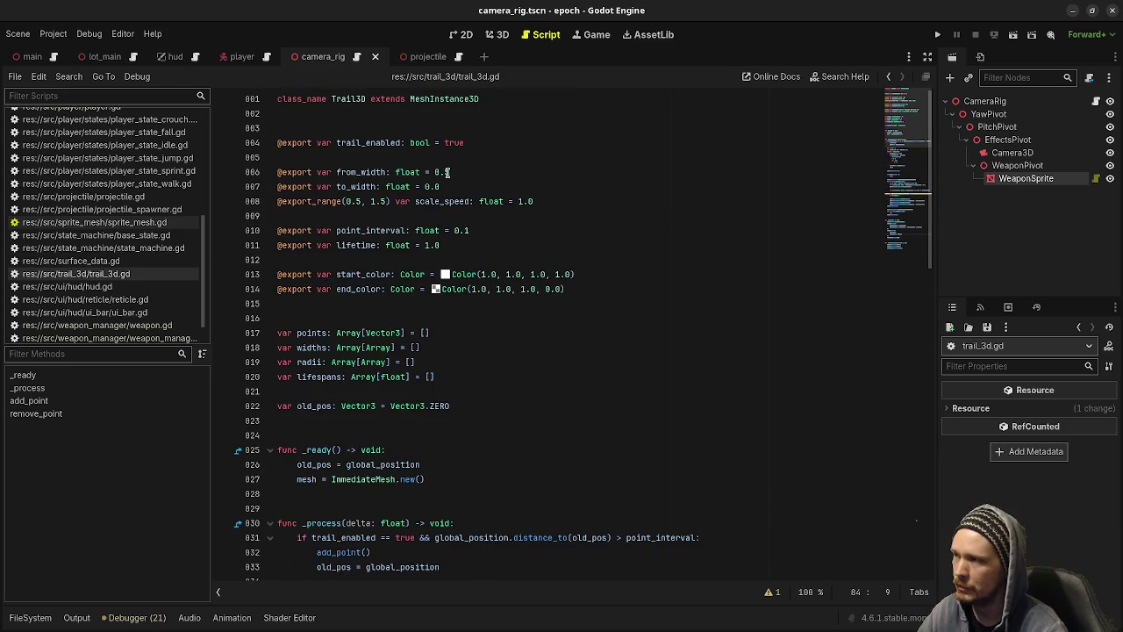
pyautogui.scroll(-3, 641, 366)
pyautogui.scroll(-3, 640, 367)
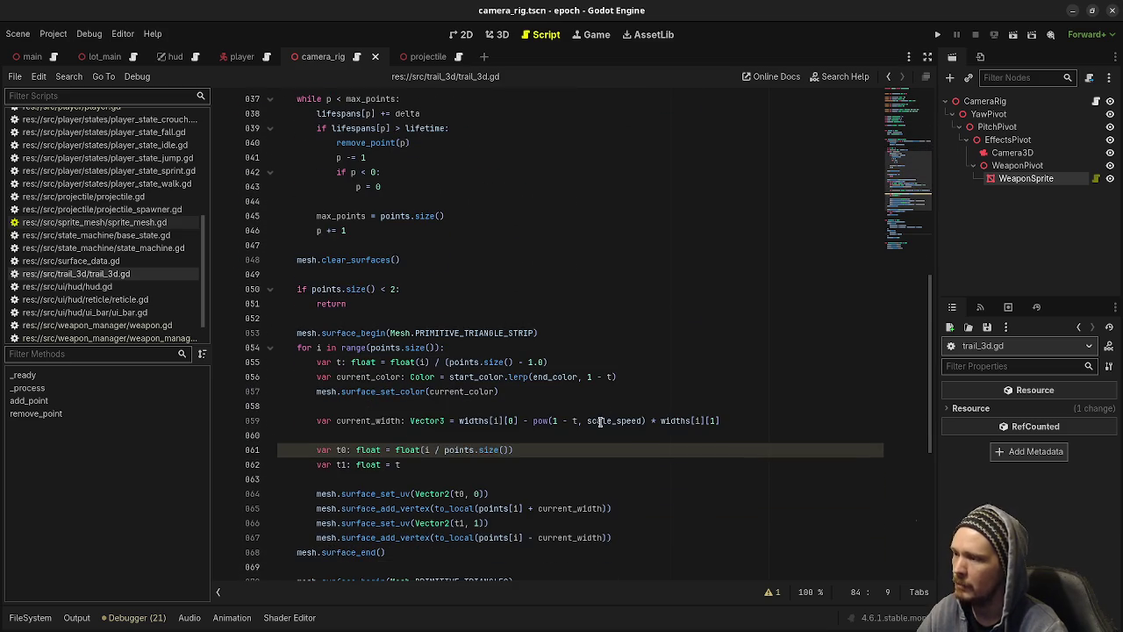
# Inspect the width formula's 1 - t, scale_speed, points.size() - 1.0 and from_width - to_width terms.
pyautogui.moveTo(553, 420); pyautogui.dragTo(577, 421)
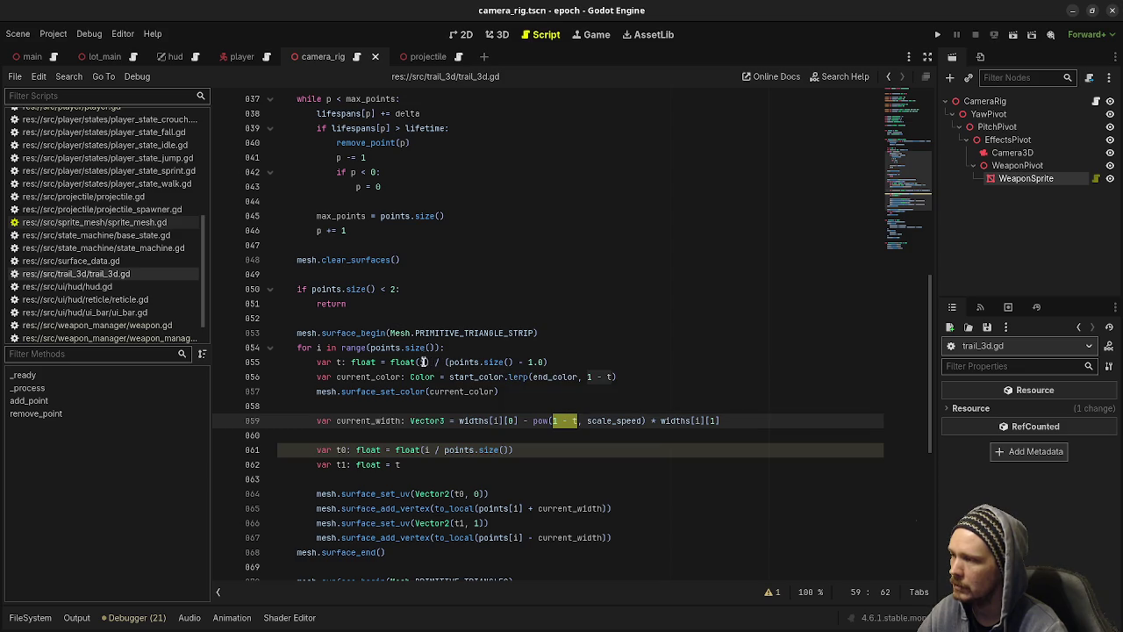
pyautogui.moveTo(432, 362); pyautogui.dragTo(546, 366)
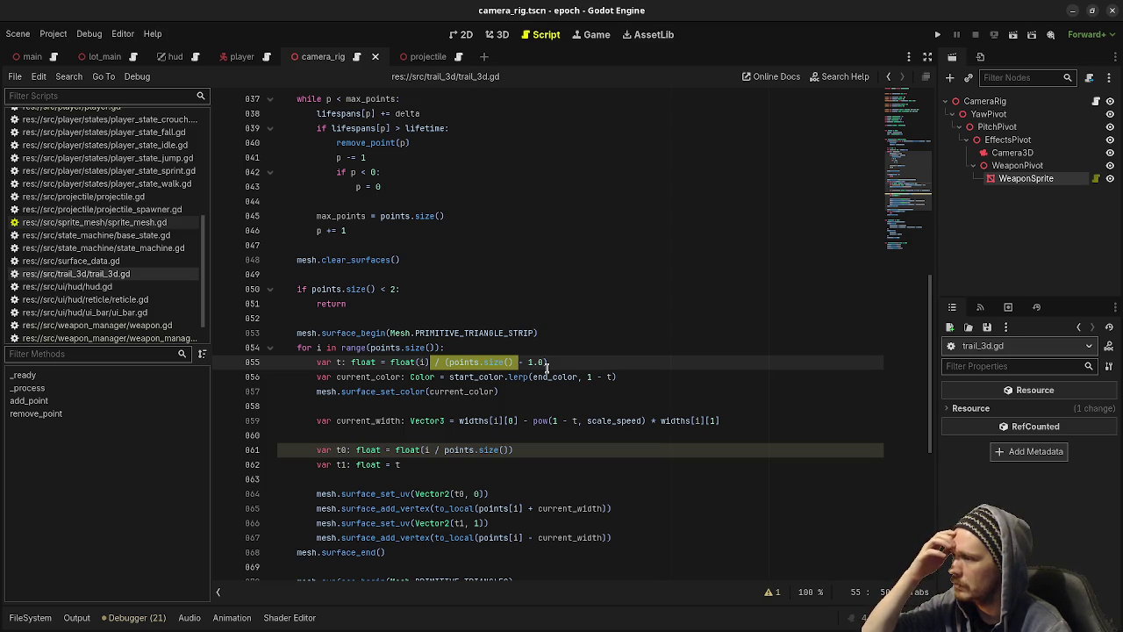
pyautogui.click(548, 363)
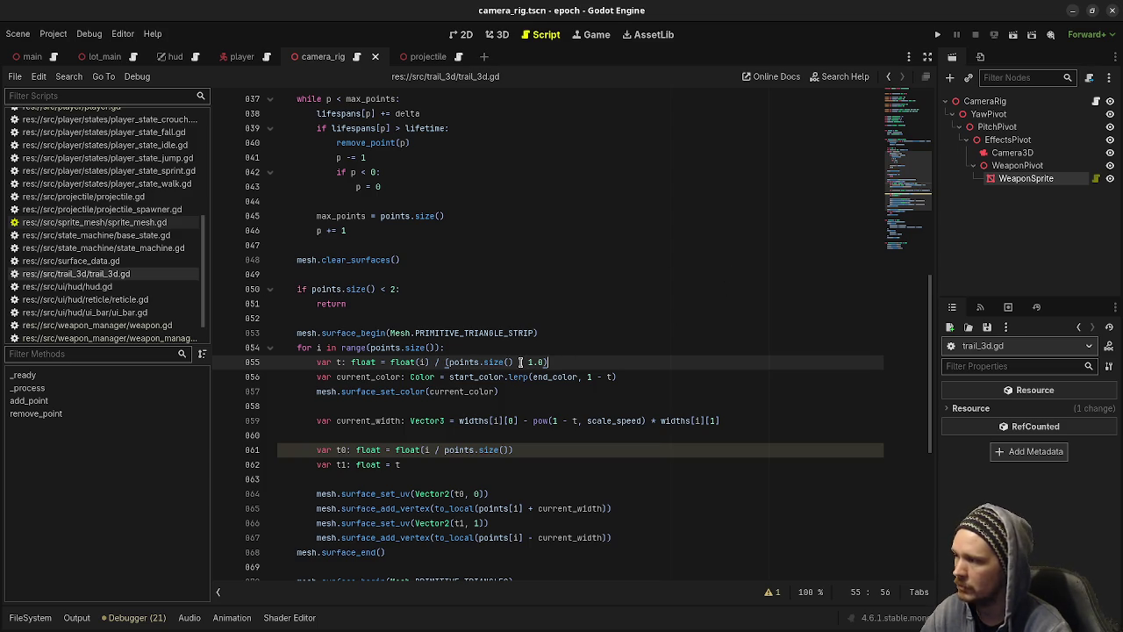
pyautogui.click(338, 361)
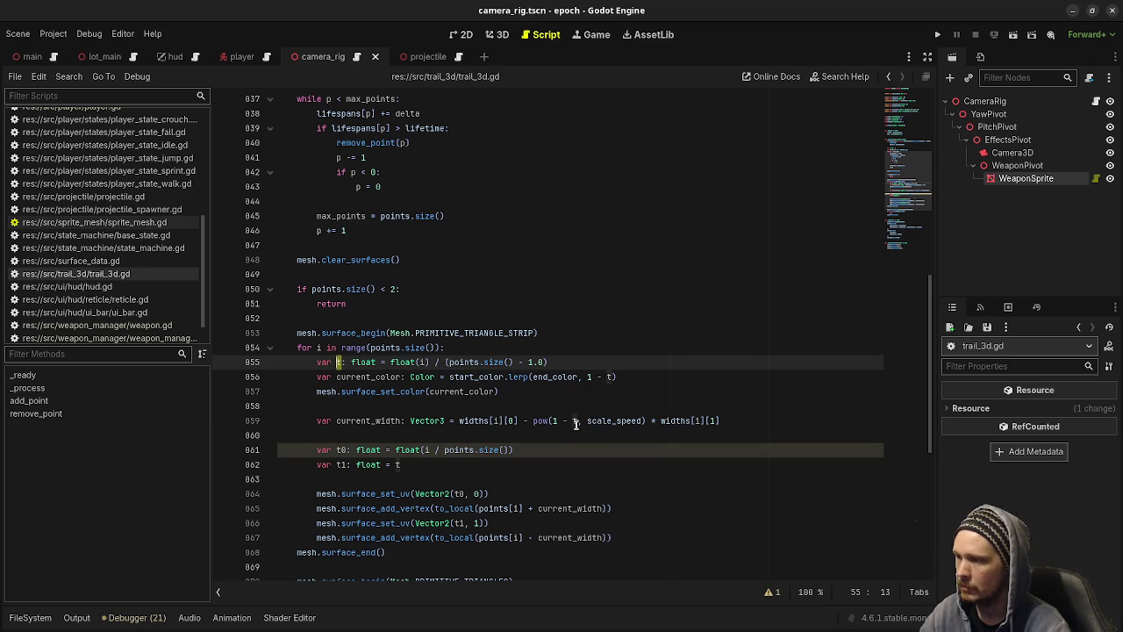
pyautogui.moveTo(552, 420); pyautogui.dragTo(579, 433)
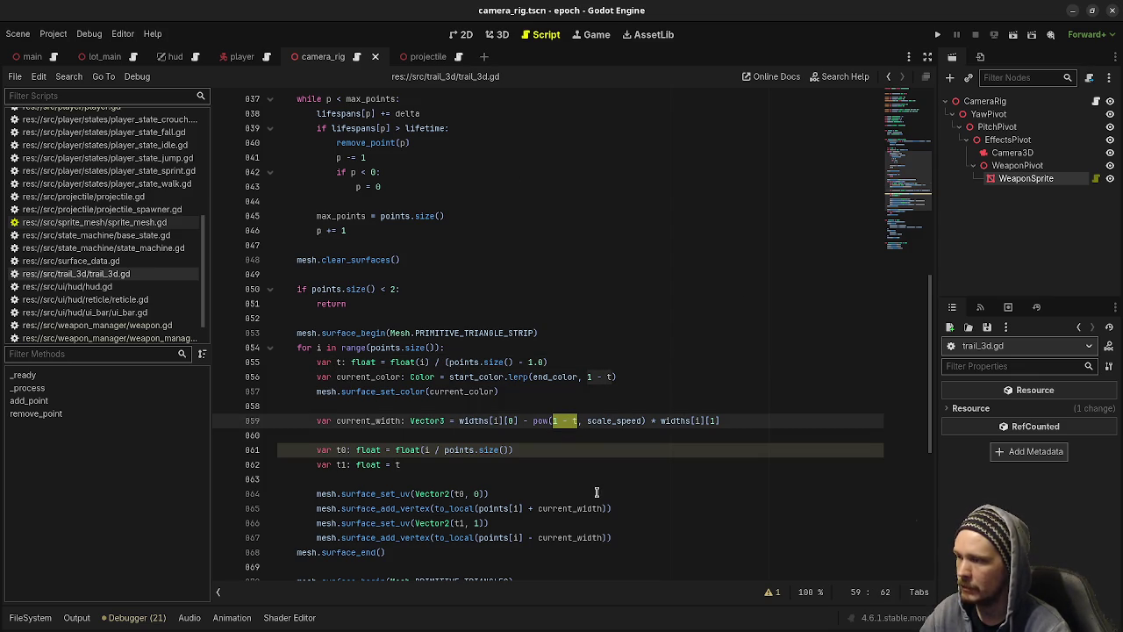
pyautogui.doubleClick(609, 421)
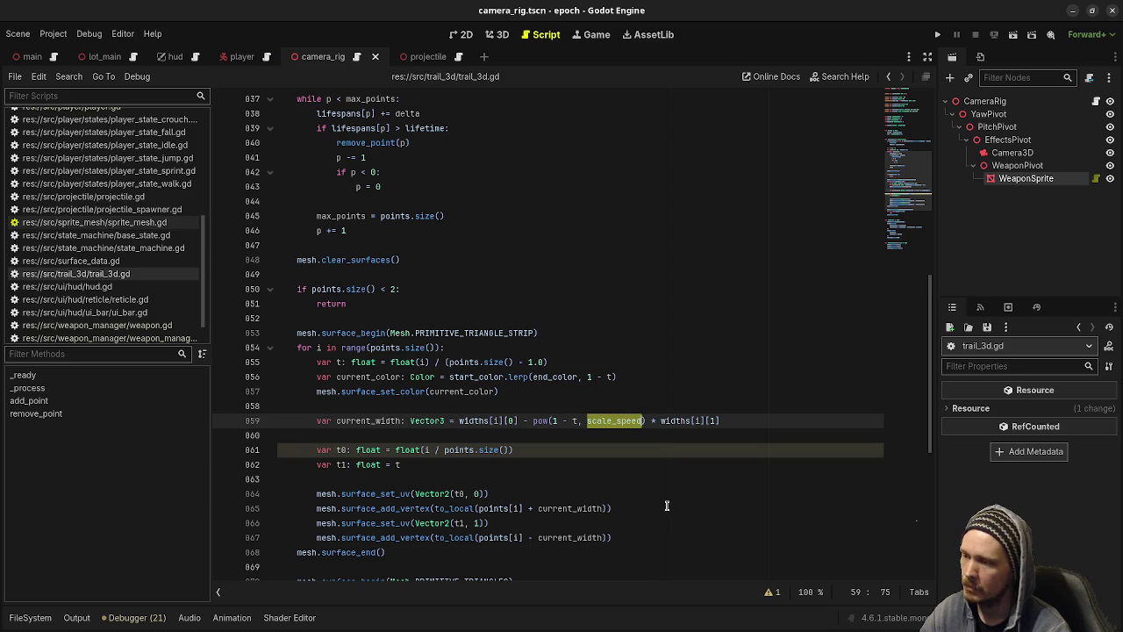
pyautogui.scroll(10, 586, 404)
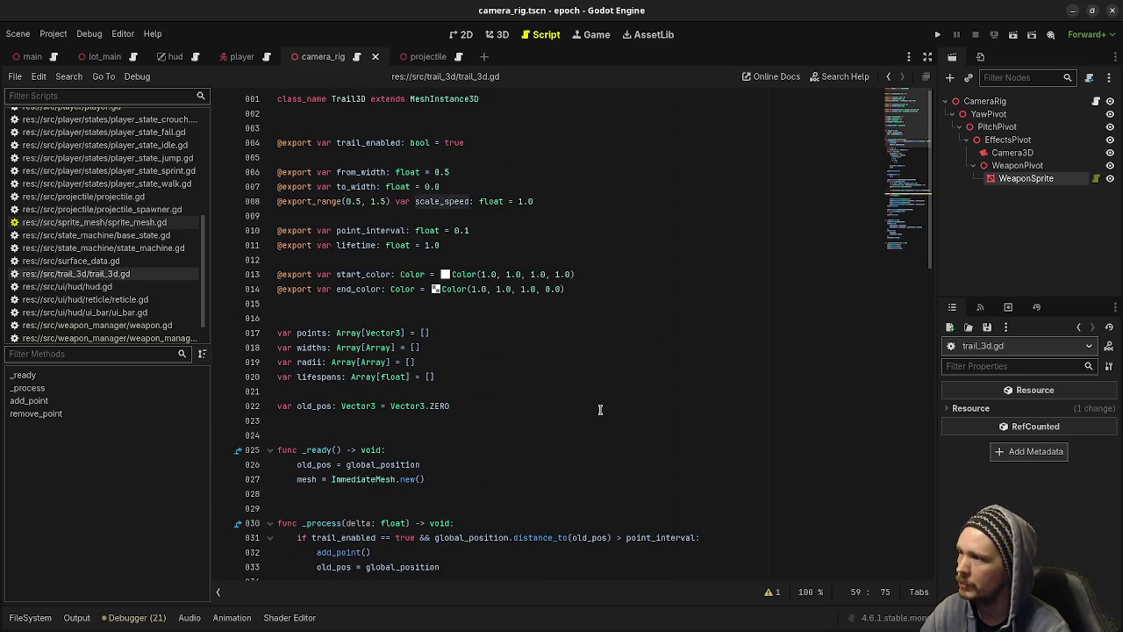
pyautogui.scroll(-10, 657, 377)
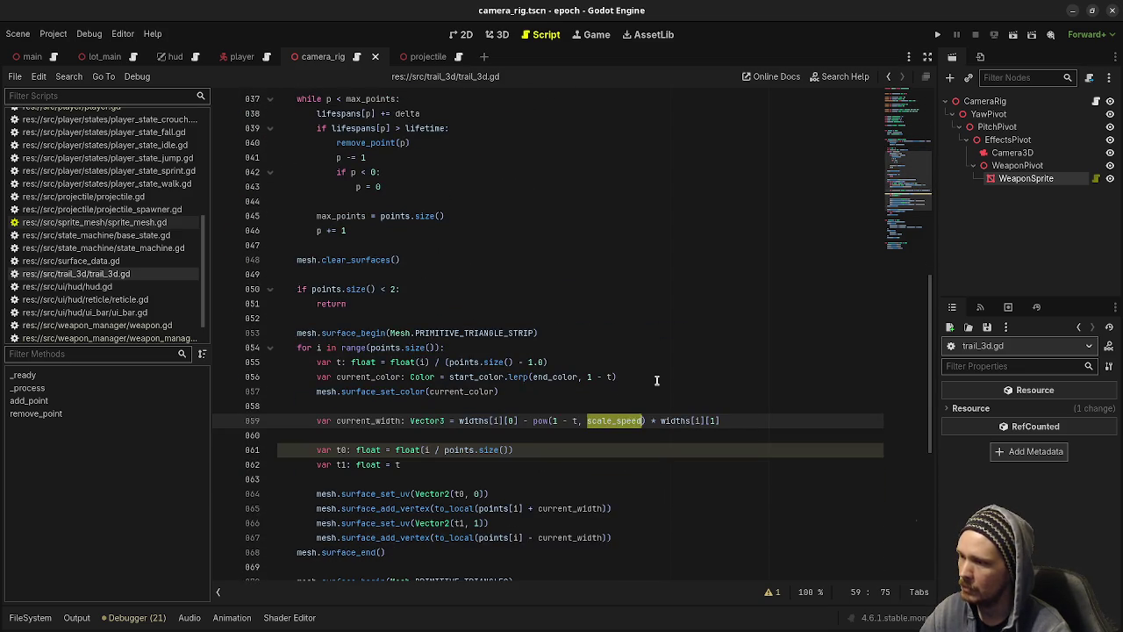
pyautogui.moveTo(725, 421); pyautogui.dragTo(669, 421)
pyautogui.scroll(-7, 641, 419)
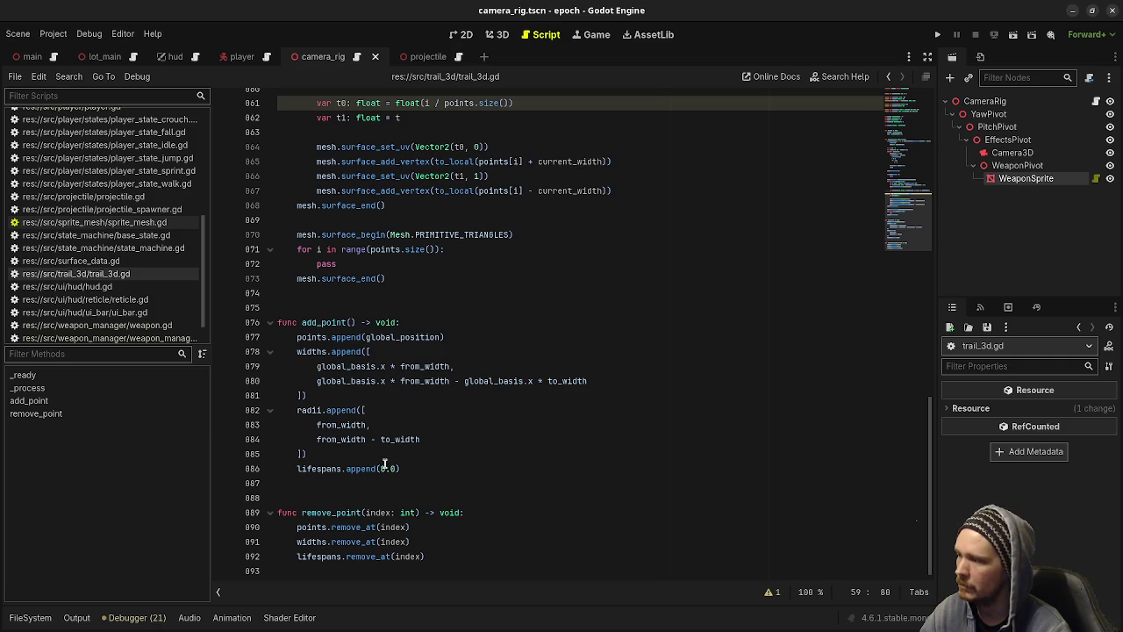
pyautogui.moveTo(317, 441); pyautogui.dragTo(445, 441)
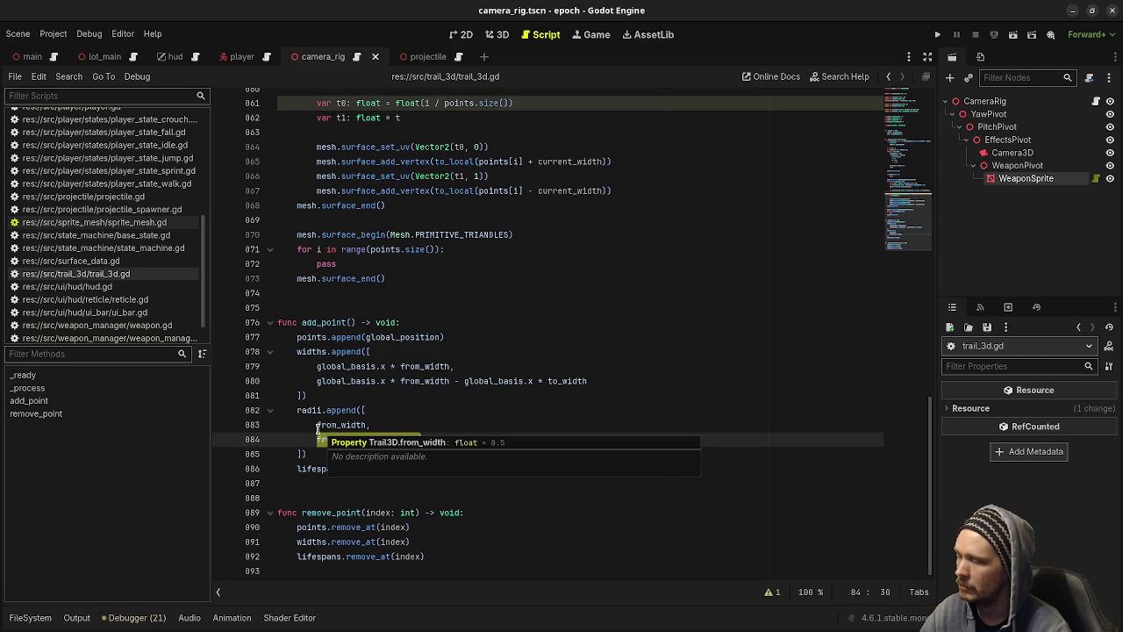
pyautogui.click(351, 428)
pyautogui.click(361, 438)
pyautogui.hotkey('ctrl', 'z')
pyautogui.hotkey('ctrl', 'z')
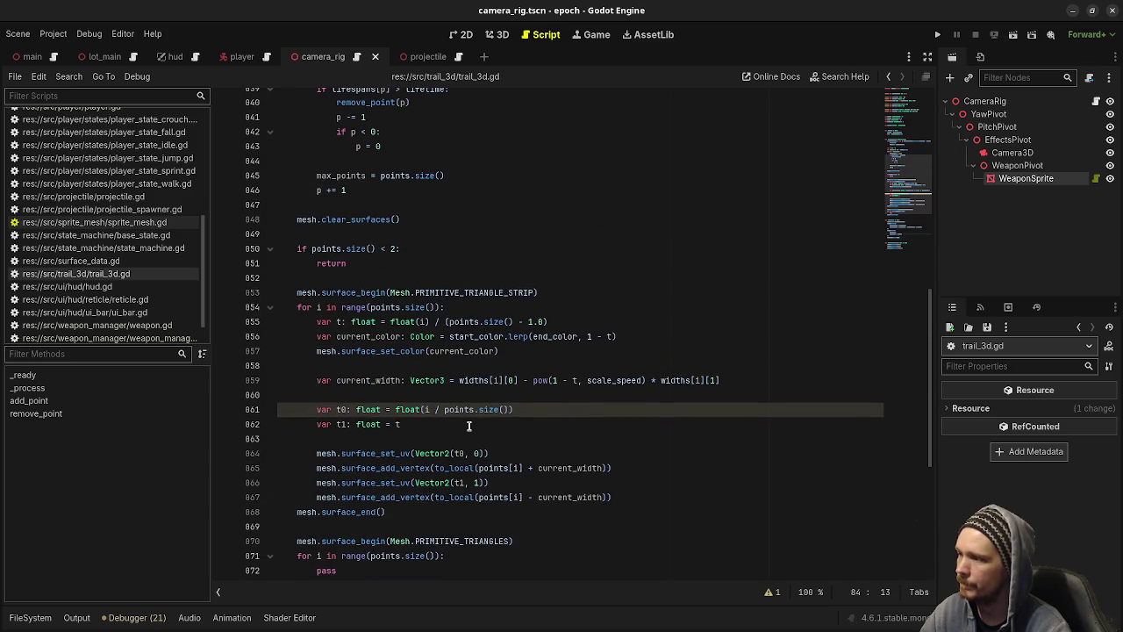
# Review the t0 and t1 lines and the t variable's 1.0 divisor in the strip loop.
pyautogui.doubleClick(342, 409)
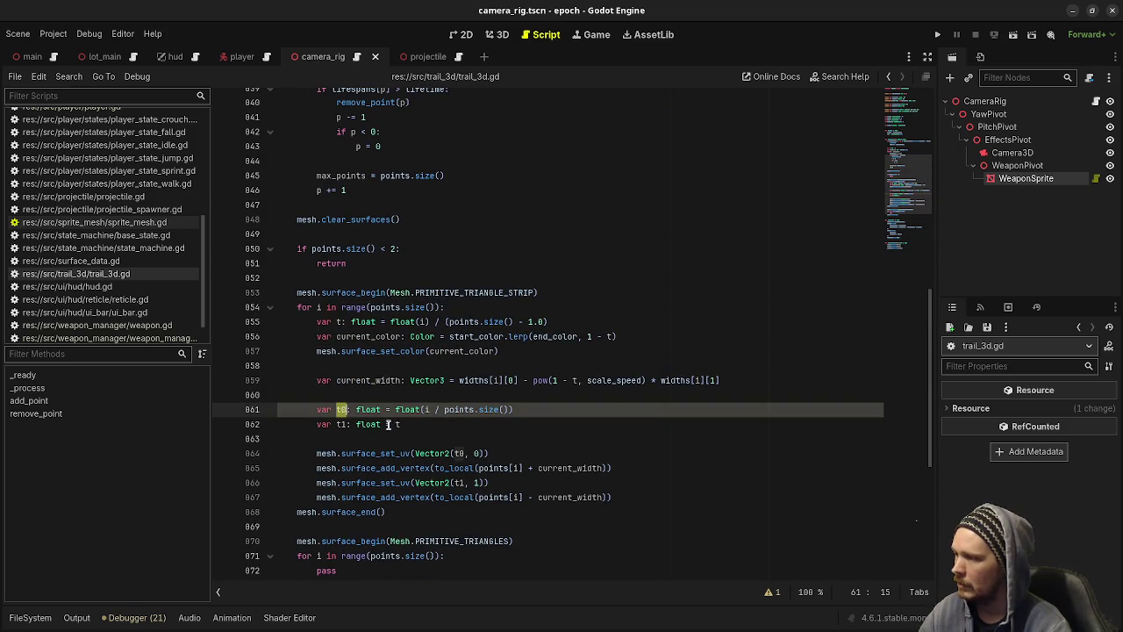
pyautogui.moveTo(427, 451)
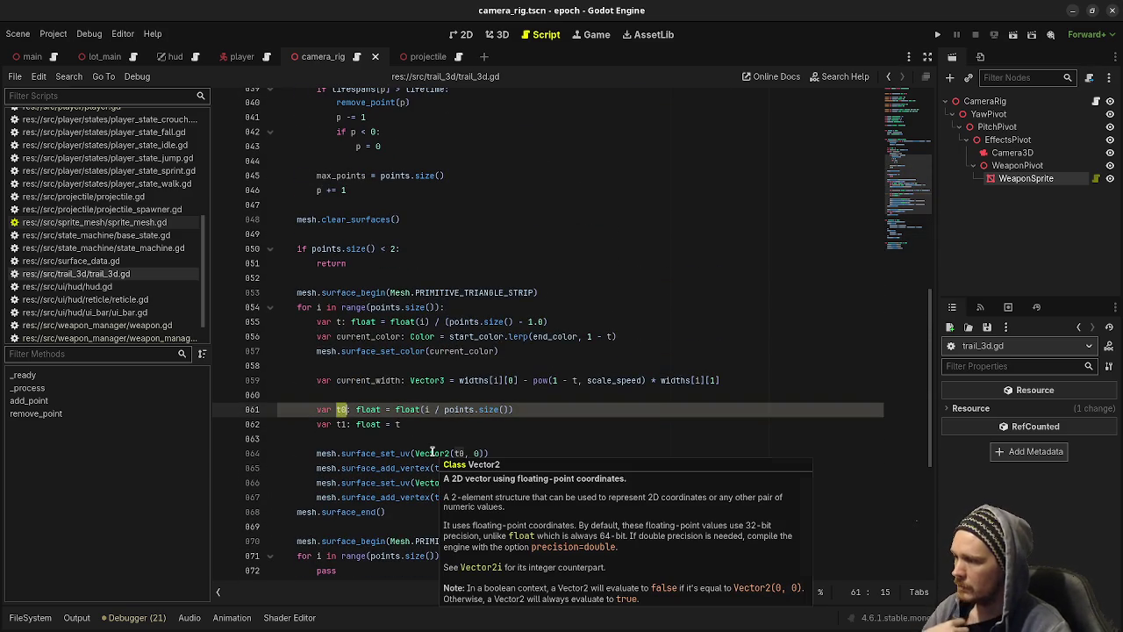
pyautogui.scroll(-2, 425, 441)
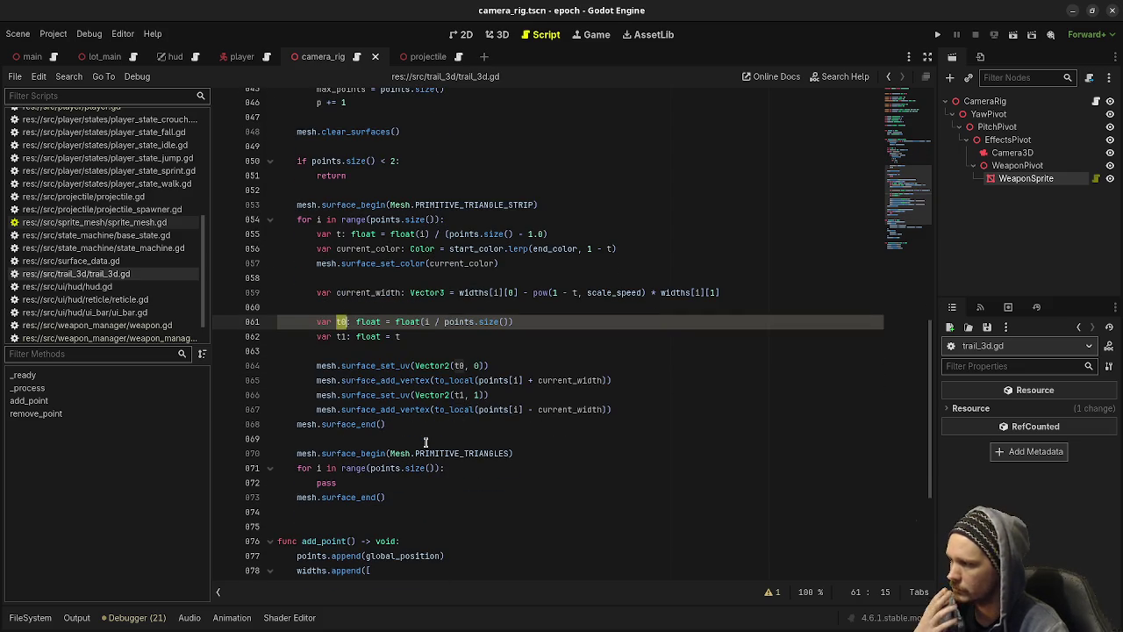
pyautogui.moveTo(456, 401)
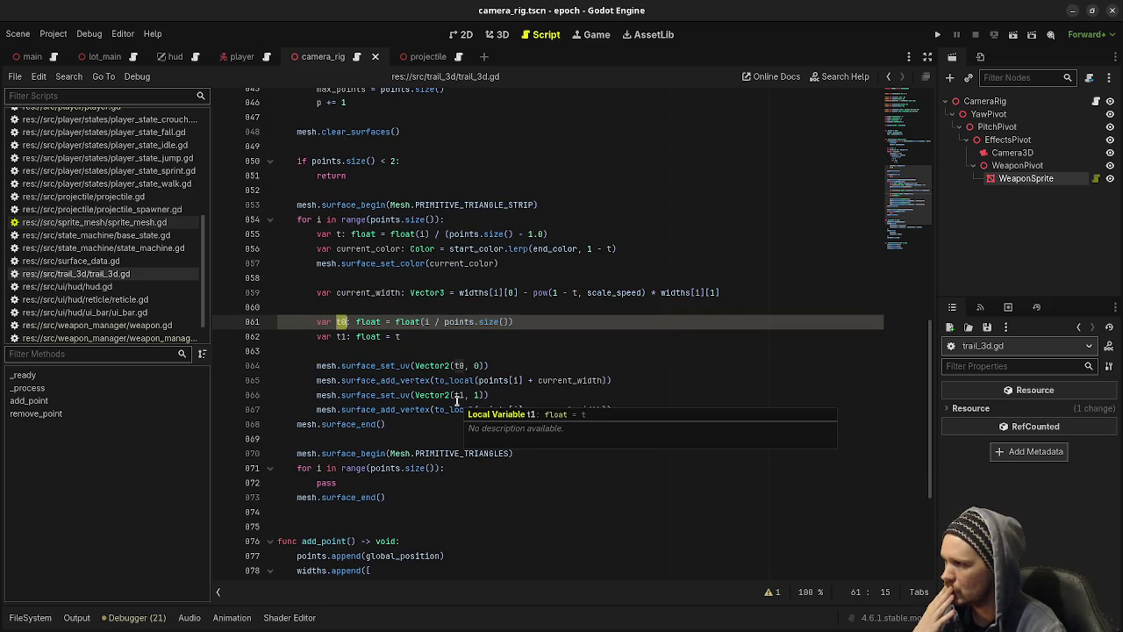
pyautogui.moveTo(430, 319)
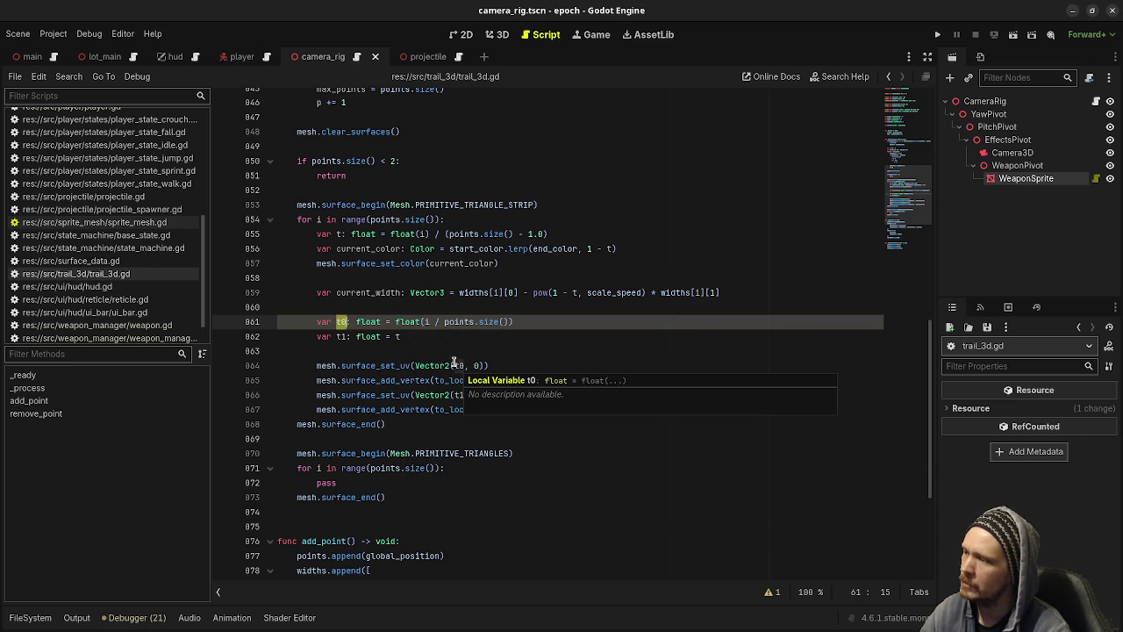
pyautogui.click(398, 336)
pyautogui.press('Left')
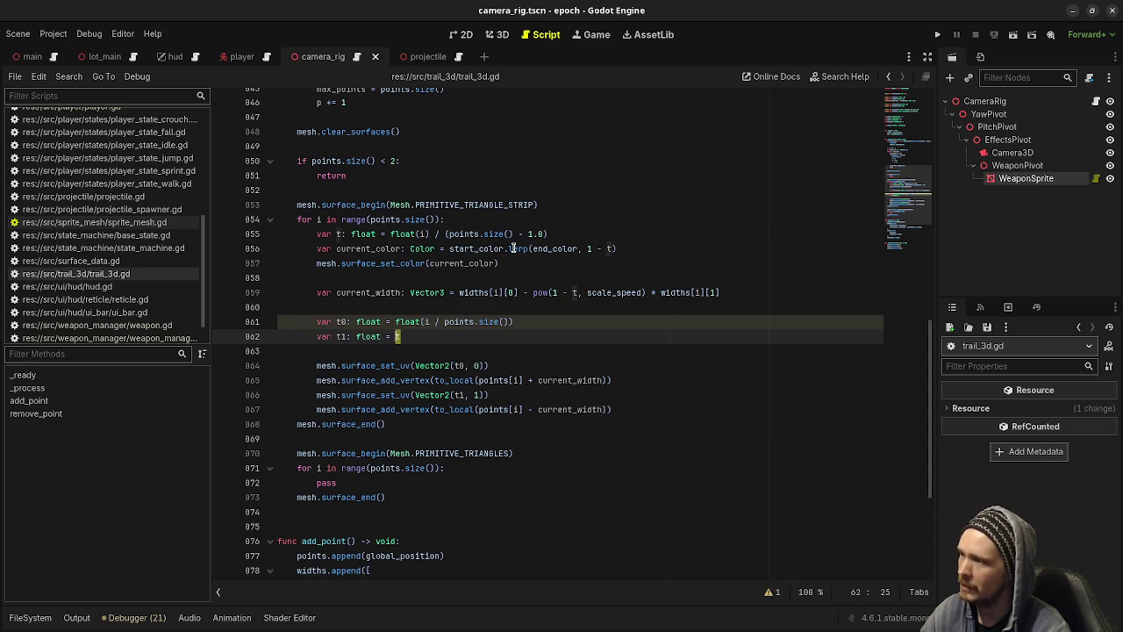
pyautogui.moveTo(514, 249)
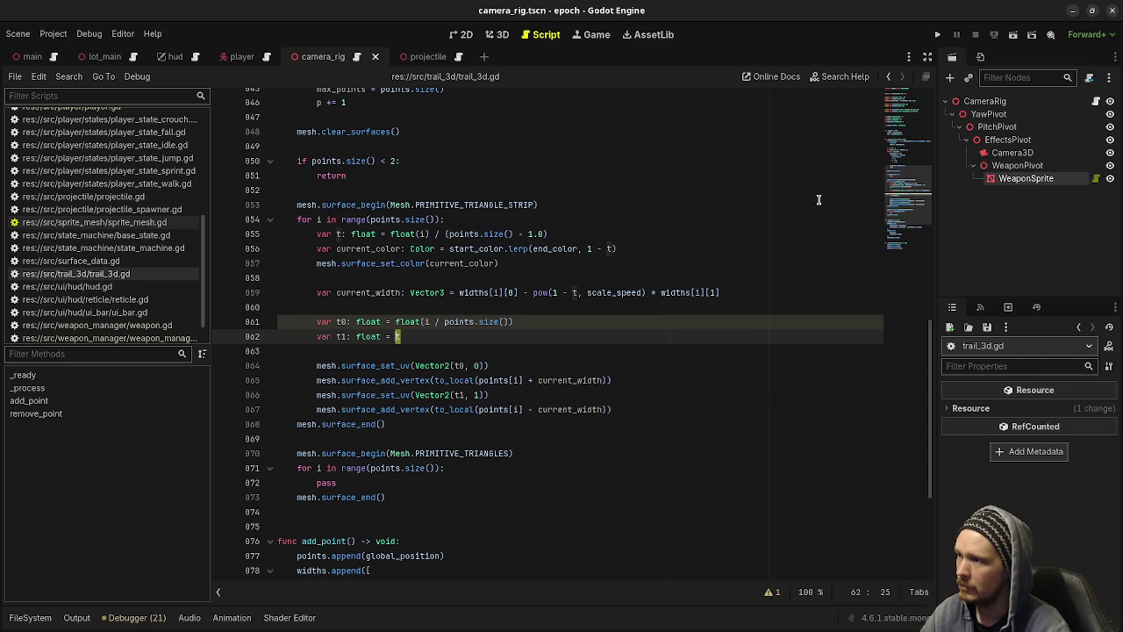
pyautogui.moveTo(543, 233); pyautogui.dragTo(528, 233)
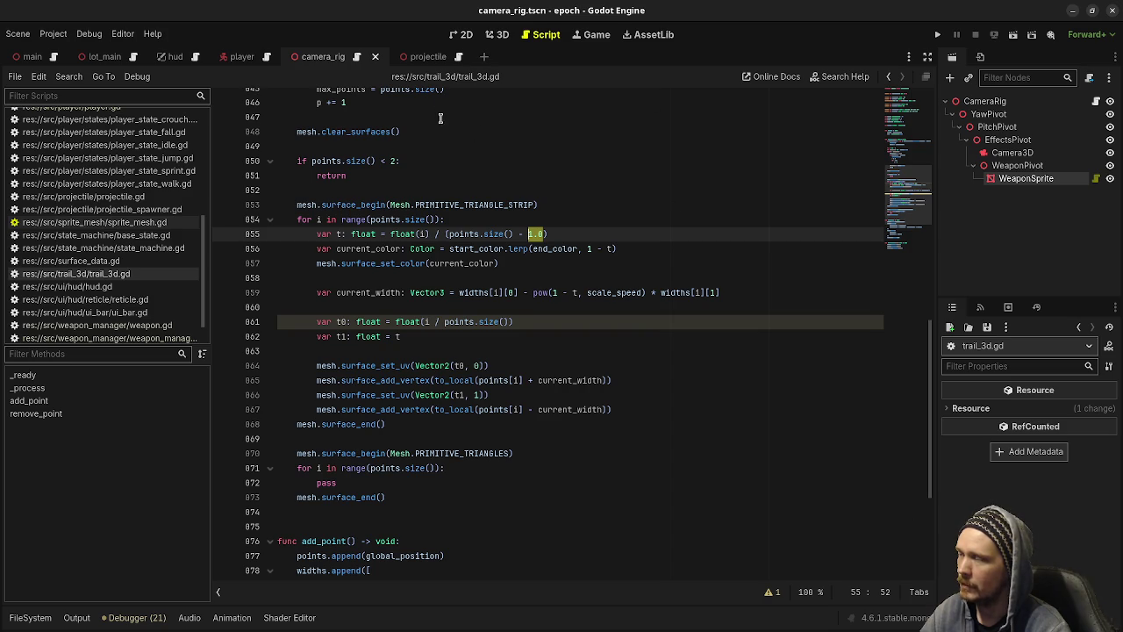
pyautogui.moveTo(506, 200)
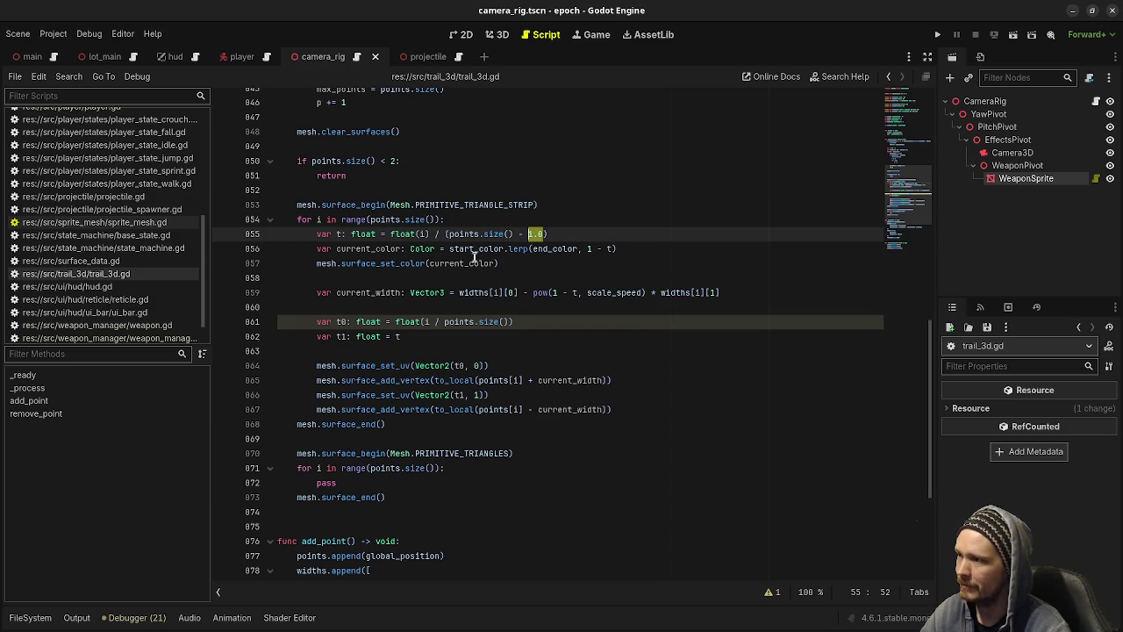
pyautogui.click(339, 233)
pyautogui.hotkey('shift', 'Left')
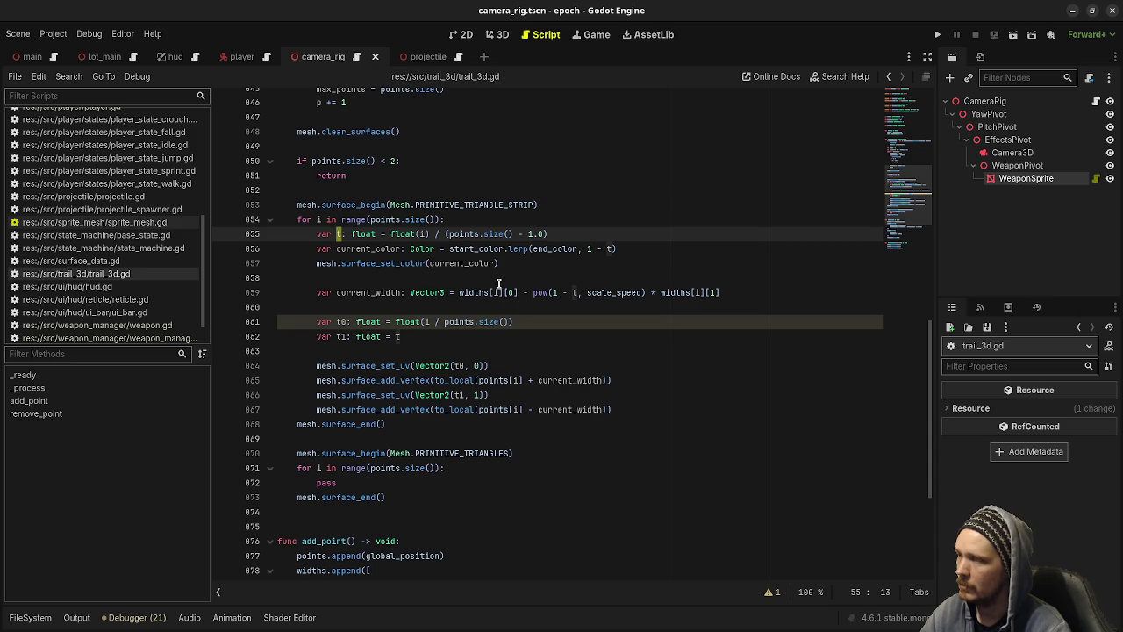
# Select the surface_set_color call and the placeholder pass in the triangles loop.
pyautogui.moveTo(611, 249)
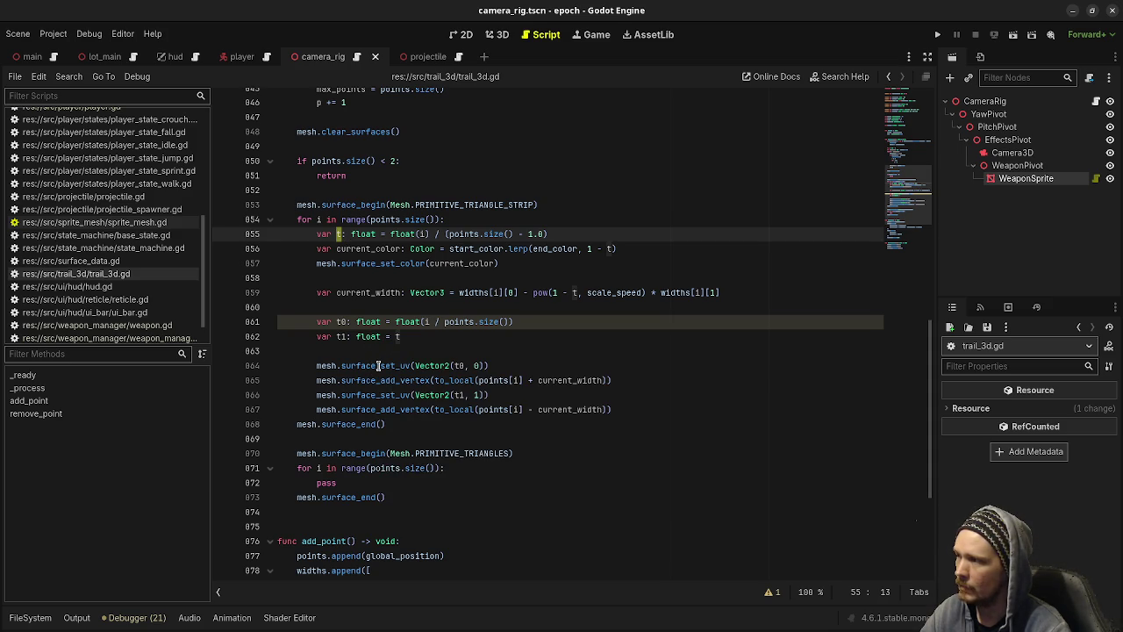
pyautogui.doubleClick(389, 264)
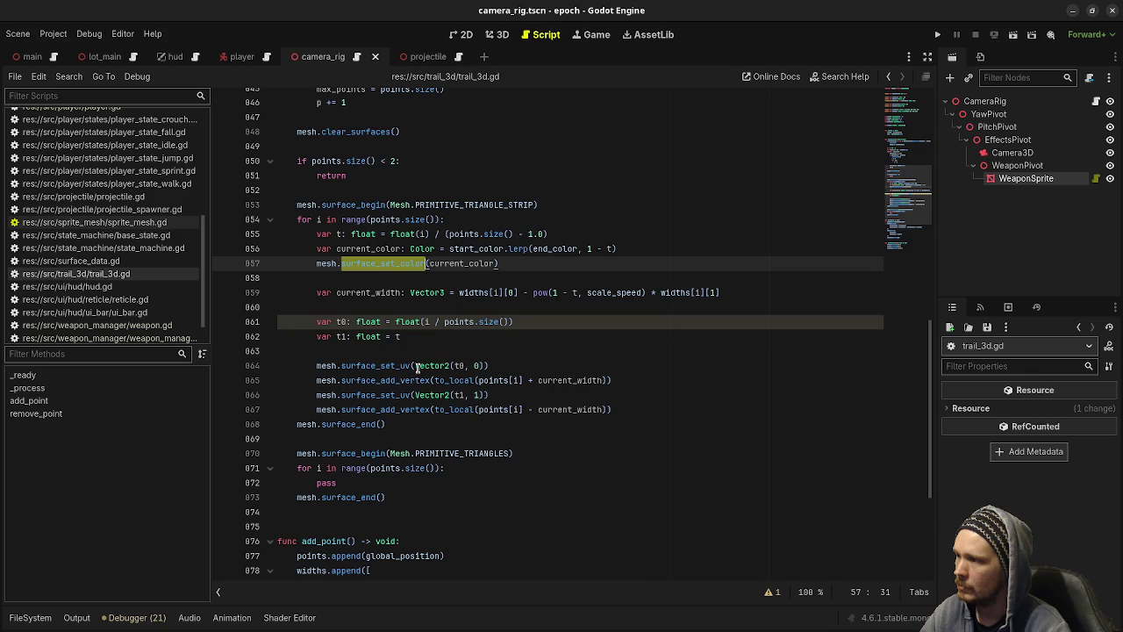
pyautogui.scroll(-4, 551, 392)
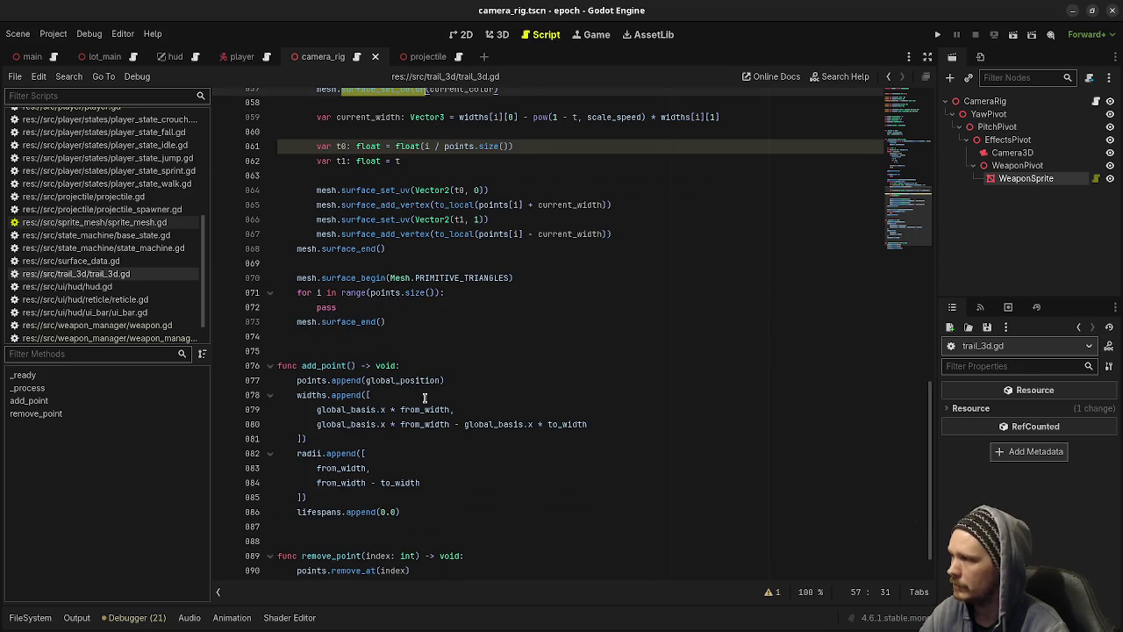
pyautogui.scroll(4, 420, 411)
pyautogui.doubleClick(327, 482)
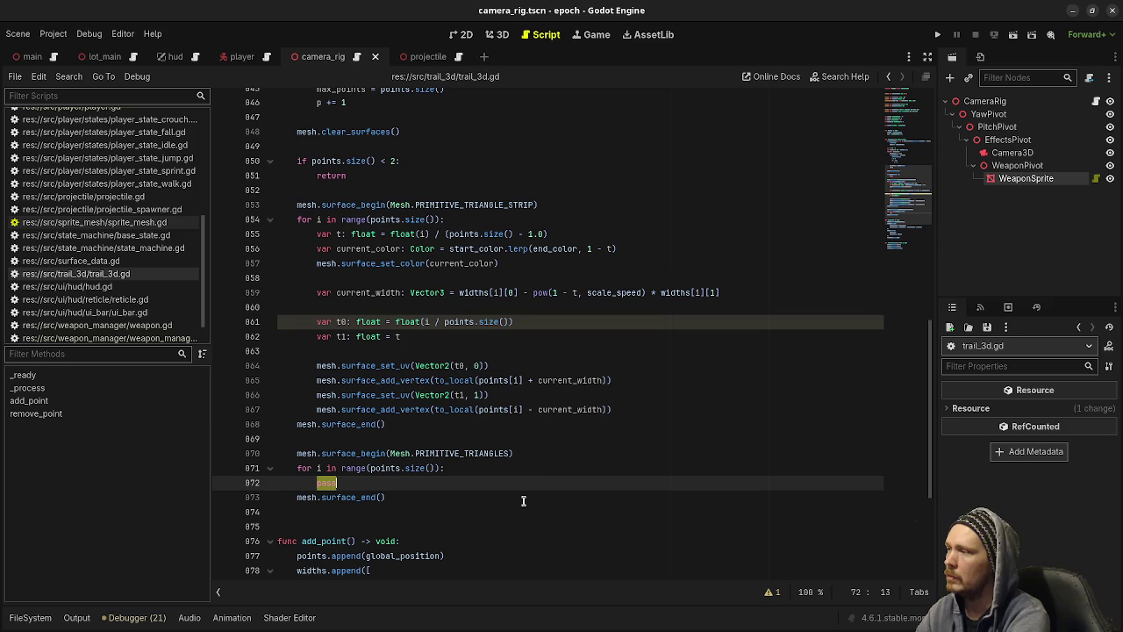
# Compute t as float(i) / (points.size() - 1.0) and paste in the current_color line from the strip loop.
pyautogui.write('var ')
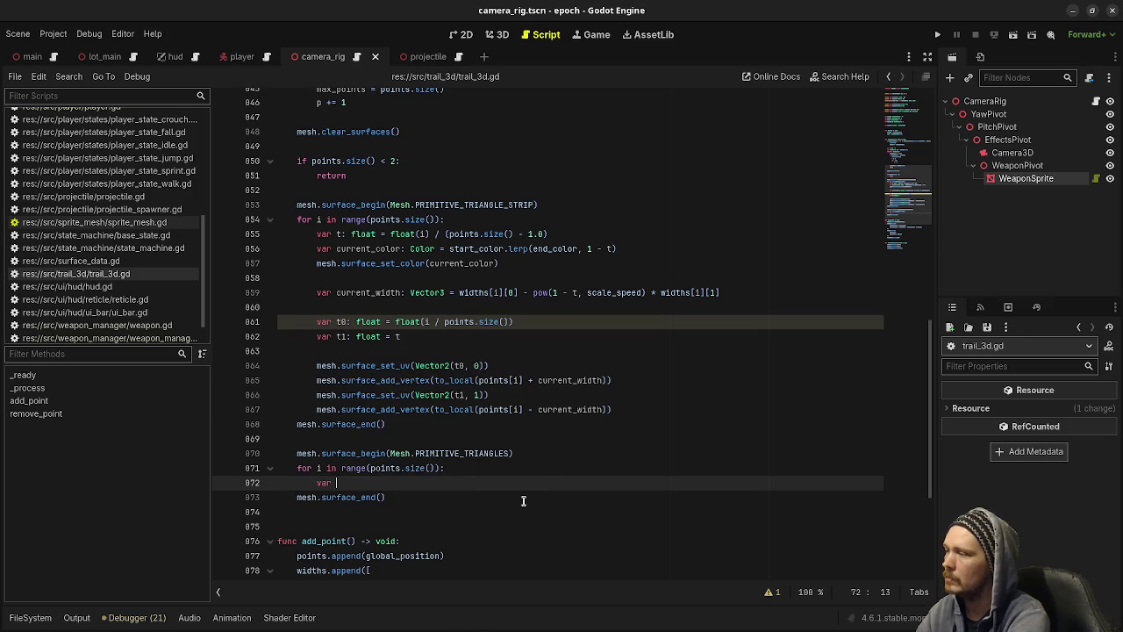
pyautogui.write('t: float ')
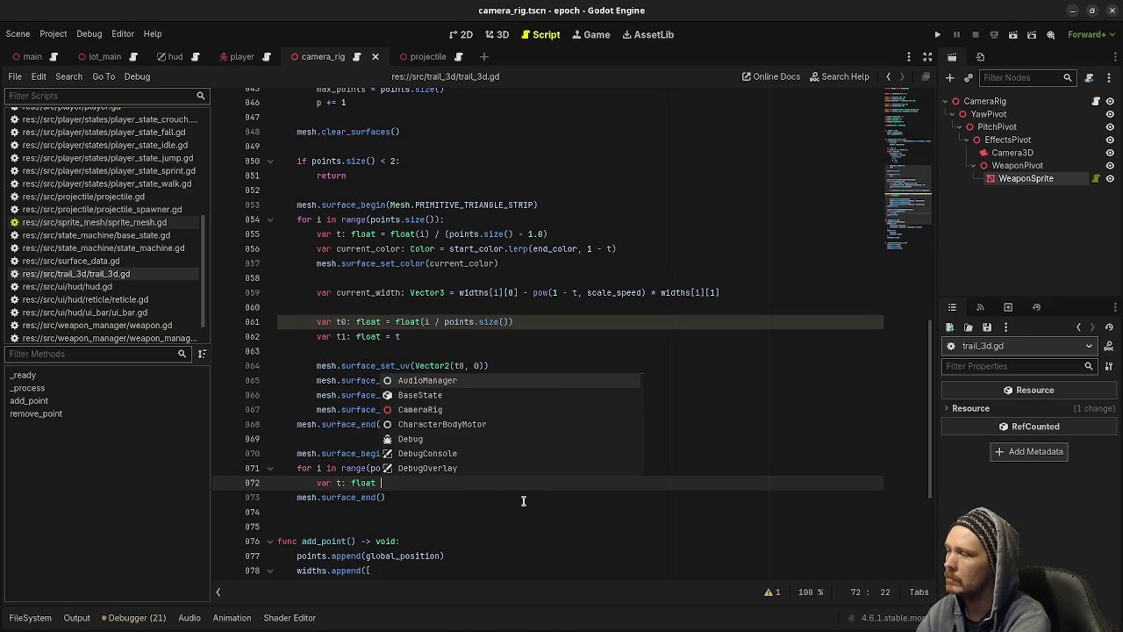
pyautogui.write('= float(i')
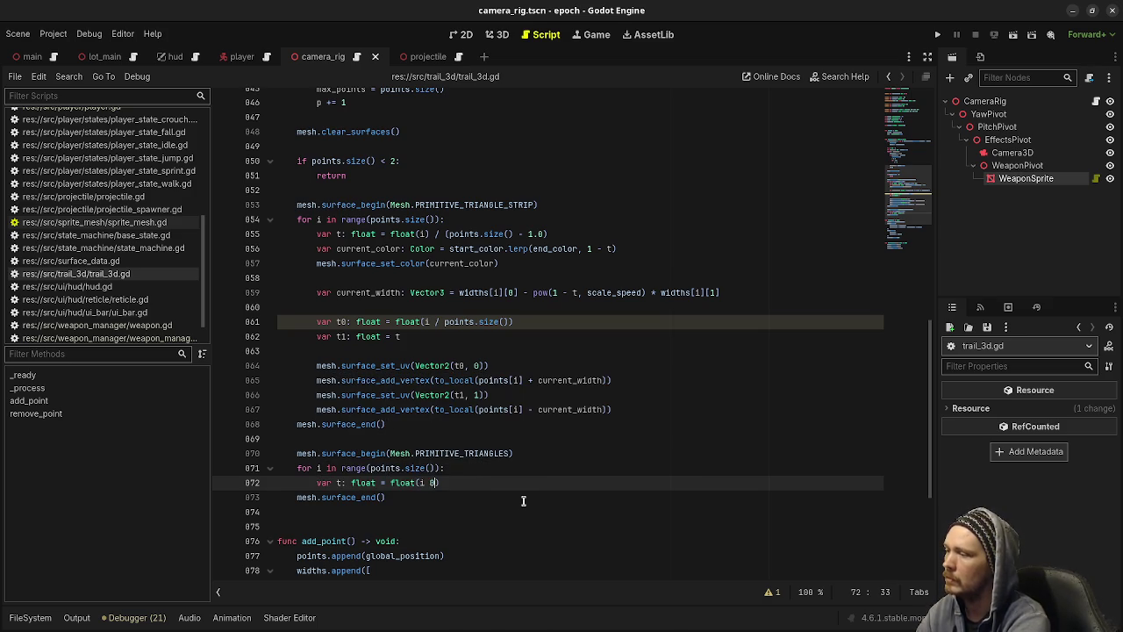
pyautogui.write(') / ')
pyautogui.write('(points.size() - ')
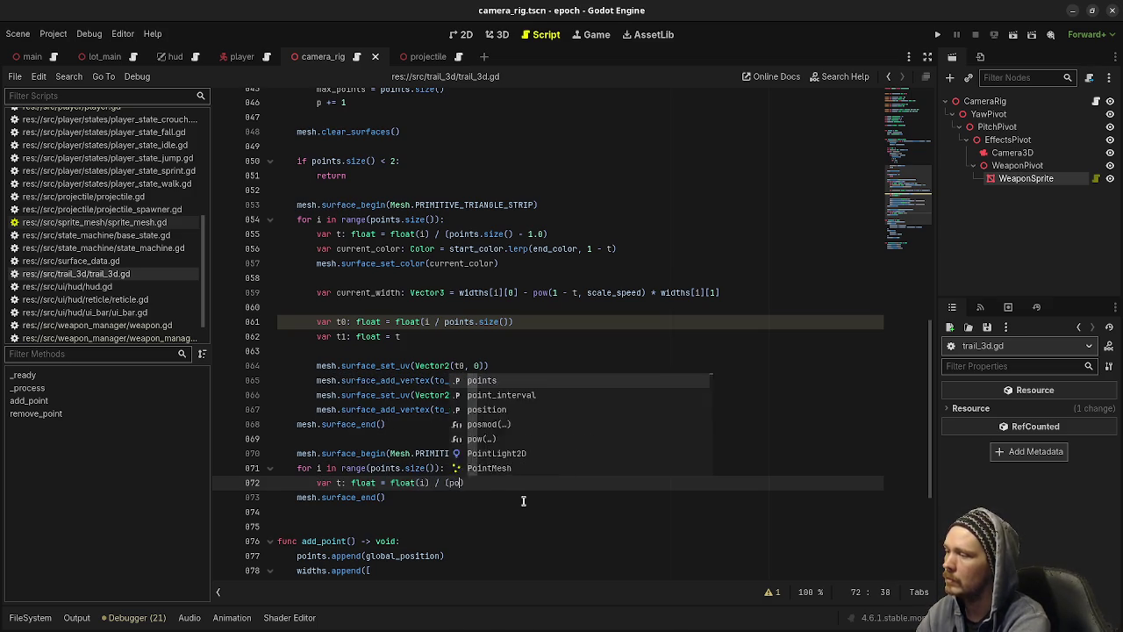
pyautogui.write('1.0)')
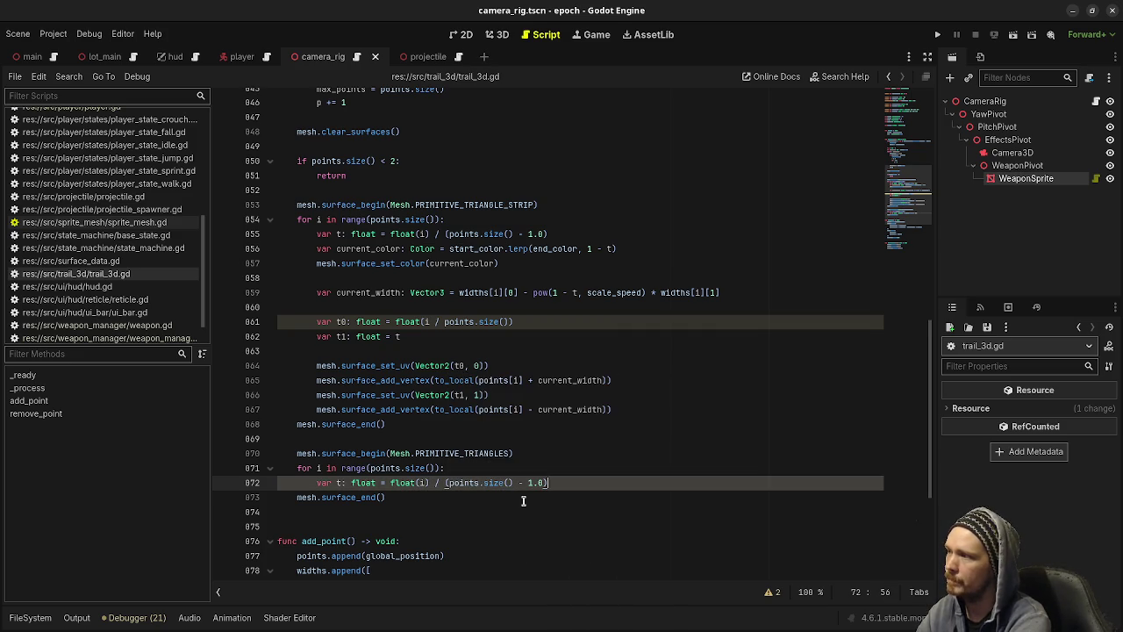
pyautogui.press('Return')
pyautogui.write('var current')
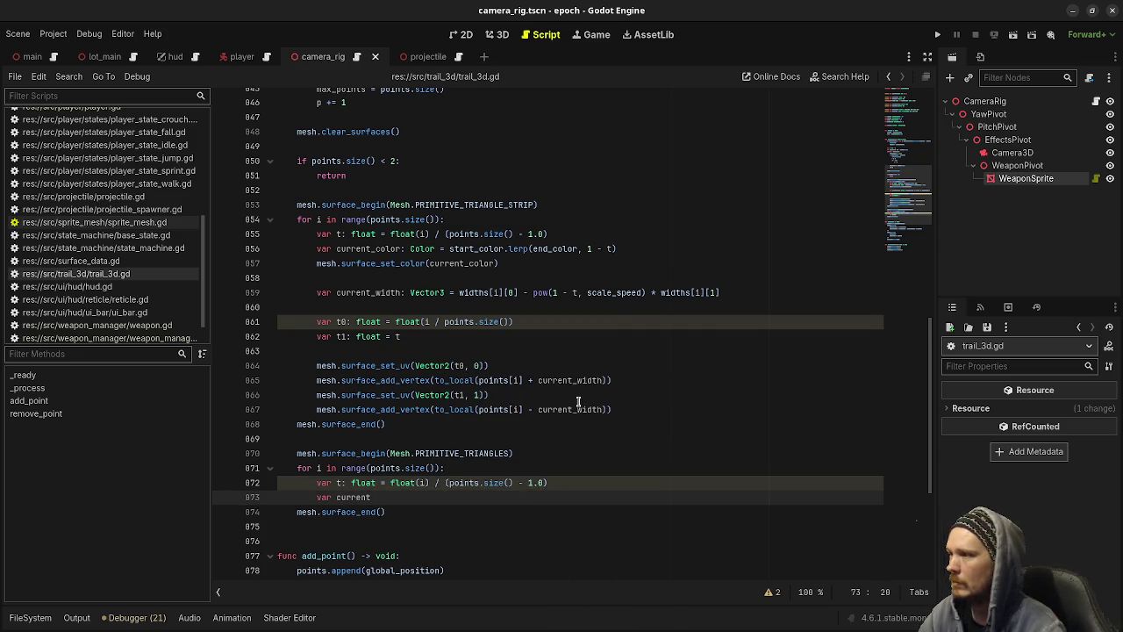
pyautogui.moveTo(633, 250); pyautogui.dragTo(318, 250)
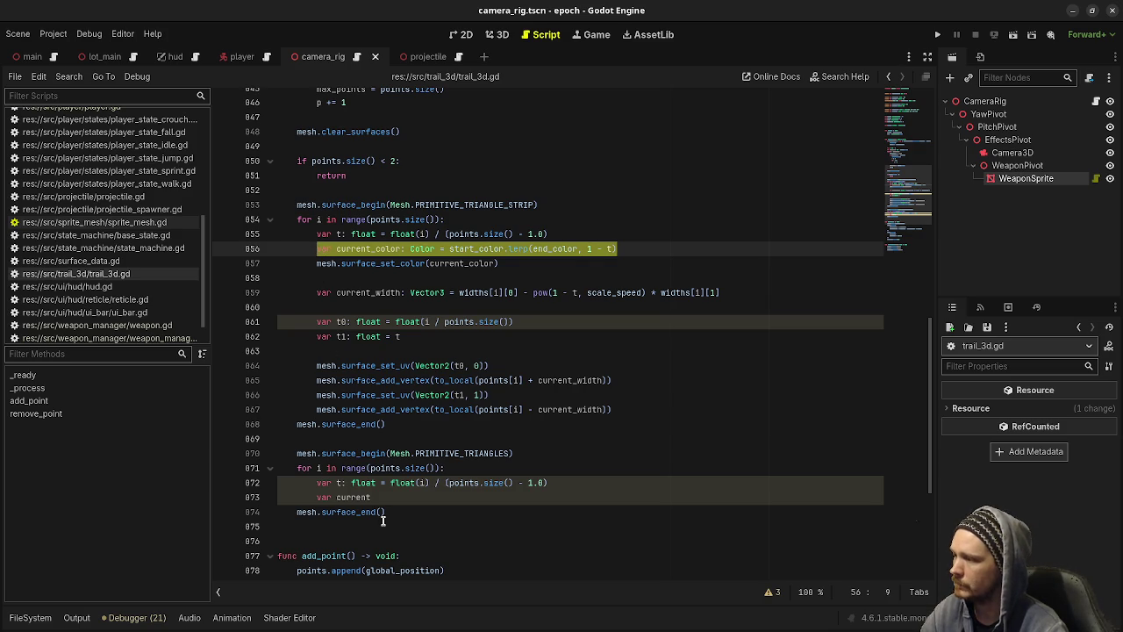
pyautogui.moveTo(372, 498); pyautogui.dragTo(318, 489)
pyautogui.write('var t: float = float(i) / (points.size() - 1.0) \t\tvar current_color: Color = start_color.lerp(end_color, 1 - t)')
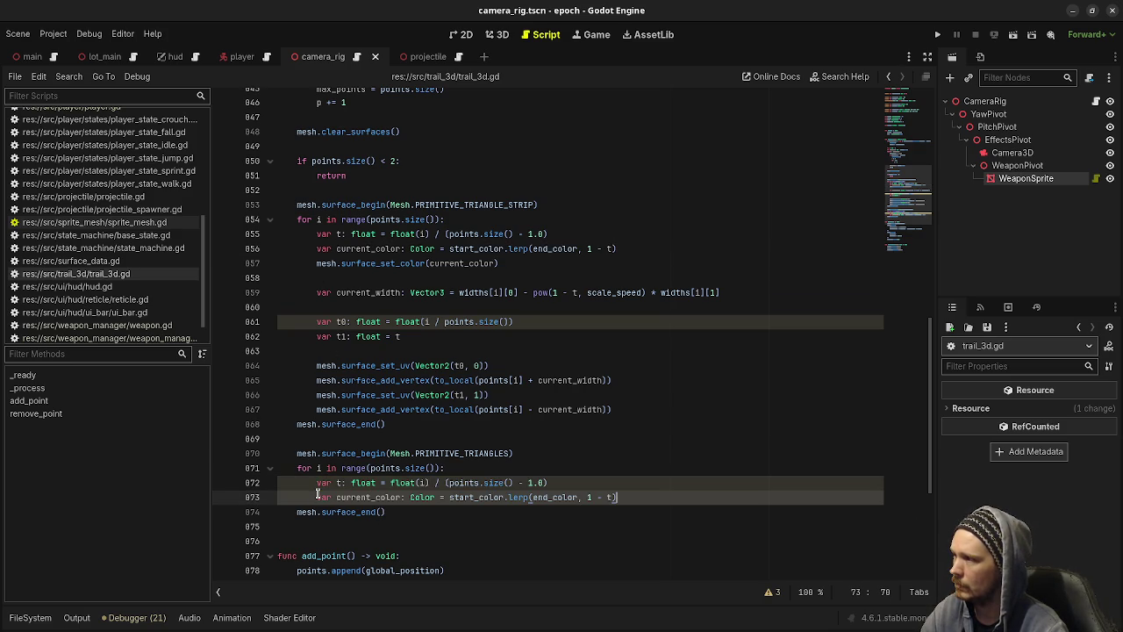
# Copy the surface_set_color call from the strip loop below the current_color line.
pyautogui.moveTo(495, 263); pyautogui.dragTo(317, 263)
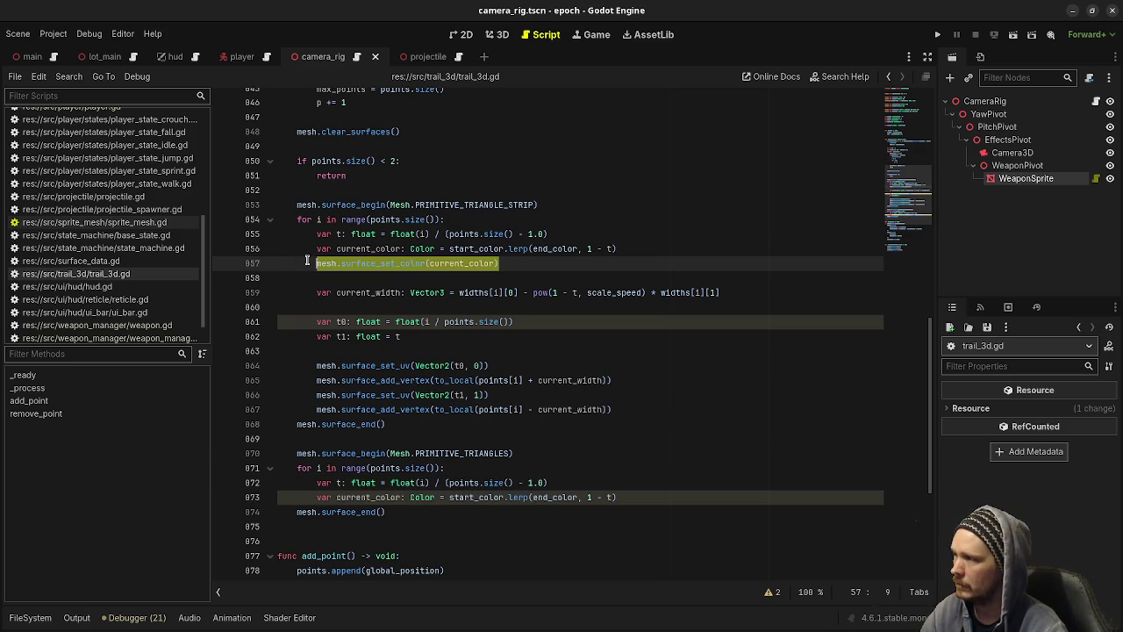
pyautogui.hotkey('ctrl', 'c')
pyautogui.click(639, 506)
pyautogui.click(654, 498)
pyautogui.press('Return')
pyautogui.hotkey('ctrl', 'v')
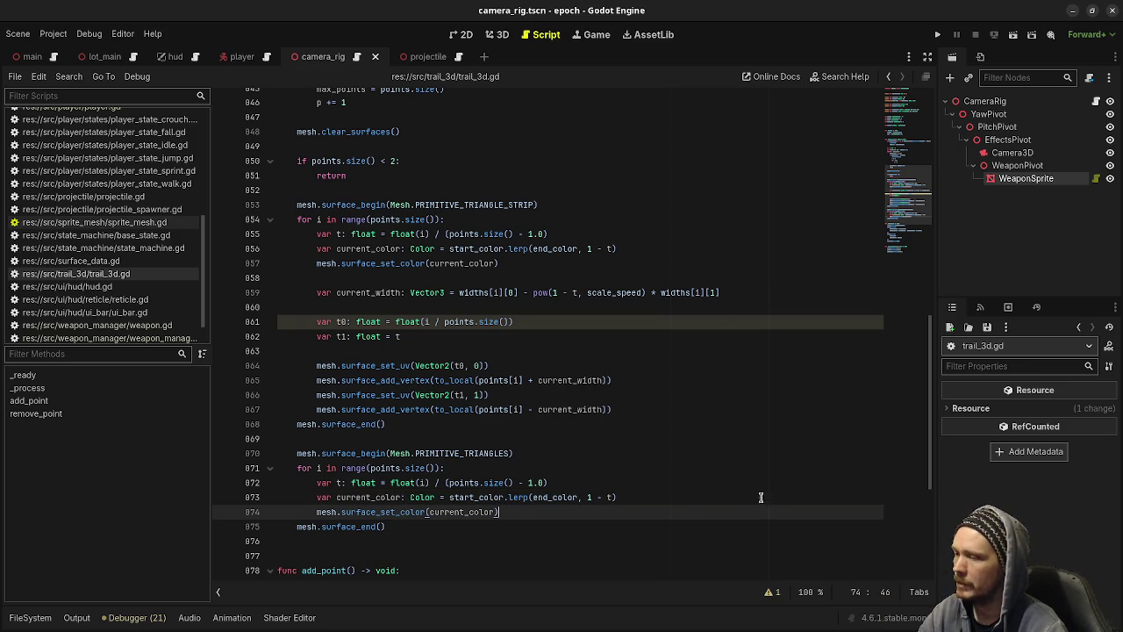
pyautogui.scroll(-2, 682, 489)
pyautogui.scroll(1, 683, 490)
pyautogui.press('Return')
pyautogui.press('Return')
# Declare current_radius: float = radii[i][0] - pow(1 - t, scale_speed) * radii[i][1].
pyautogui.write('var current_radius: ')
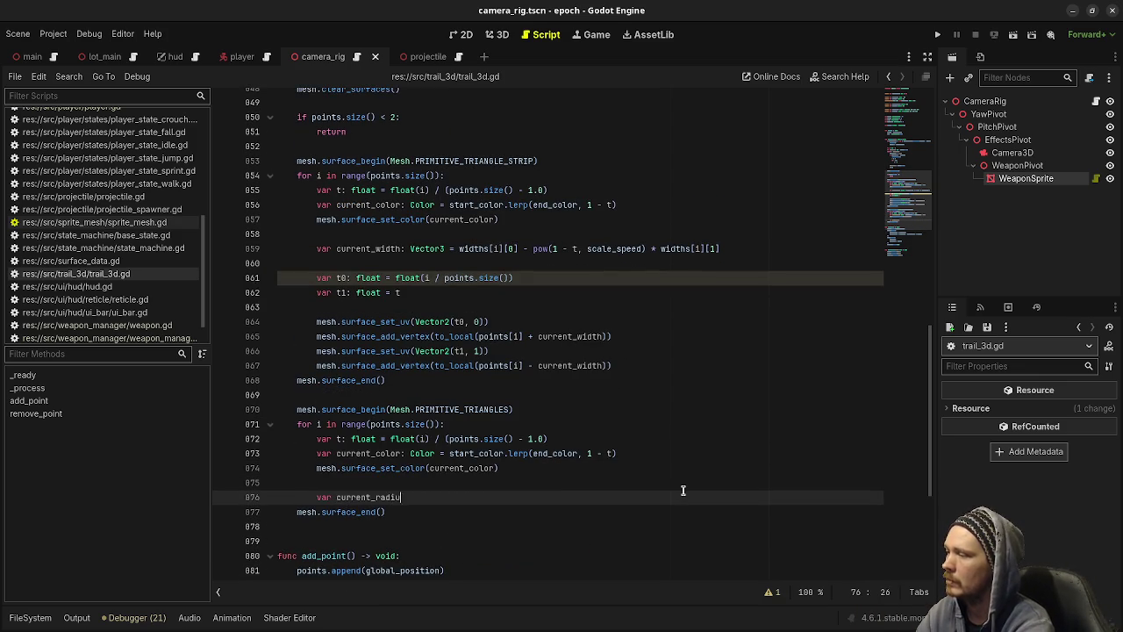
pyautogui.write('float')
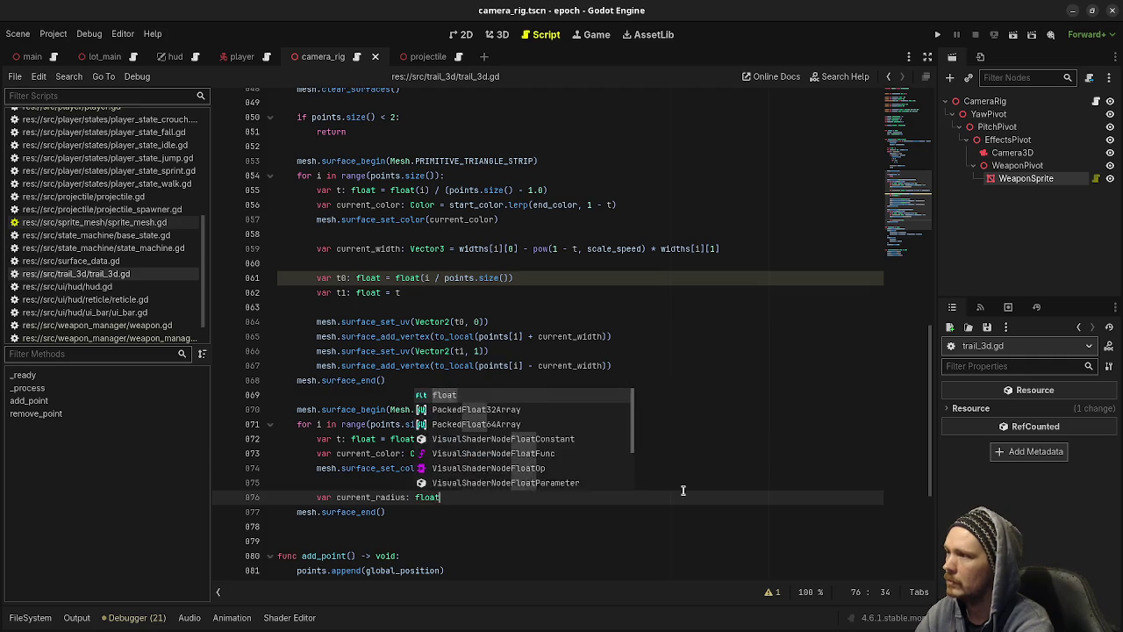
pyautogui.write(' = radii[i]')
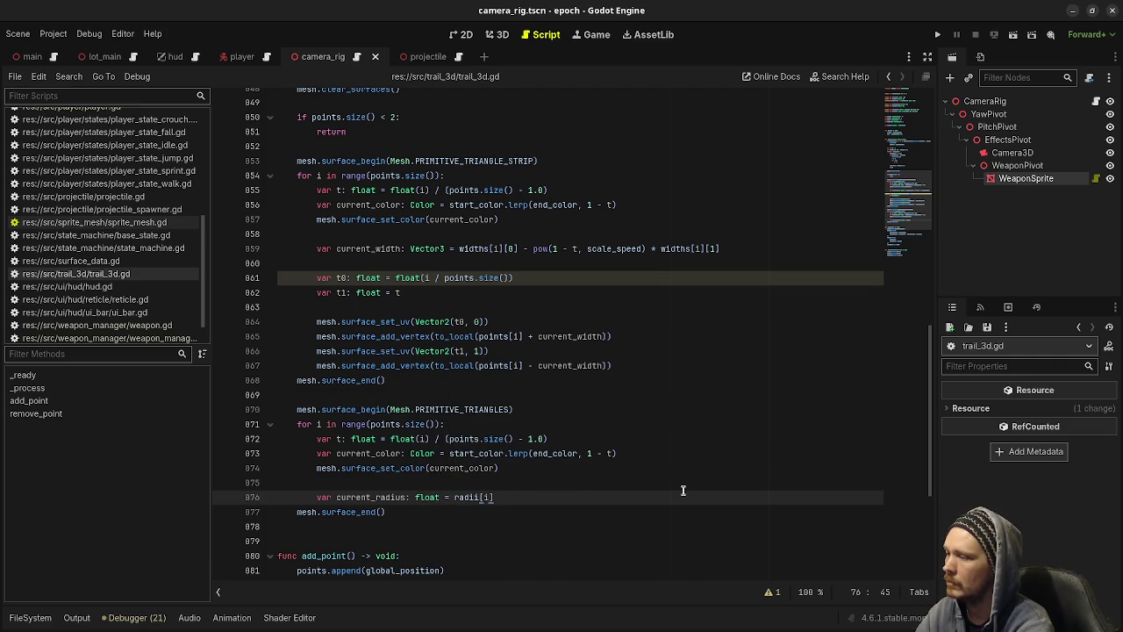
pyautogui.write('[0] ')
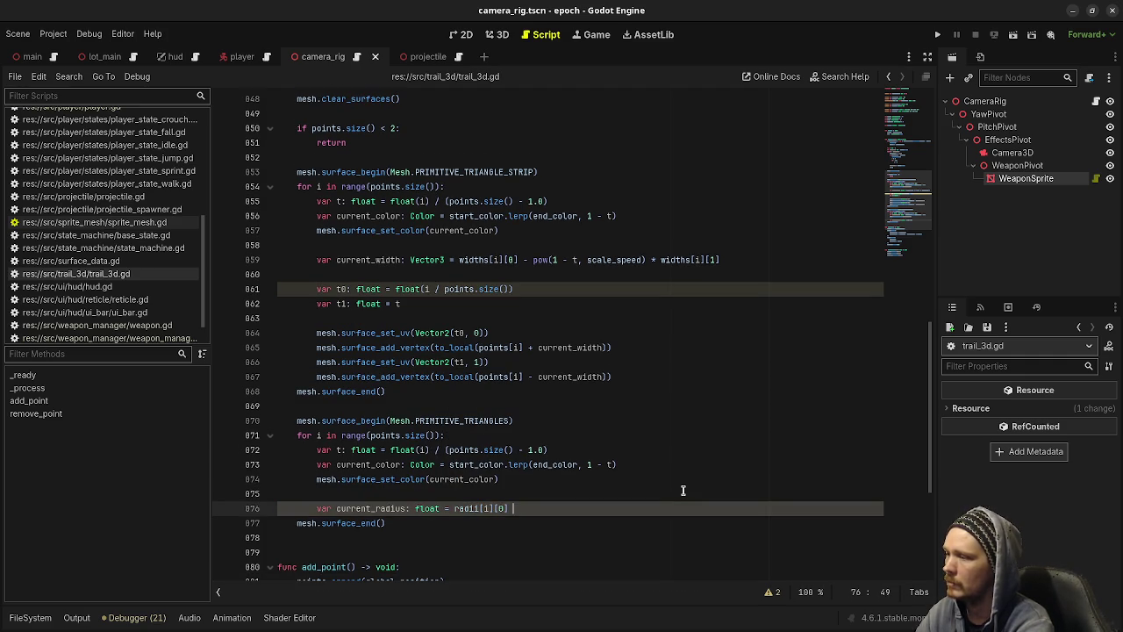
pyautogui.write('- pow(1 - t, scale_speed) * ')
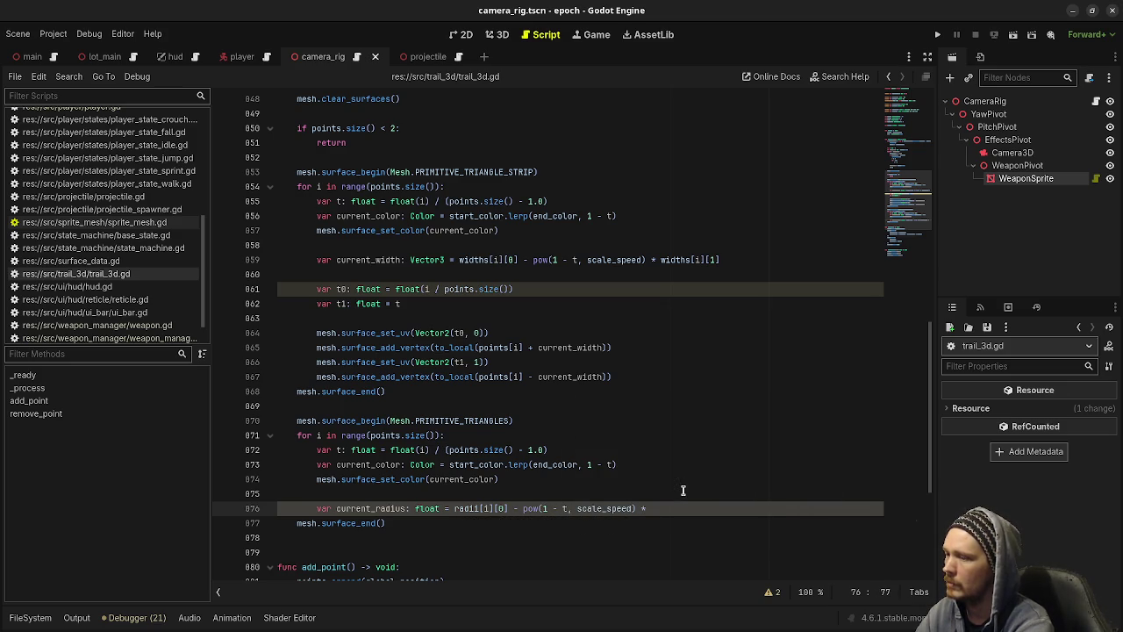
pyautogui.write('radii[i][1]')
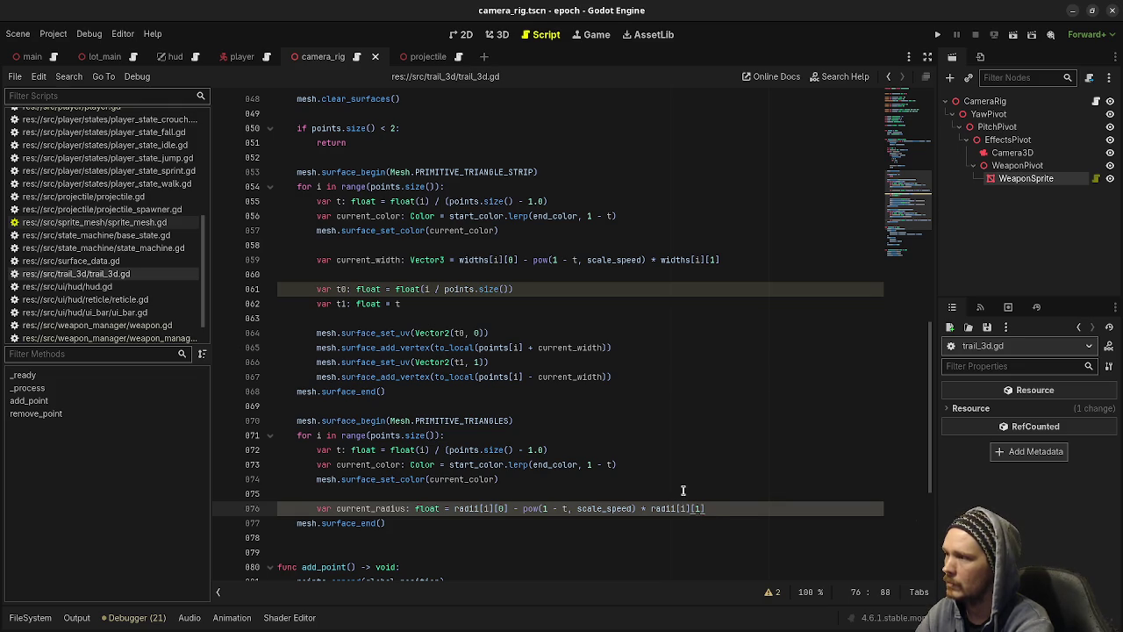
pyautogui.press('Return')
pyautogui.press('Return')
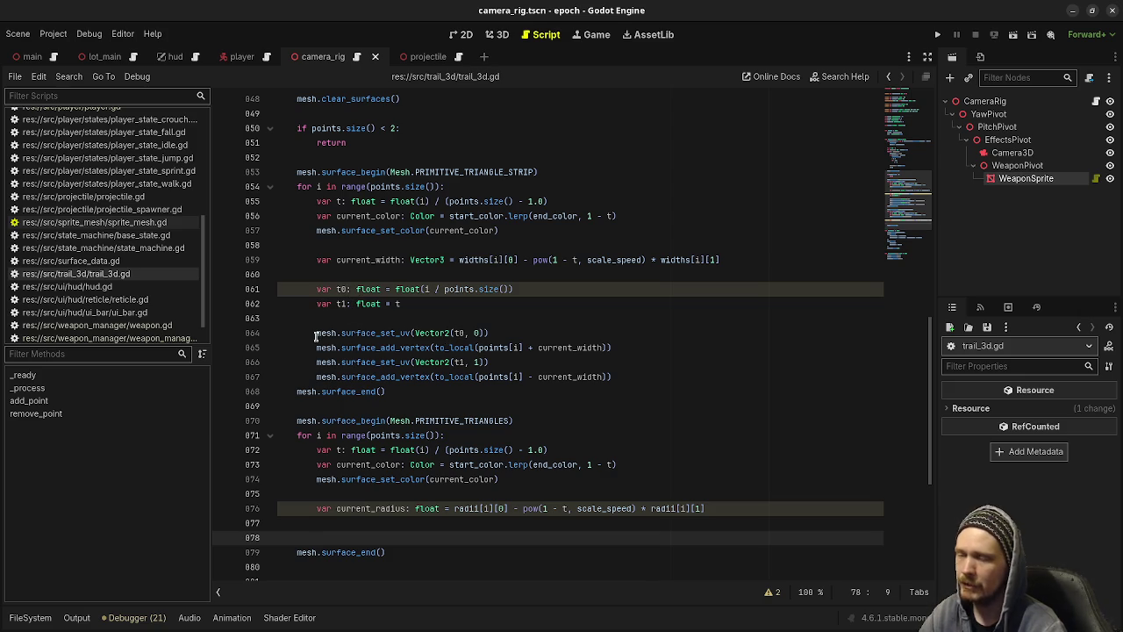
# Add two more empty lines between the current_radius calculation and surface_end().
pyautogui.moveTo(316, 335)
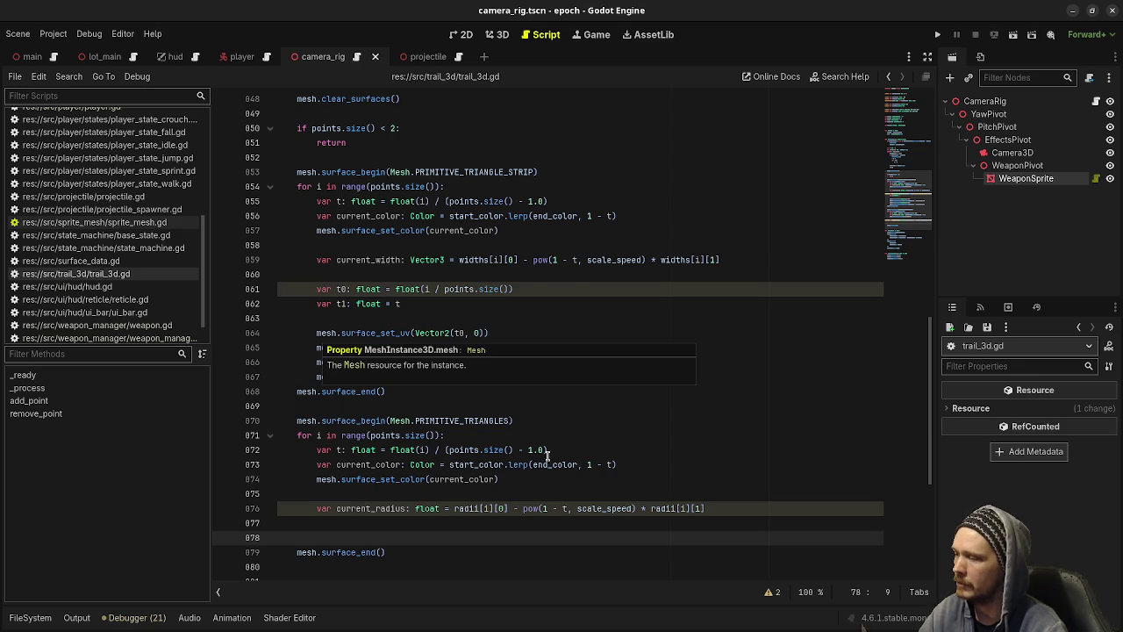
pyautogui.scroll(-2, 547, 449)
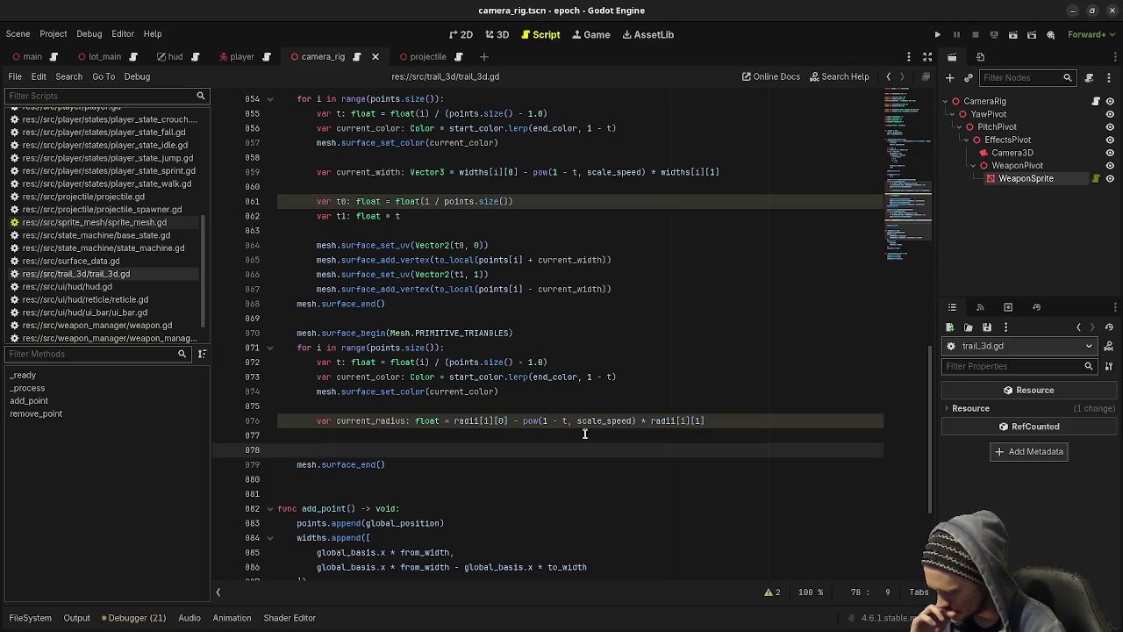
pyautogui.scroll(-2, 579, 510)
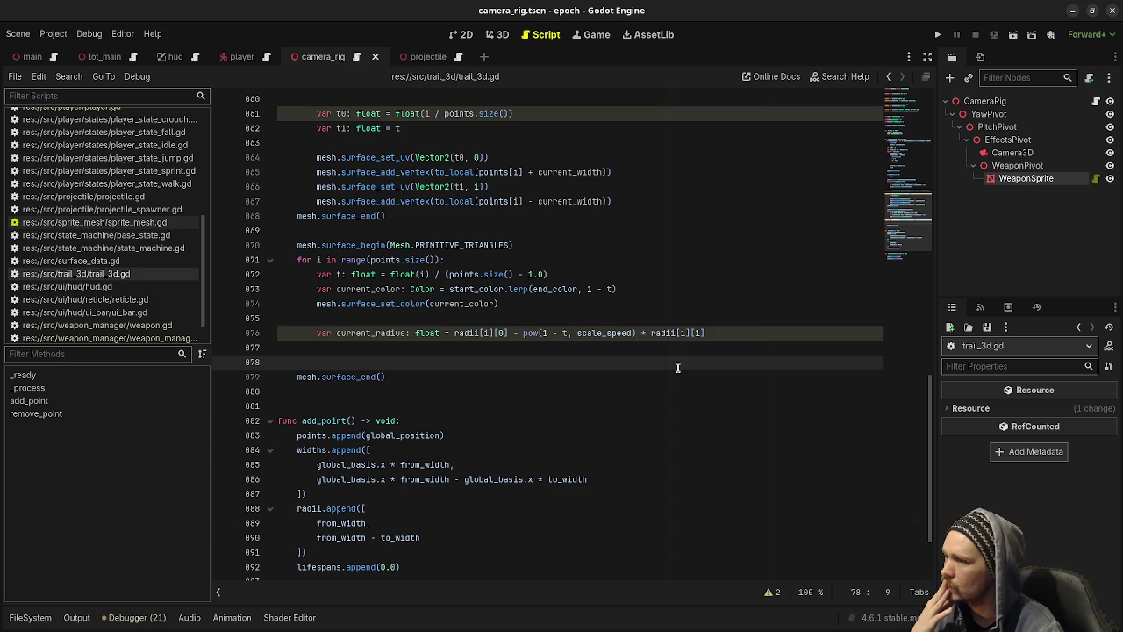
pyautogui.click(727, 332)
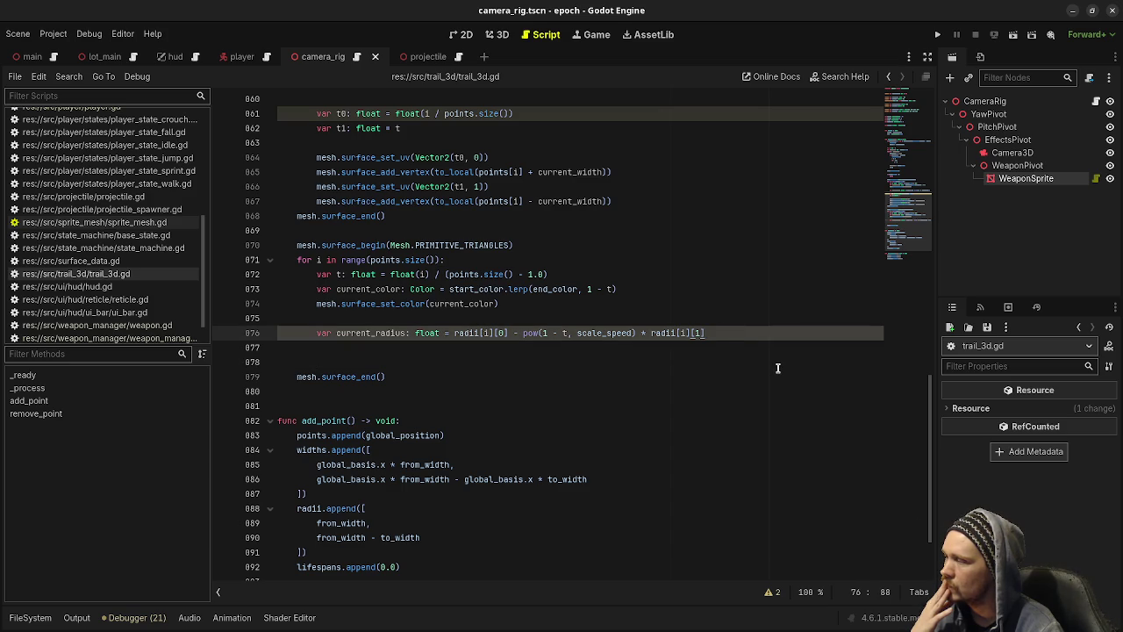
pyautogui.press('Return')
pyautogui.press('Return')
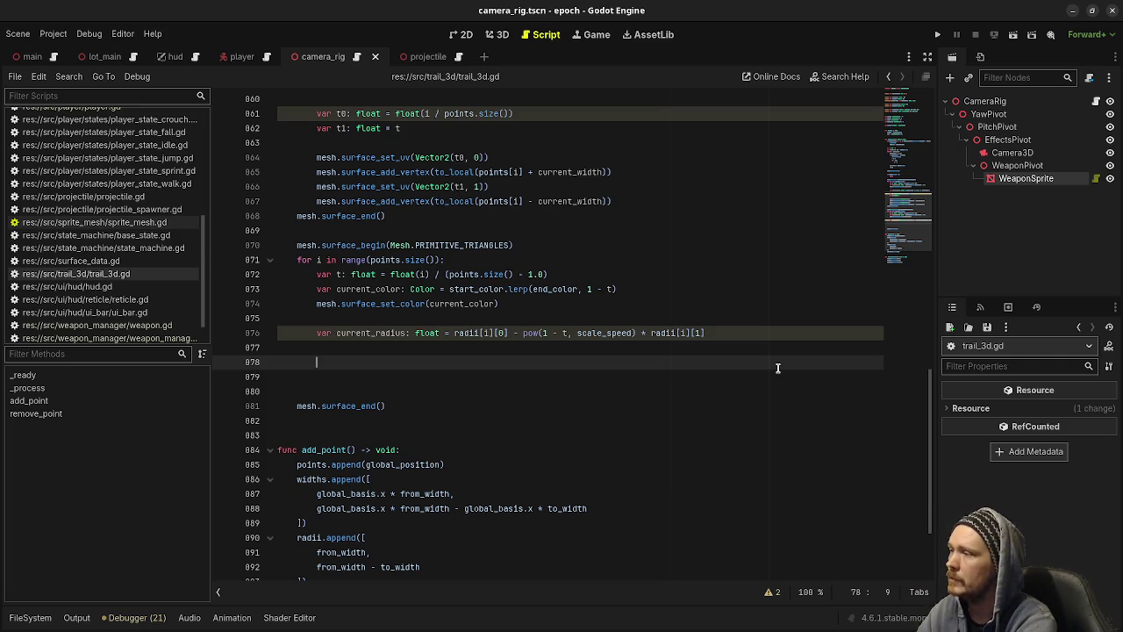
# Add the comment '# calculate 5 points in circle around point'.
pyautogui.write('# calculate ')
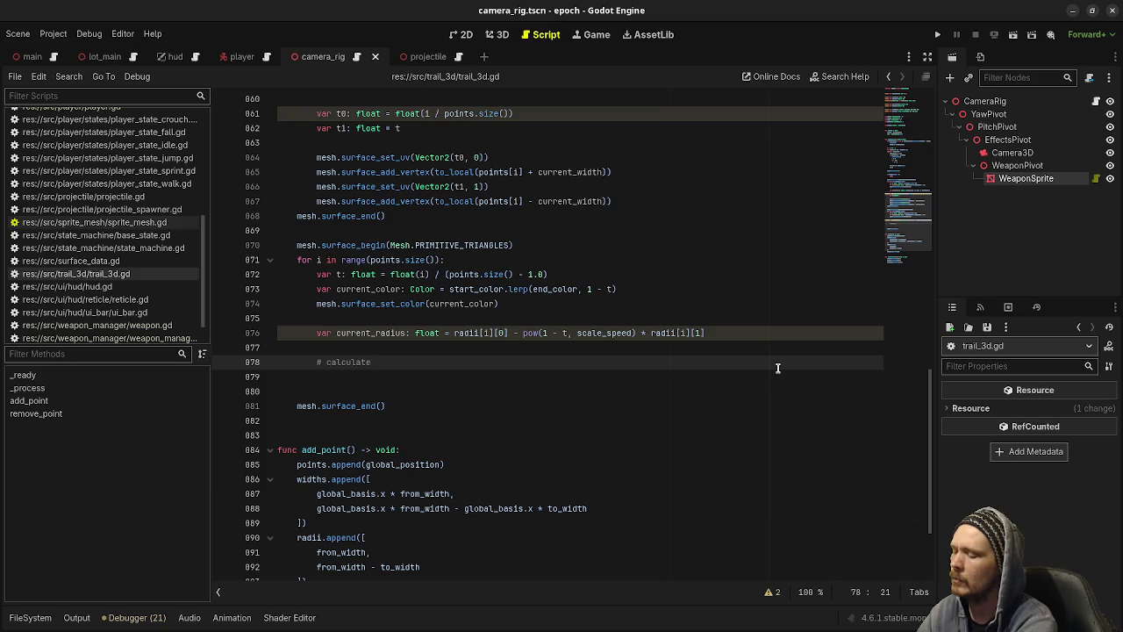
pyautogui.write('5 p')
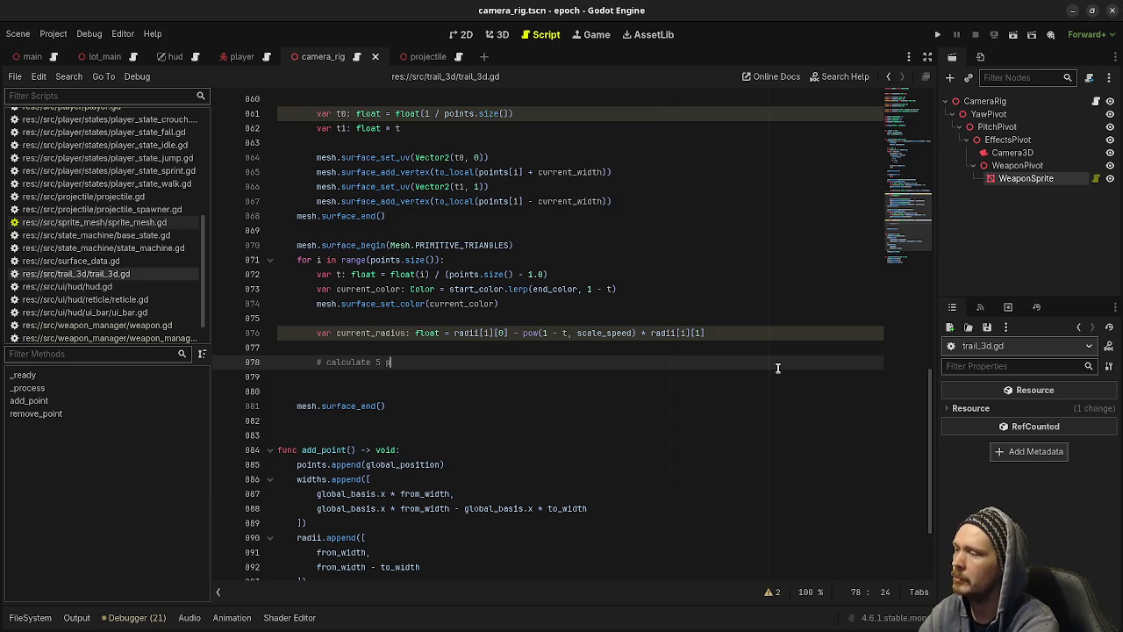
pyautogui.write('oints in c')
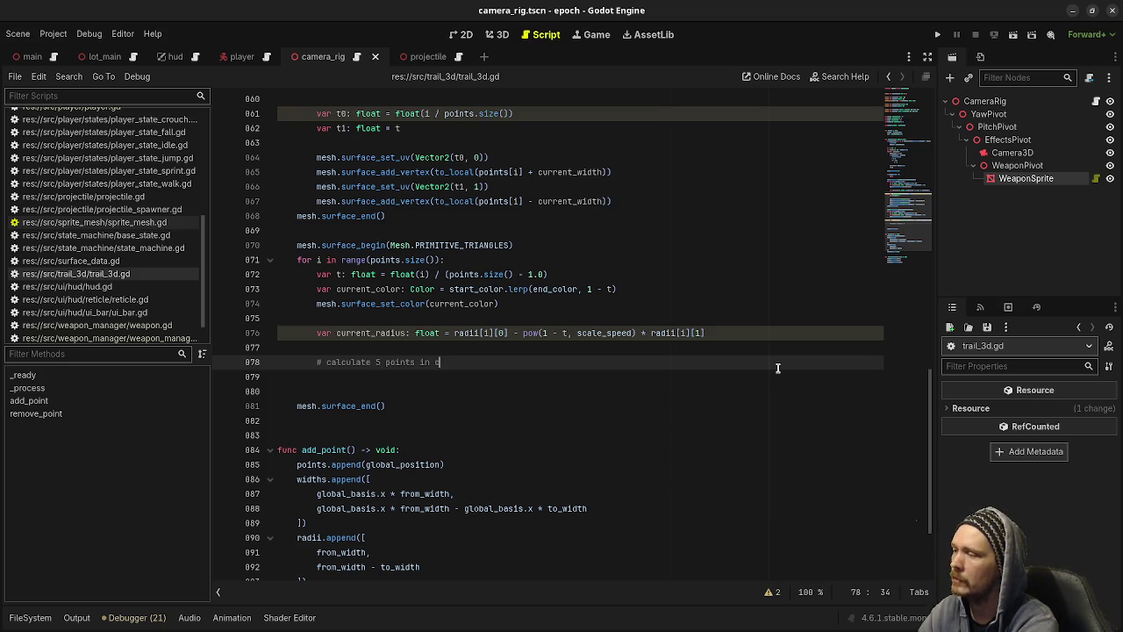
pyautogui.write('ircle around poin')
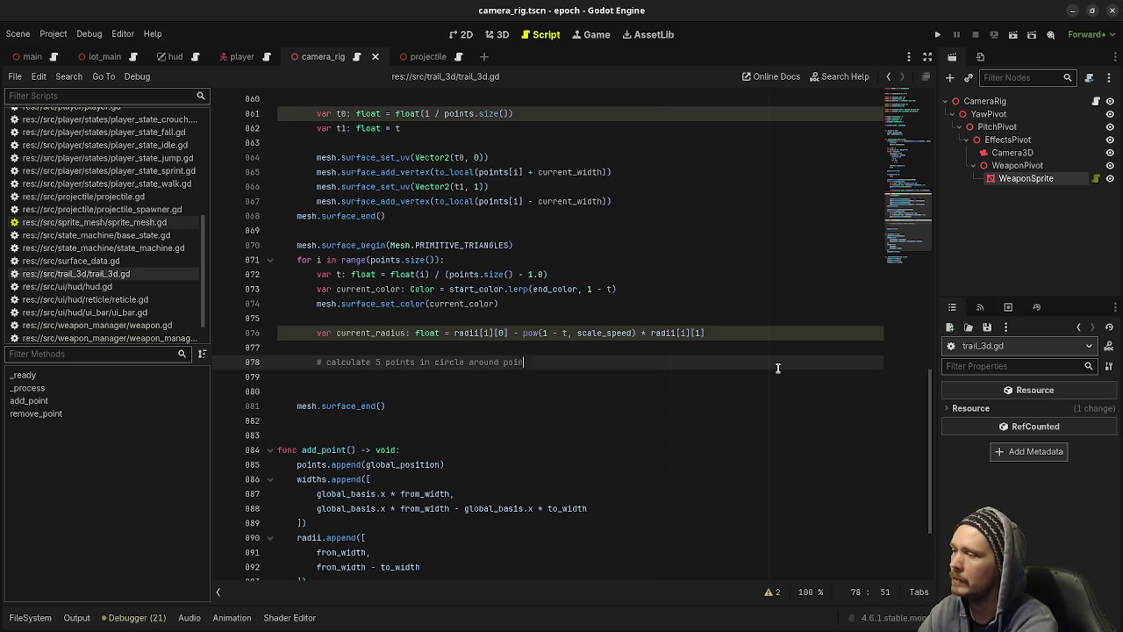
pyautogui.write('t IN')
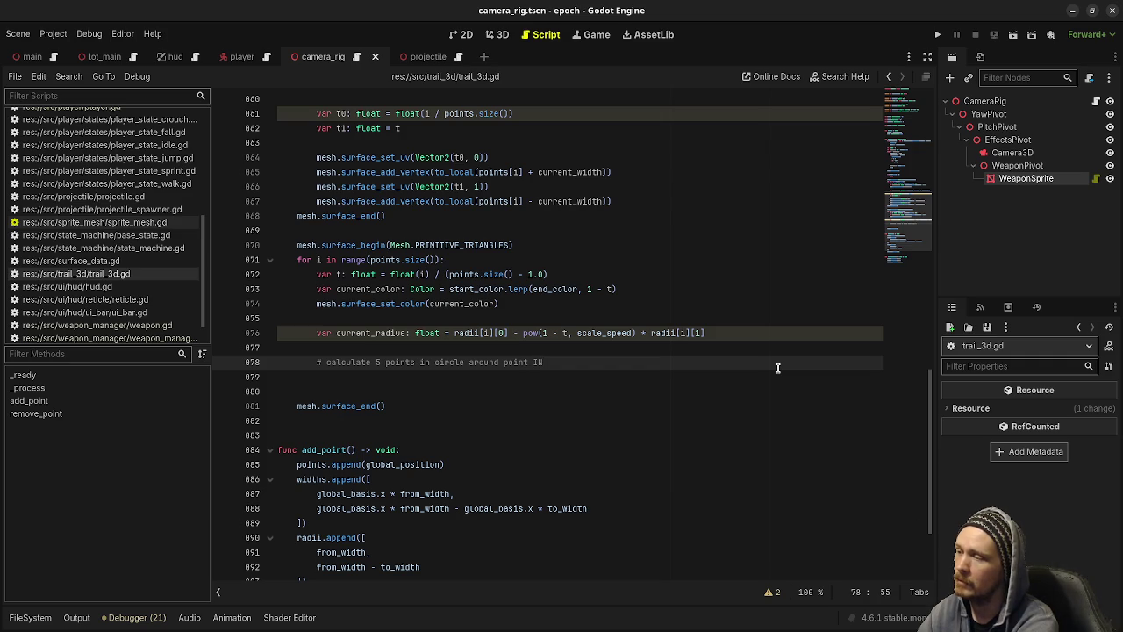
pyautogui.press('BackSpace')
pyautogui.press('BackSpace')
pyautogui.press('BackSpace')
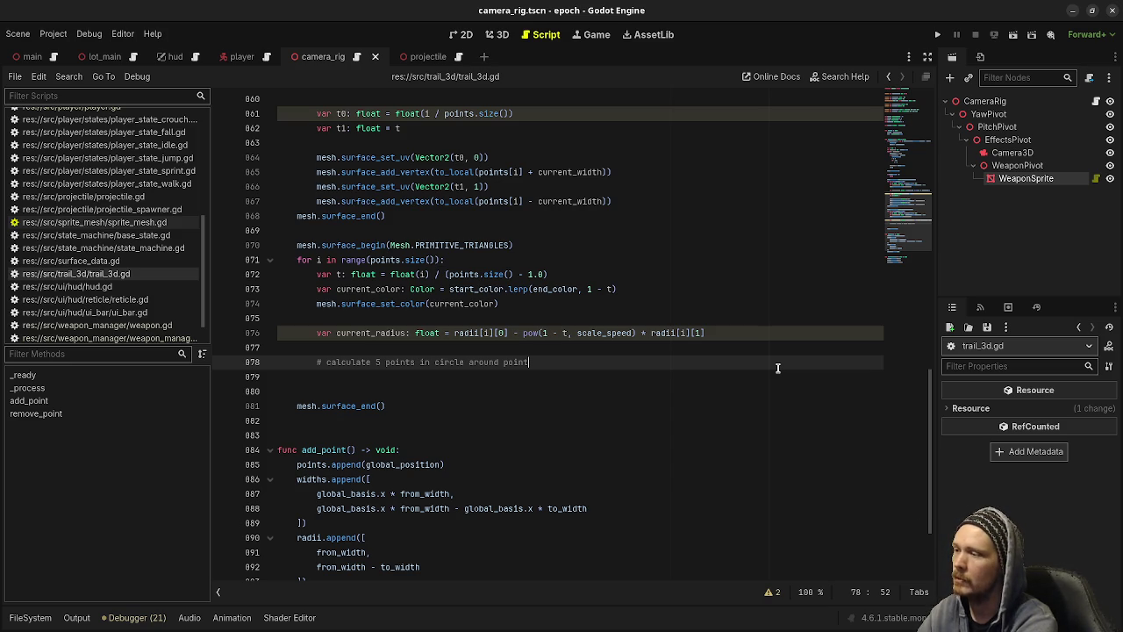
pyautogui.press('Return')
# Declare angle: float = 0.0, steps: int = 5 and angle_per_step: float = 360.0 / steps.
pyautogui.write('var')
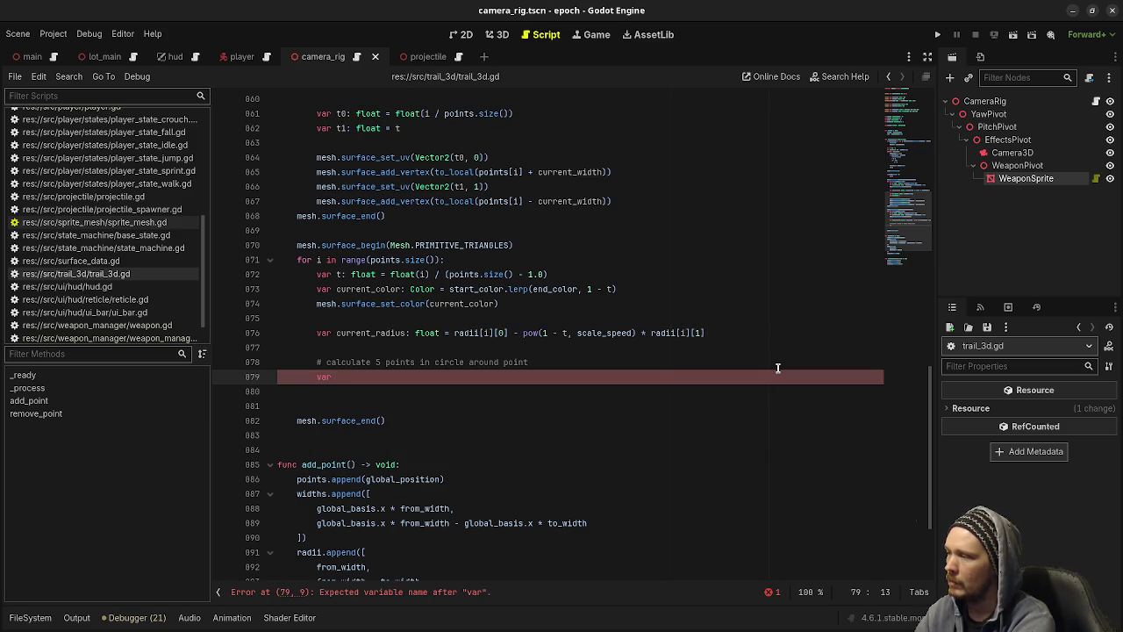
pyautogui.write('angle')
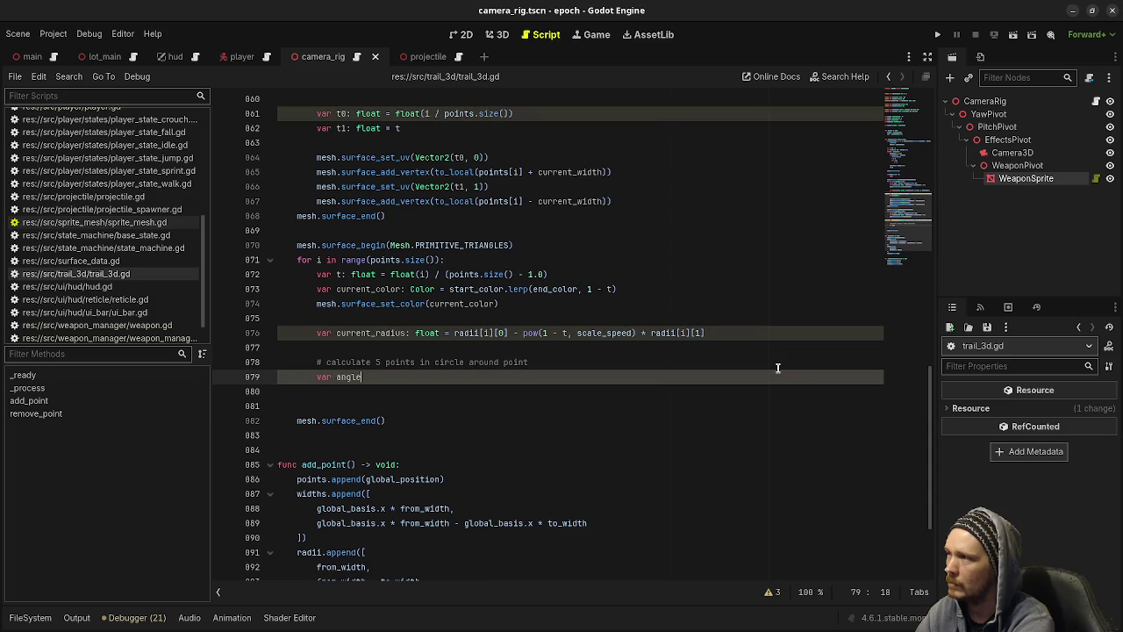
pyautogui.write(': flo')
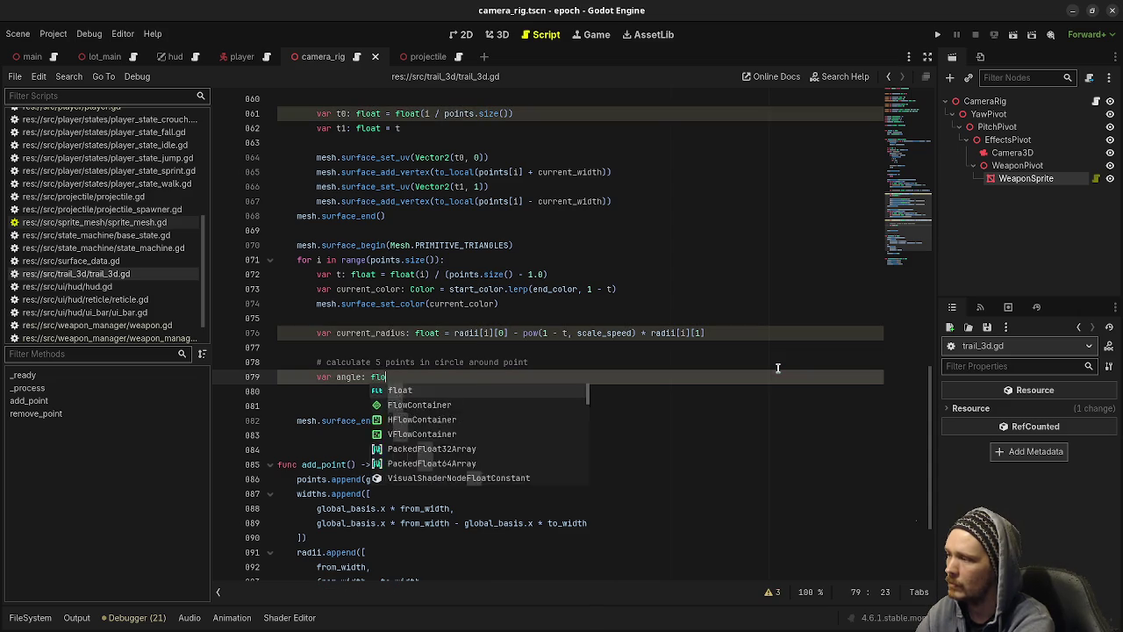
pyautogui.write('at = 0.0')
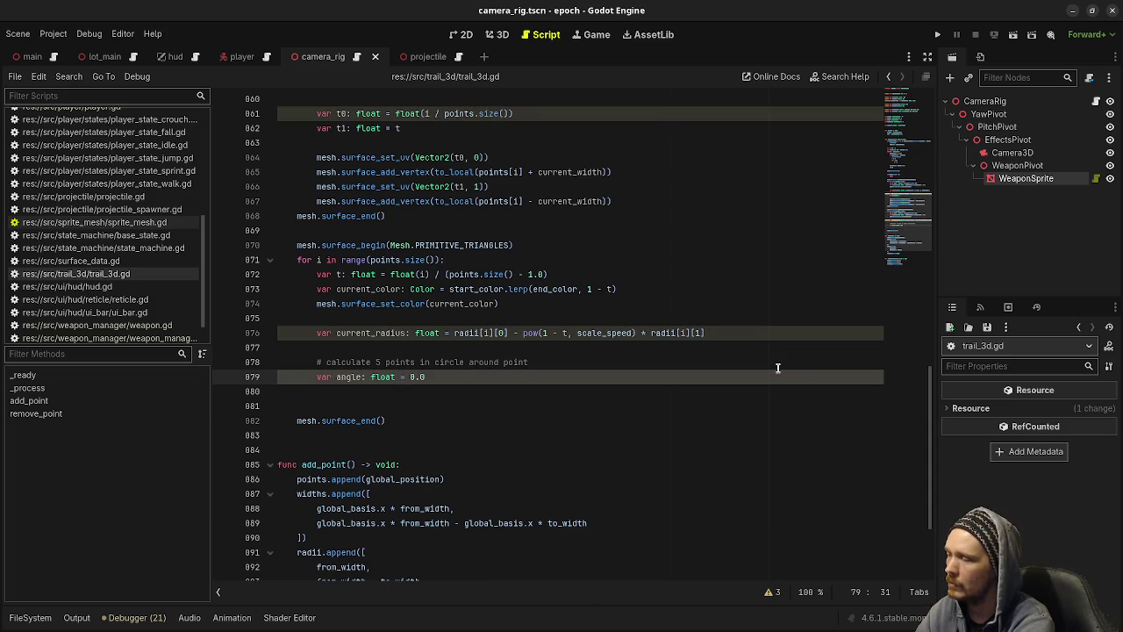
pyautogui.press('Return')
pyautogui.write('var steps: ')
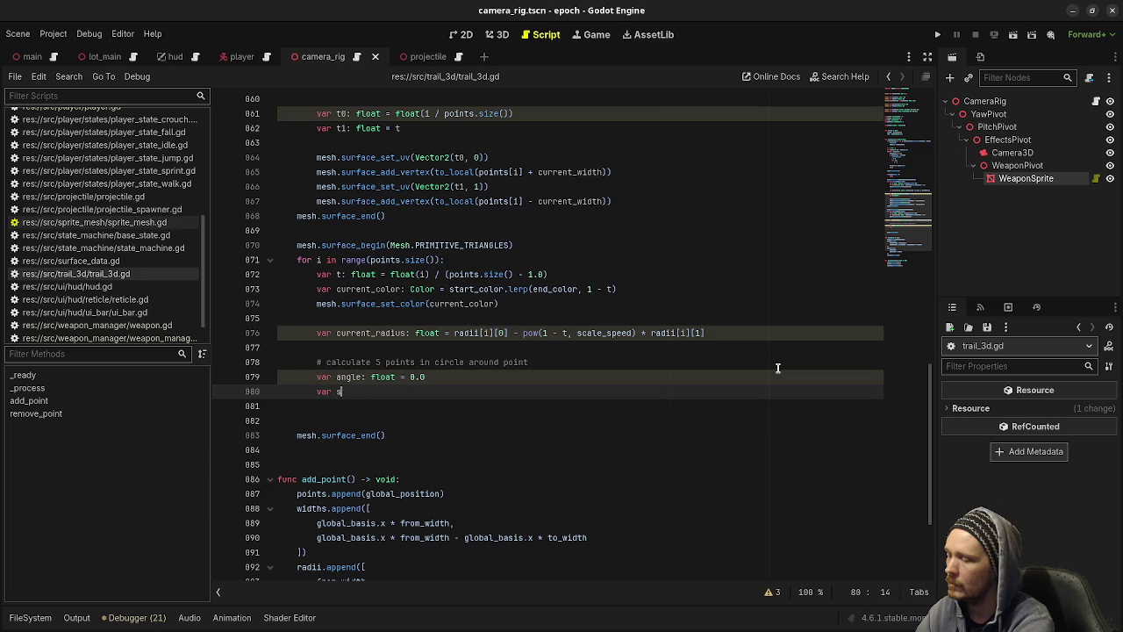
pyautogui.write('int =')
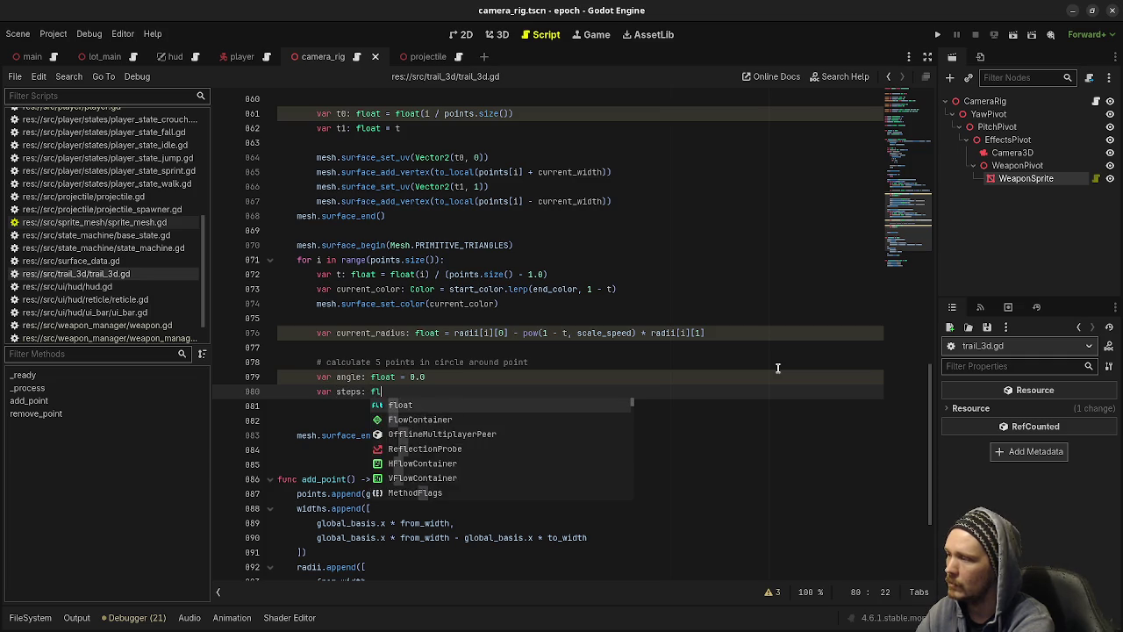
pyautogui.write(' 5')
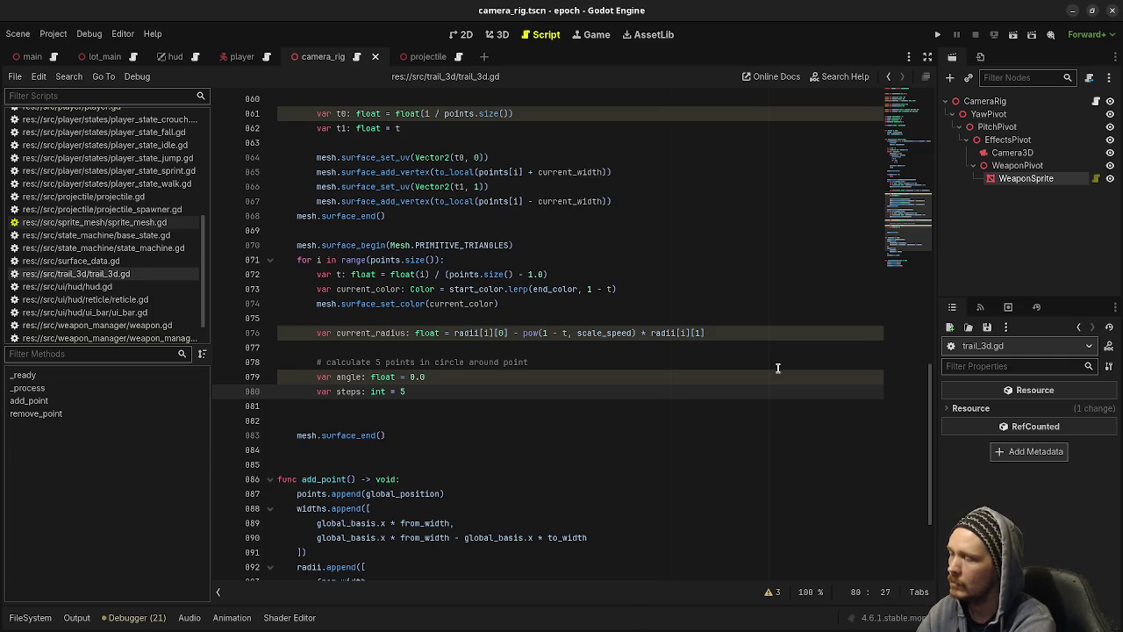
pyautogui.press('Return')
pyautogui.write('var angle_per_step')
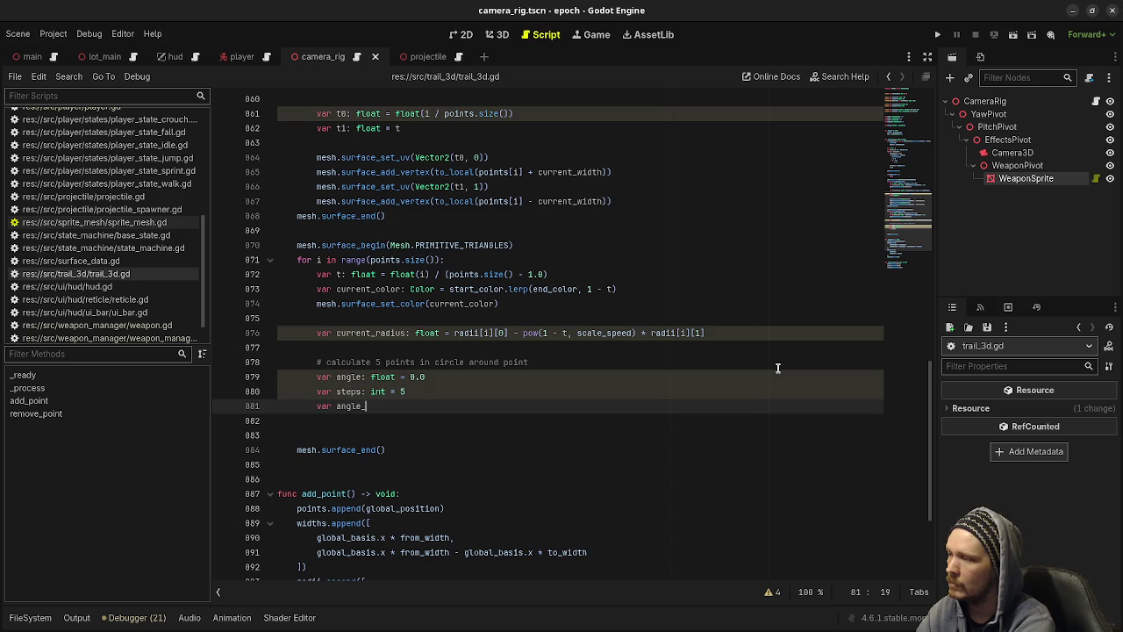
pyautogui.write(': float =')
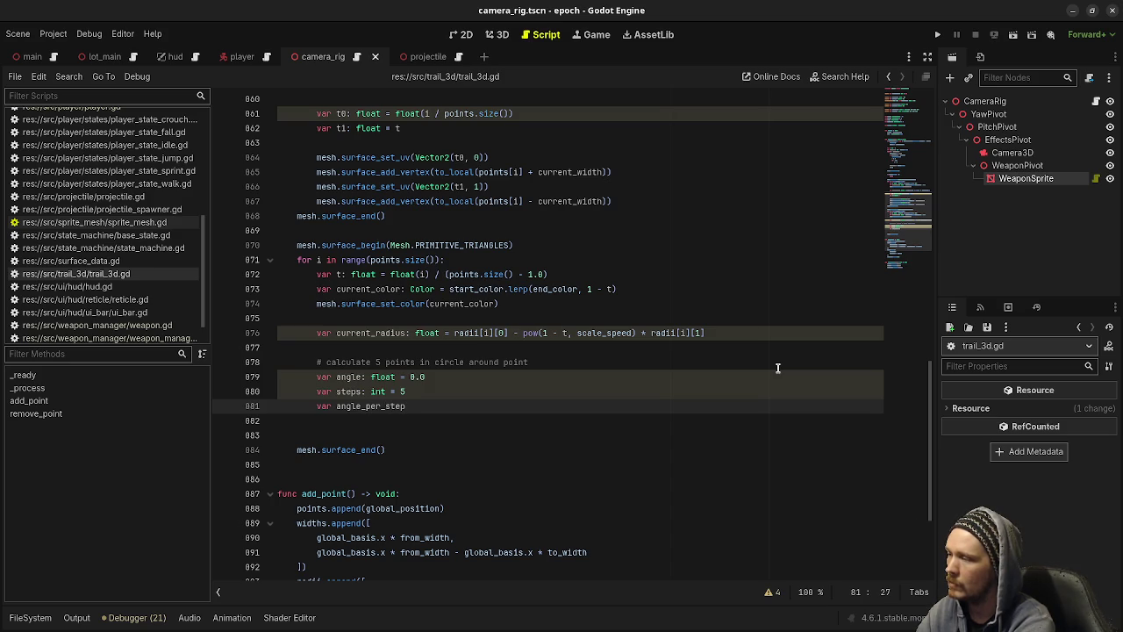
pyautogui.write(' 360')
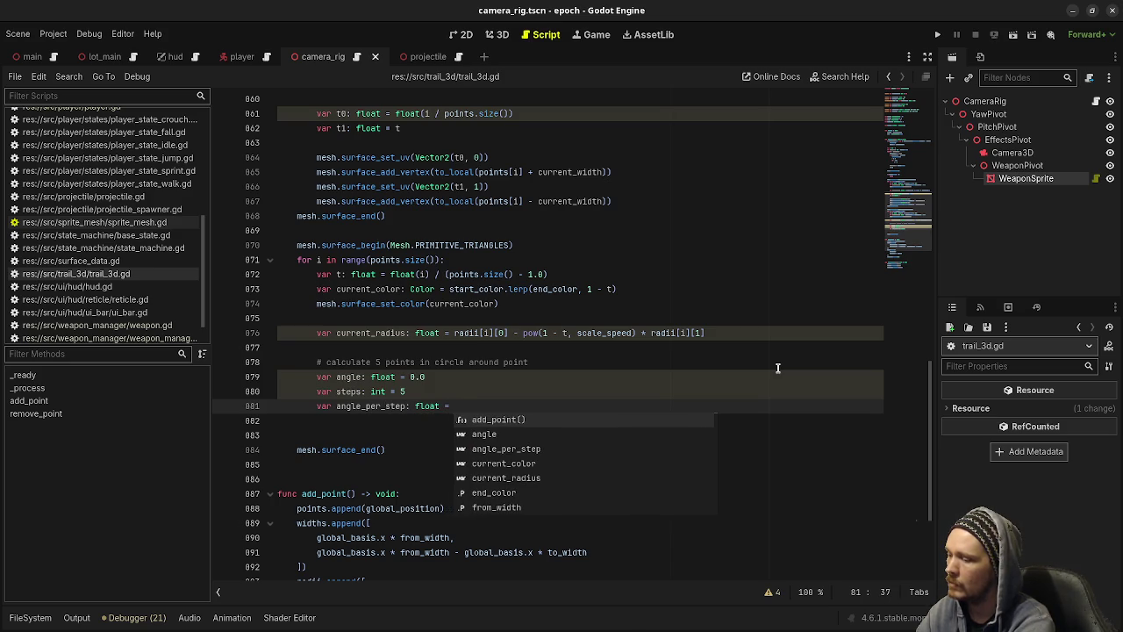
pyautogui.write('.0 / ')
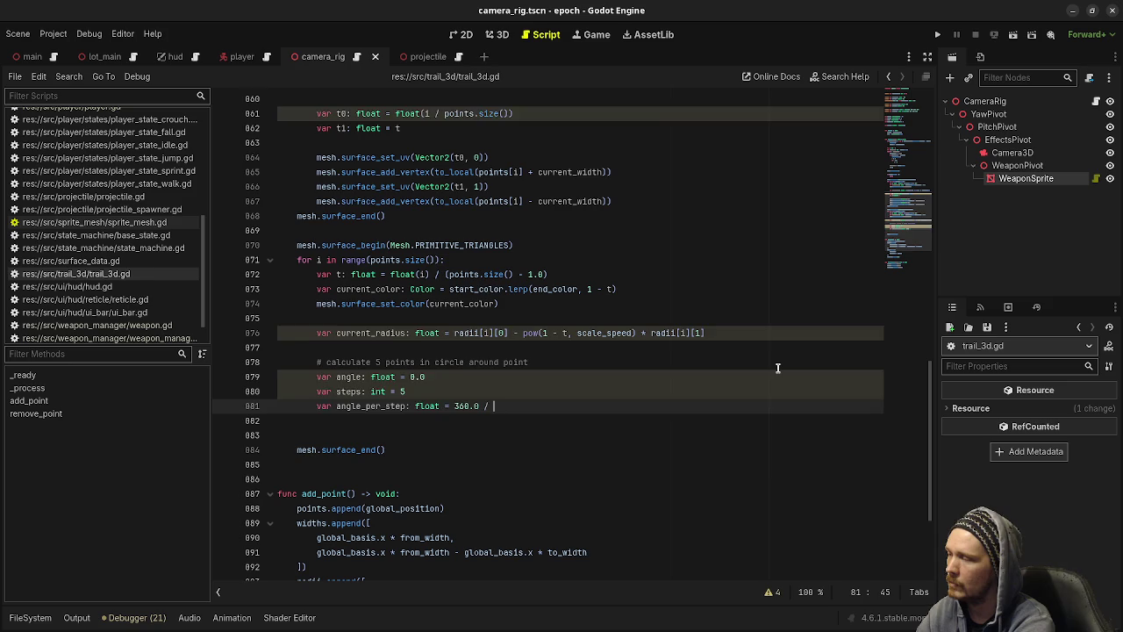
pyautogui.write('steps')
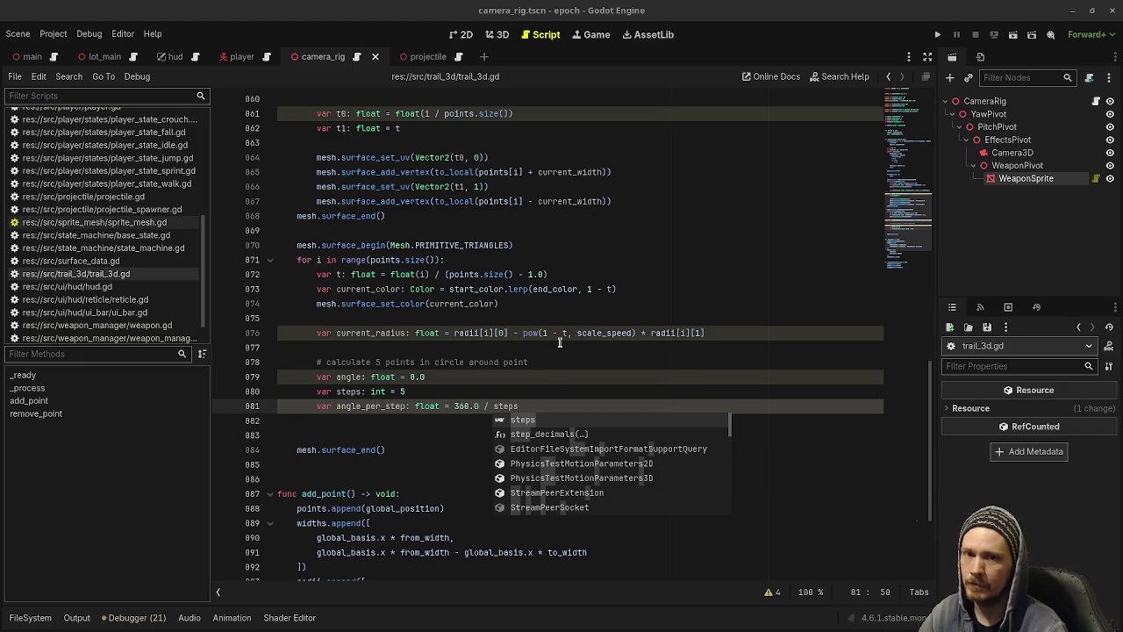
pyautogui.click(570, 405)
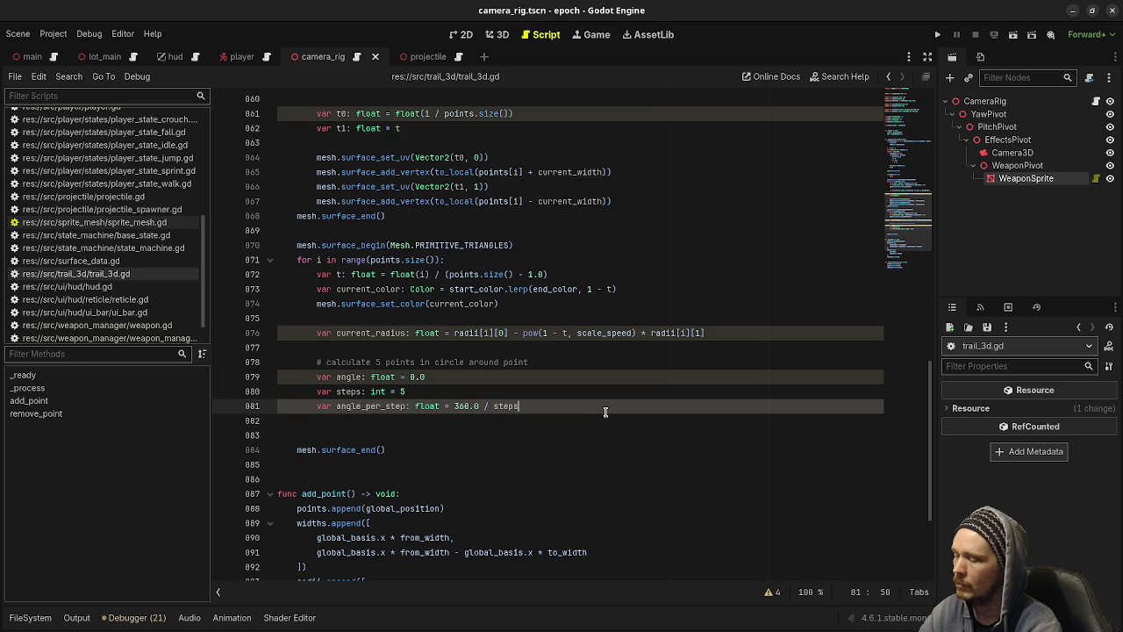
pyautogui.press('Return')
pyautogui.press('Return')
# Declare px: float = cos(angle) below angle_per_step.
pyautogui.write('var')
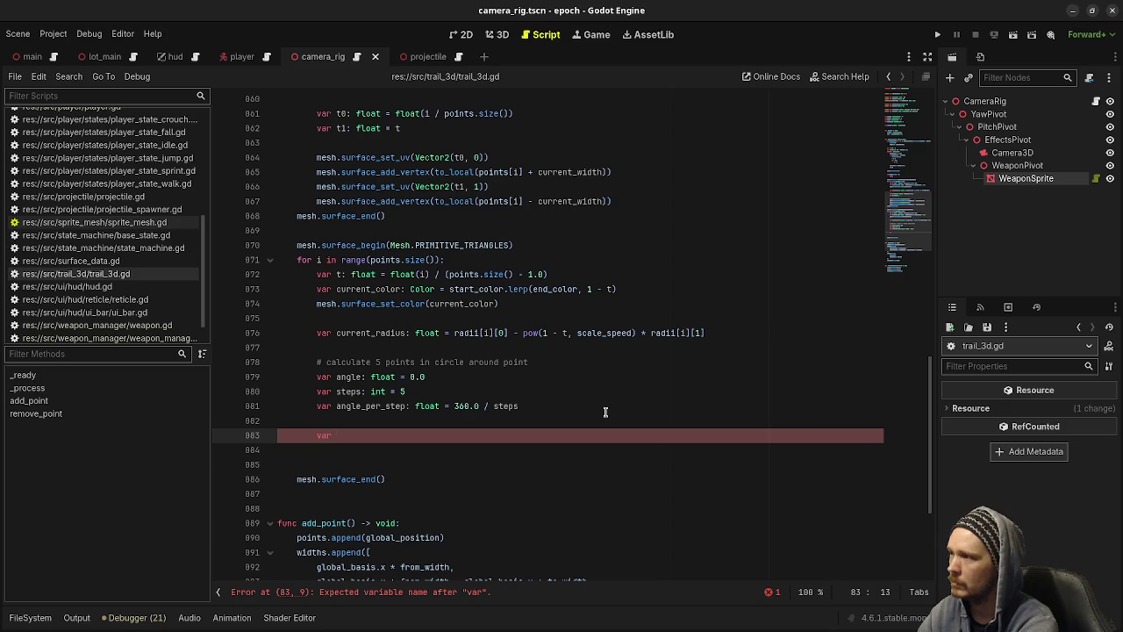
pyautogui.write('px')
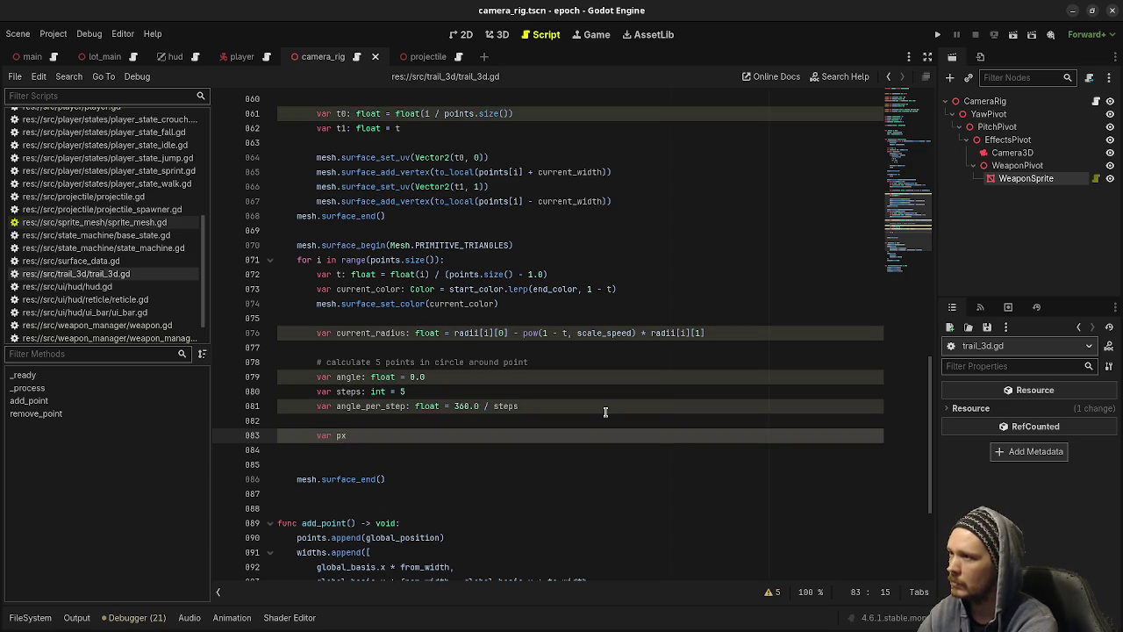
pyautogui.write(': float =')
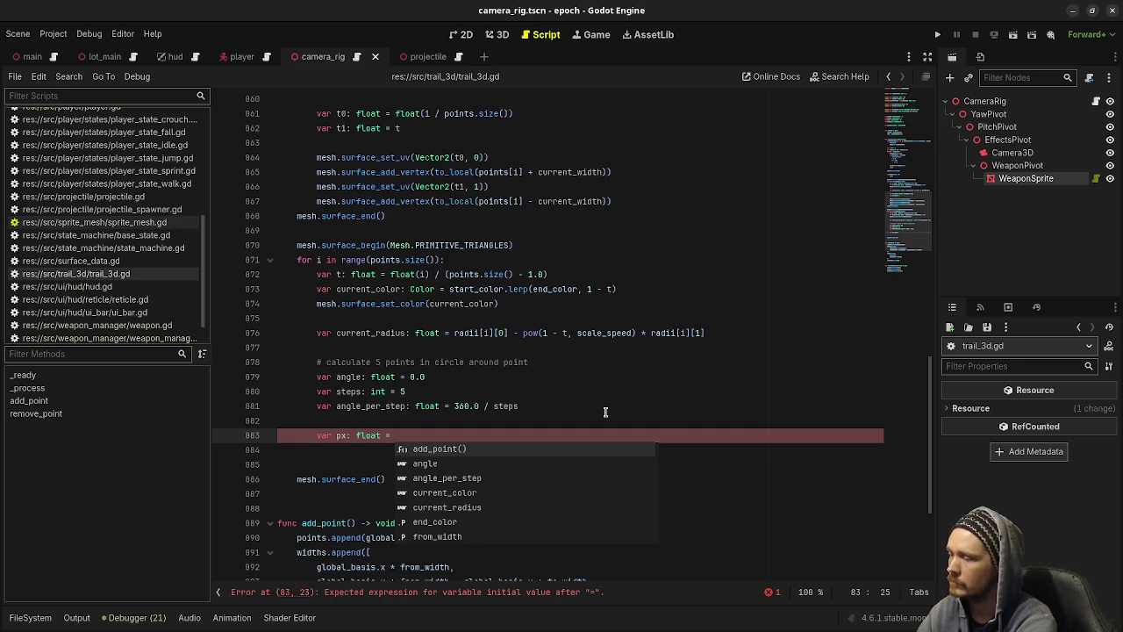
pyautogui.write('cos(angle)')
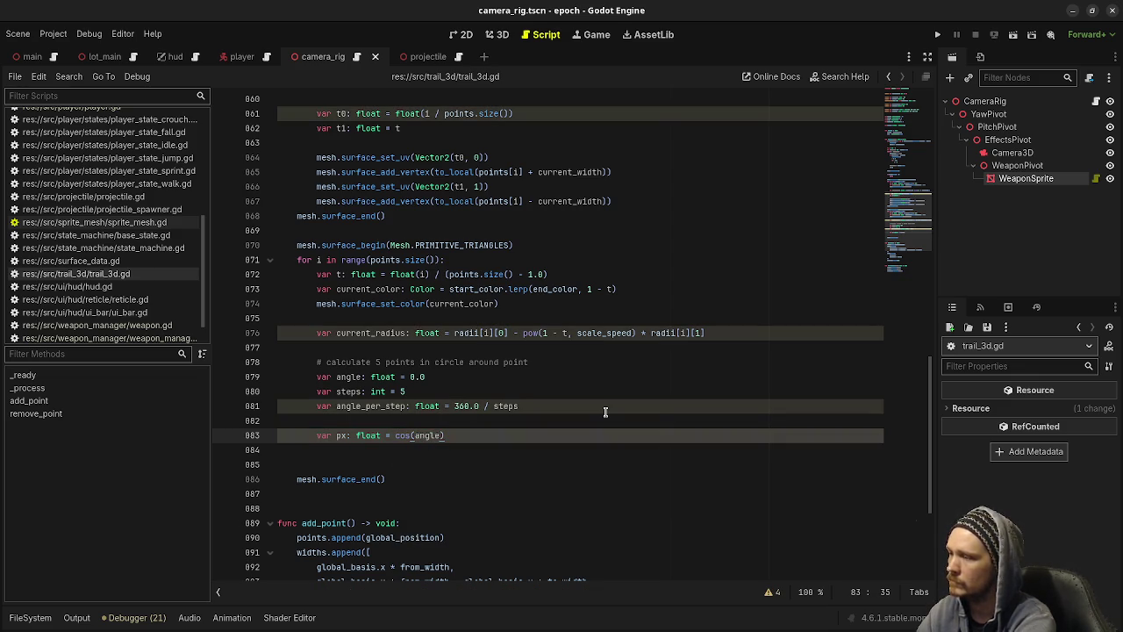
# Wrap the 360.0 in angle_per_step with deg_to_rad() and save the script.
pyautogui.click(455, 406)
pyautogui.write('(deg_to_rad(')
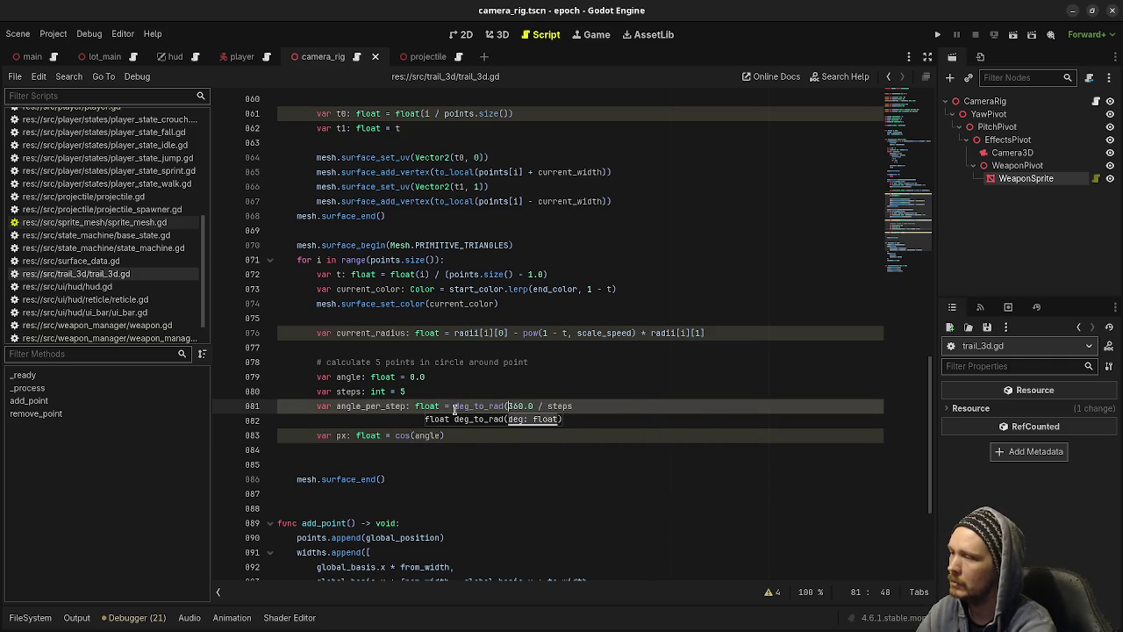
pyautogui.press('Right')
pyautogui.press('Right')
pyautogui.press('Right')
pyautogui.write(')')
pyautogui.hotkey('ctrl', 's')
# Add py: float = sin(angle) below the px line.
pyautogui.click(458, 436)
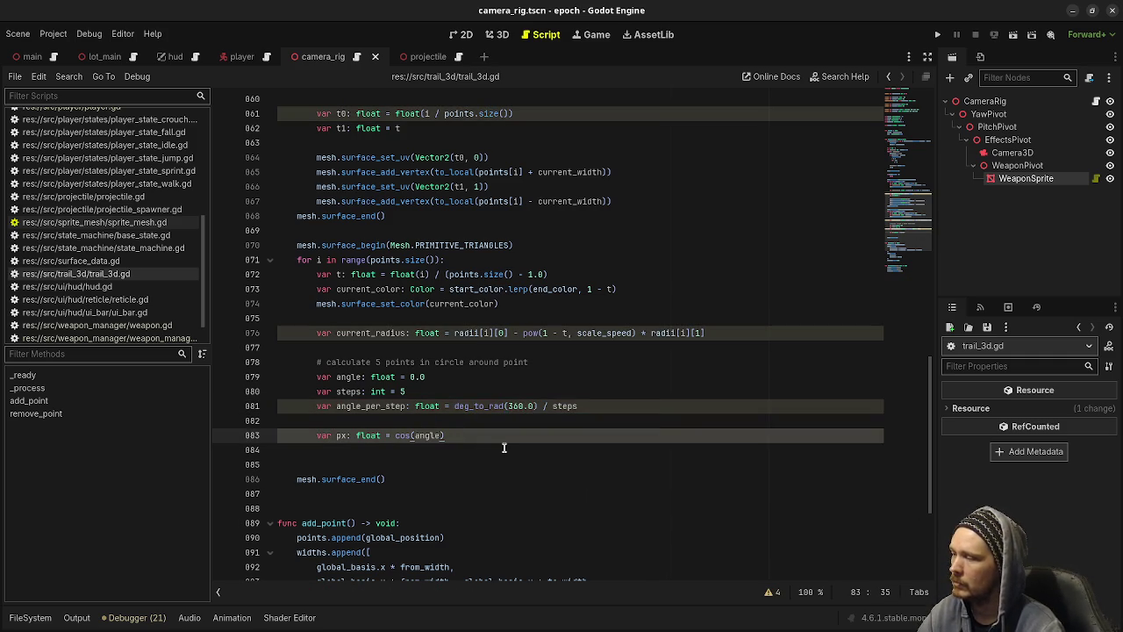
pyautogui.press('Return')
pyautogui.write('var py: fl')
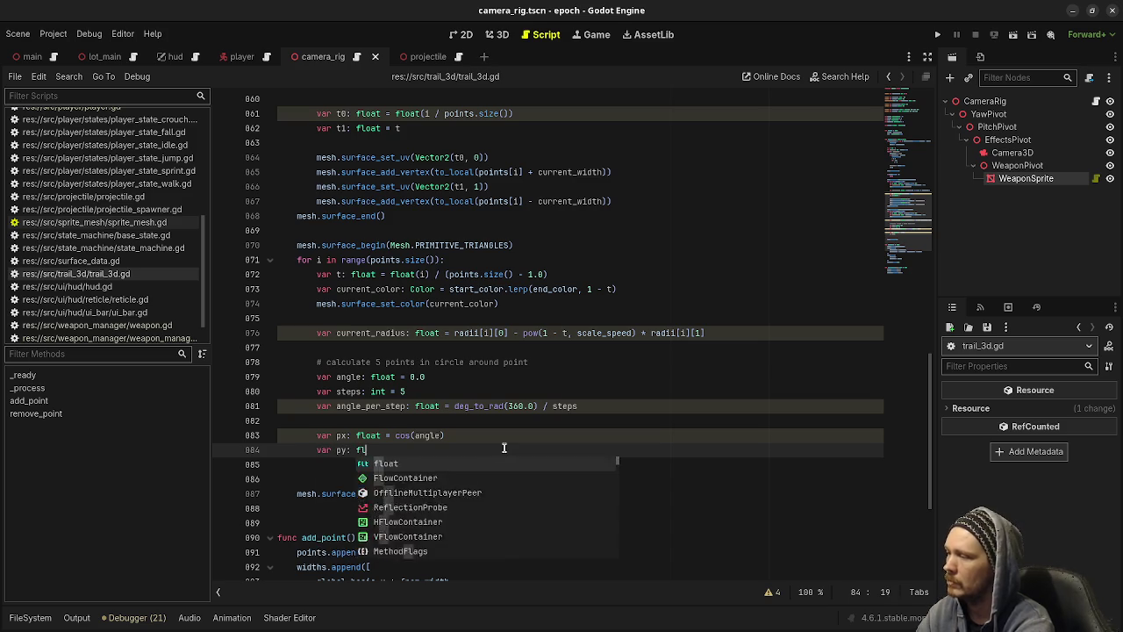
pyautogui.write('oat = sin(angle)')
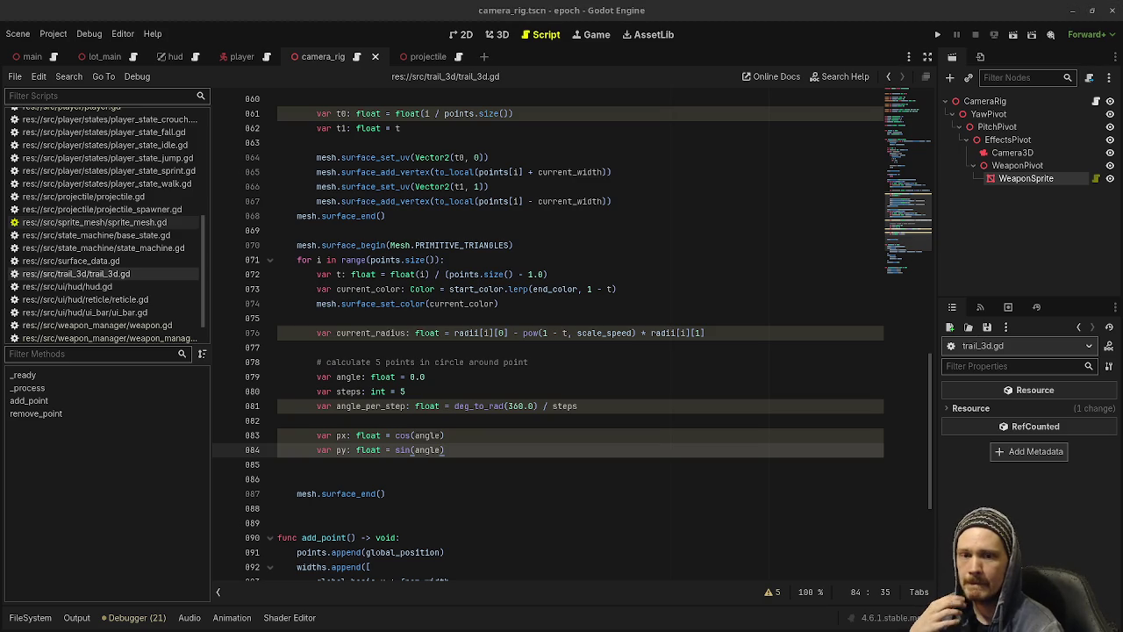
pyautogui.click(492, 463)
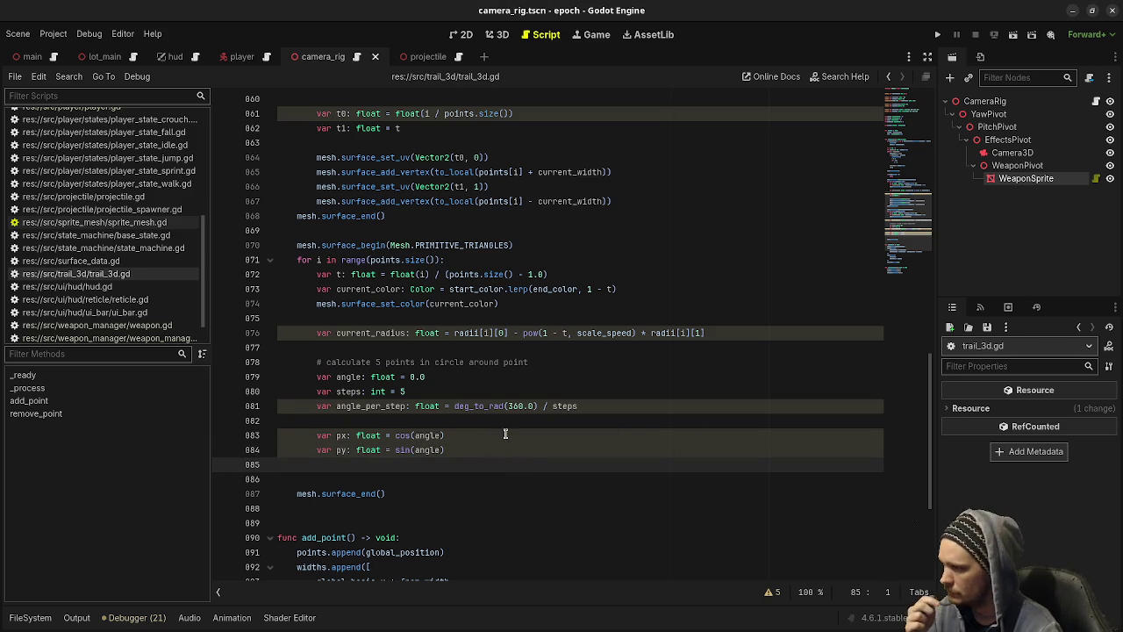
pyautogui.click(513, 451)
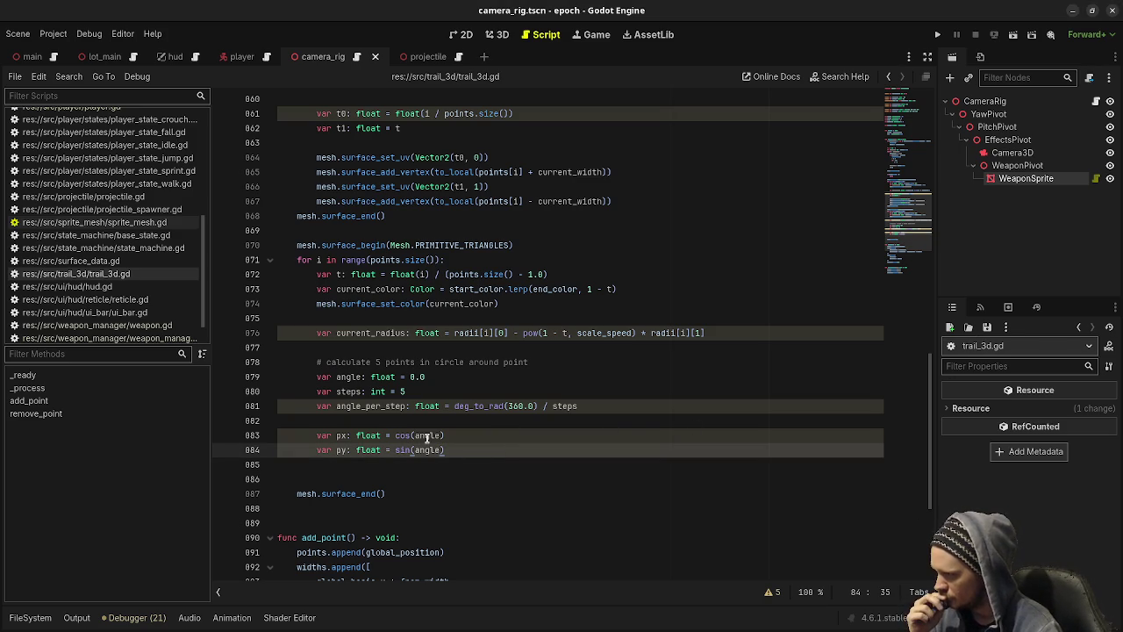
pyautogui.click(474, 432)
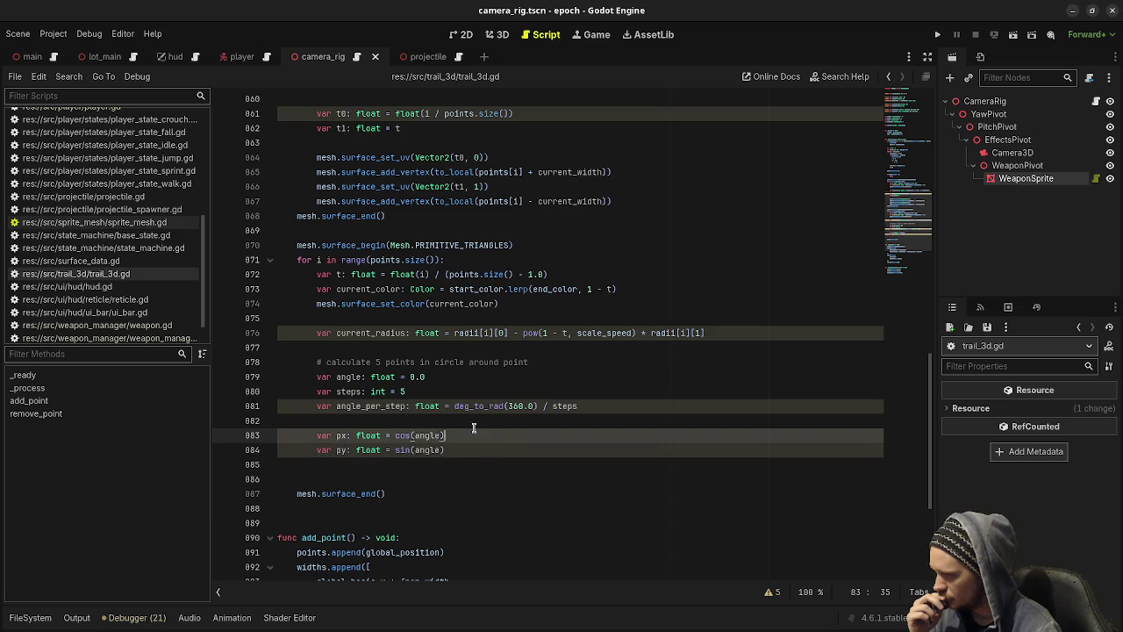
# Append '* current_radius' to both the px and py lines and save the script.
pyautogui.write(' * current')
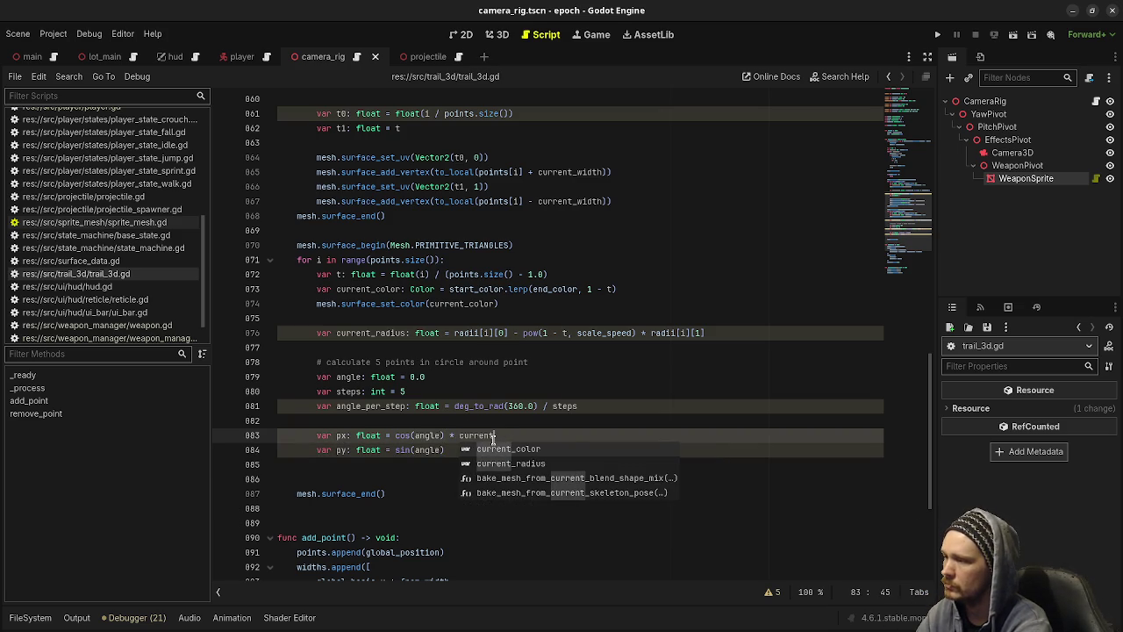
pyautogui.press('Down')
pyautogui.press('Return')
pyautogui.doubleClick(493, 435)
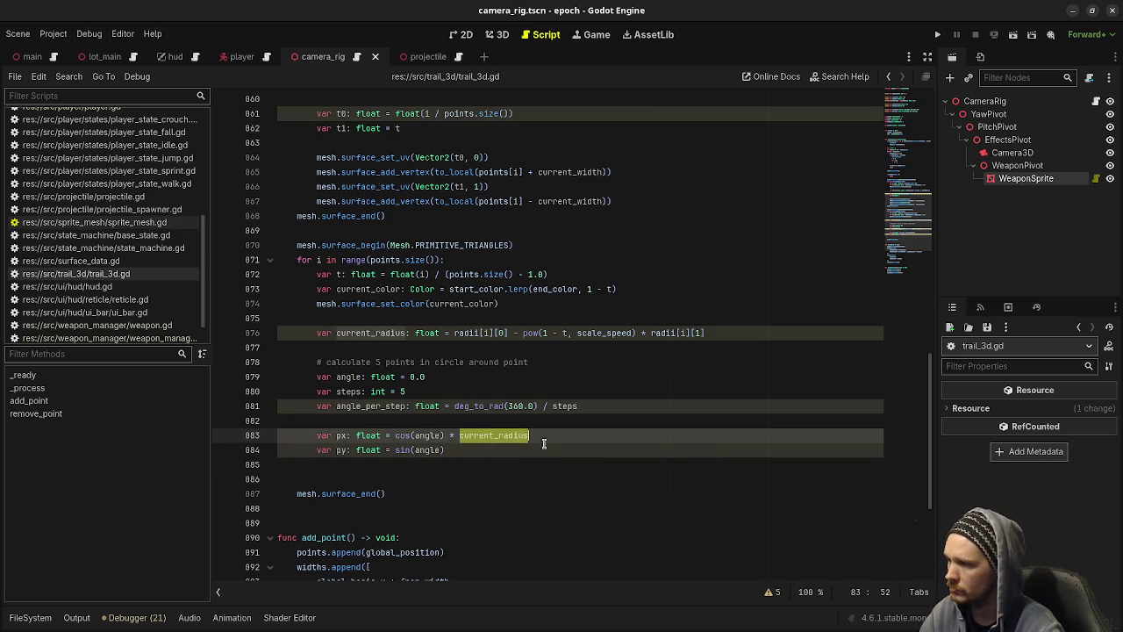
pyautogui.press('Down')
pyautogui.moveTo(562, 436); pyautogui.dragTo(445, 436)
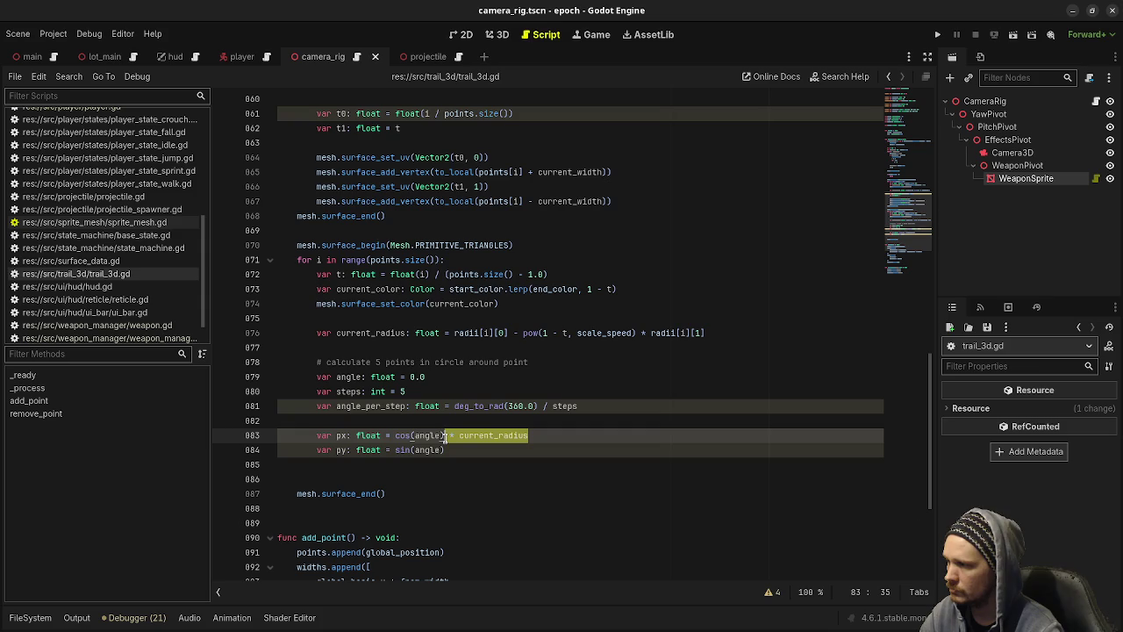
pyautogui.hotkey('ctrl', 'c')
pyautogui.click(458, 450)
pyautogui.hotkey('ctrl', 'v')
pyautogui.hotkey('ctrl', 's')
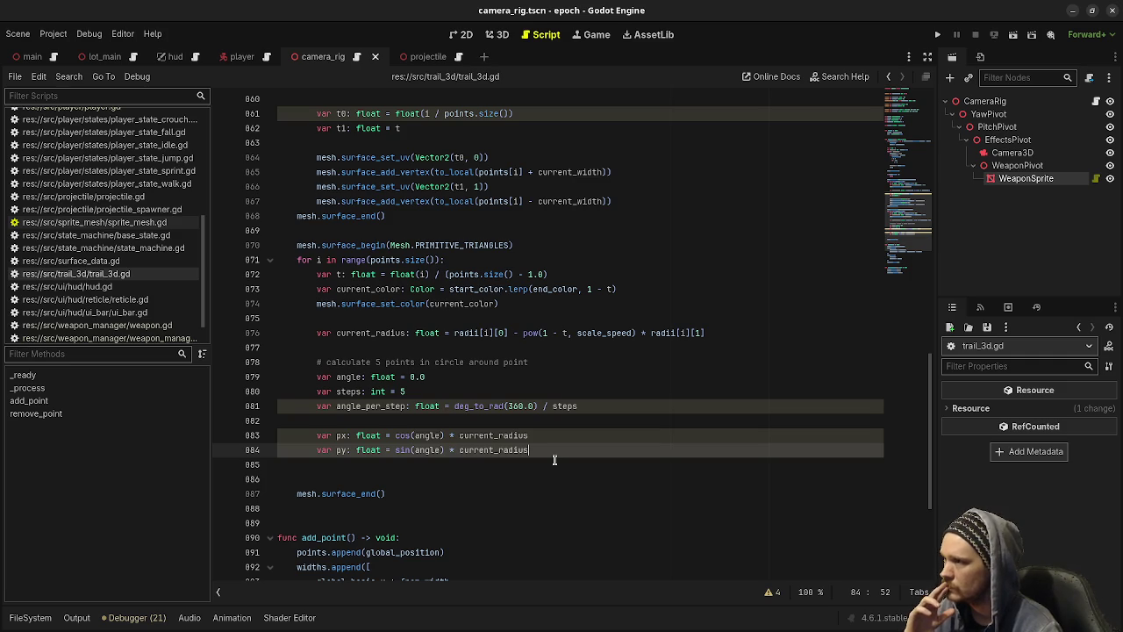
pyautogui.scroll(4, 554, 460)
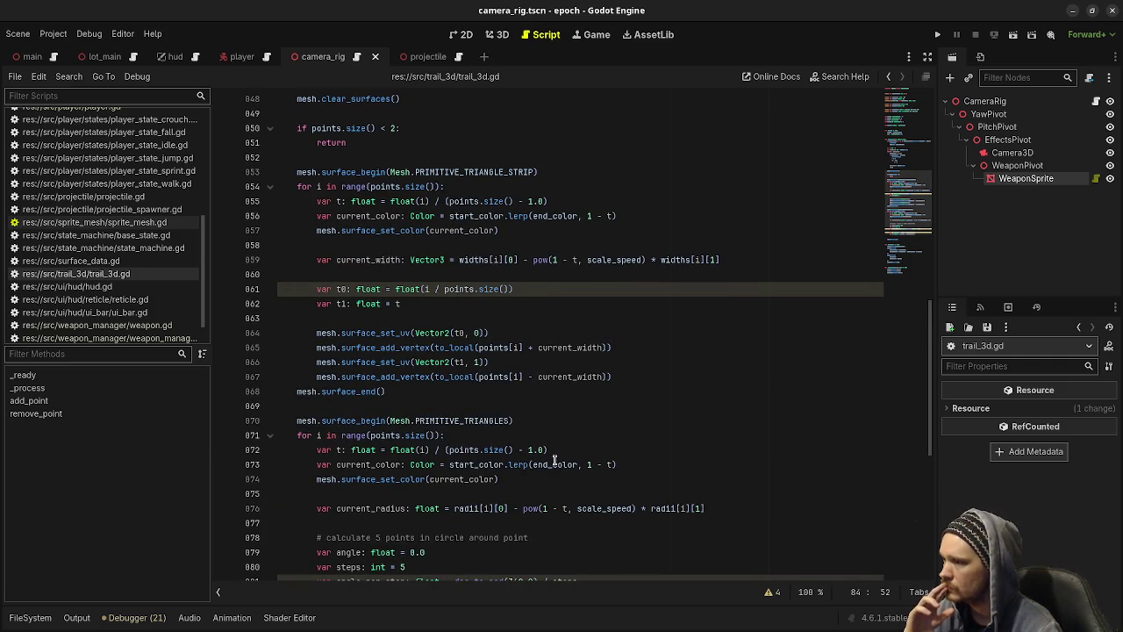
pyautogui.scroll(-3, 554, 459)
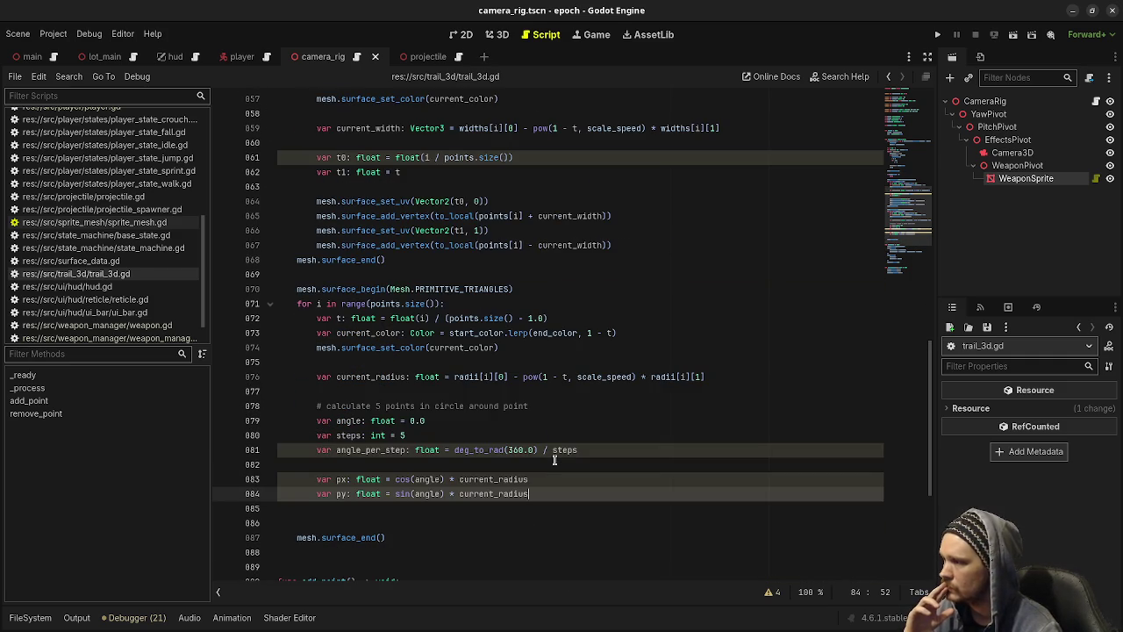
pyautogui.scroll(1, 554, 460)
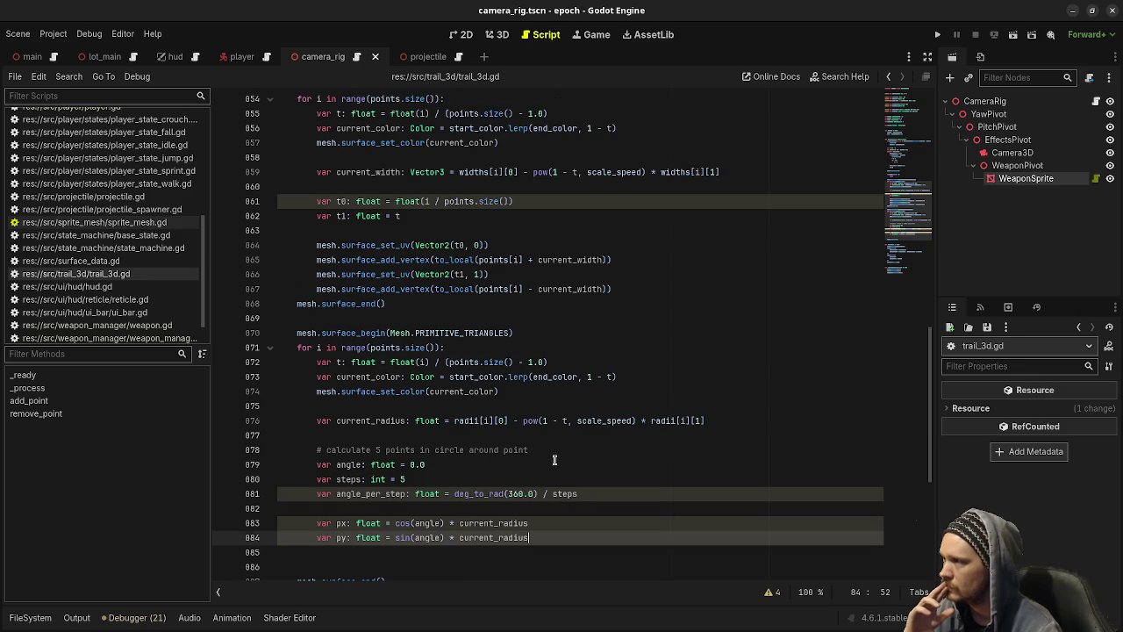
pyautogui.scroll(1, 554, 460)
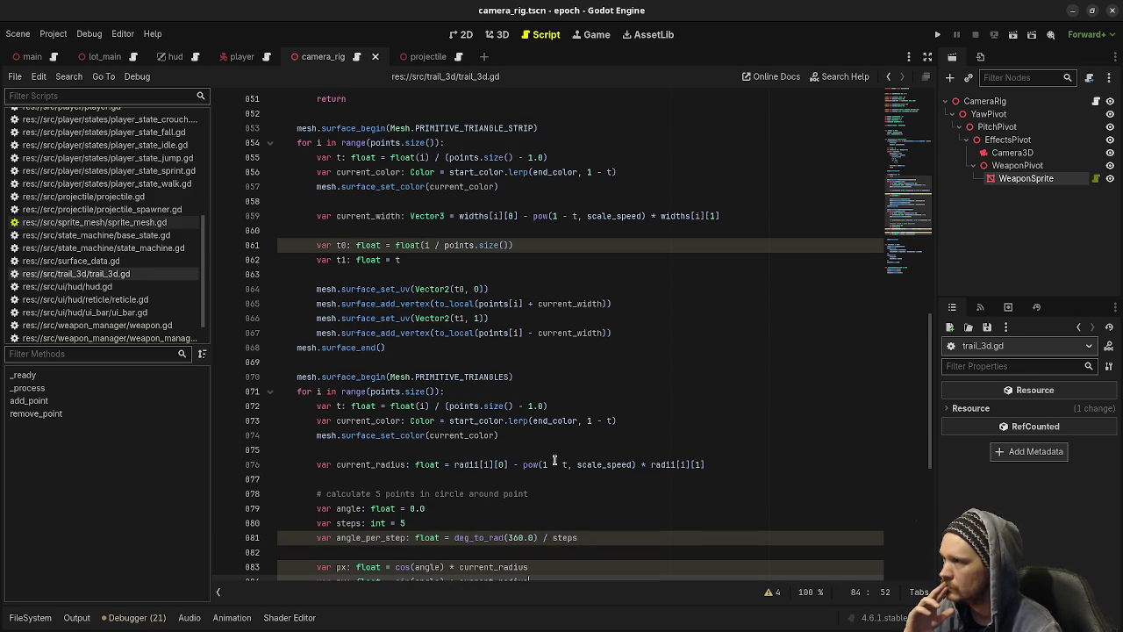
pyautogui.scroll(-1, 554, 460)
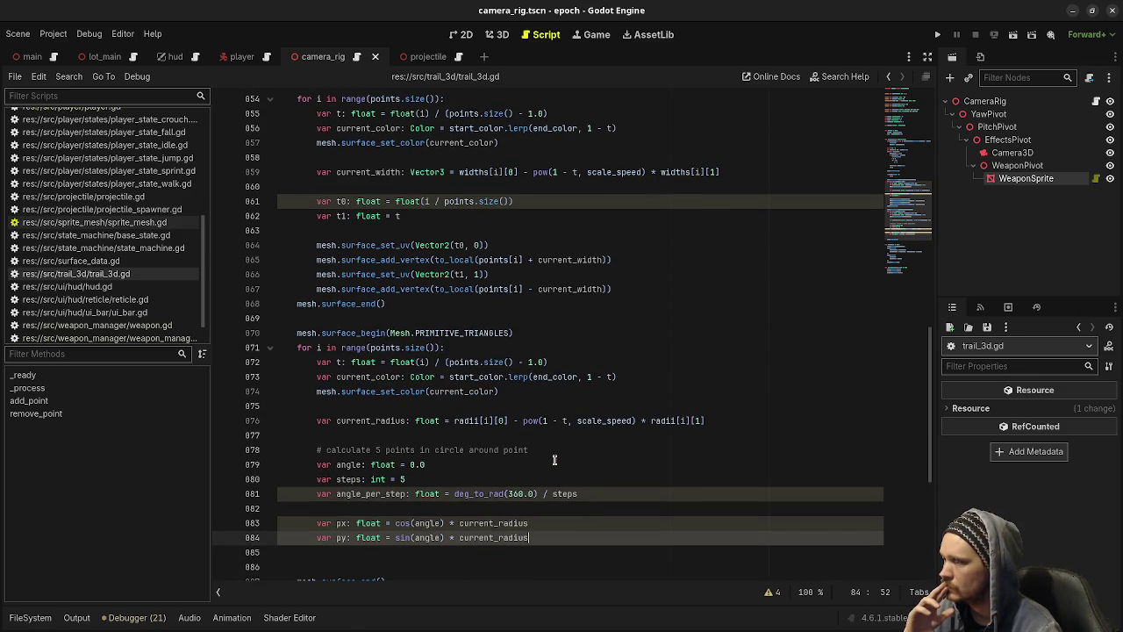
pyautogui.scroll(-1, 553, 460)
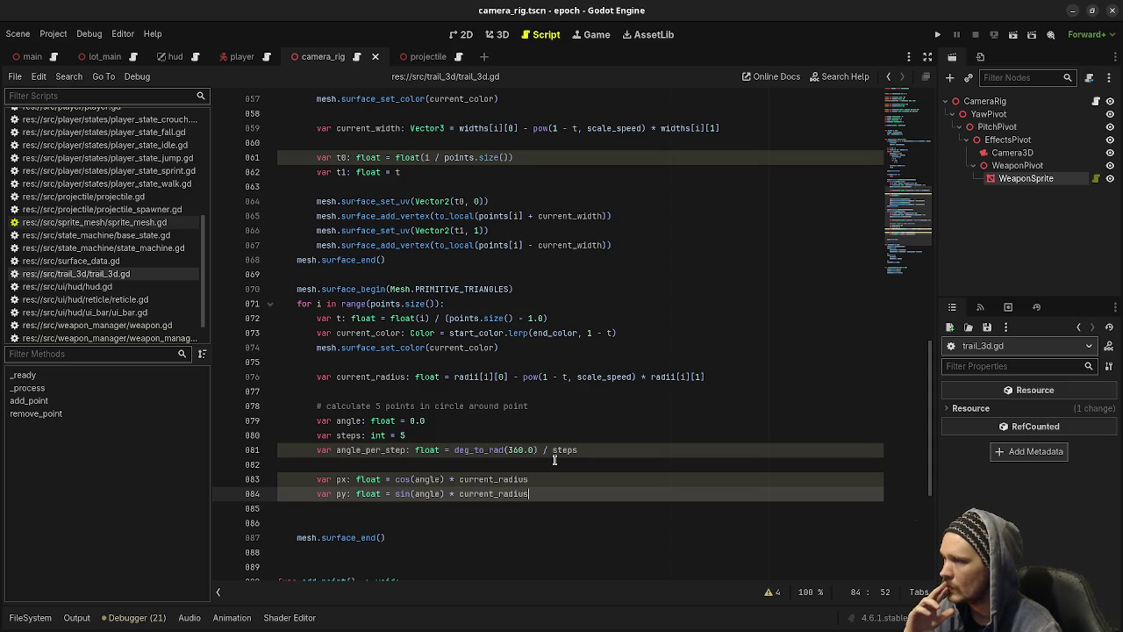
pyautogui.click(468, 303)
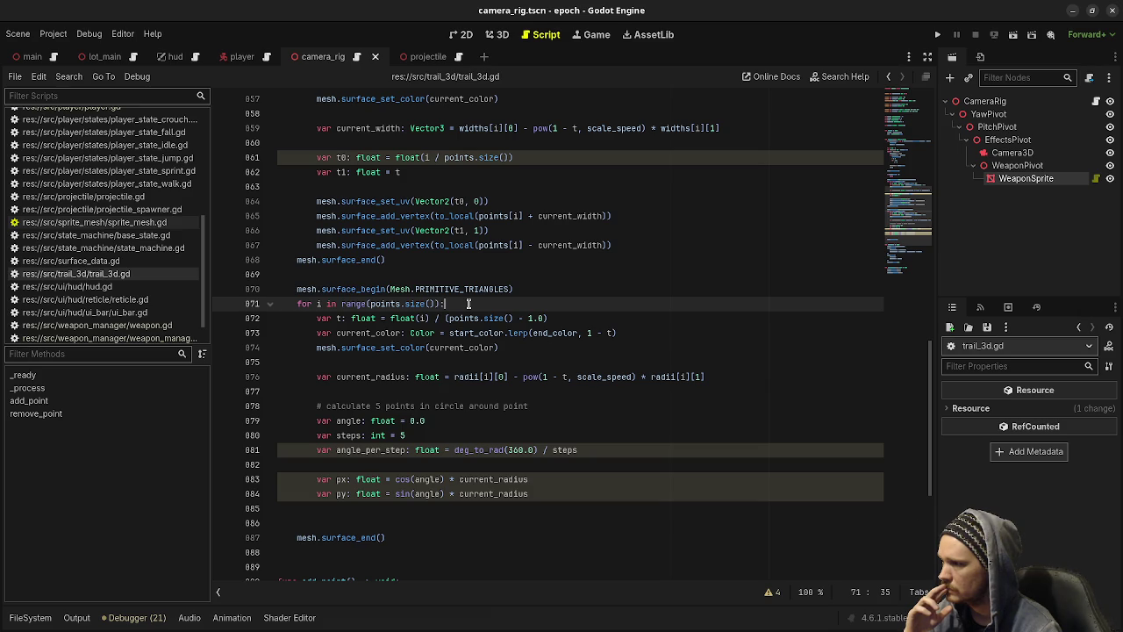
pyautogui.press('Return')
# Add 'if i == 0: continue' at the top of the triangles loop.
pyautogui.write('if i > 0:')
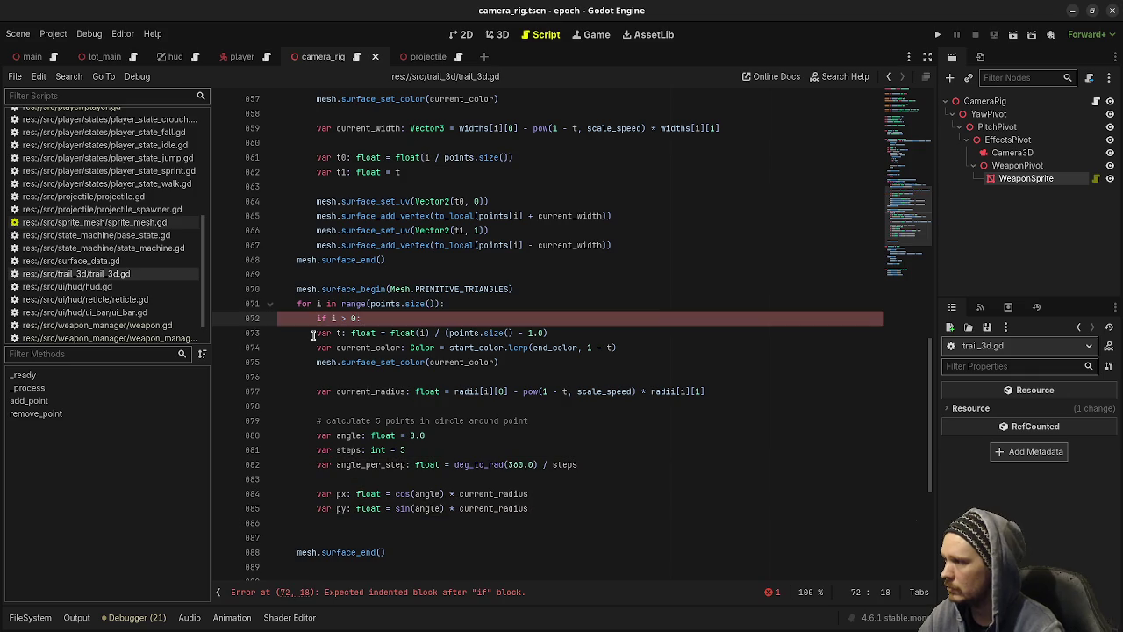
pyautogui.click(354, 319)
pyautogui.moveTo(353, 319); pyautogui.dragTo(341, 320)
pyautogui.write('== 0')
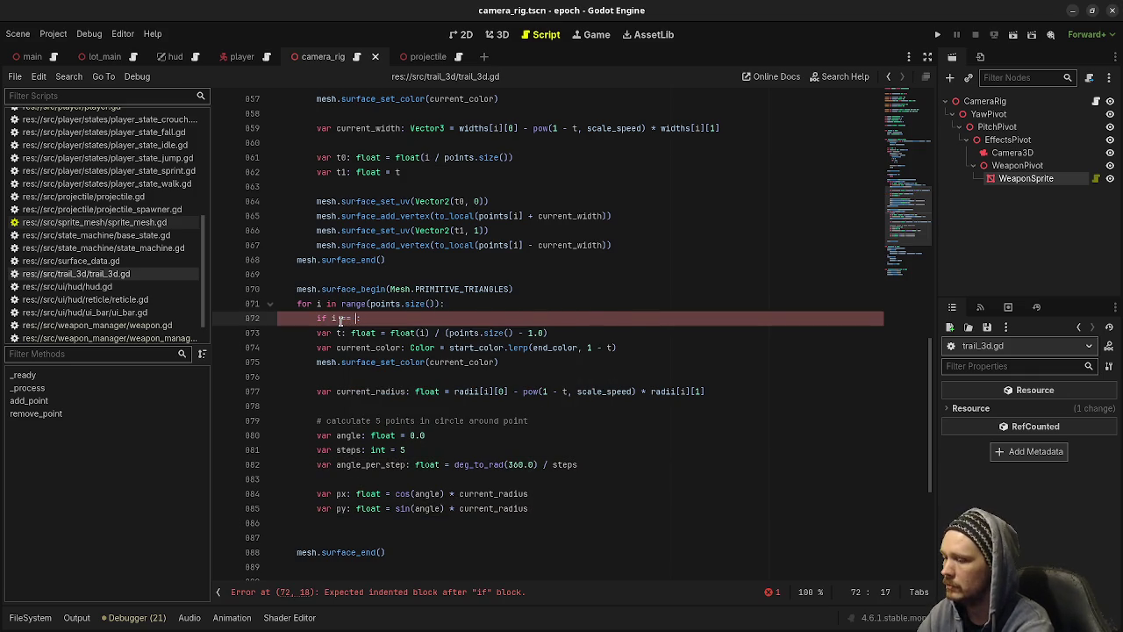
pyautogui.press('Right')
pyautogui.write('continue')
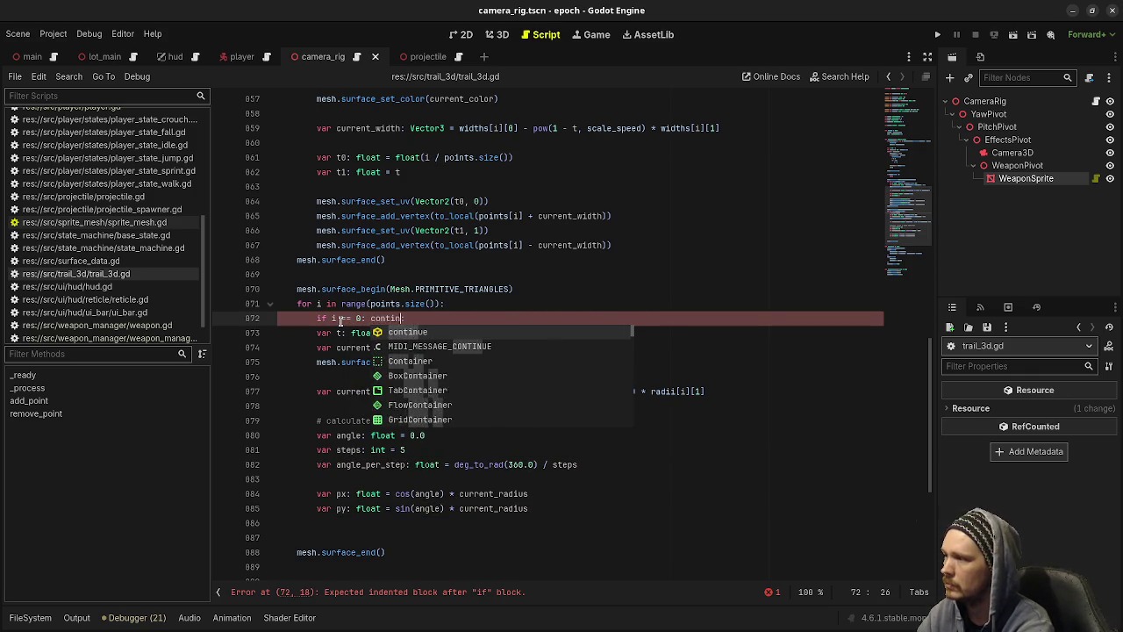
pyautogui.press('Return')
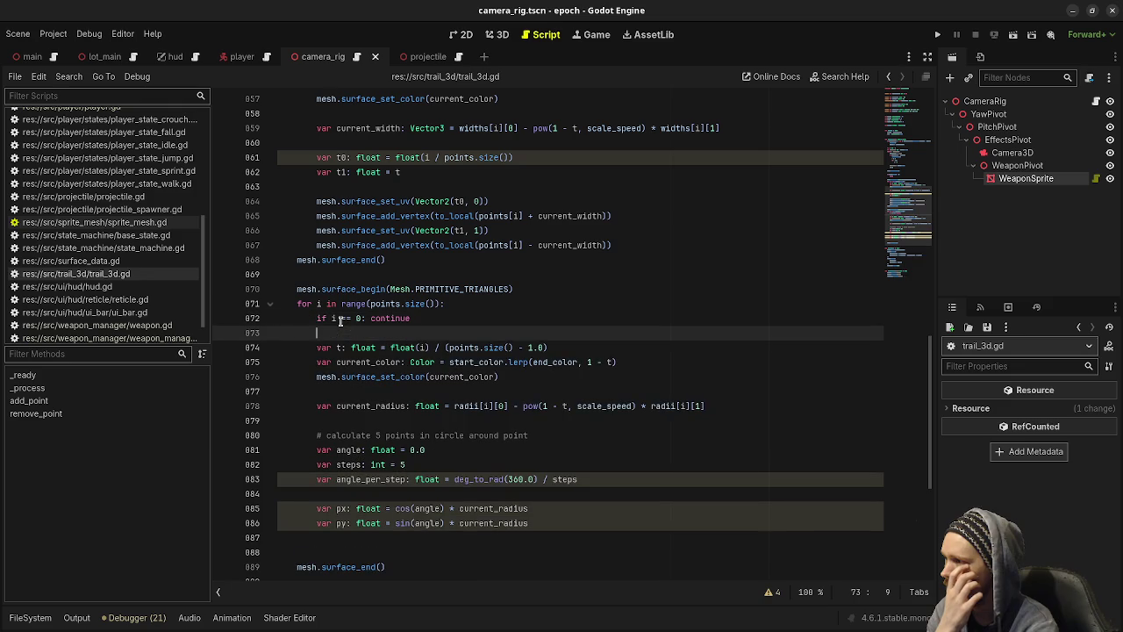
# Open new lines below the py calculation.
pyautogui.scroll(-1, 341, 321)
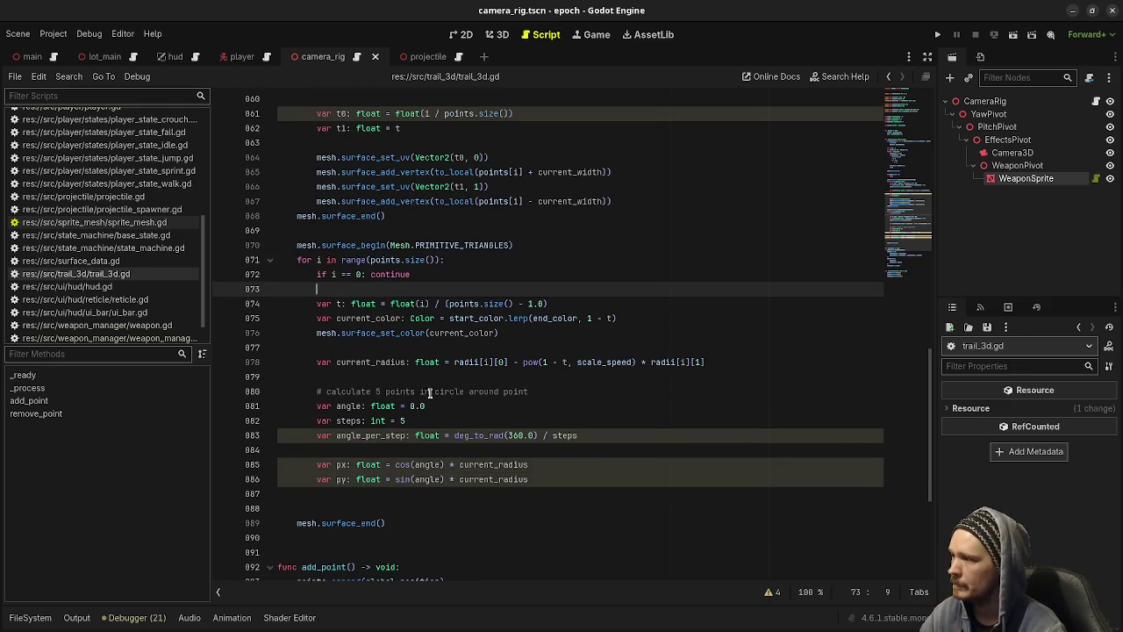
pyautogui.click(571, 479)
pyautogui.press('Return')
pyautogui.press('Return')
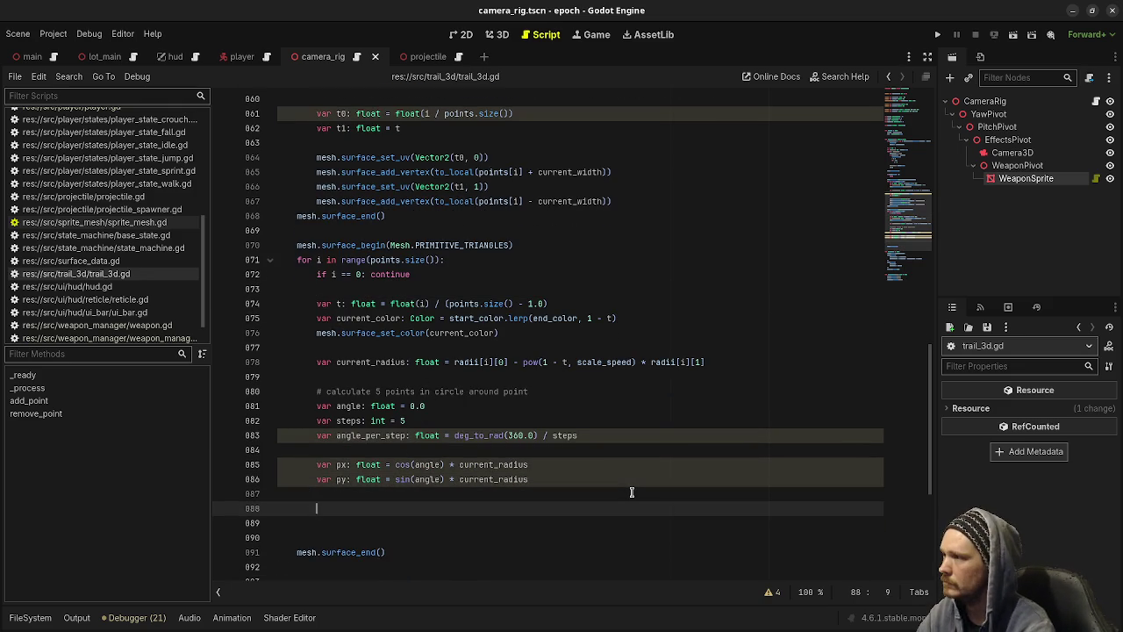
pyautogui.write('m')
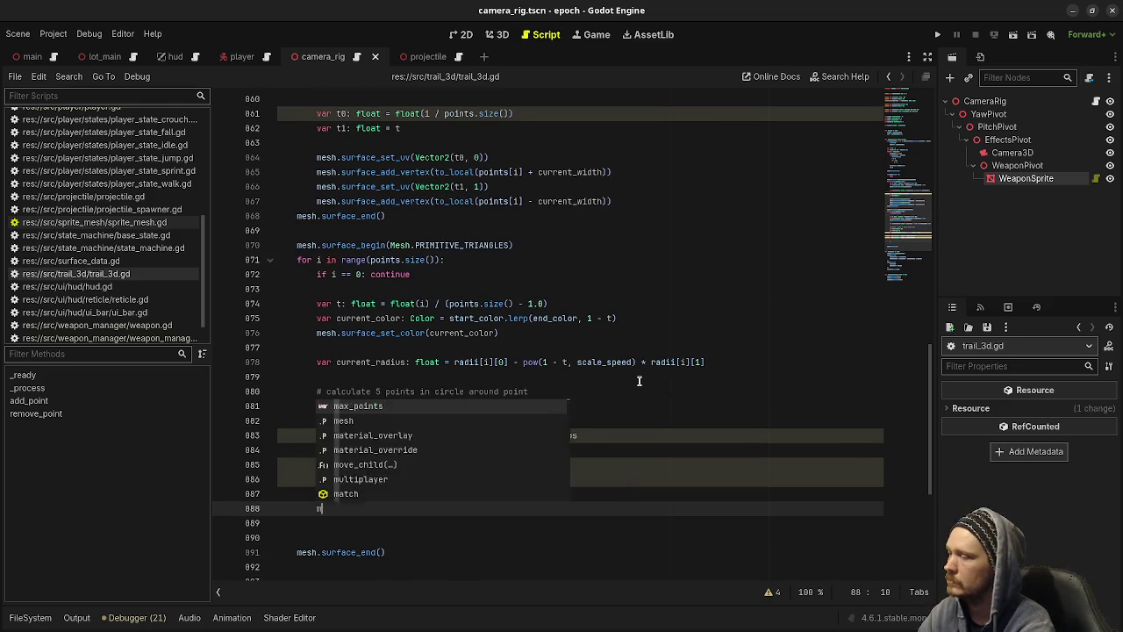
pyautogui.write('esh.surface_a')
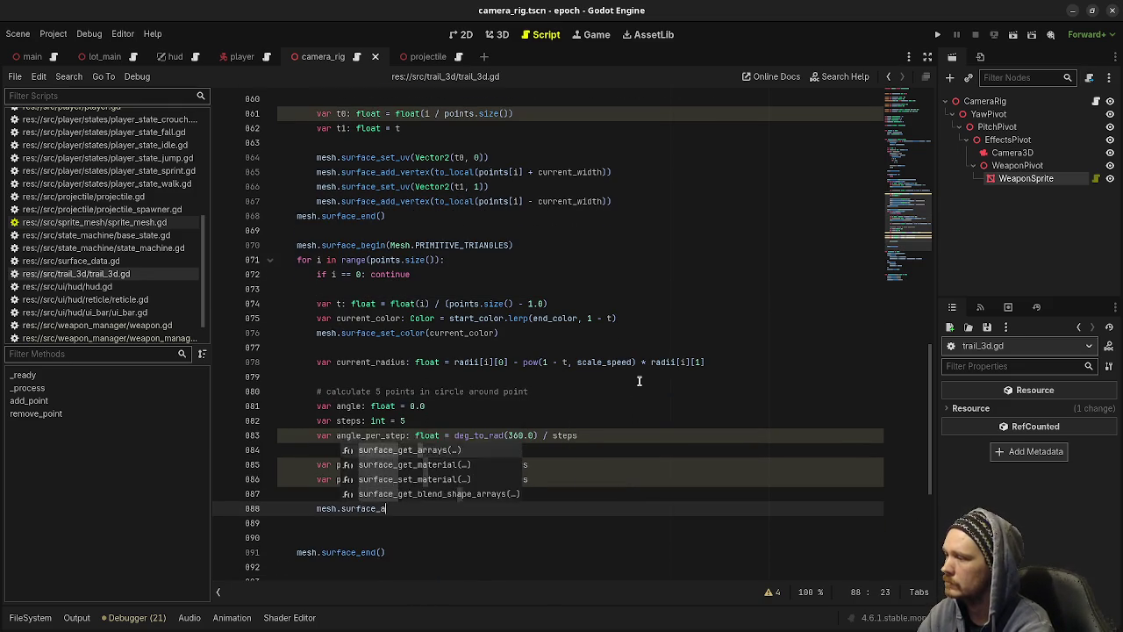
pyautogui.write('dd_vertex(')
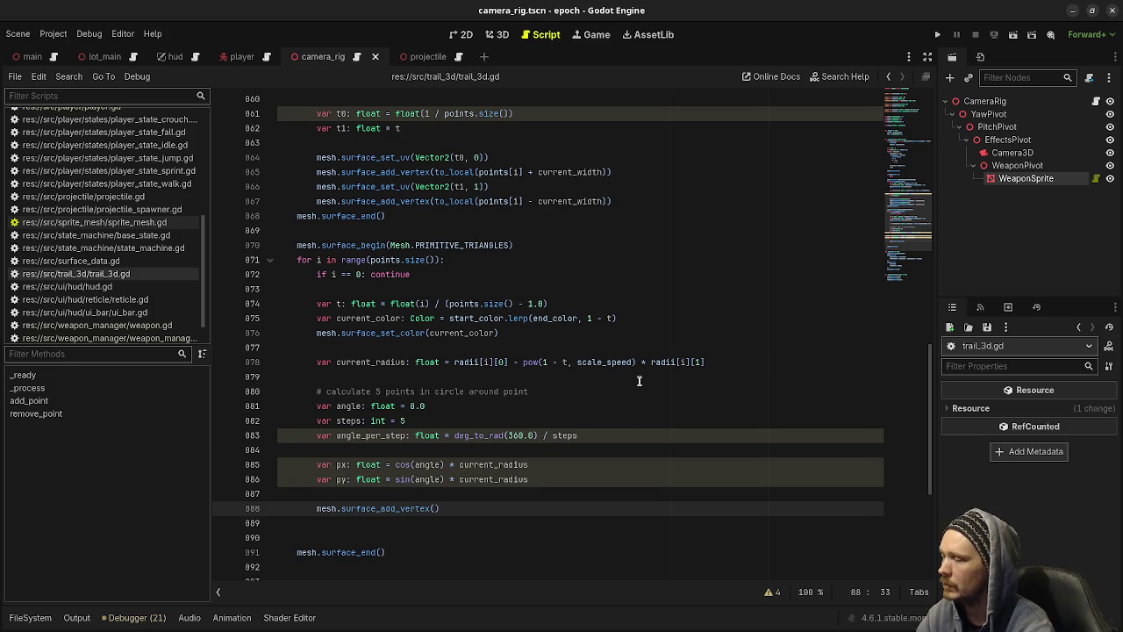
pyautogui.moveTo(440, 508); pyautogui.dragTo(565, 478)
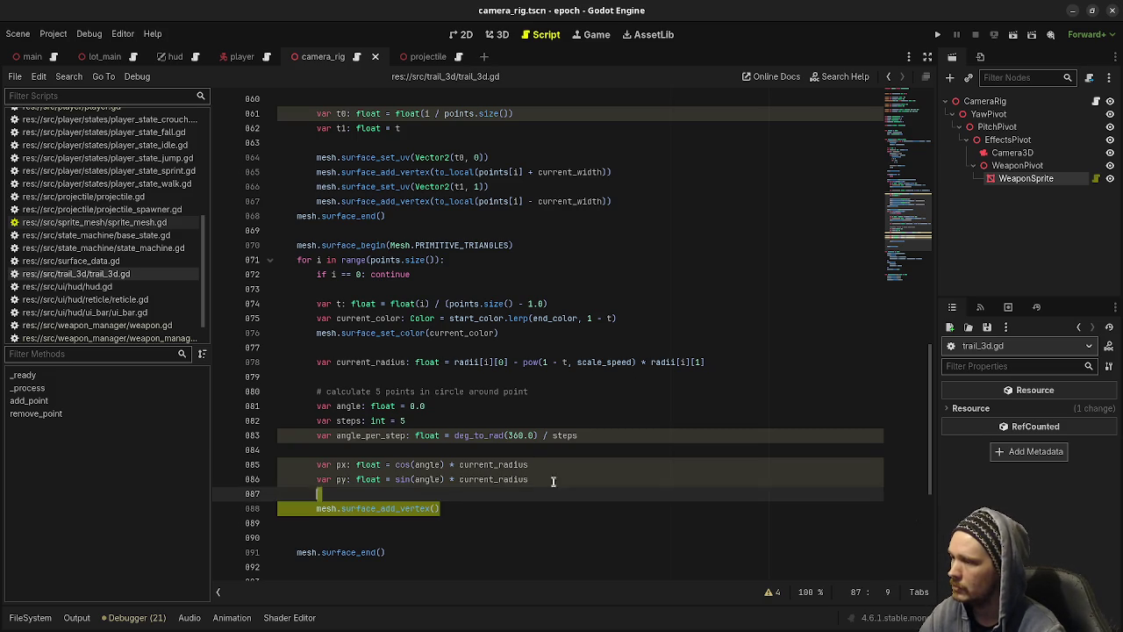